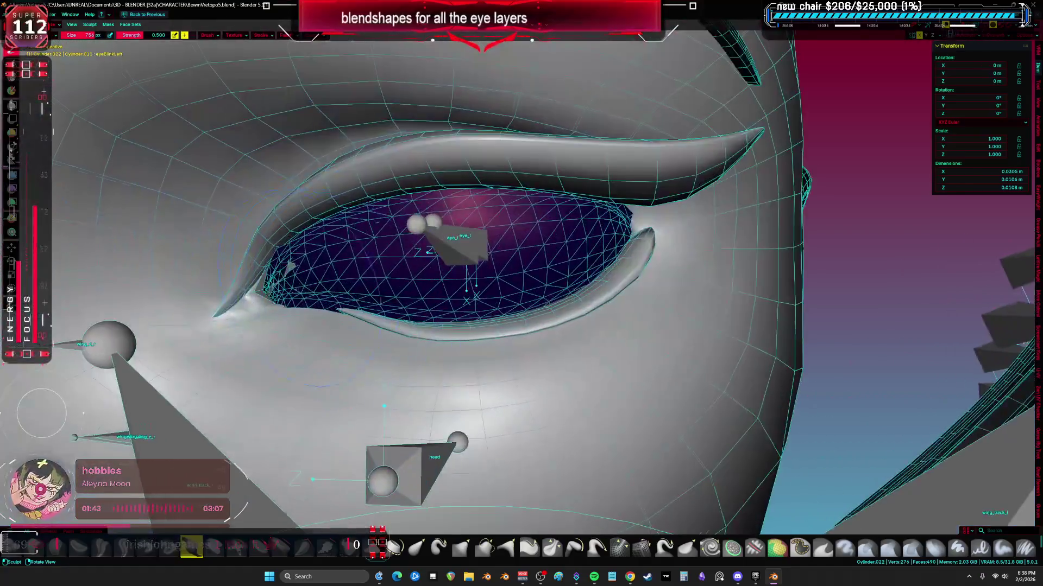
- Sculpt the inner eyelid corner, dropping the brush to 70 px and adjusting its size and strength
drag(273, 281, 310, 277)
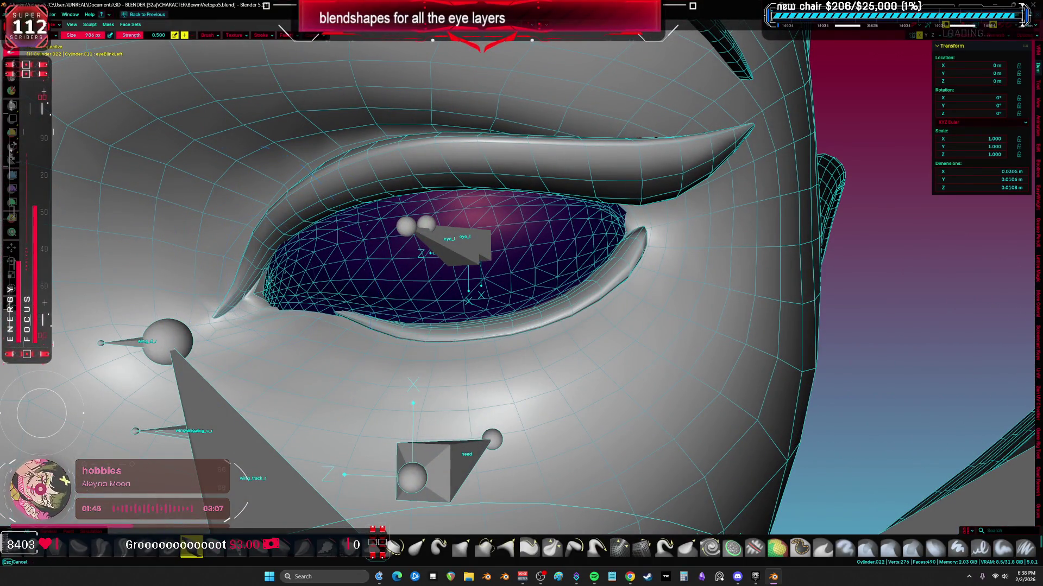
key(f)
click(278, 285)
right_click(277, 282)
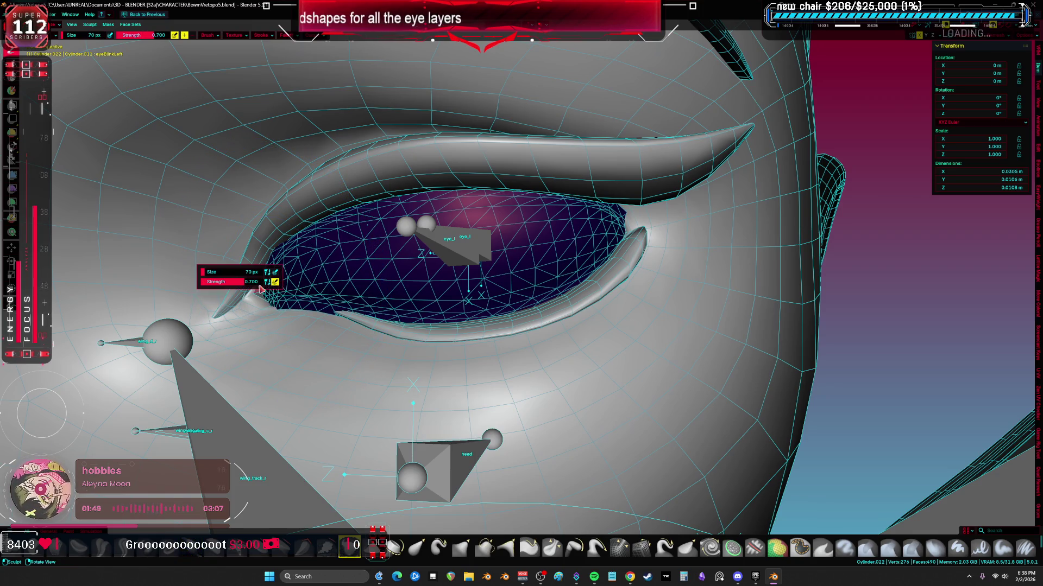
key(ctrl+z)
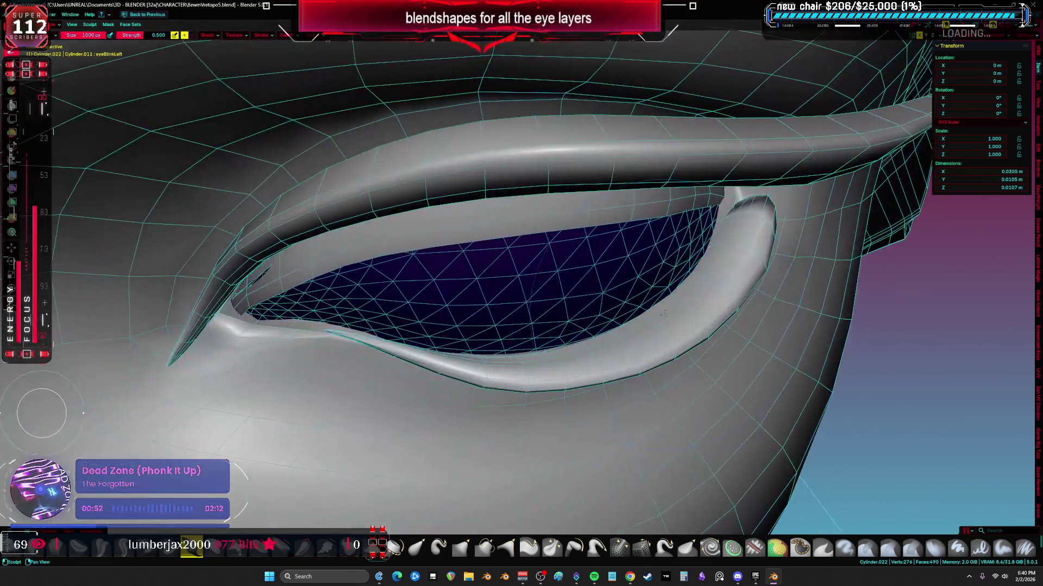
- Refine the inner eye corner with further strokes from a closer angle, then enter Edit Mode on the mesh
middle_drag(522, 293, 408, 245)
middle_drag(521, 293, 571, 326)
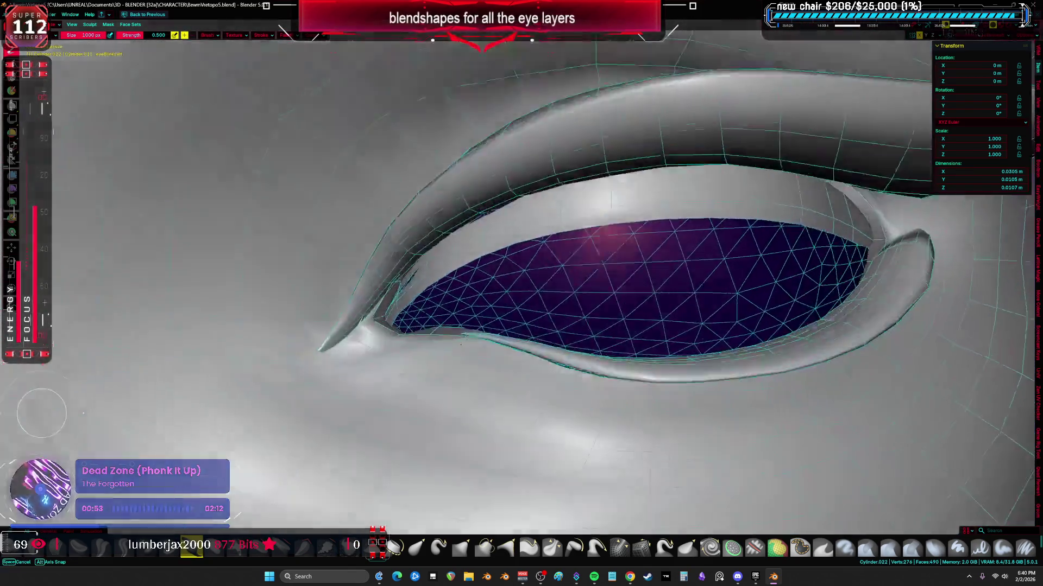
drag(456, 309, 488, 302)
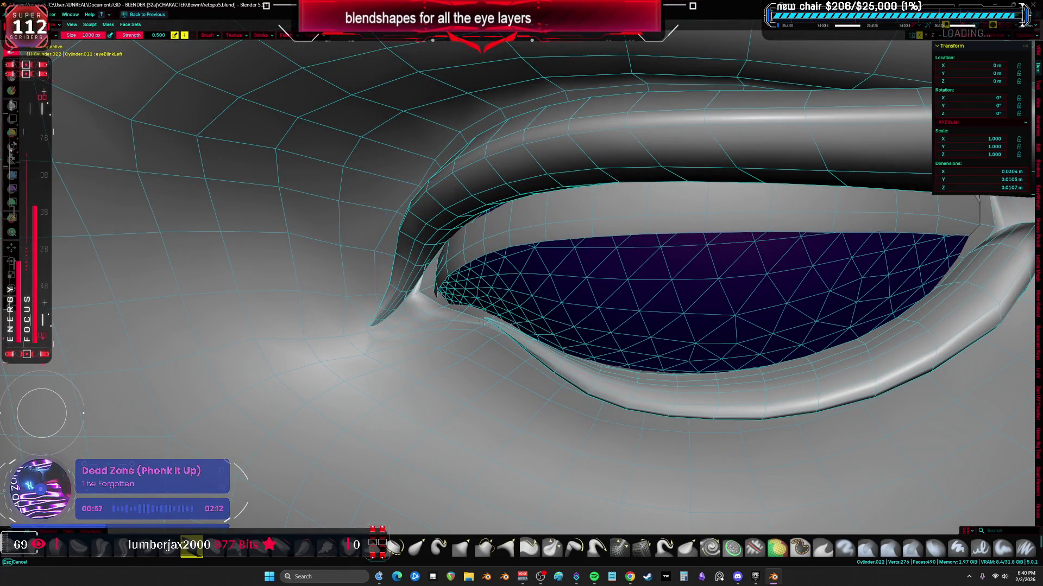
mouse_move(403, 167)
middle_down()
mouse_move(455, 265)
mouse_move(408, 245)
middle_up()
key(Tab)
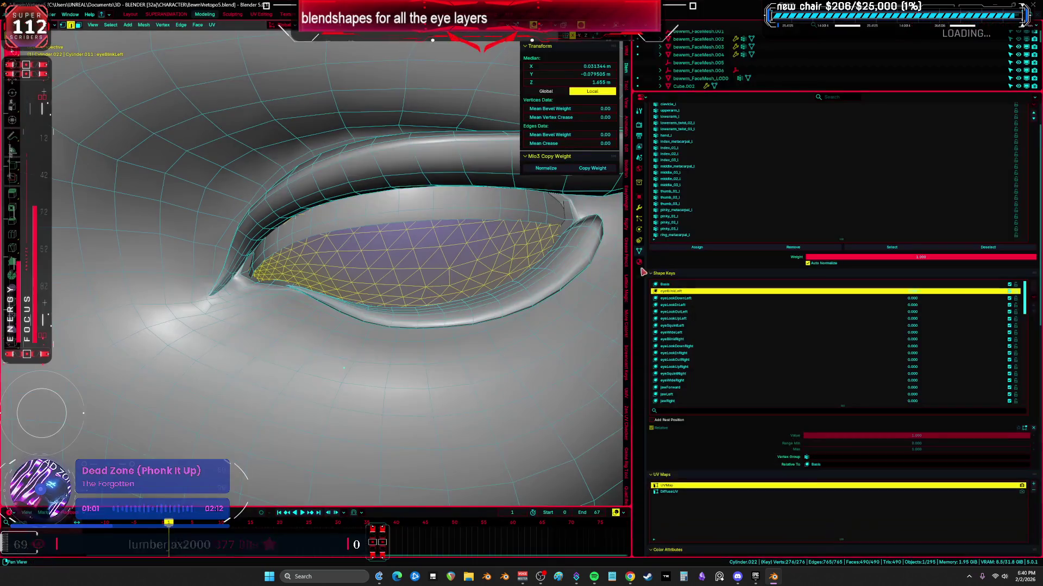
- Review the eye mesh's UV layout with all UVs selected, then return to the 3D view
key(ctrl+Page_Down)
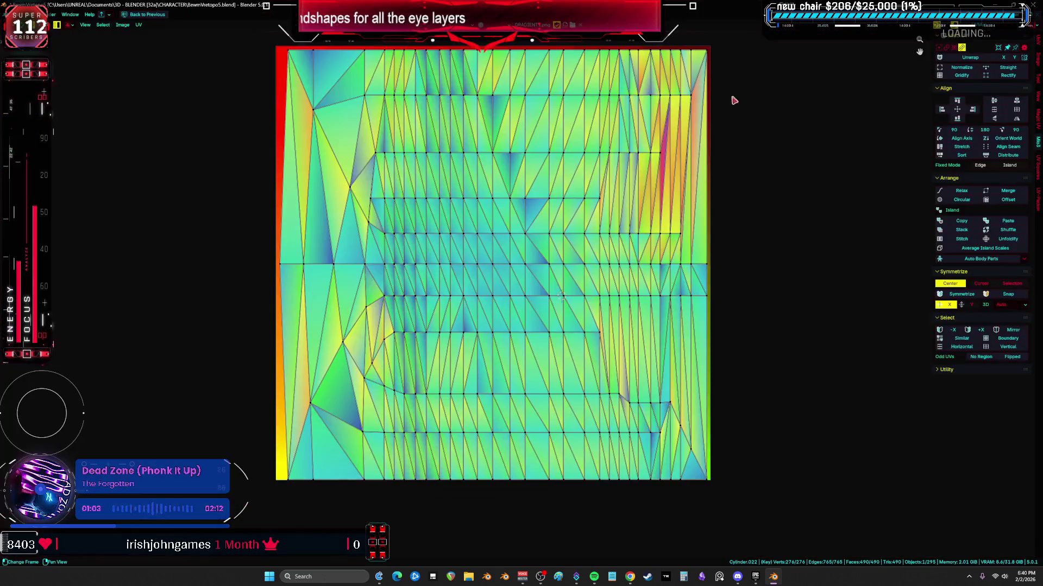
scroll(733, 163, down, 2)
scroll(727, 253, down, 1)
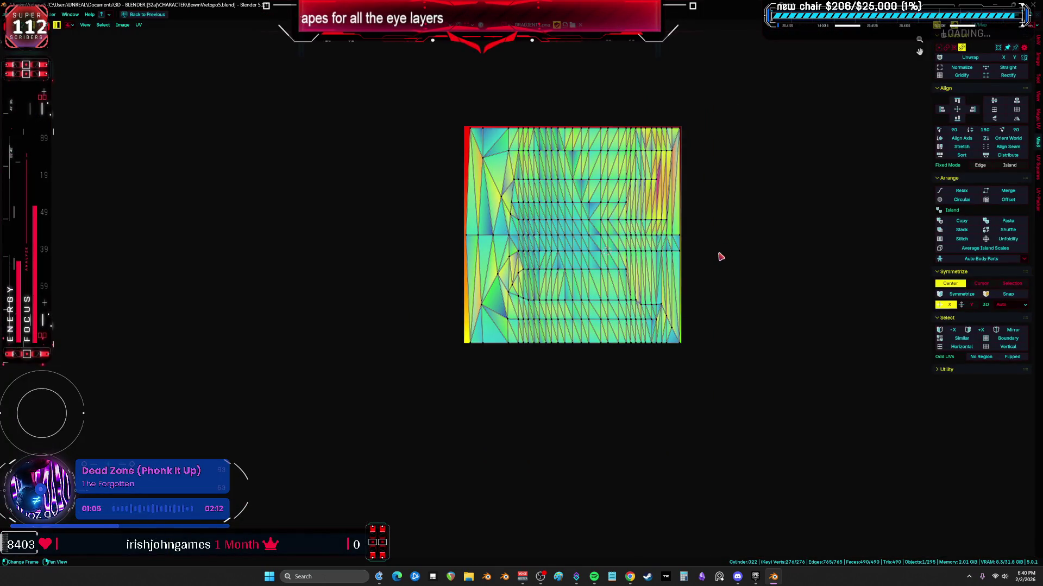
key(a)
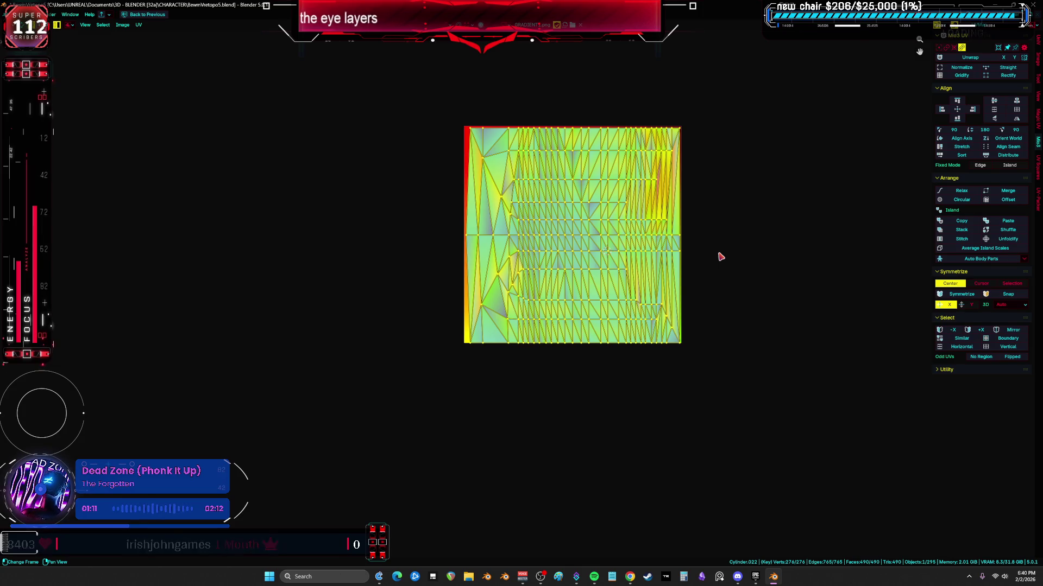
scroll(721, 257, up, 3)
key(ctrl+space)
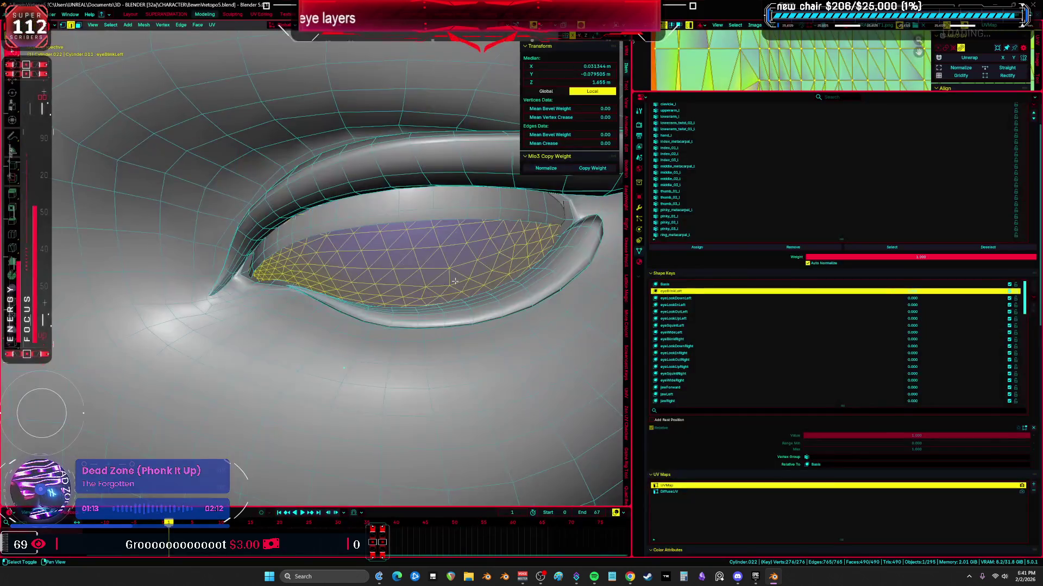
scroll(474, 265, down, 6)
key(Tab)
key(Tab)
scroll(639, 282, up, 3)
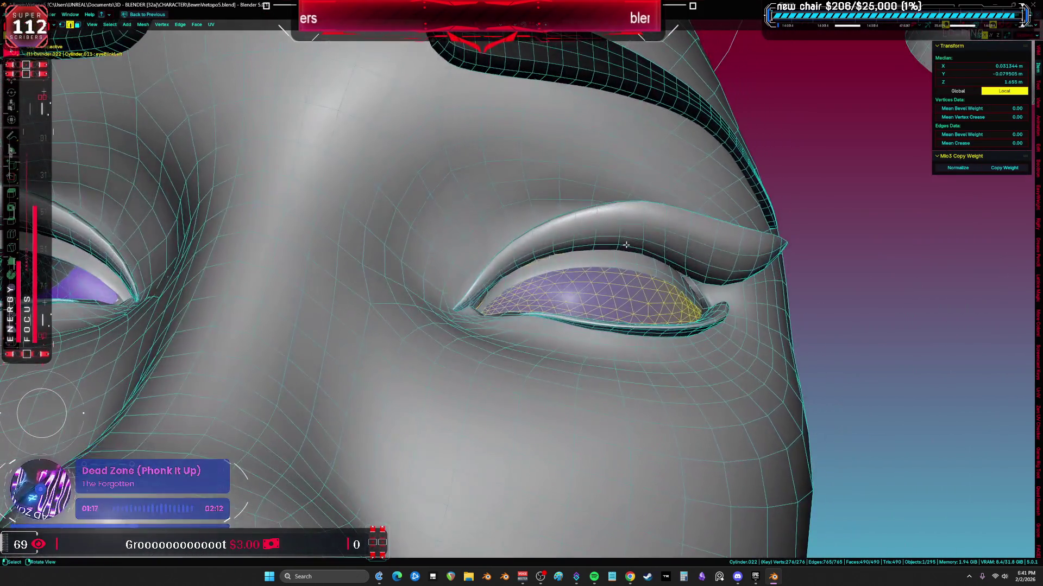
- Flip between Object and Edit Mode to check the eye mesh from a new angle
key(Tab)
mouse_move(635, 287)
middle_down()
mouse_move(609, 296)
mouse_move(661, 223)
middle_up()
key(Tab)
key(Tab)
key(ctrl+space)
- Raise the eyeBlinkLeft shape key to close the lid, then inspect the next key's mesh in Edit Mode
click(691, 278)
drag(810, 412, 1031, 412)
click(881, 280)
mouse_move(391, 250)
middle_down()
mouse_move(383, 269)
mouse_move(423, 298)
mouse_move(346, 263)
mouse_move(417, 288)
middle_up()
key(Tab)
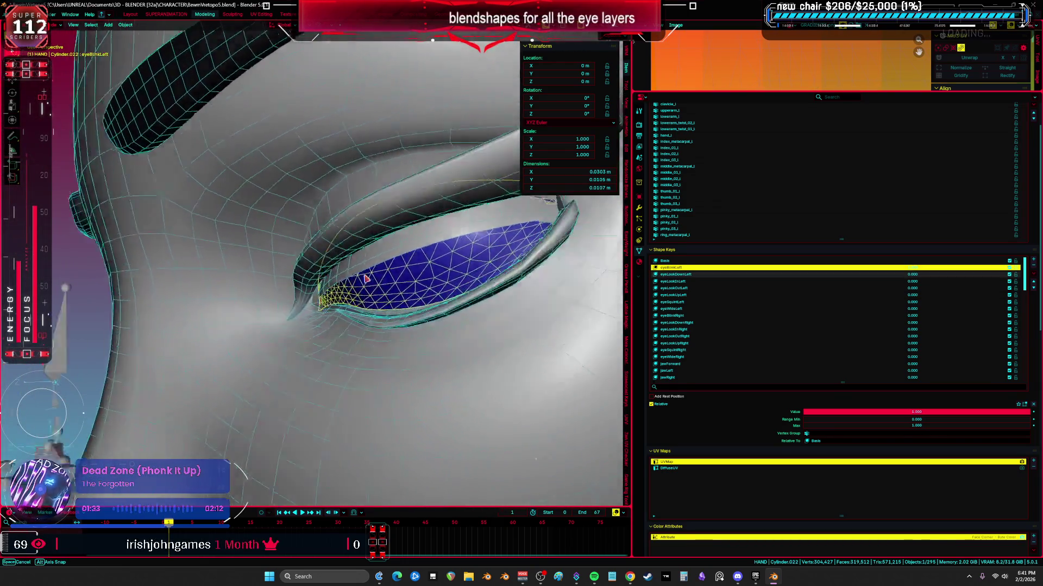
scroll(417, 288, up, 2)
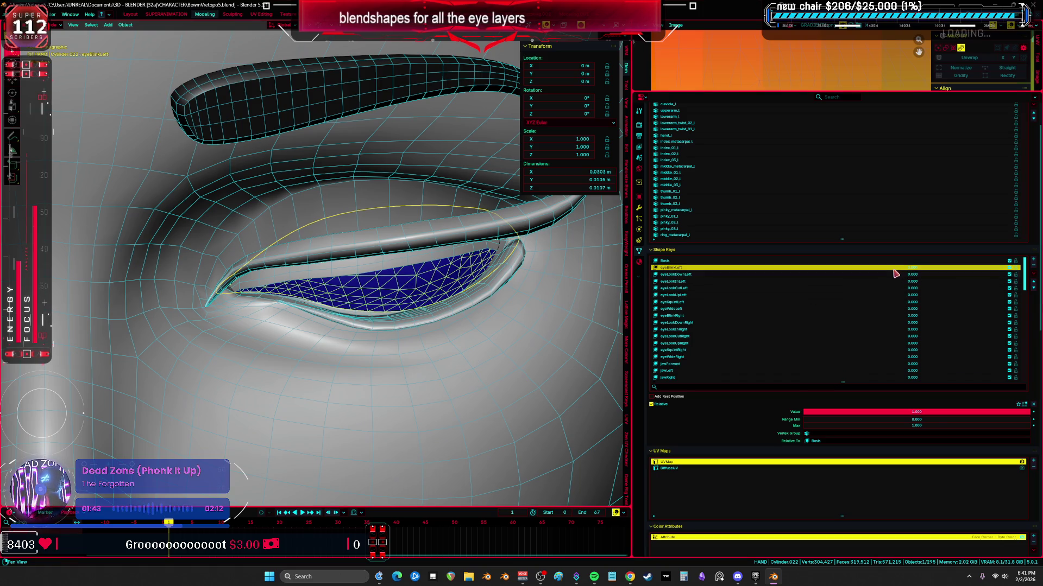
- Set the blink shape key to full strength and zero out eyeLookDownLeft
mouse_move(917, 412)
mouse_down()
mouse_move(900, 413)
mouse_move(1026, 413)
mouse_up()
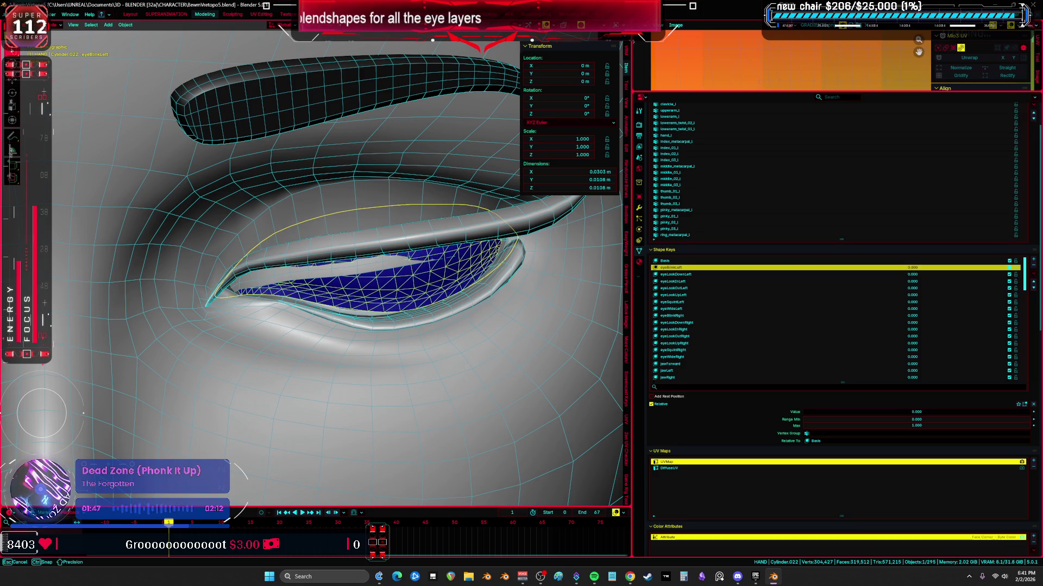
click(904, 275)
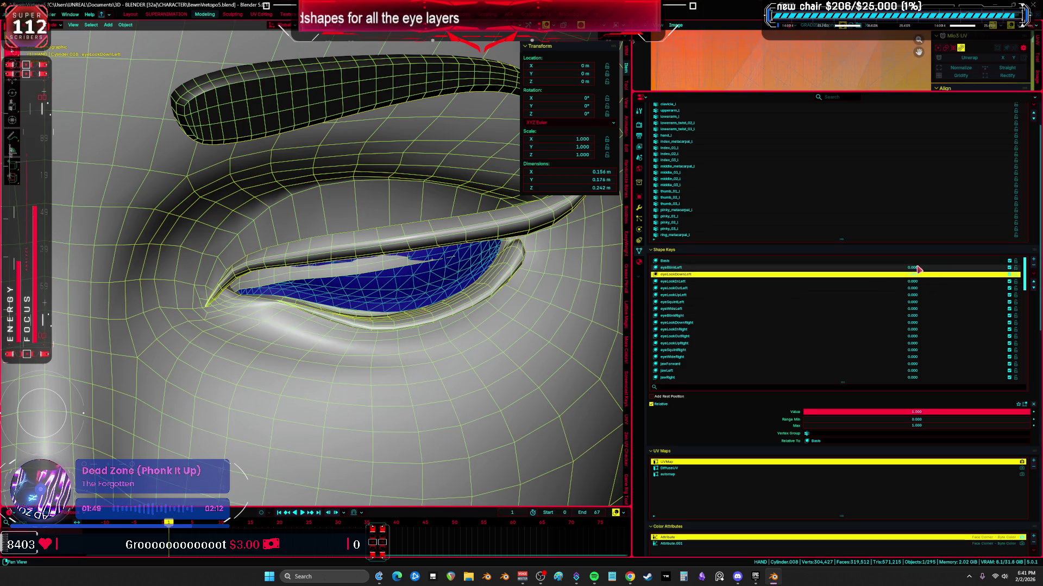
mouse_move(917, 413)
mouse_down()
mouse_move(805, 412)
mouse_move(1026, 413)
mouse_up()
- On the eye mesh, use Apply All Shape Keys to bake the blink into its geometry
click(402, 279)
click(947, 268)
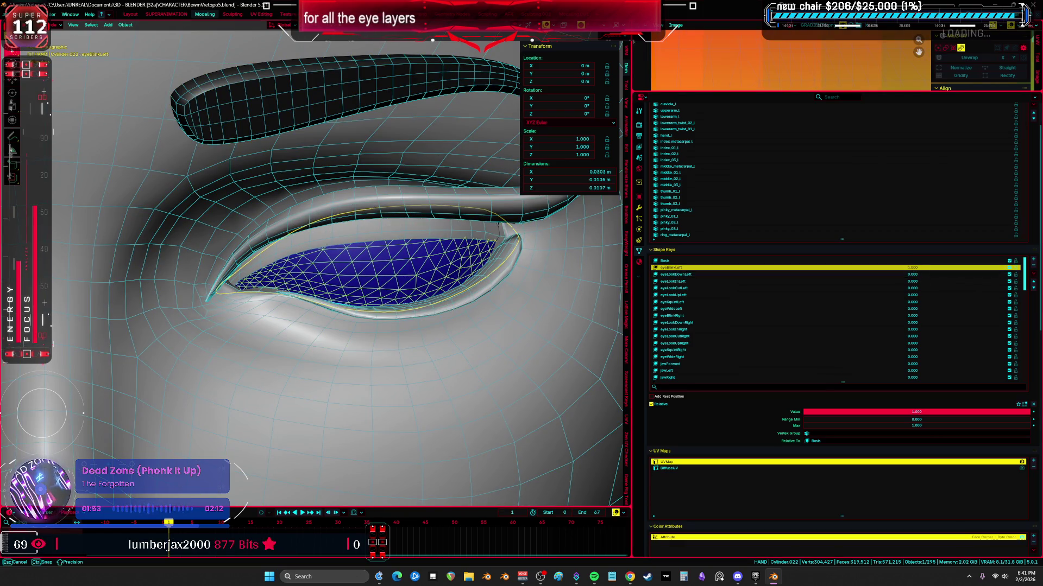
click(1033, 272)
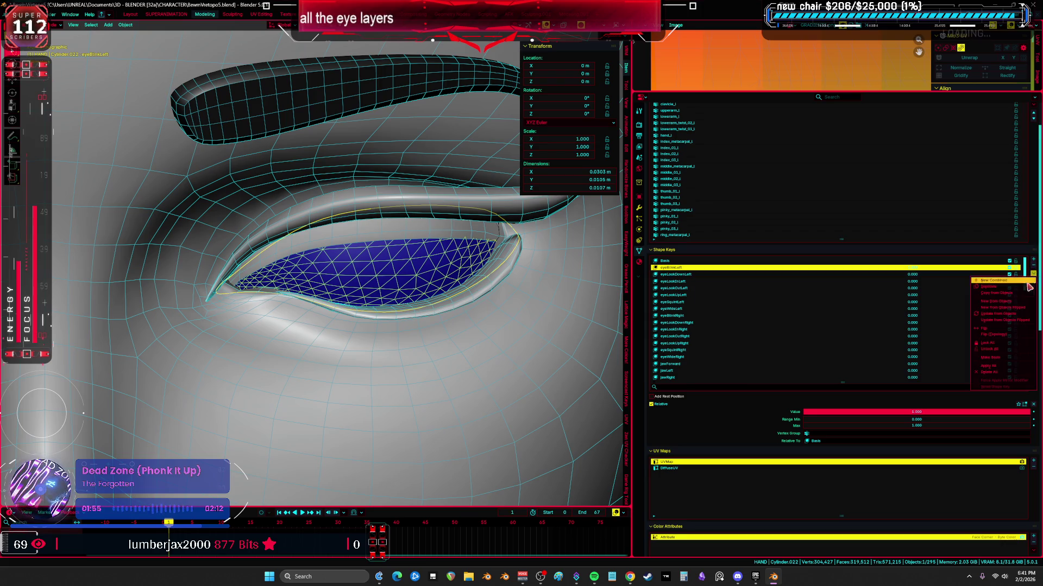
click(1007, 370)
mouse_move(463, 267)
middle_down()
mouse_move(403, 270)
mouse_move(479, 365)
mouse_move(540, 340)
middle_up()
key(ctrl+space)
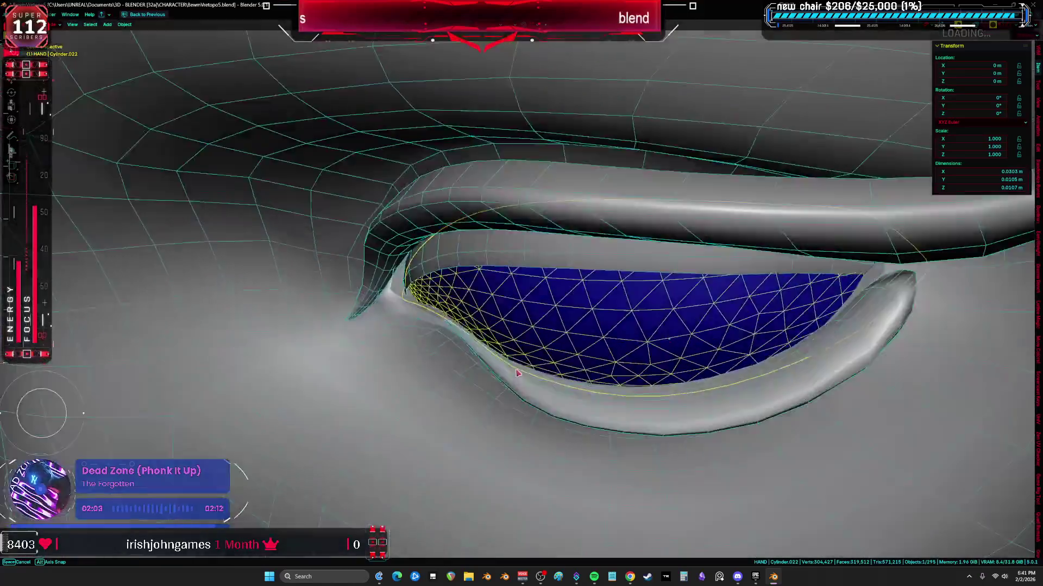
scroll(540, 340, down, 3)
- Check the eyelid loop in solid shading across modes, then put the mesh into Sculpt Mode
key(Tab)
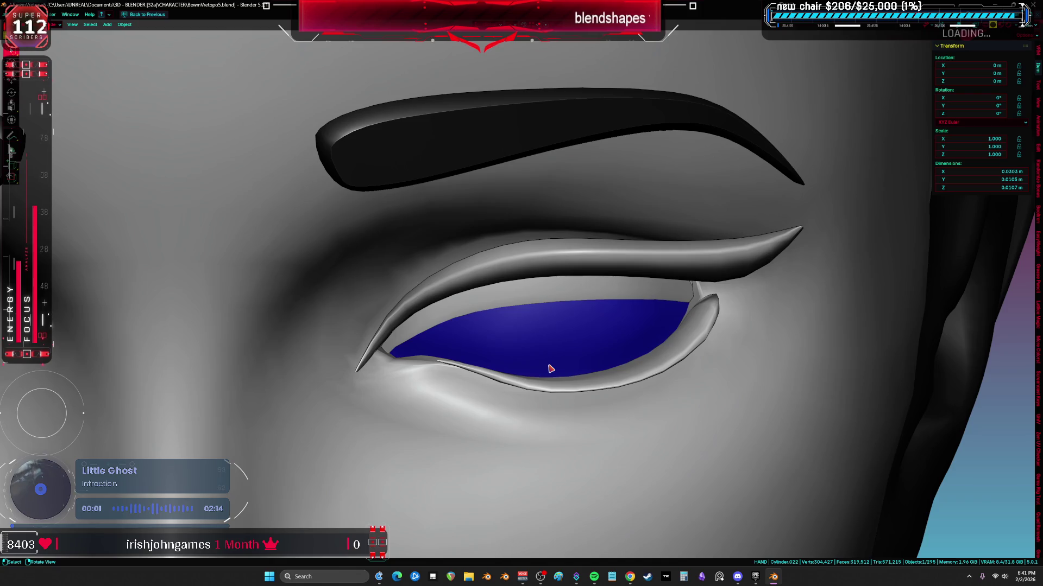
key(Tab)
mouse_move(569, 364)
middle_down()
mouse_move(546, 360)
mouse_move(538, 327)
mouse_move(576, 267)
middle_up()
key(Tab)
key(Tab)
key(ctrl+Tab)
click(562, 364)
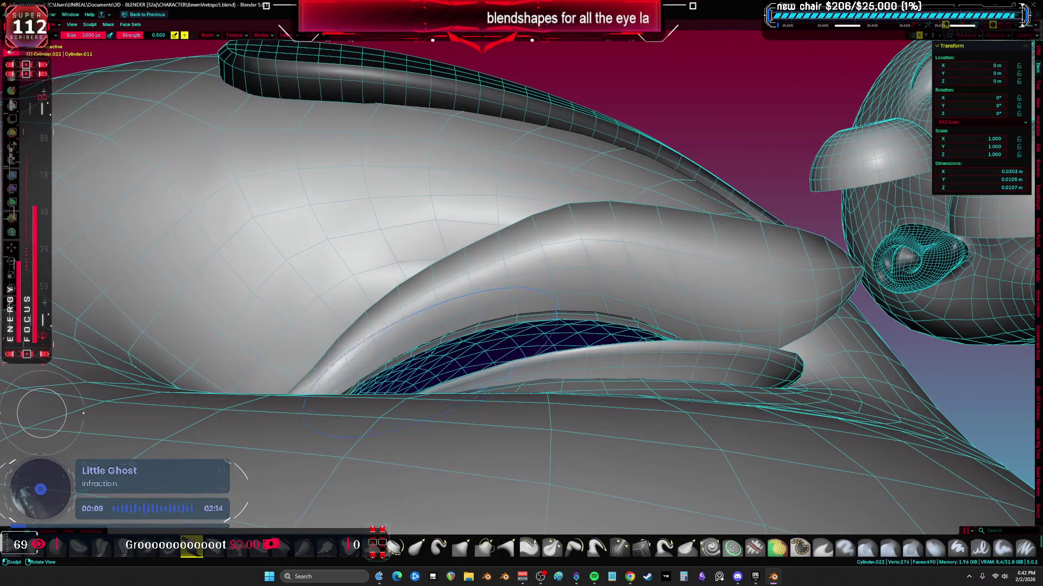
middle_drag(489, 310, 529, 269)
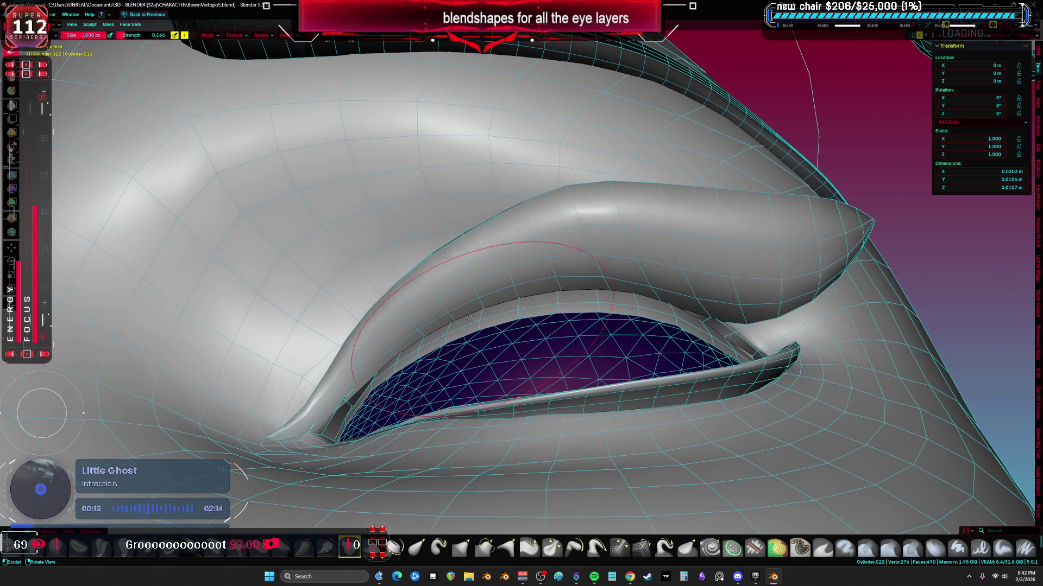
mouse_move(680, 300)
middle_down()
mouse_move(701, 326)
mouse_move(733, 318)
middle_up()
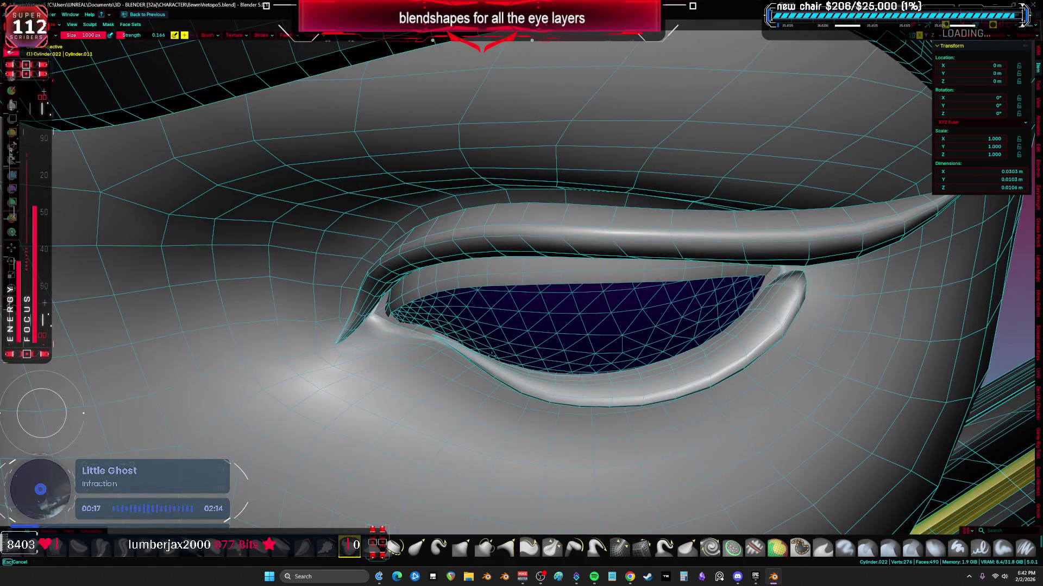
mouse_move(489, 326)
middle_down()
mouse_move(505, 318)
mouse_move(459, 320)
mouse_move(483, 316)
mouse_move(461, 299)
mouse_move(470, 322)
mouse_move(449, 303)
mouse_move(577, 303)
mouse_move(471, 304)
mouse_move(427, 417)
middle_up()
scroll(477, 311, down, 2)
- Back in Object Mode, add a Data Transfer modifier to Cylinder.022
key(ctrl+Tab)
click(457, 326)
key(ctrl+space)
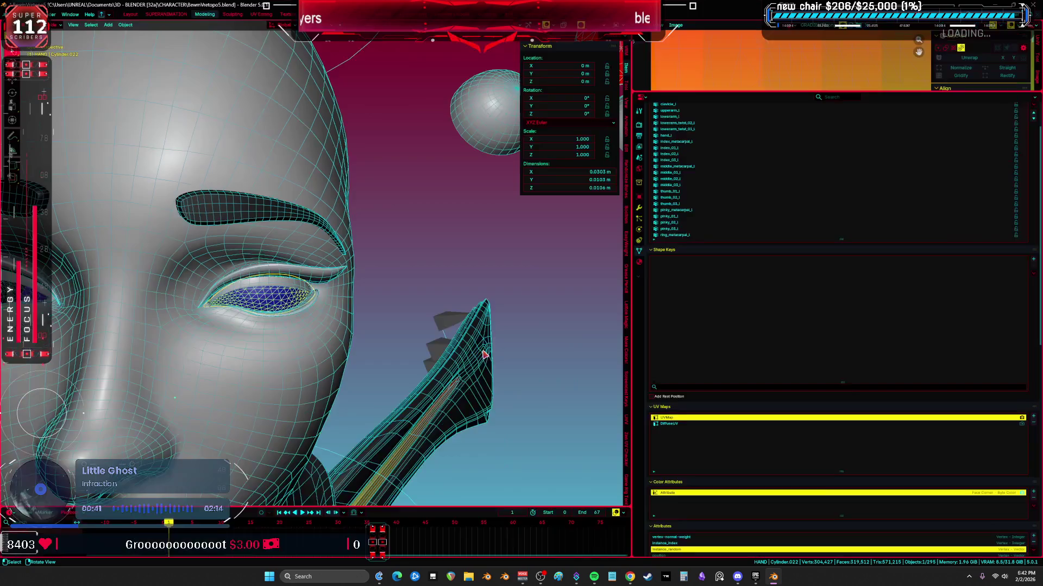
click(639, 225)
click(845, 133)
click(695, 136)
key(Return)
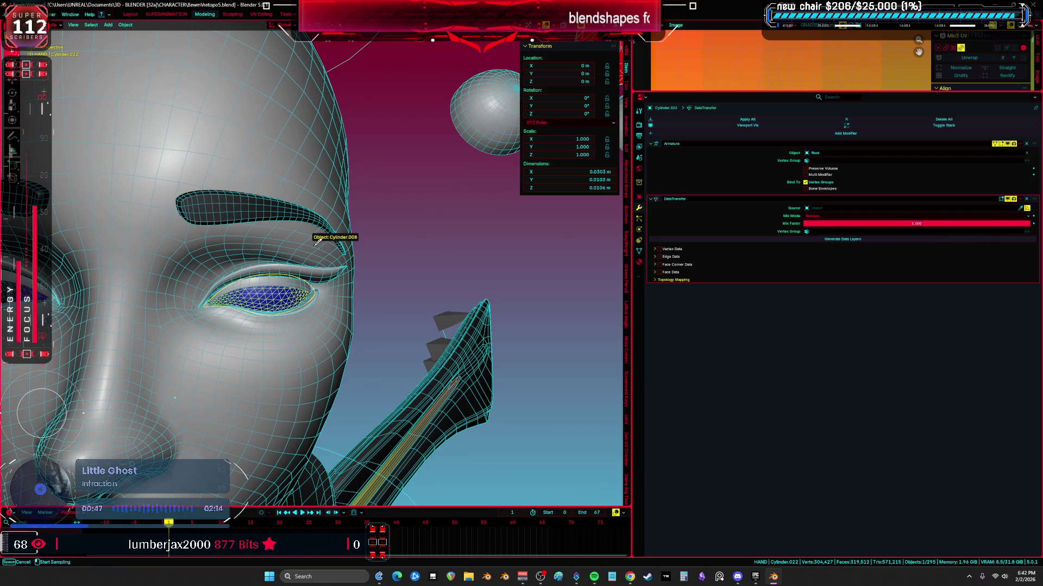
- Transfer vertex groups from Cylinder.008 via Nearest Edge Interpolated mapping and apply the modifier
click(660, 249)
click(814, 267)
click(841, 295)
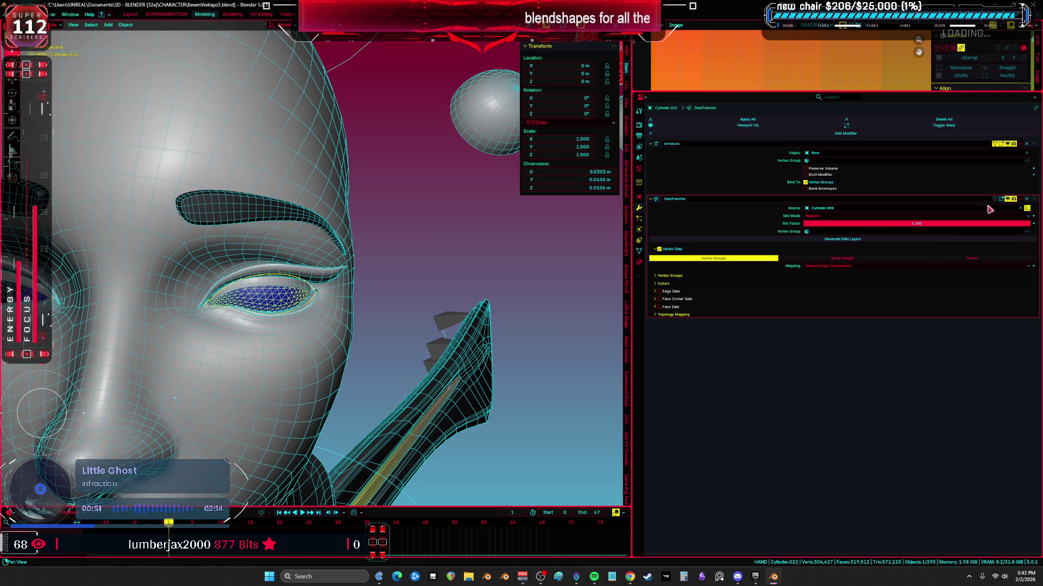
click(1024, 200)
click(992, 205)
- Unhide the rig objects and select the Root control
mouse_move(289, 308)
middle_down()
mouse_move(274, 321)
mouse_move(259, 283)
mouse_move(310, 291)
middle_up()
key(alt+h)
click(261, 285)
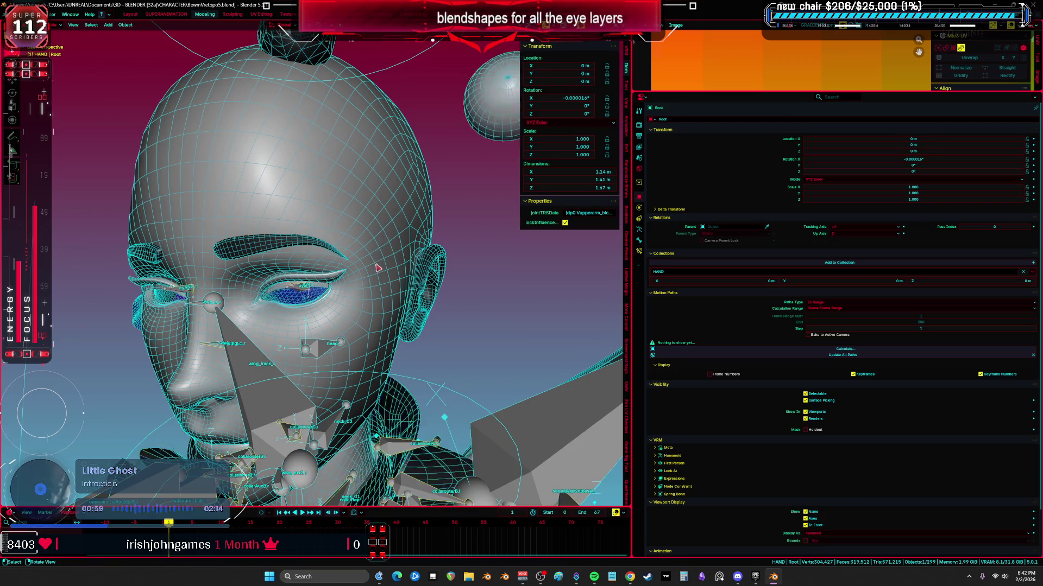
key(KP_1)
key(ctrl+space)
scroll(379, 273, up, 4)
scroll(483, 282, up, 4)
key(shift+z)
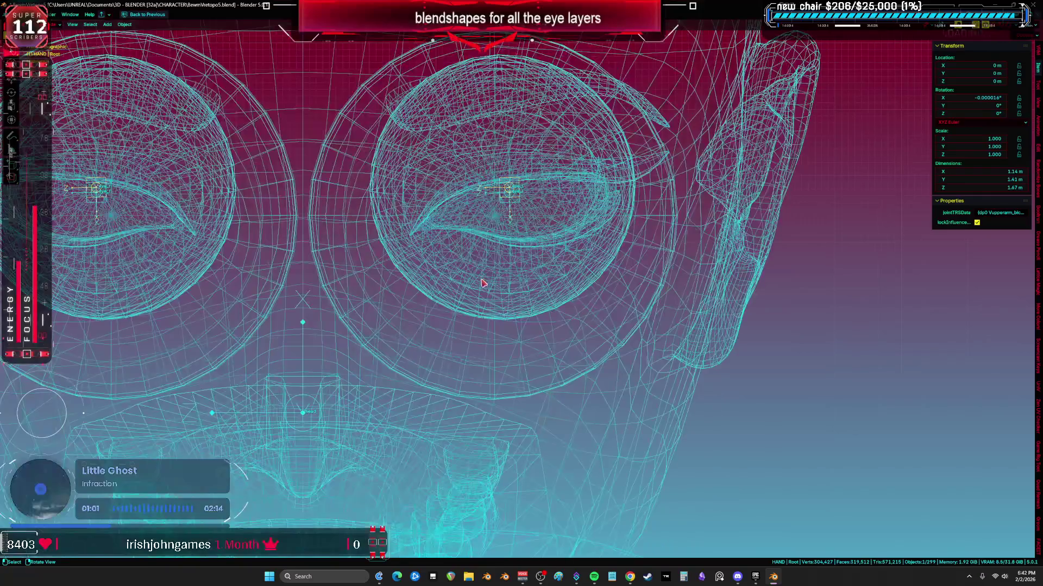
key(shift+z)
scroll(526, 291, down, 5)
scroll(526, 292, down, 3)
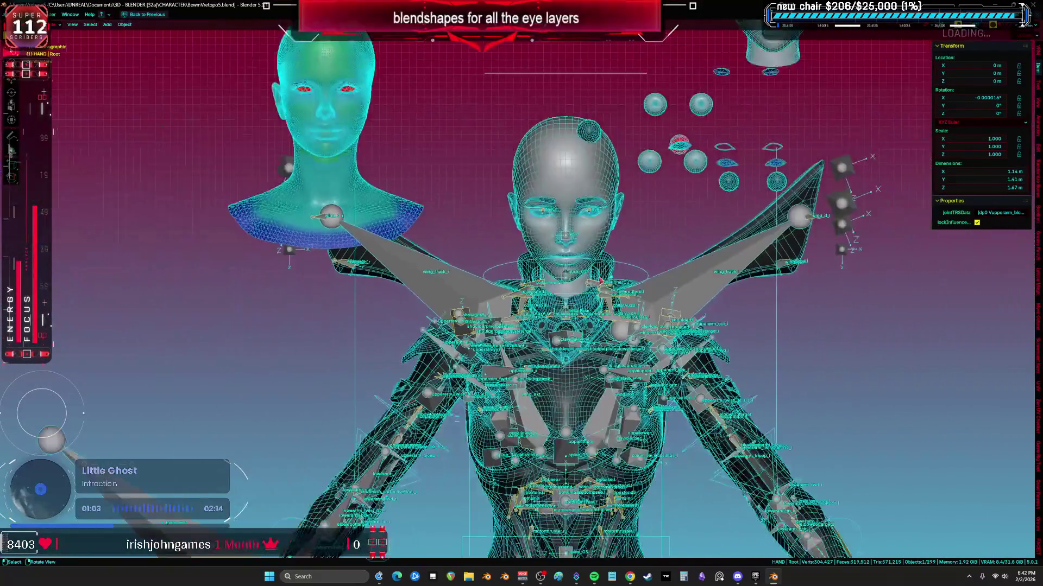
scroll(513, 353, down, 1)
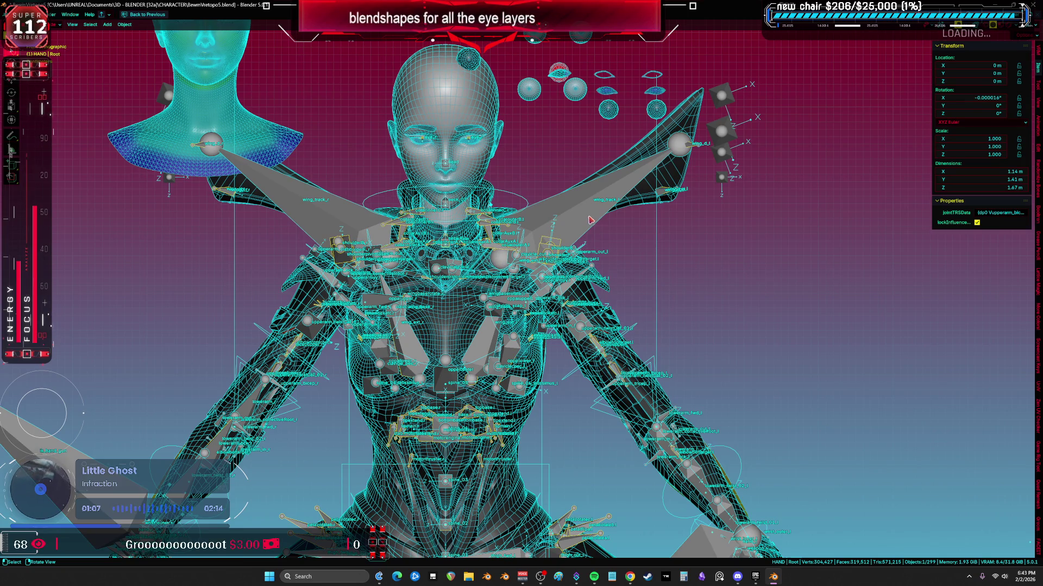
key(g)
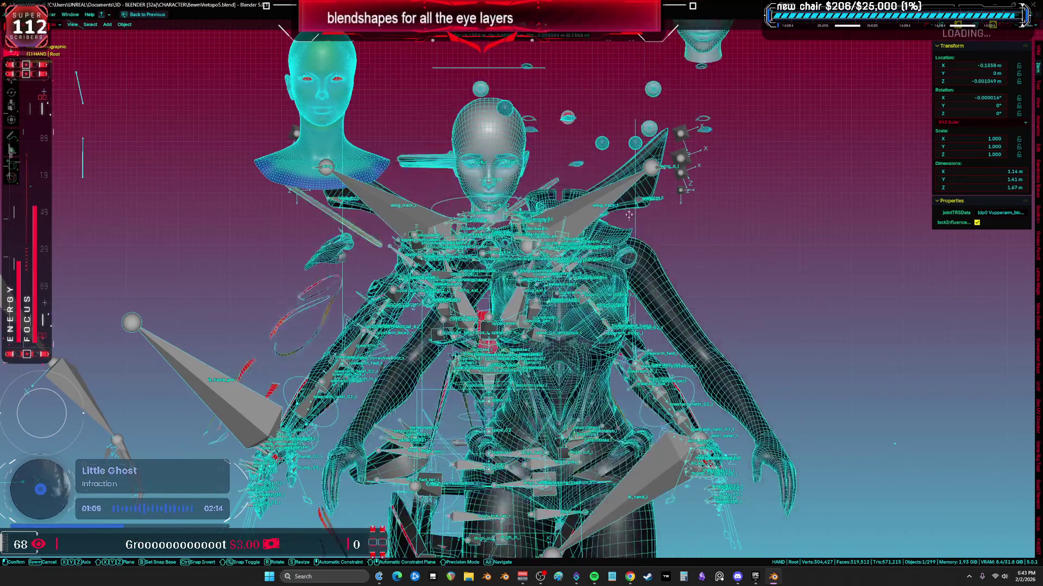
key(Escape)
scroll(516, 279, up, 5)
scroll(516, 280, up, 5)
key(shift+alt+z)
key(shift+alt+z)
key(shift+alt+z)
scroll(548, 293, up, 4)
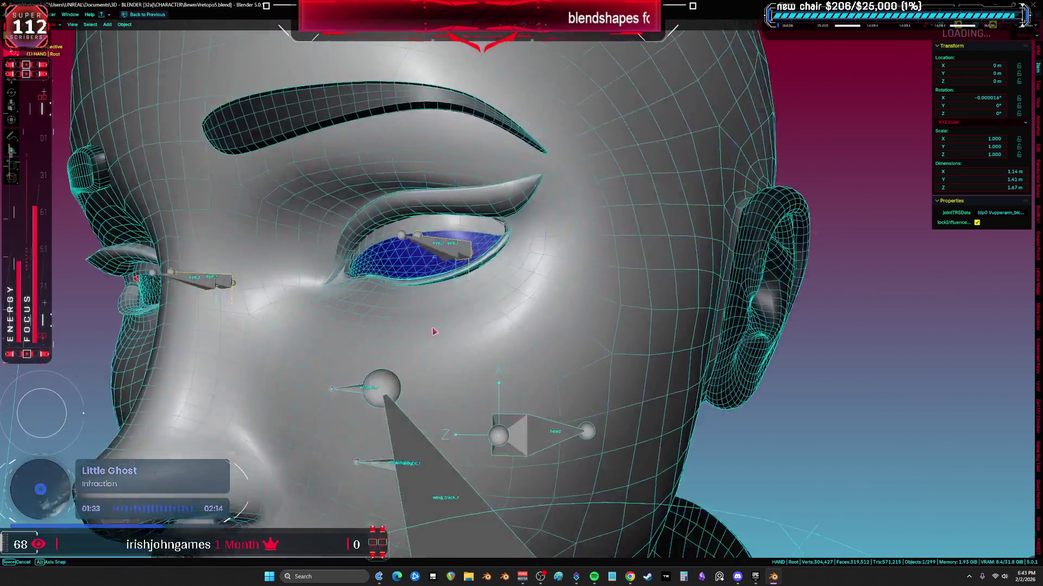
middle_drag(433, 331, 637, 279)
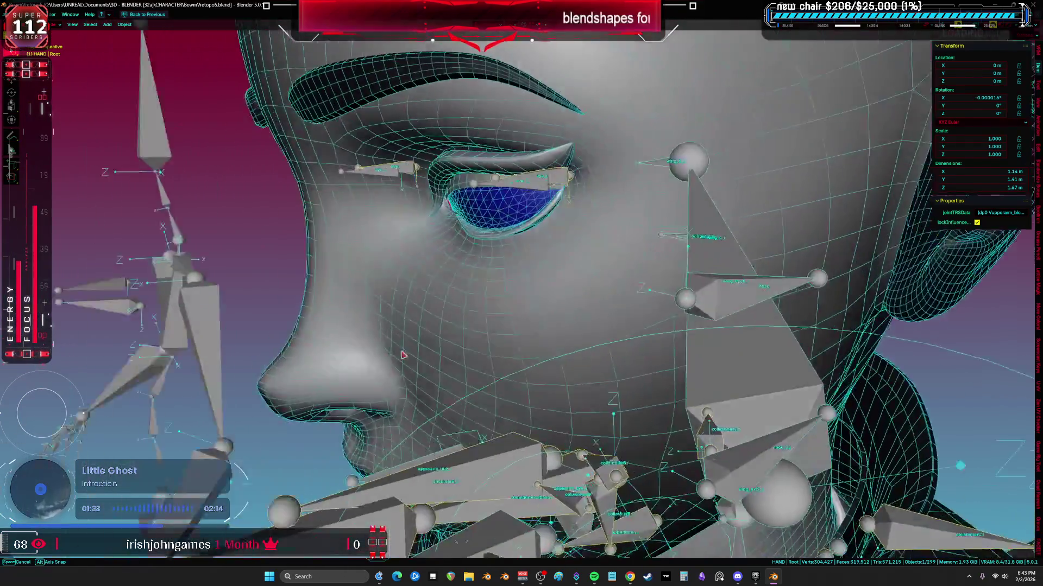
scroll(636, 279, down, 4)
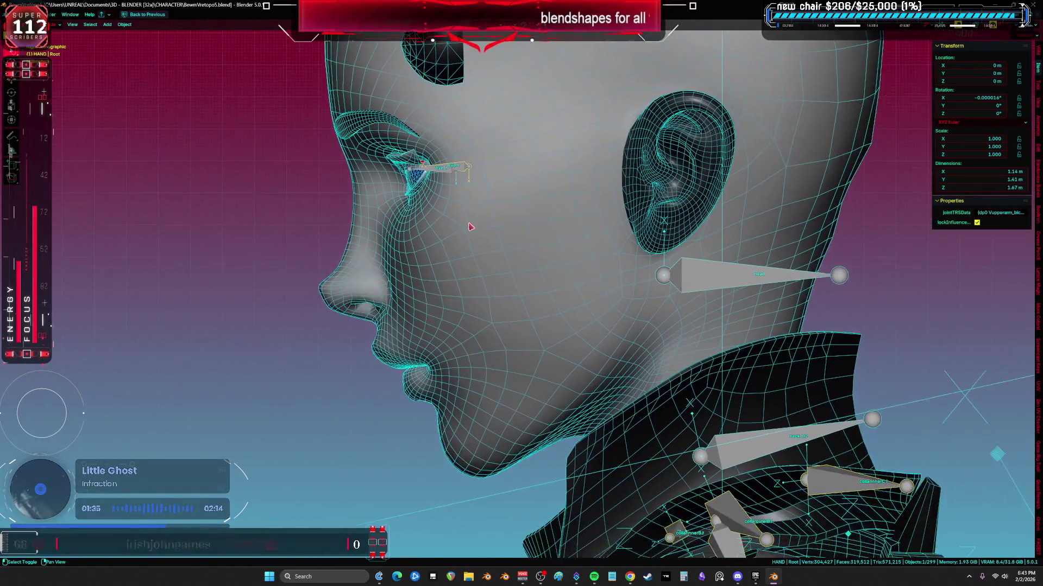
scroll(669, 268, down, 3)
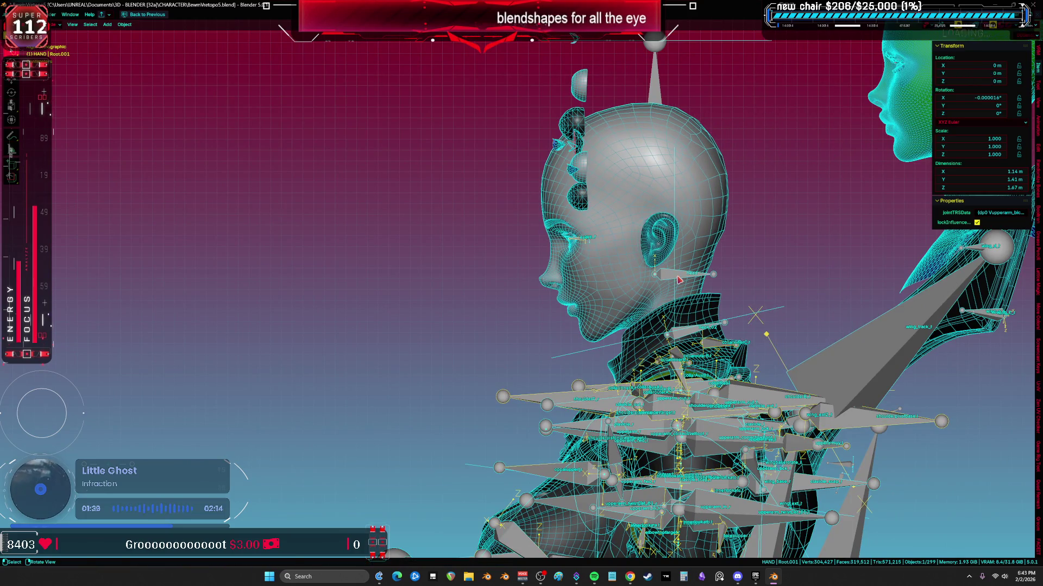
scroll(679, 279, up, 2)
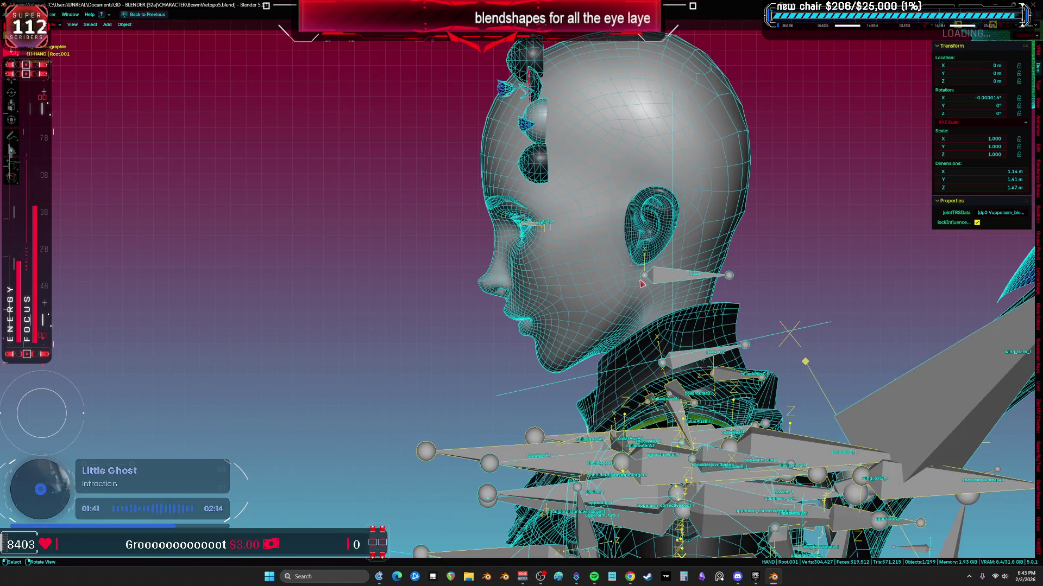
middle_drag(640, 284, 595, 269)
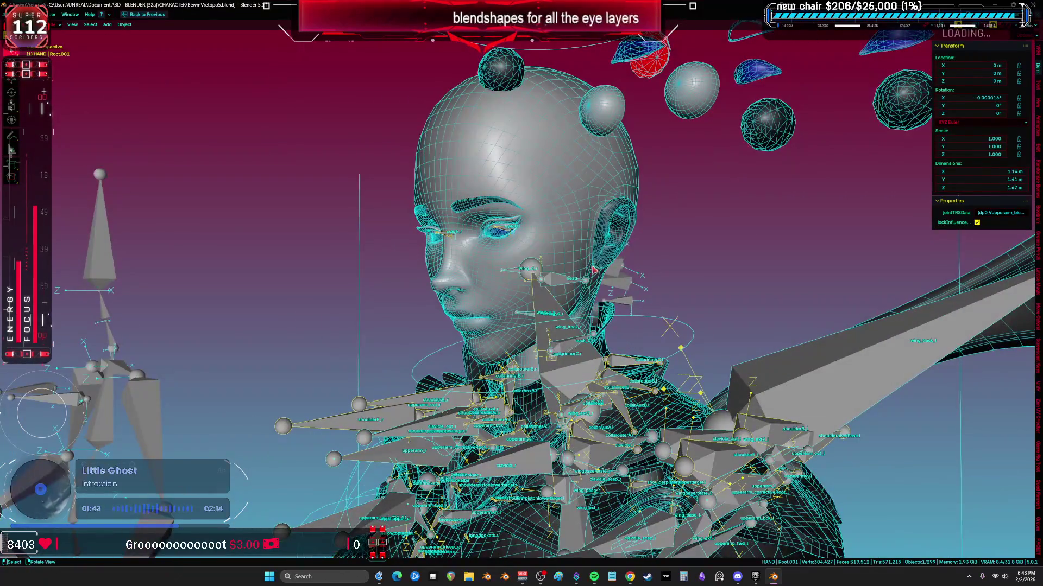
scroll(595, 269, up, 2)
scroll(595, 269, down, 3)
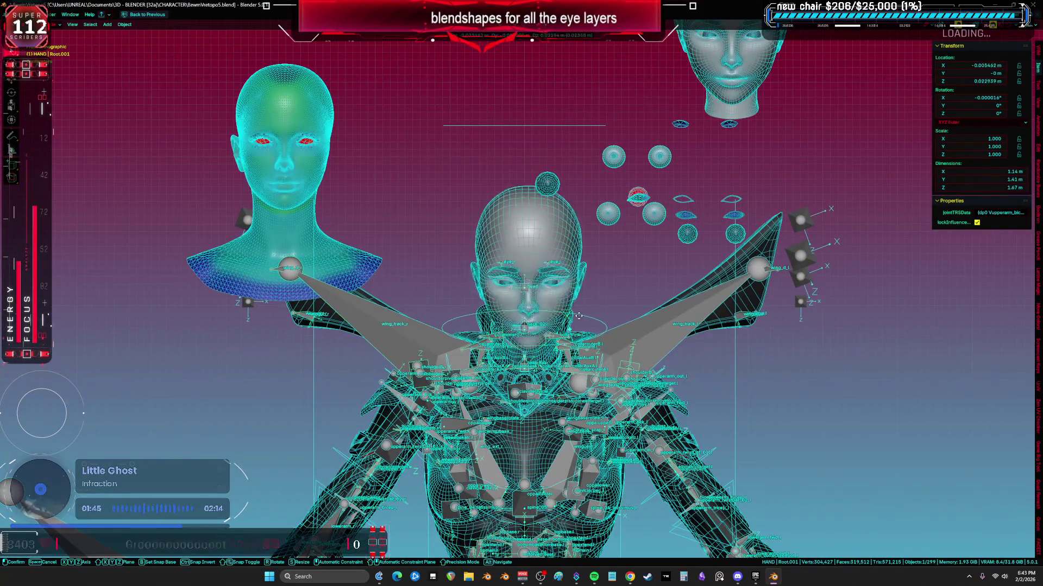
click(530, 220)
- Bind the head's Armature modifier to Root, then select the Root.001 armature
key(ctrl+space)
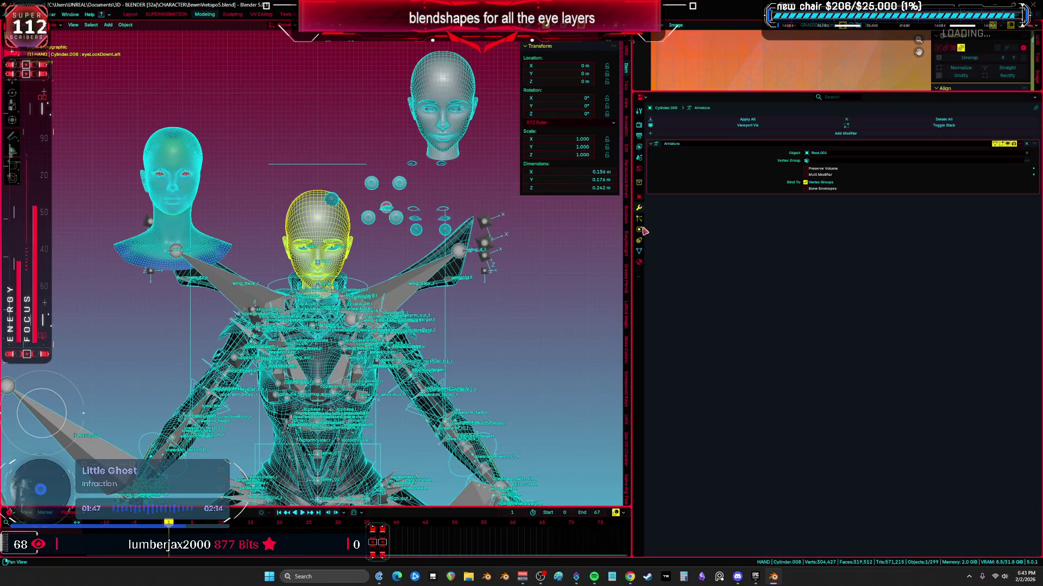
click(823, 152)
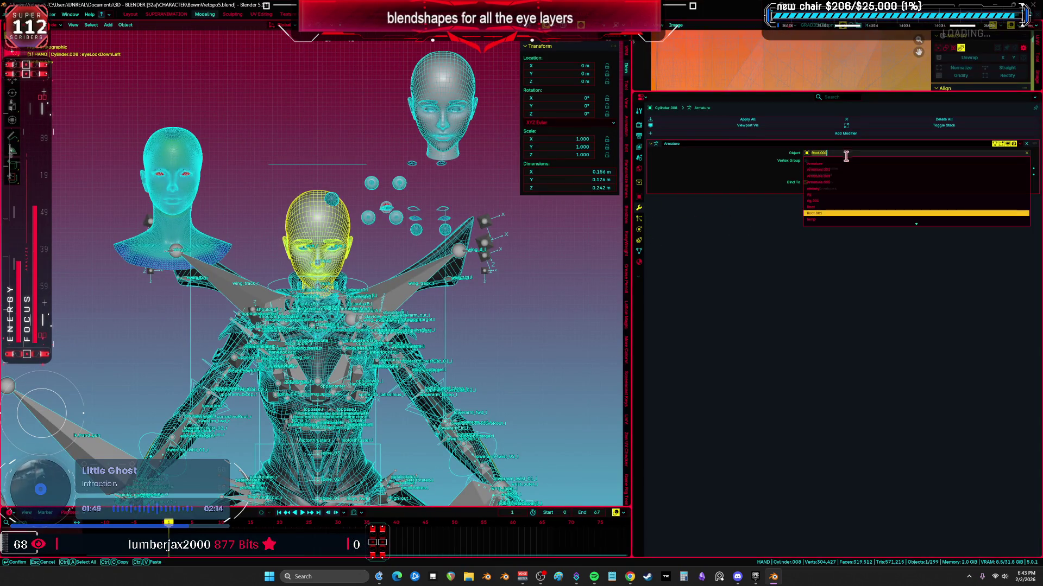
click(847, 204)
scroll(325, 236, up, 3)
middle_drag(367, 245, 325, 235)
click(320, 233)
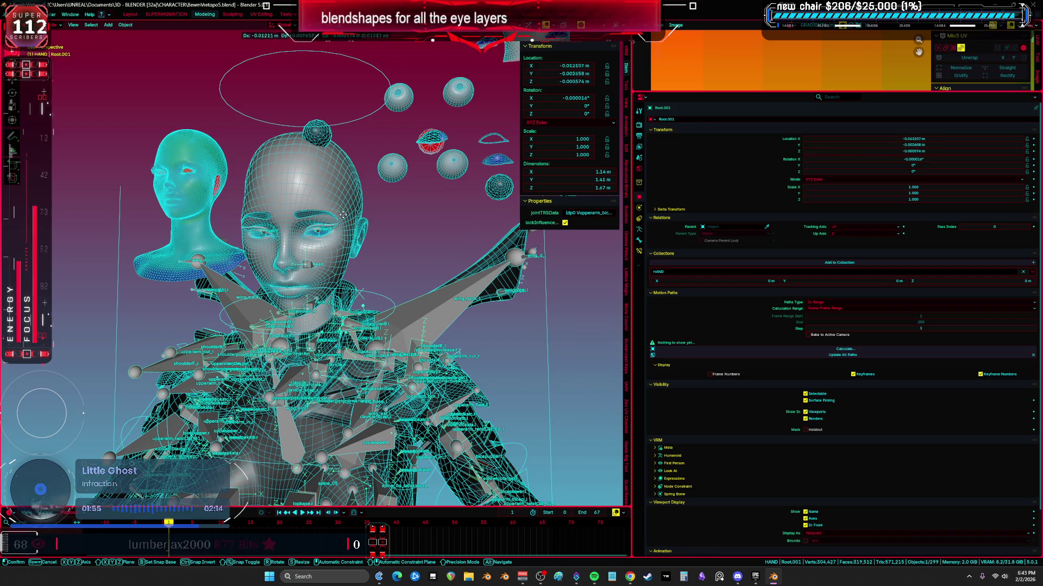
- Inspect Root.001 from a front view and review its bone constraints
key(KP_1)
key(ctrl+space)
scroll(535, 321, down, 2)
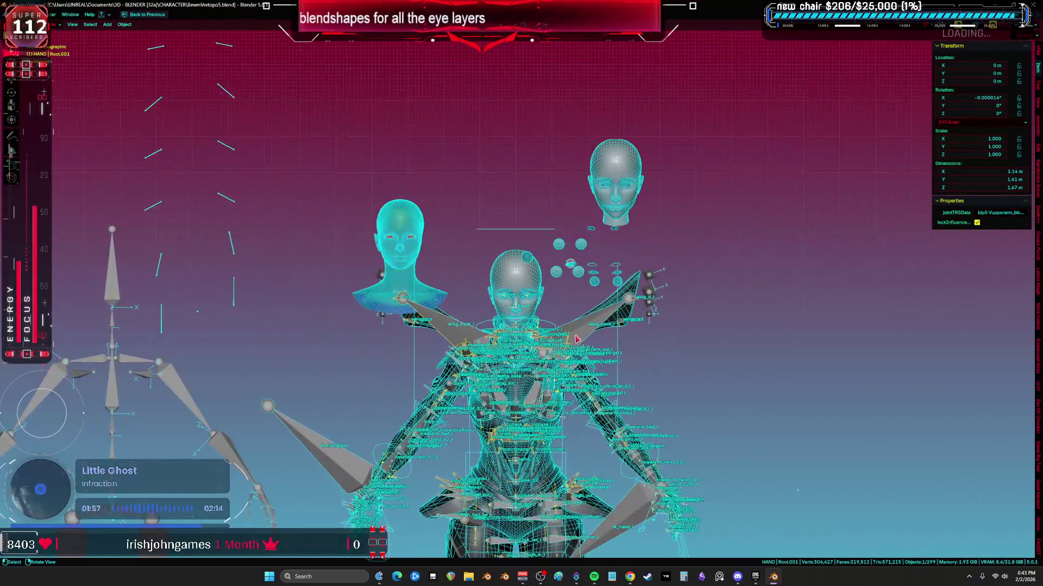
middle_drag(573, 343, 489, 310)
key(ctrl+space)
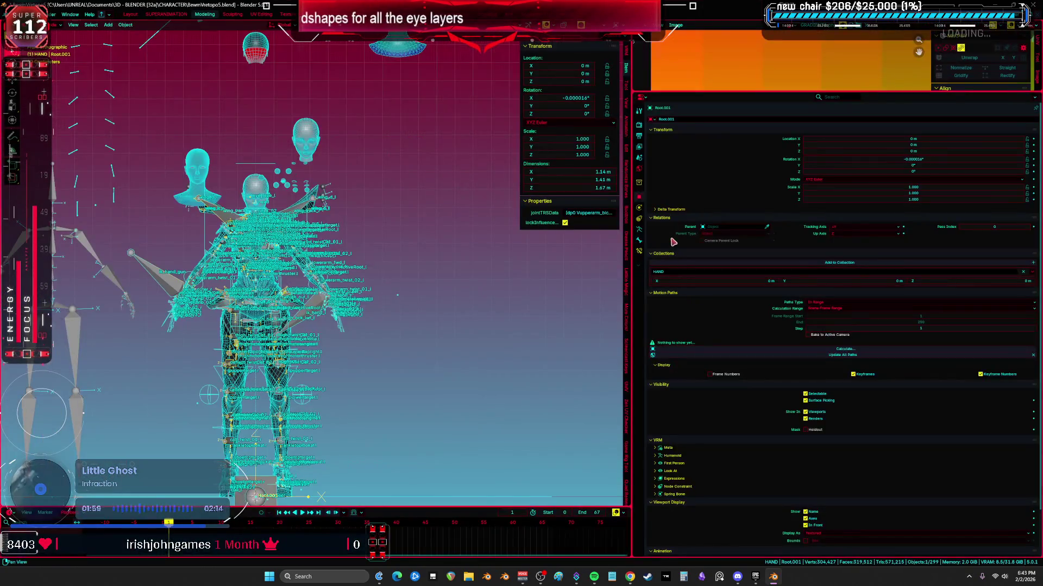
click(640, 236)
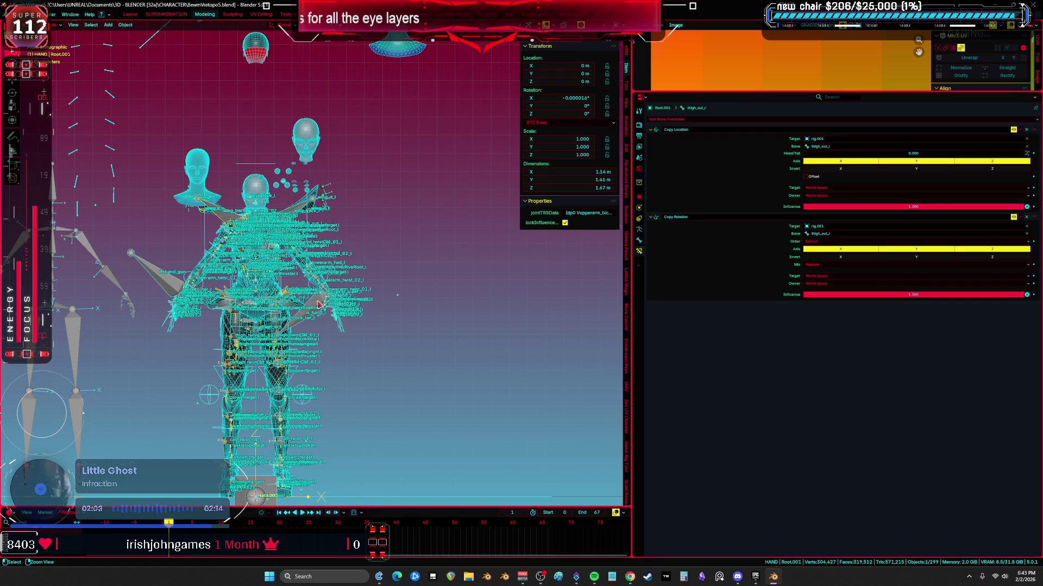
- In Pose Mode select all of Root.001's bones, move them off the mesh, and enter Edit Mode
key(ctrl+Tab)
key(a)
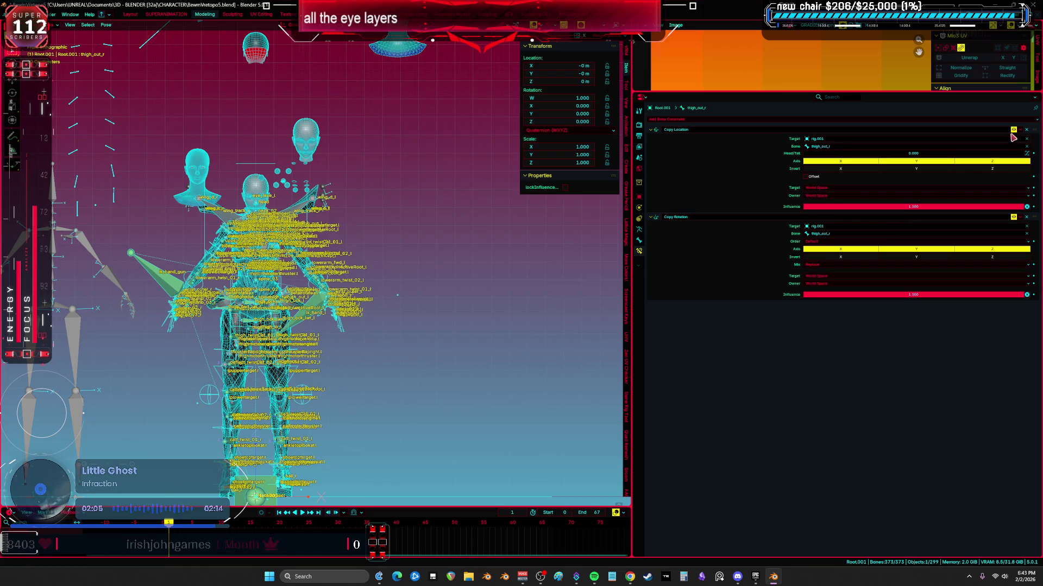
key(ctrl+space)
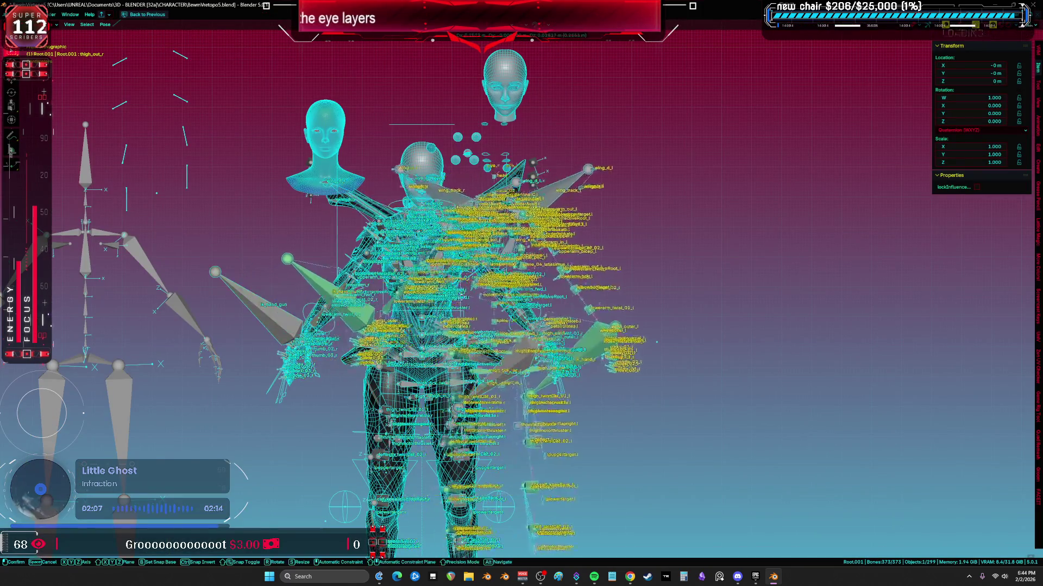
key(g)
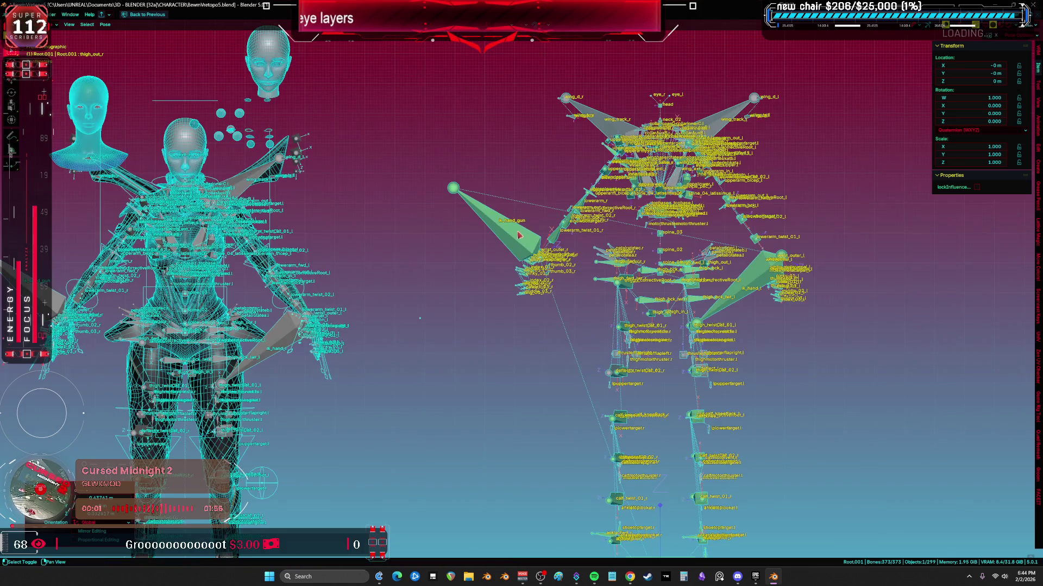
key(Tab)
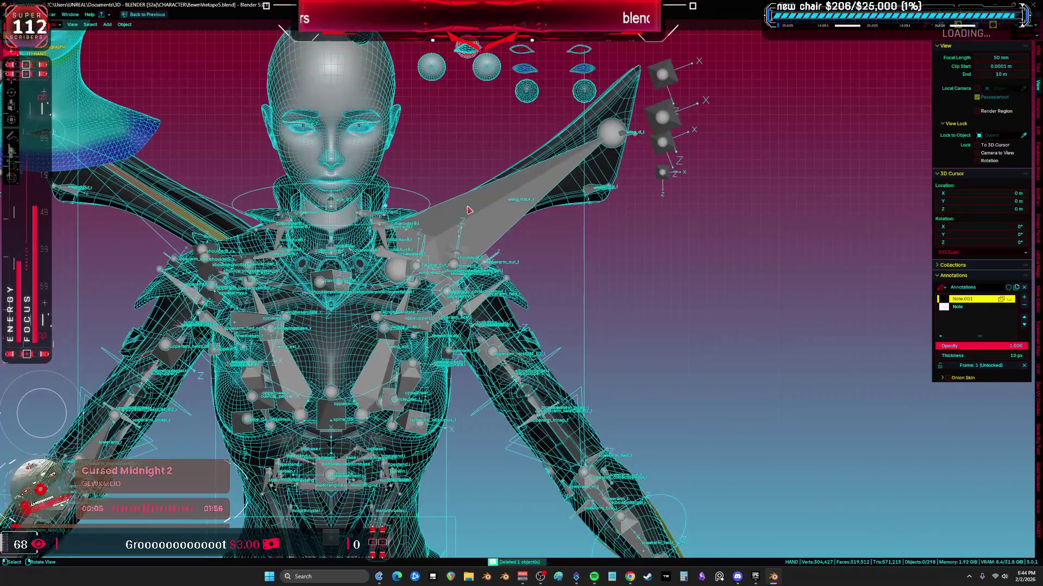
- Move the character mesh to the right and place a duplicated rig copy on the left
key(g)
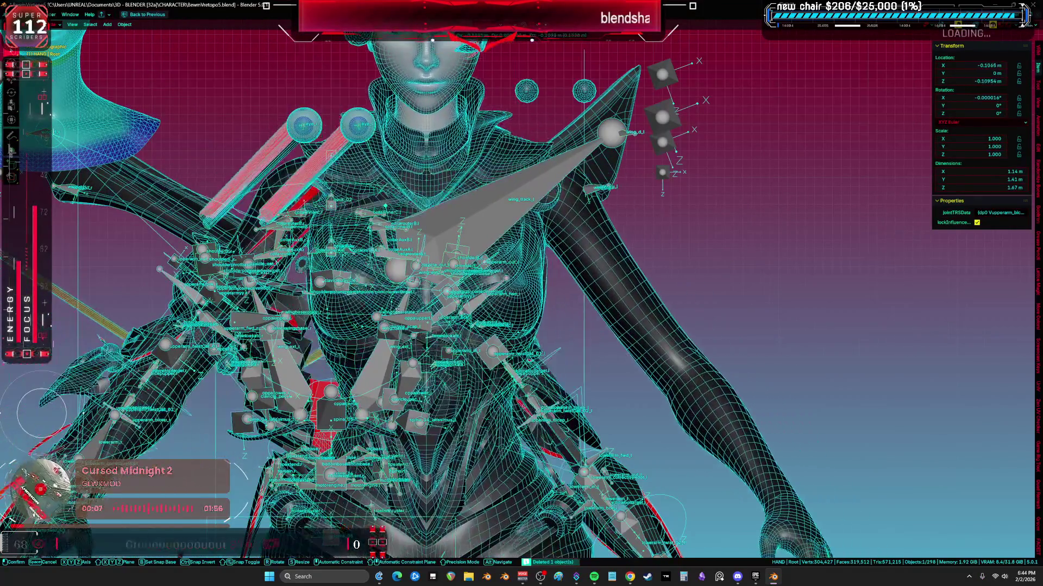
click(423, 195)
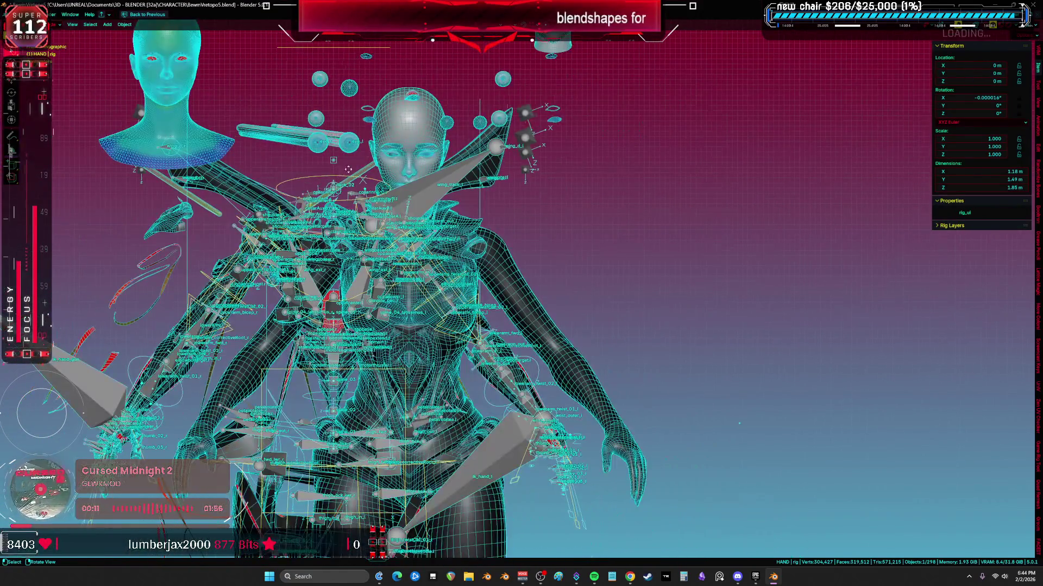
key(g)
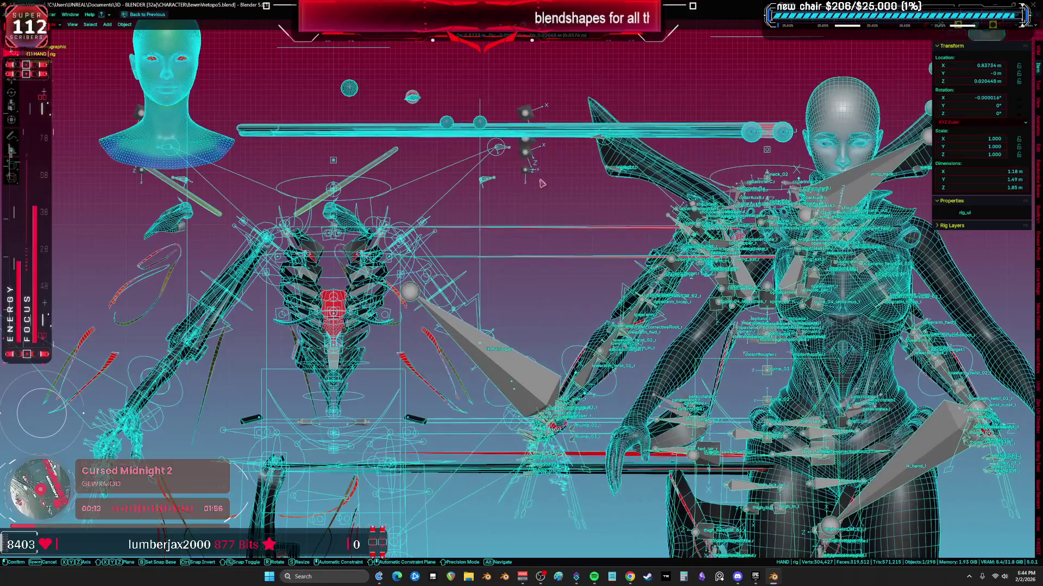
click(541, 184)
key(shift+d)
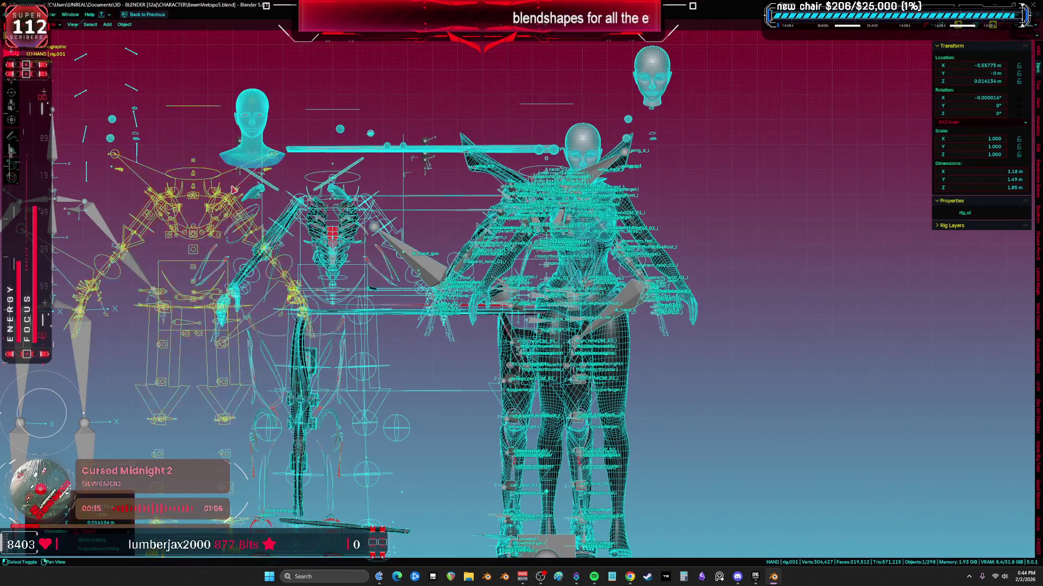
scroll(234, 190, down, 3)
click(269, 182)
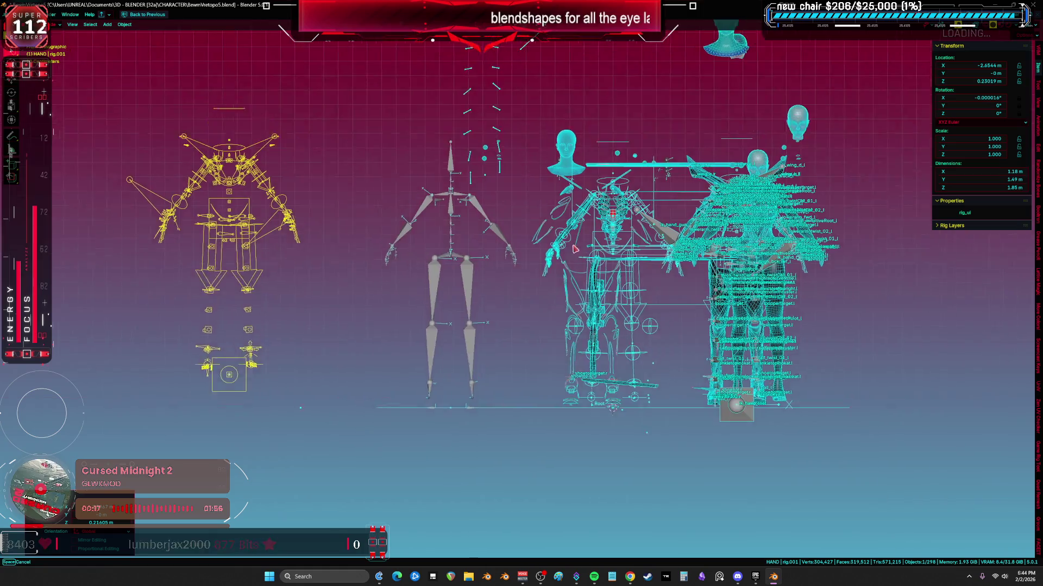
scroll(576, 251, up, 2)
- Reposition the neck widget, reset the right rig's location to the origin, and grab the left armature
click(521, 168)
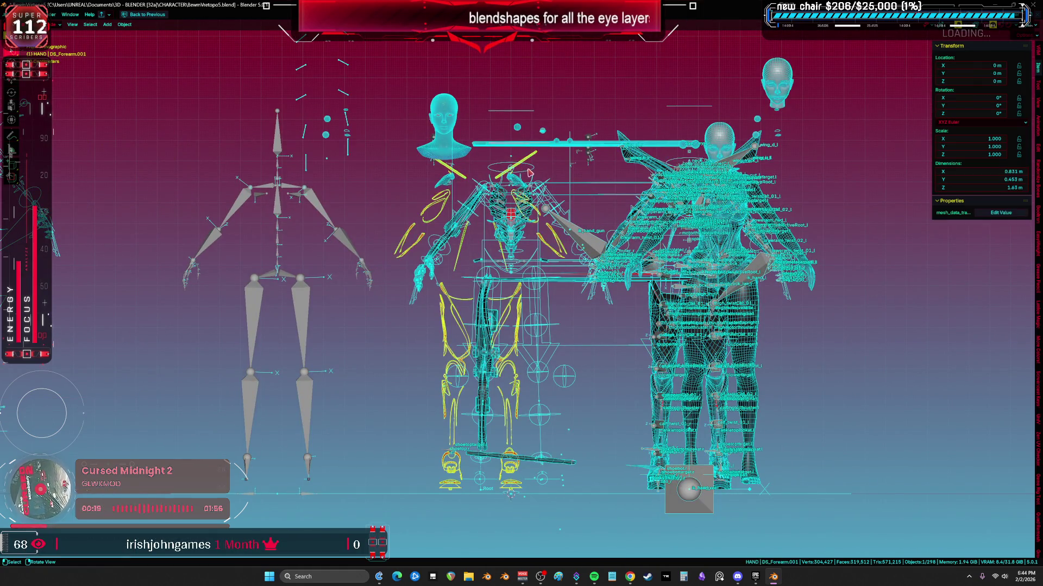
click(542, 167)
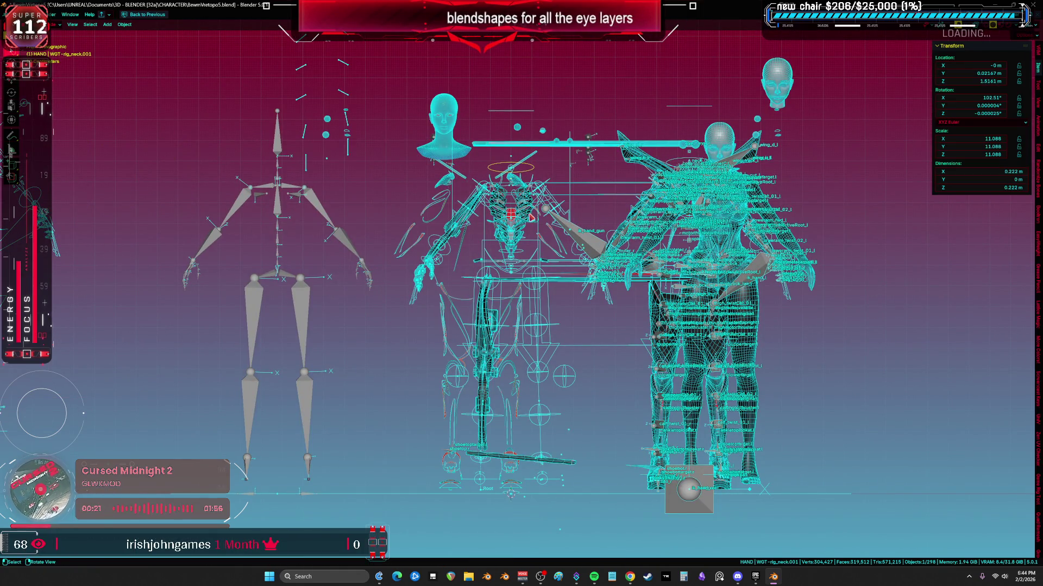
click(680, 164)
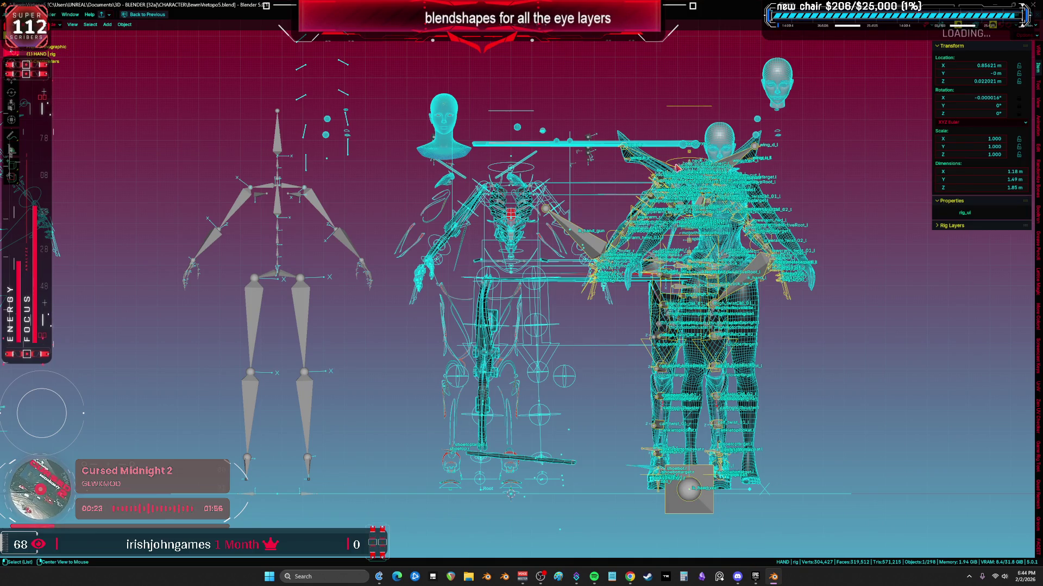
key(alt+g)
click(227, 167)
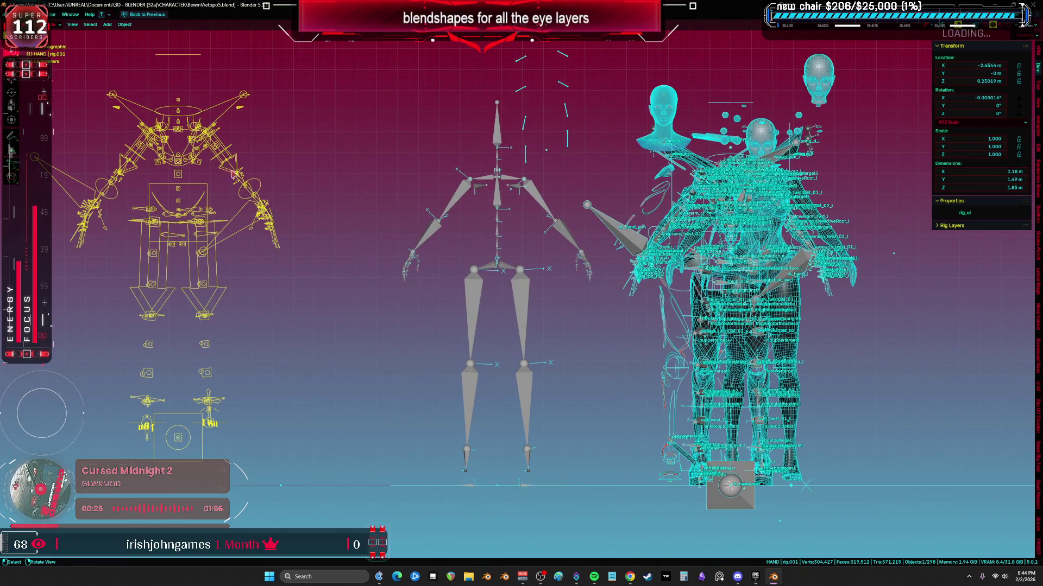
scroll(226, 167, down, 2)
key(g)
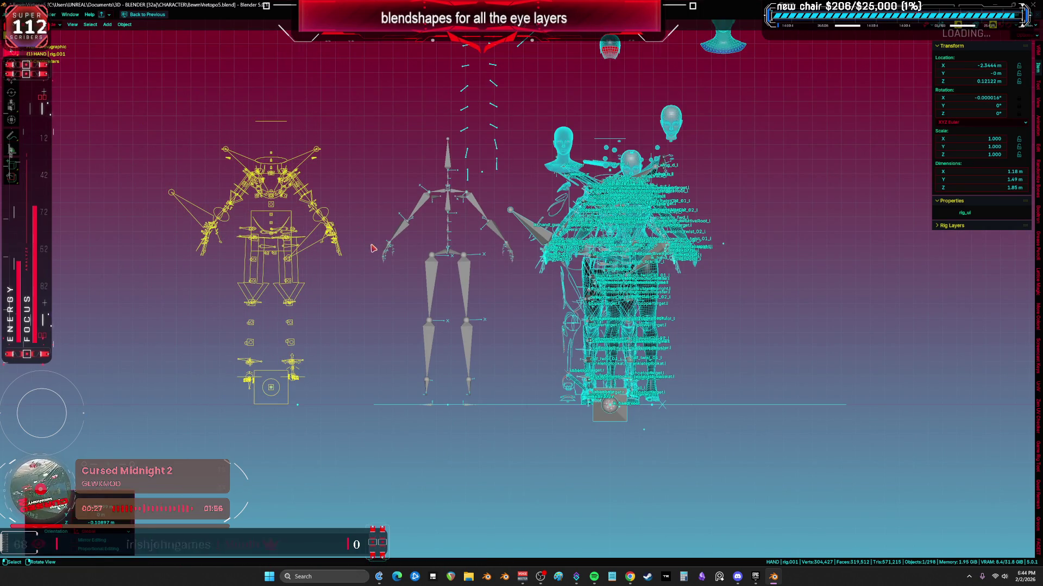
- Clear the left armature's parent keeping its transformation, then delete it
key(alt+p)
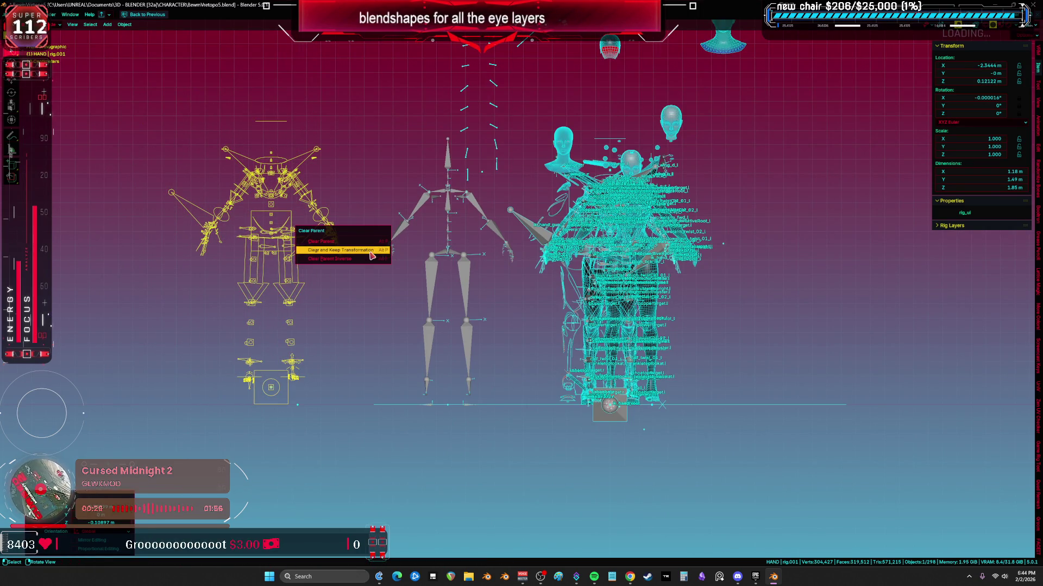
click(371, 255)
key(alt+p)
click(366, 261)
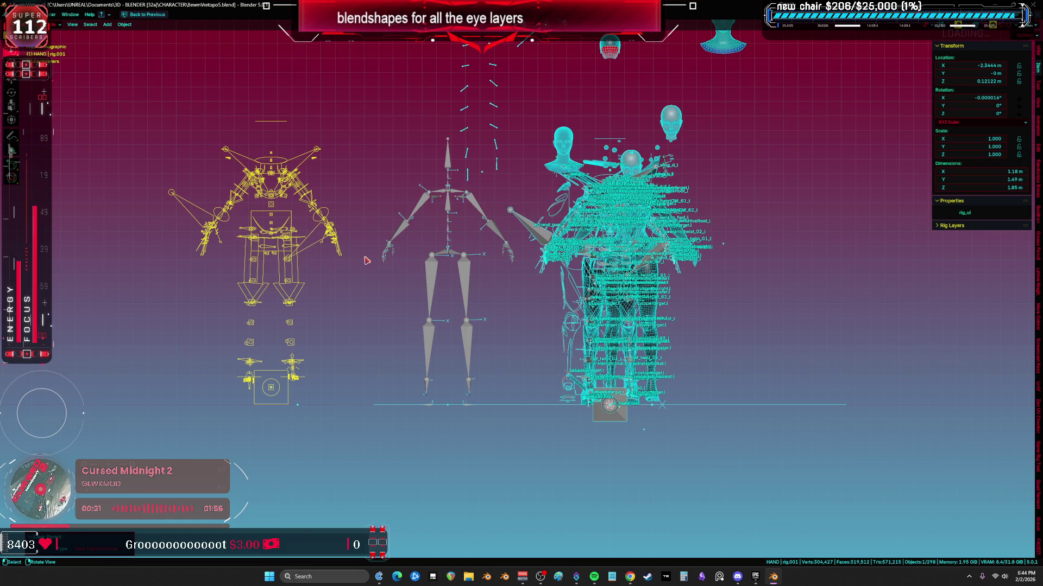
key(x)
scroll(487, 246, up, 8)
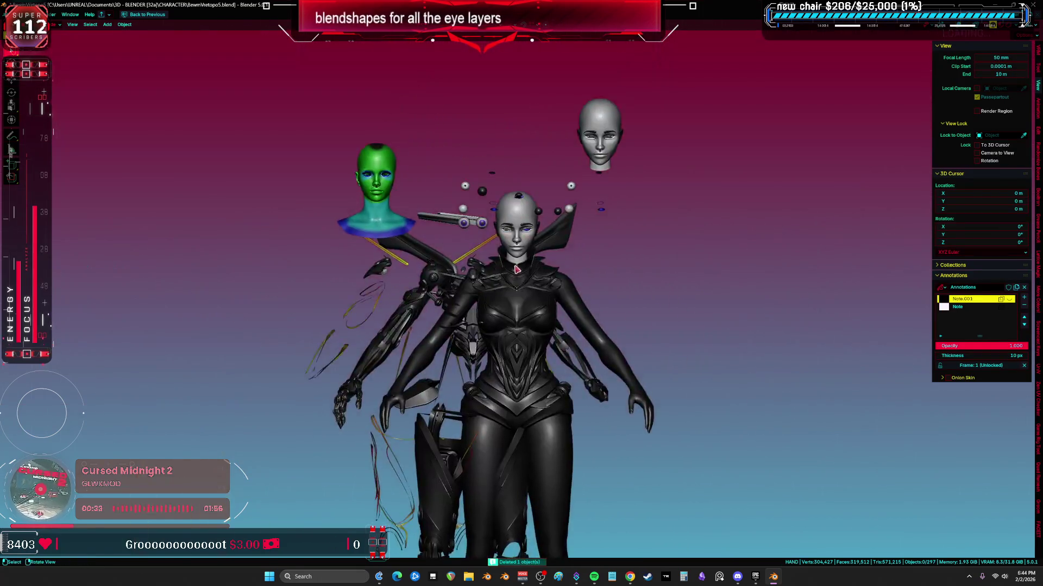
- Hide the torso rig and check the shaded face with the wireframe overlay off and on
click(450, 219)
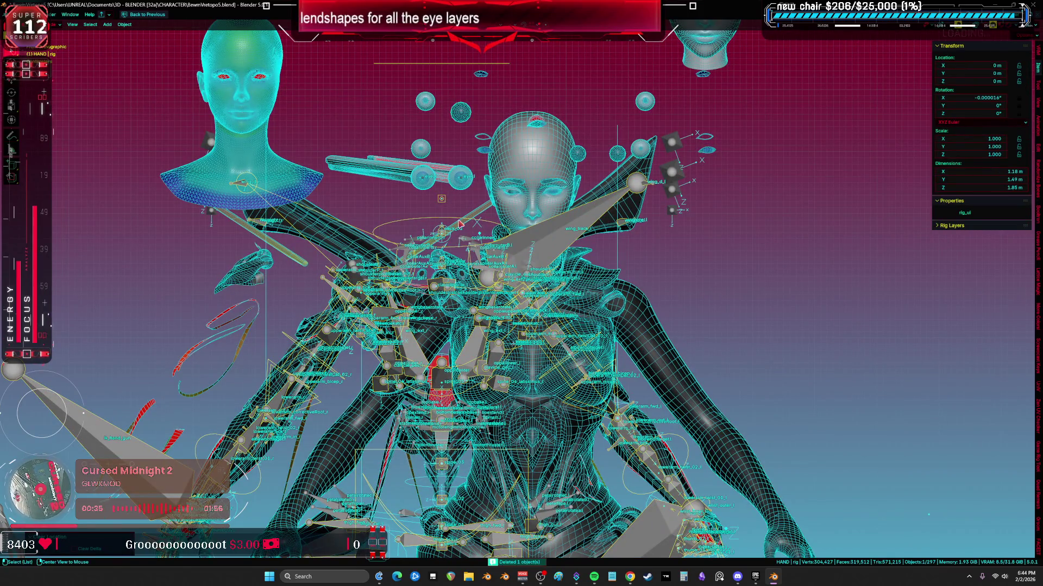
key(h)
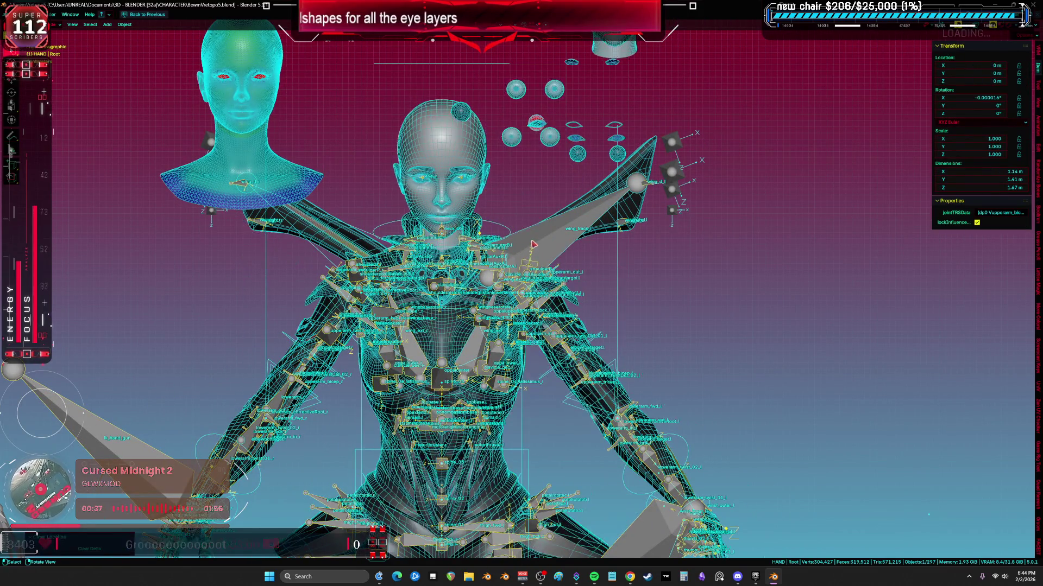
key(alt+shift+z)
scroll(509, 247, up, 5)
key(alt+shift+z)
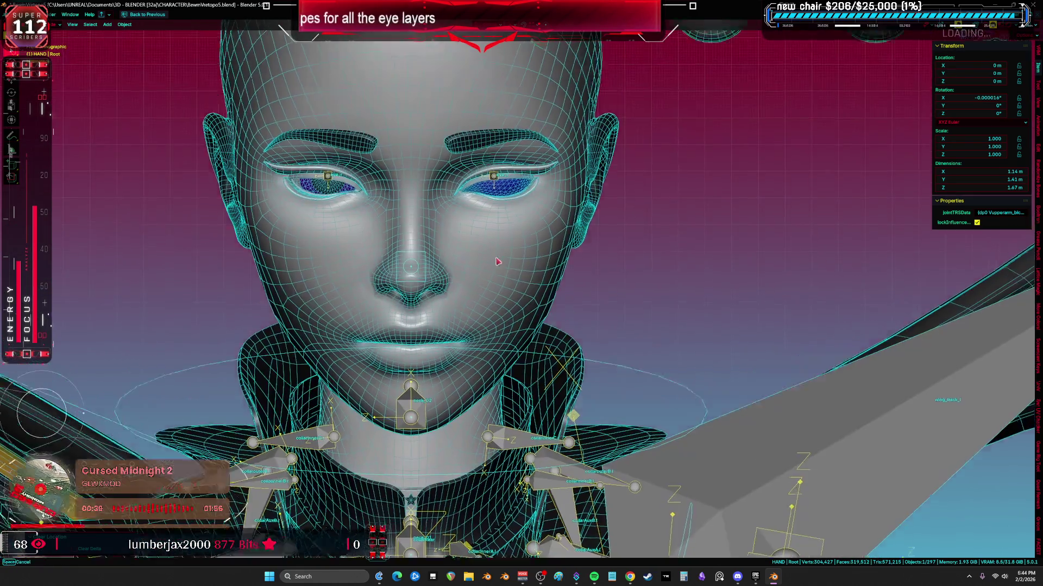
scroll(489, 237, up, 4)
- Test-rotate the right eye bone inside the lids under solid and material preview shading
click(483, 222)
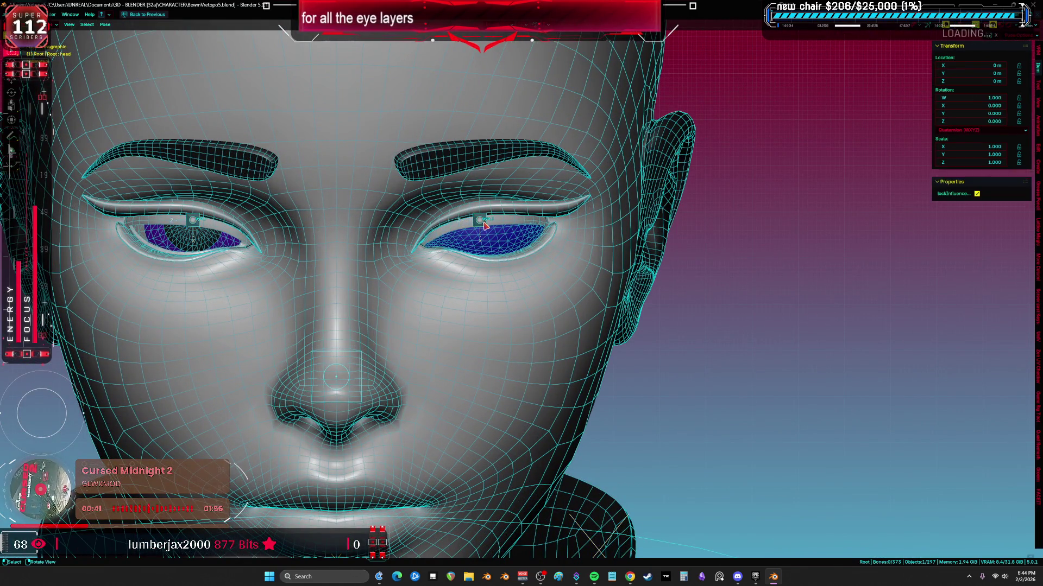
key(r)
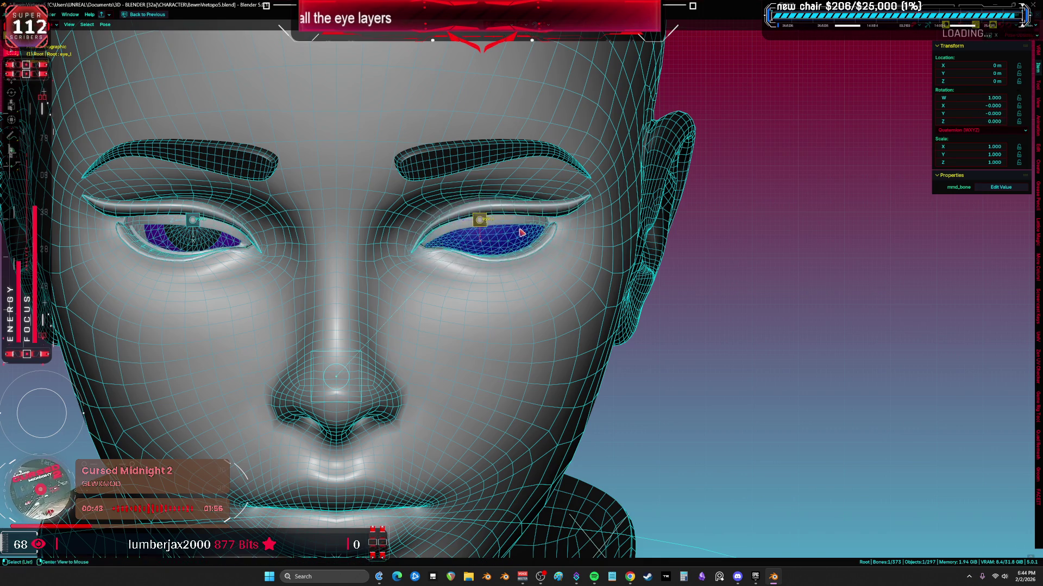
key(alt+shift+z)
scroll(501, 278, up, 3)
key(Escape)
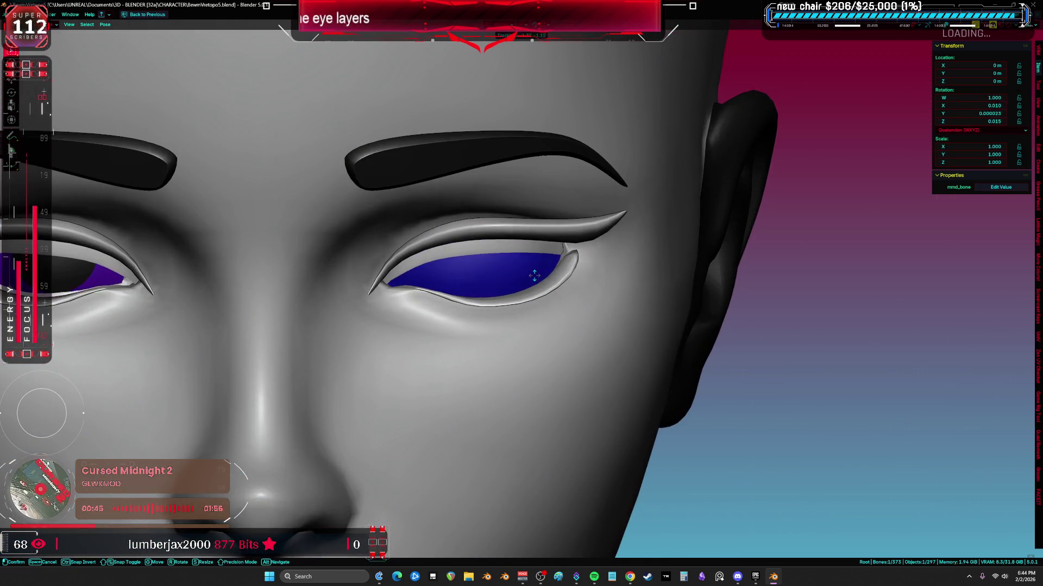
key(z)
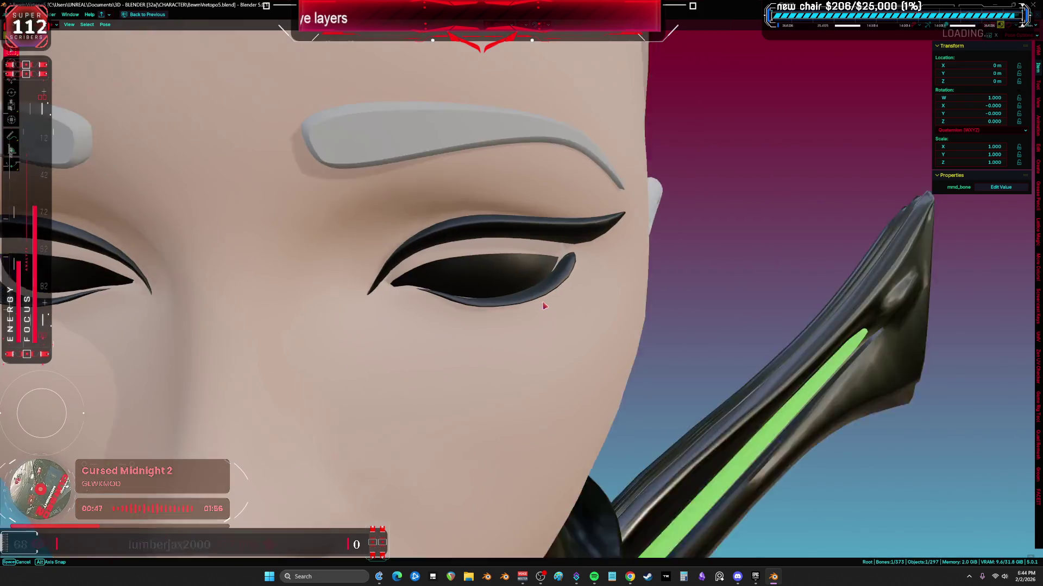
key(r)
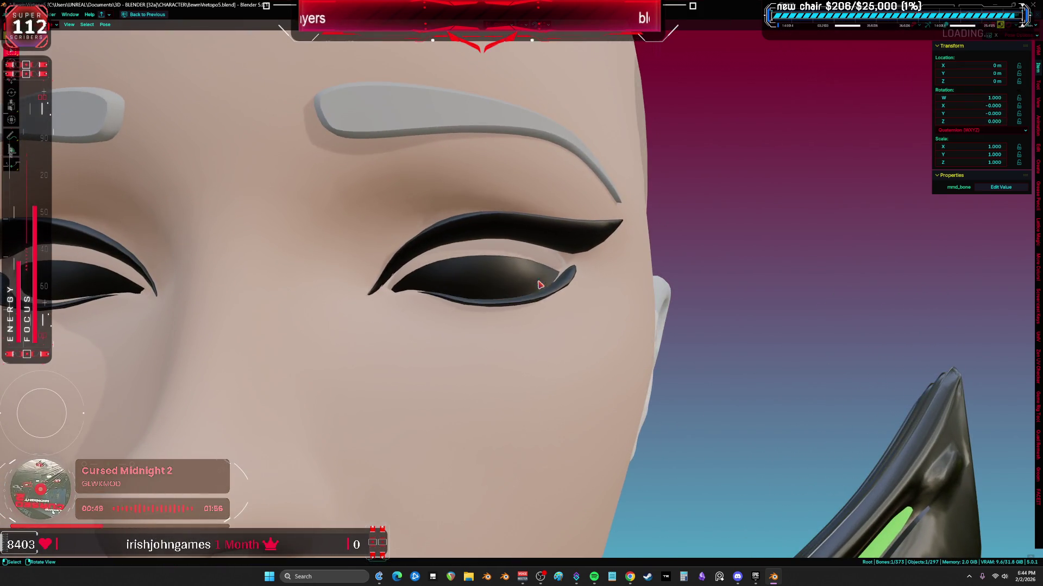
key(Escape)
key(z)
key(alt+shift+z)
- Swivel the eye bone through its range from the front, then bring up its Pose options
key(r)
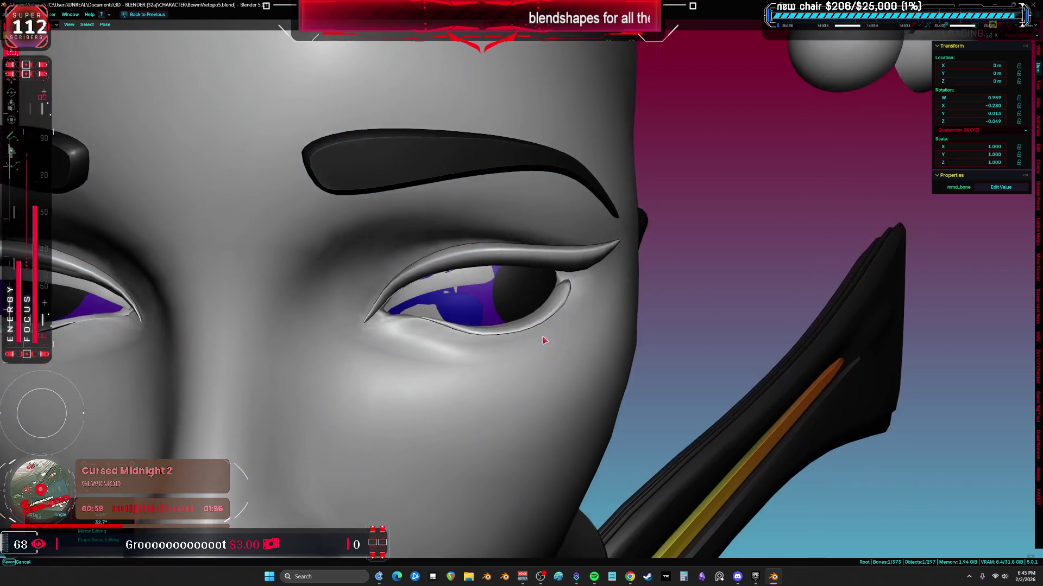
mouse_move(578, 312)
middle_down()
mouse_move(534, 309)
mouse_move(522, 325)
mouse_move(539, 357)
middle_up()
key(shift+z)
key(shift+z)
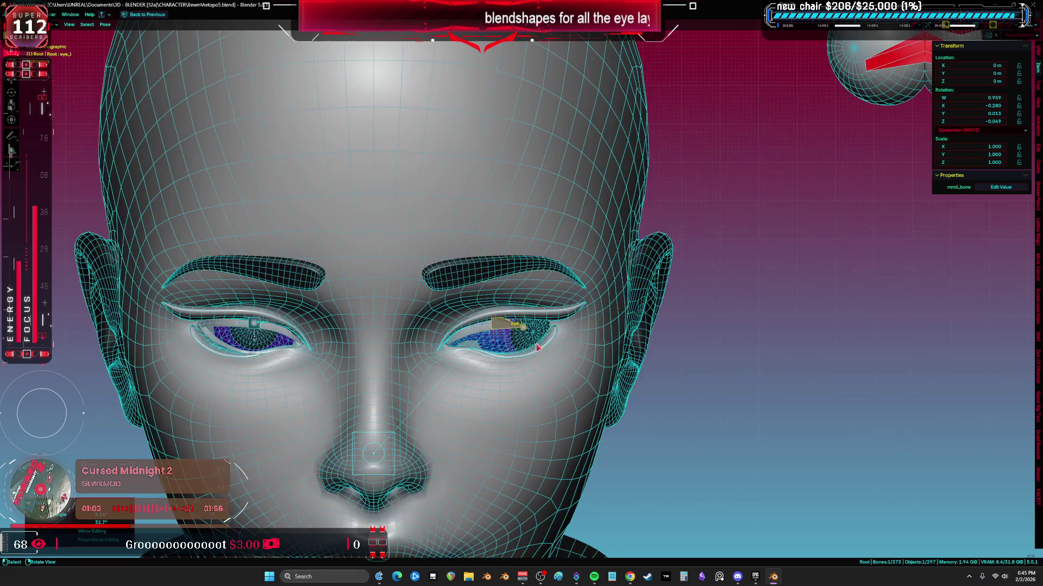
scroll(538, 352, up, 2)
key(r)
right_click(453, 331)
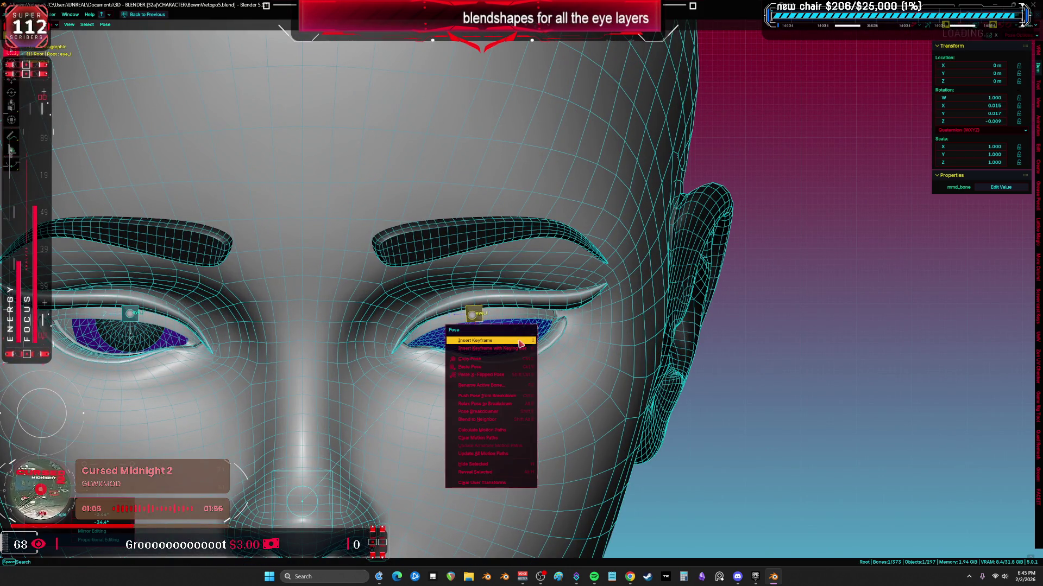
- Clear the eye bone's transforms, unhide the eye meshes, and put the armature in local view
click(491, 483)
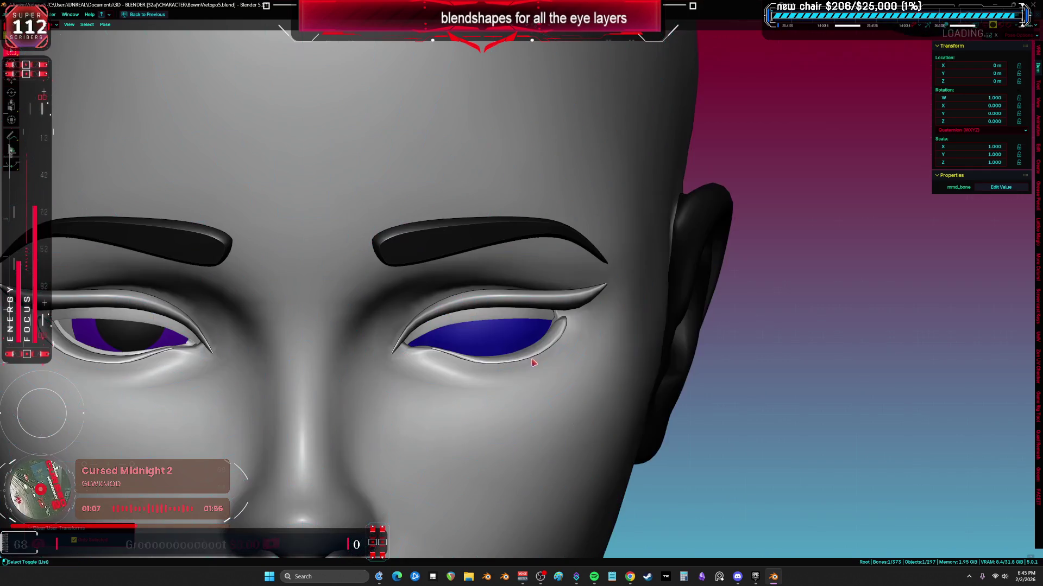
key(shift+z)
scroll(490, 323, up, 4)
scroll(491, 323, up, 2)
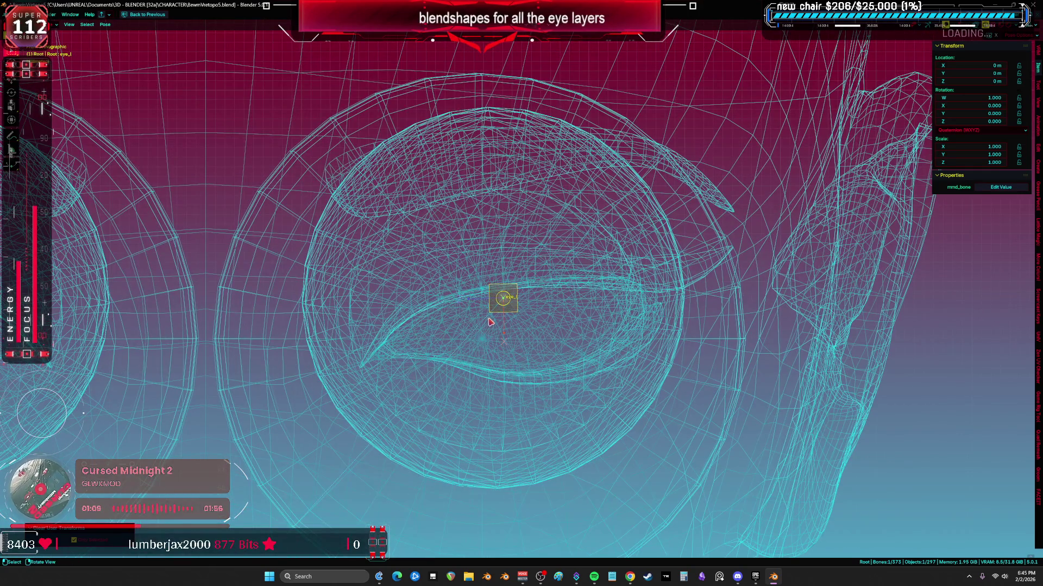
key(z)
scroll(490, 323, down, 3)
mouse_move(490, 323)
middle_down()
mouse_move(517, 258)
mouse_move(547, 277)
middle_up()
key(alt+h)
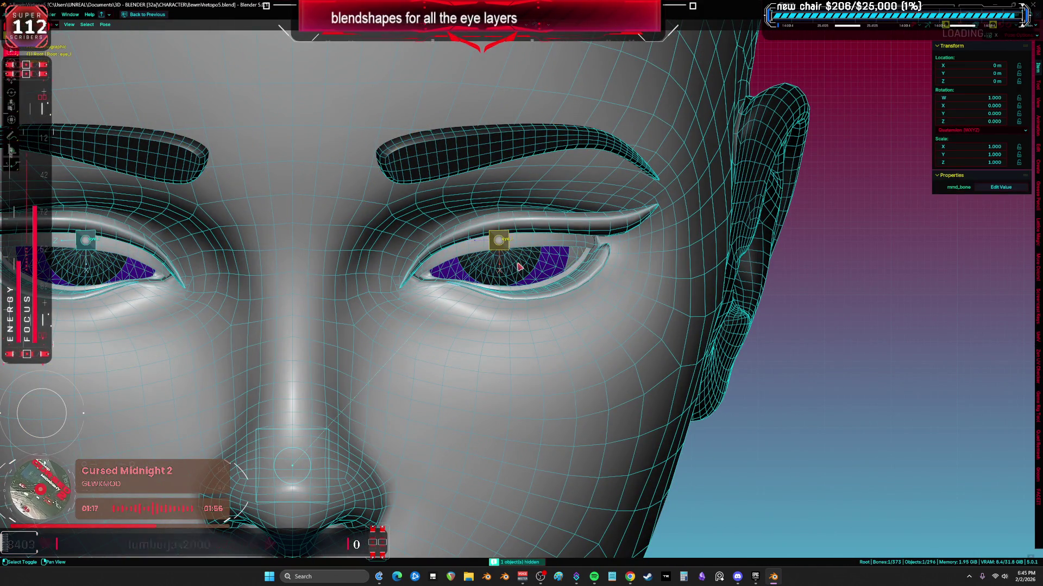
key(KP_Divide)
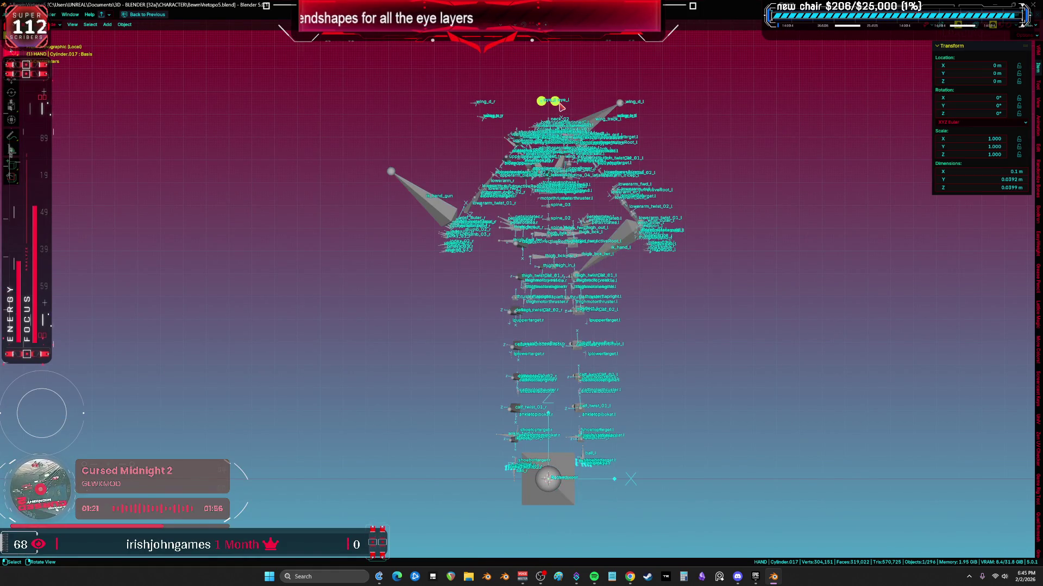
- Isolate the two eyeball meshes and select the eye_L bone
key(KP_Divide)
click(655, 299)
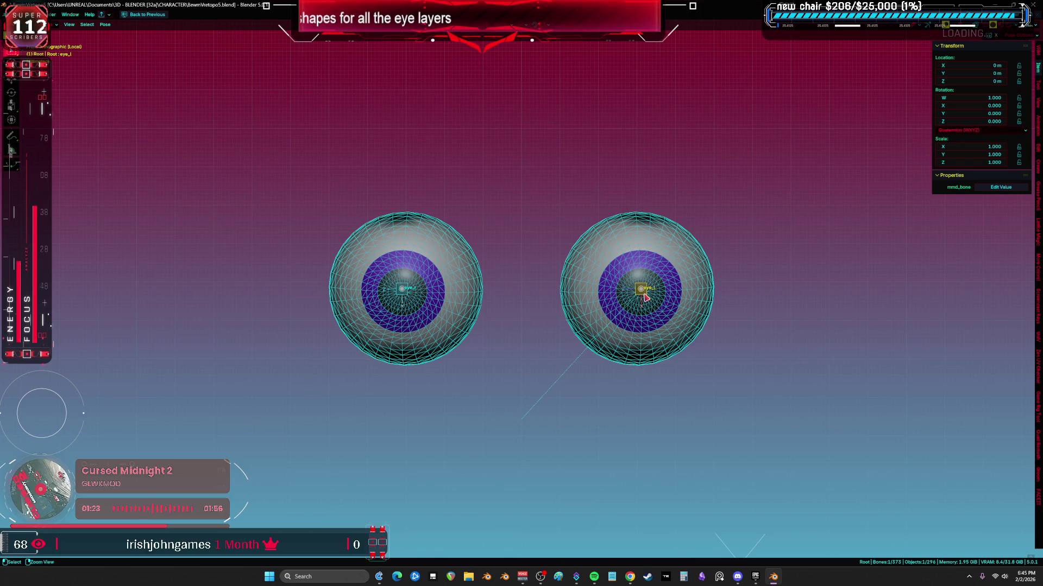
scroll(643, 297, up, 3)
key(ctrl+Tab)
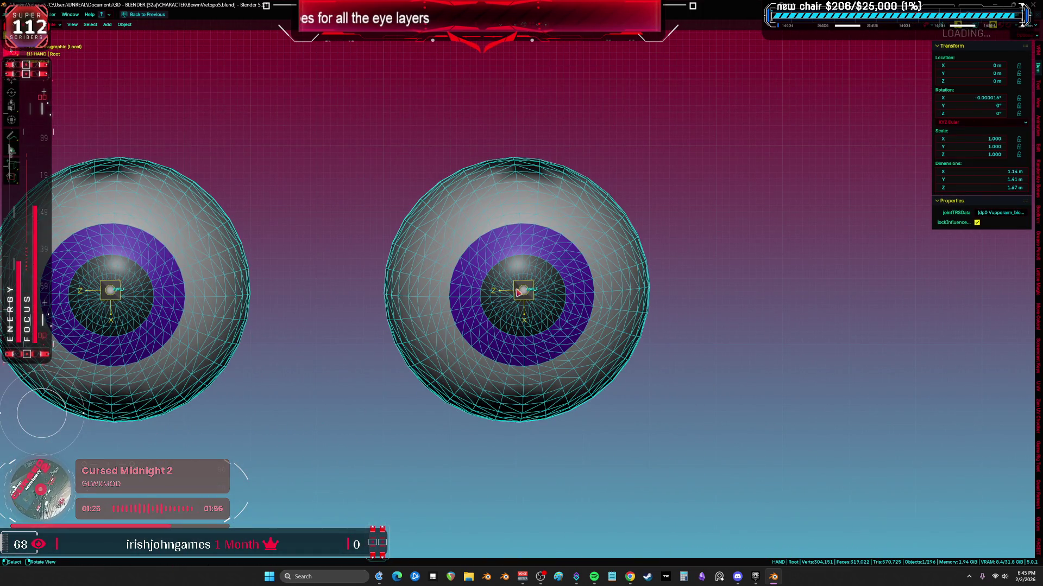
click(519, 291)
- Test-turn eye_L, exit local view, and rotate it again with the full rig visible
key(r)
key(Escape)
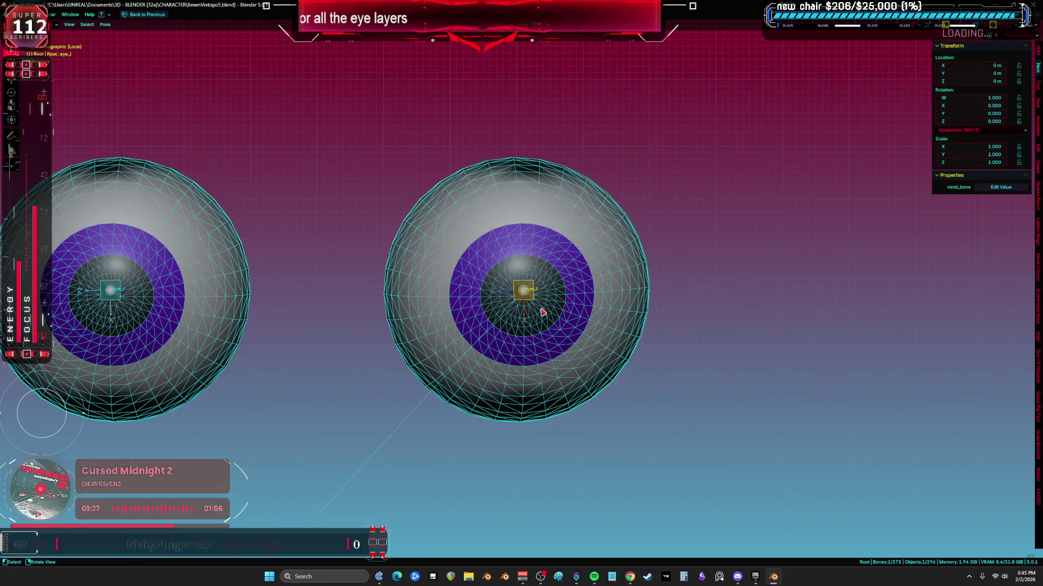
key(KP_Divide)
key(r)
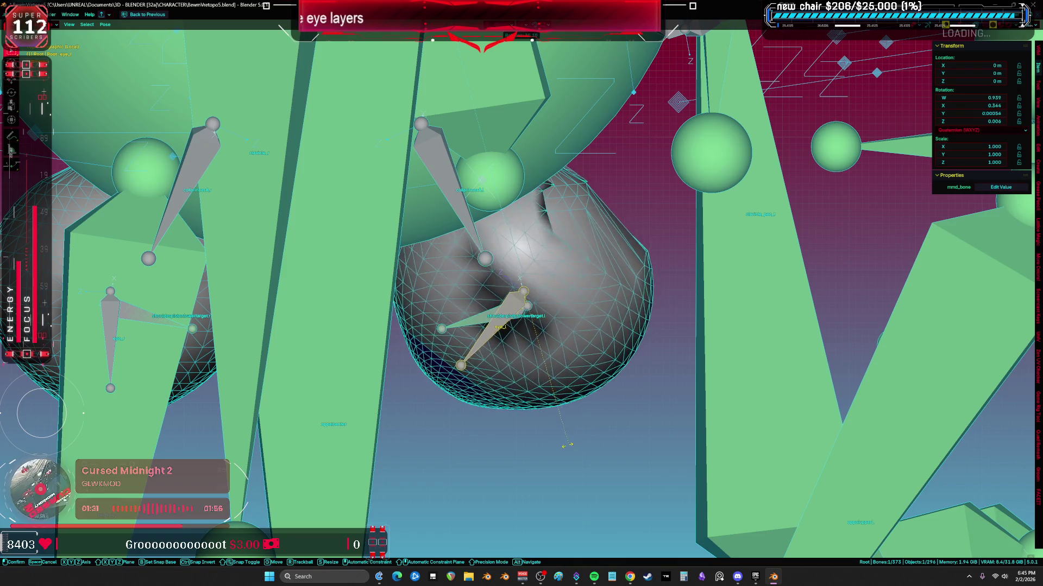
scroll(620, 397, down, 5)
- Isolate one eyeball in wireframe and test-rotate the eye bone inside it, cancelling each transform
middle_drag(571, 326, 530, 309)
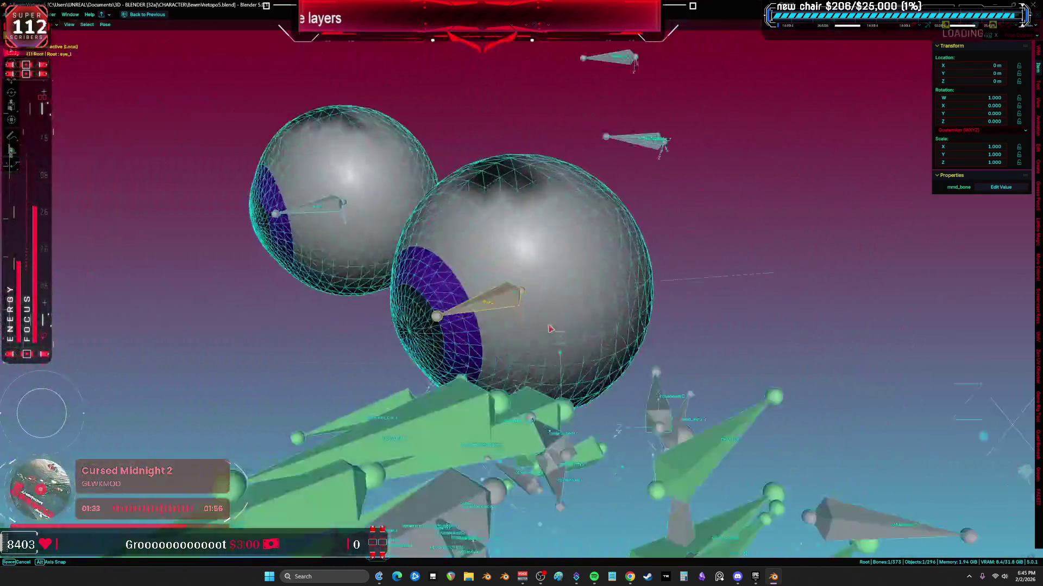
key(KP_Divide)
key(z)
key(r)
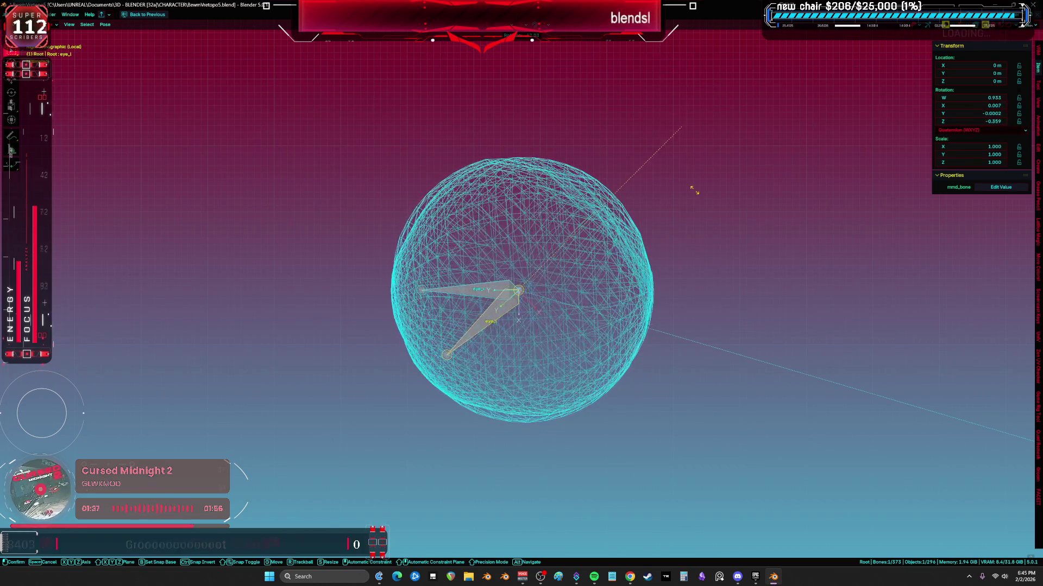
right_click(720, 335)
key(alt+r)
key(KP_Divide)
key(r)
key(y)
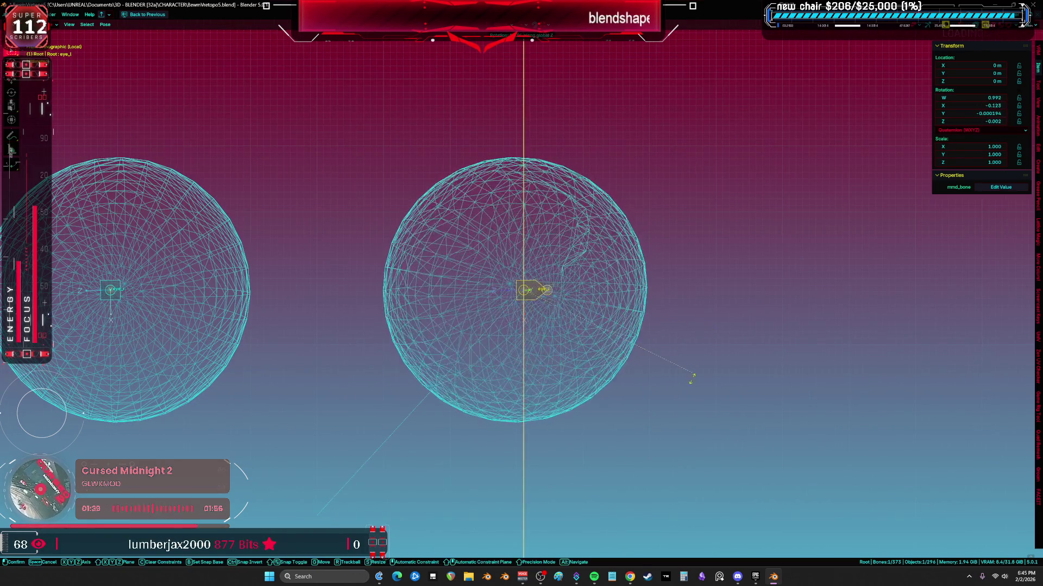
right_click(751, 341)
- Leave the isolated view and repeat the cancelled eye-bone rotation tests with all meshes visible
key(KP_Divide)
key(r)
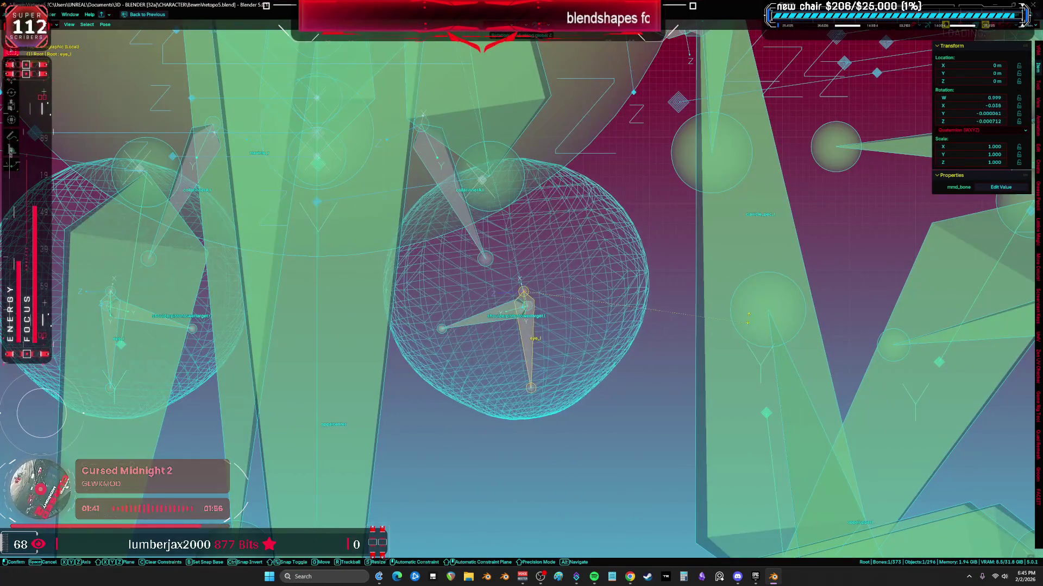
right_click(765, 306)
shift+middle_drag(733, 244, 674, 388)
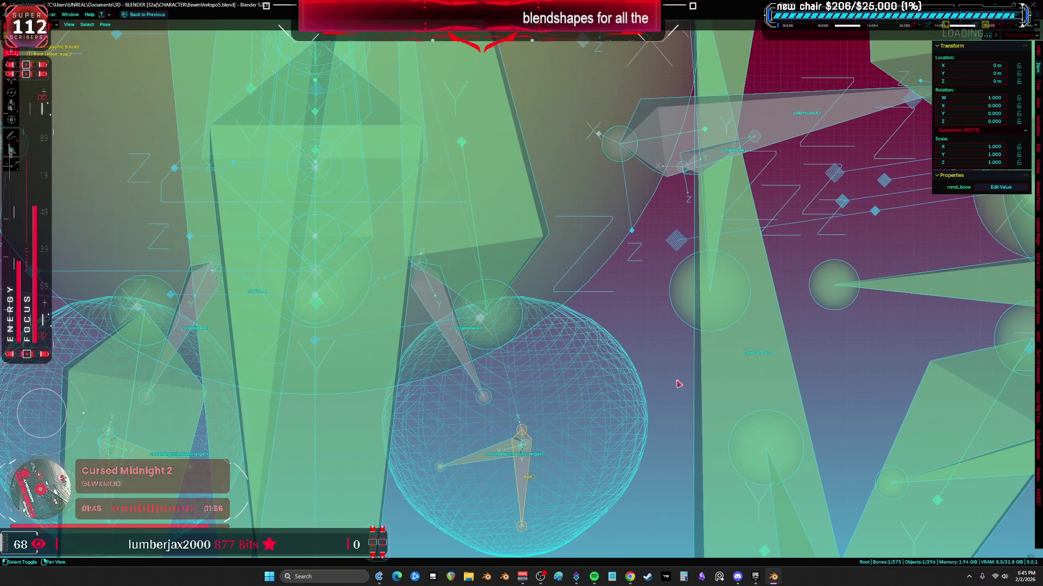
key(r)
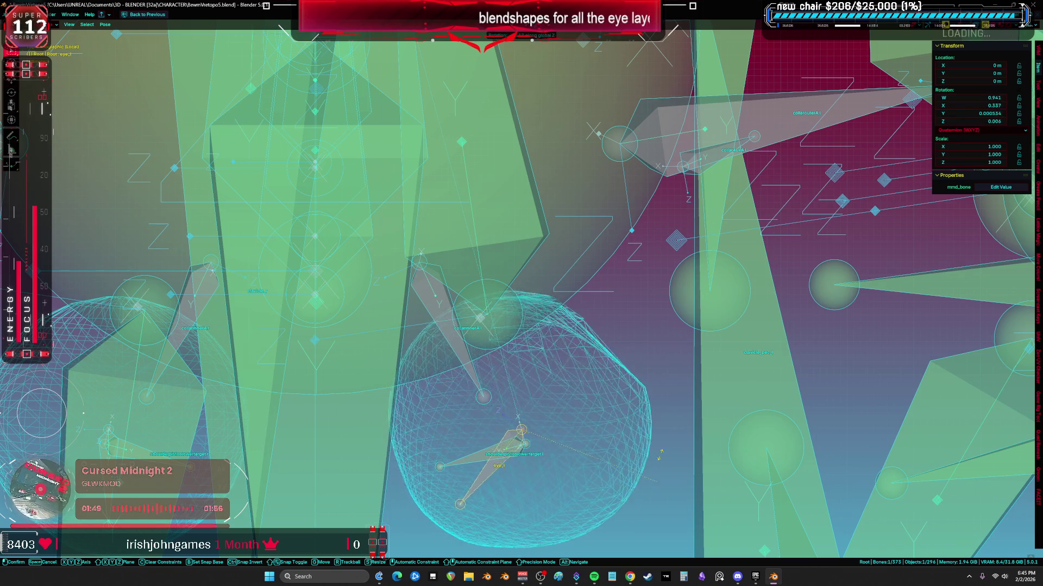
right_click(644, 383)
shift+middle_drag(648, 440, 656, 374)
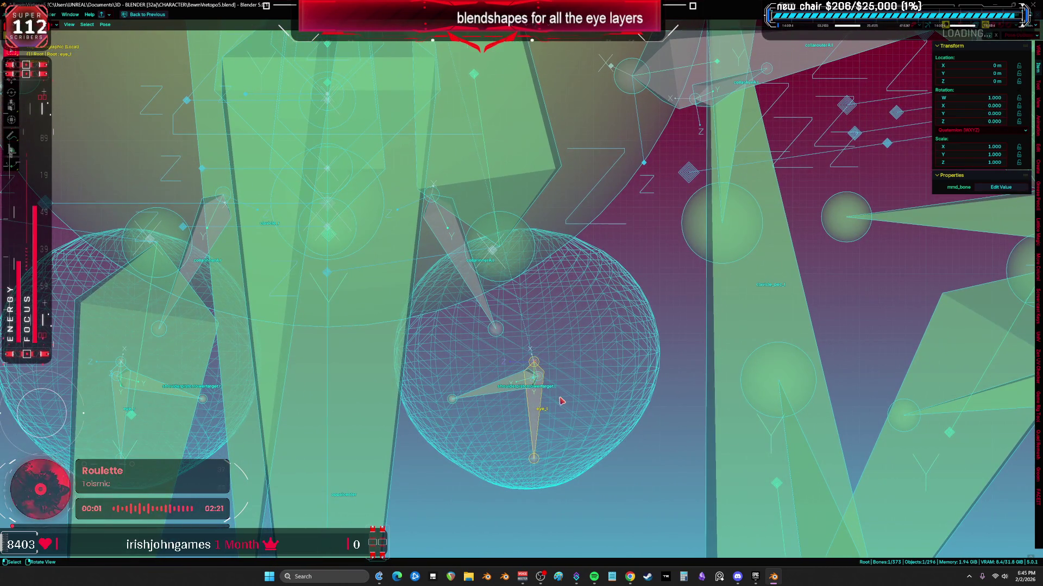
- Select all bones in armature Edit mode and scale the eye bone along the X axis
key(Tab)
key(a)
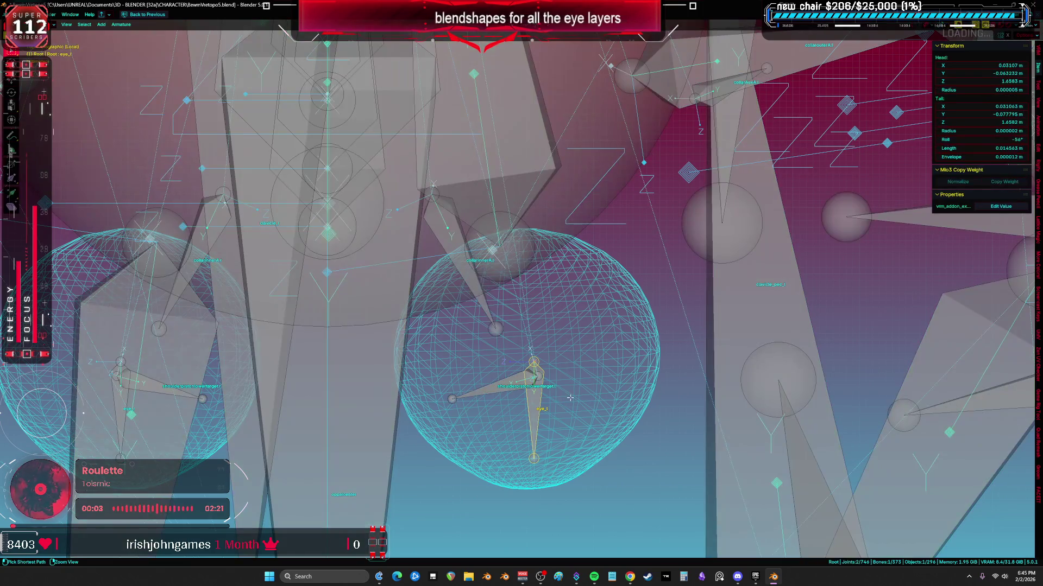
key(Tab)
click(531, 412)
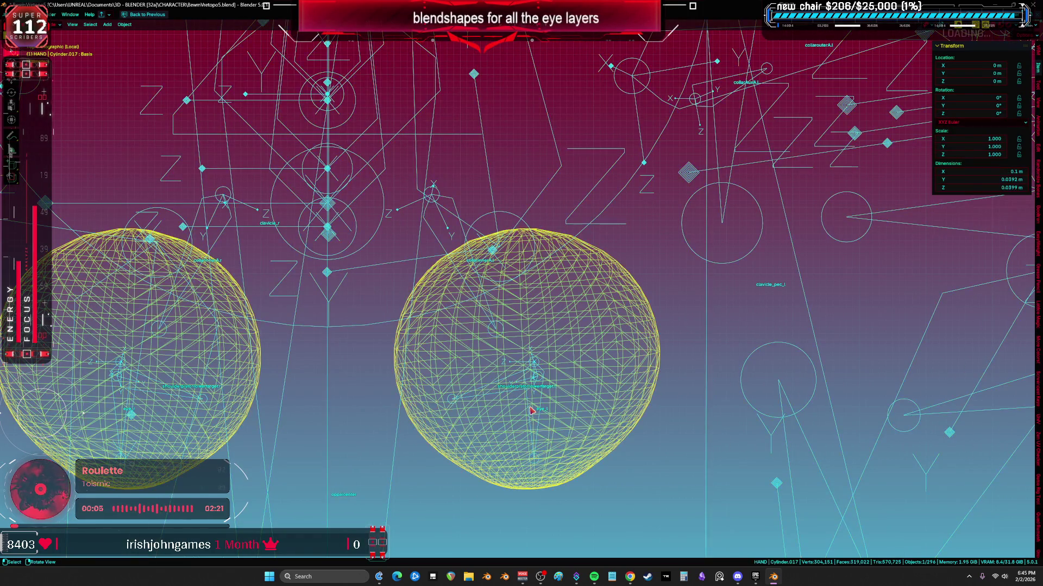
click(531, 411)
key(Tab)
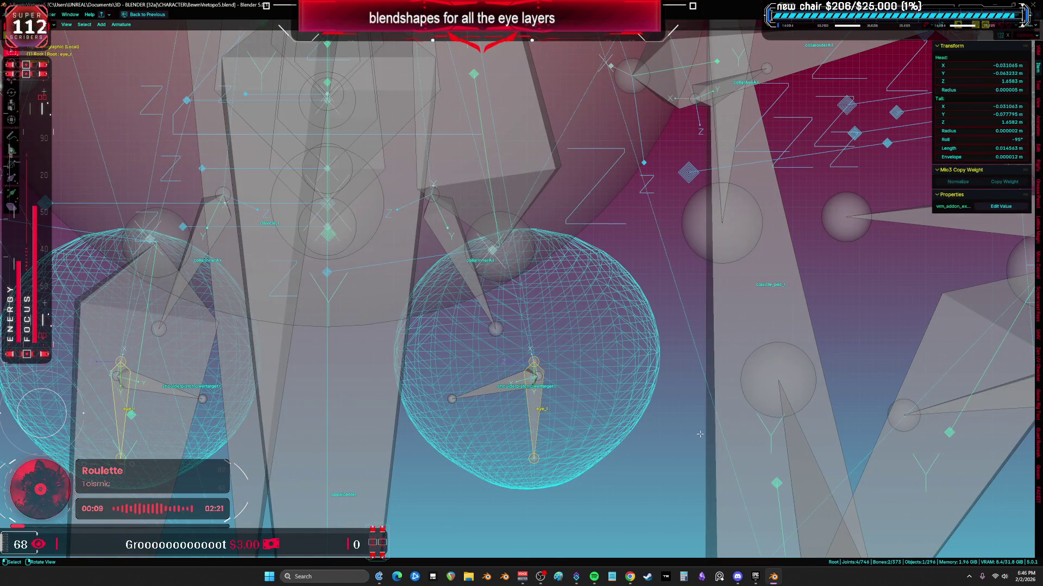
key(s)
key(x)
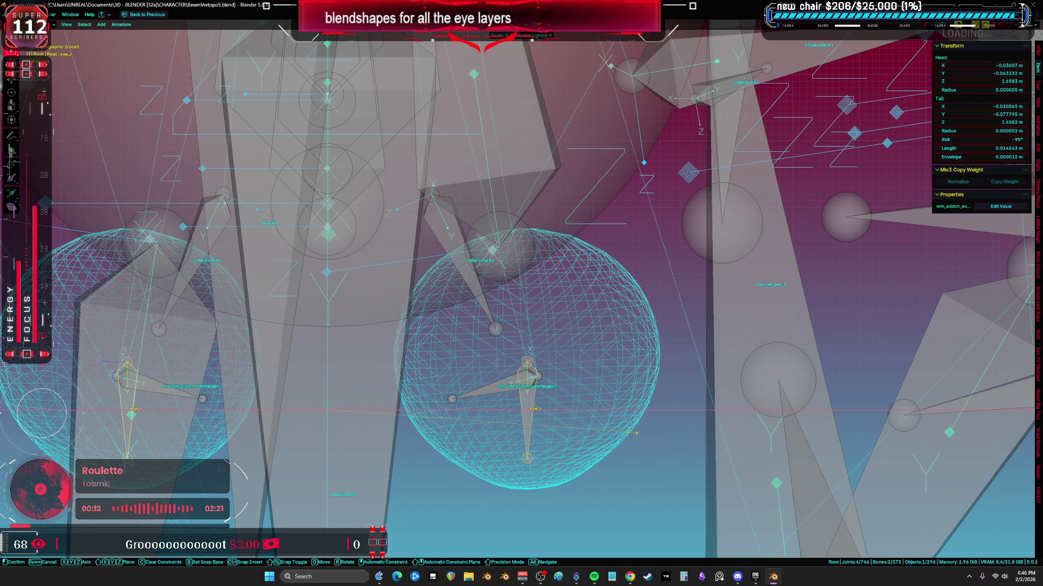
- Edit the eyeball sphere mesh and pick a vertex to inspect its weights to the eye bone
click(532, 412)
key(alt+q)
key(a)
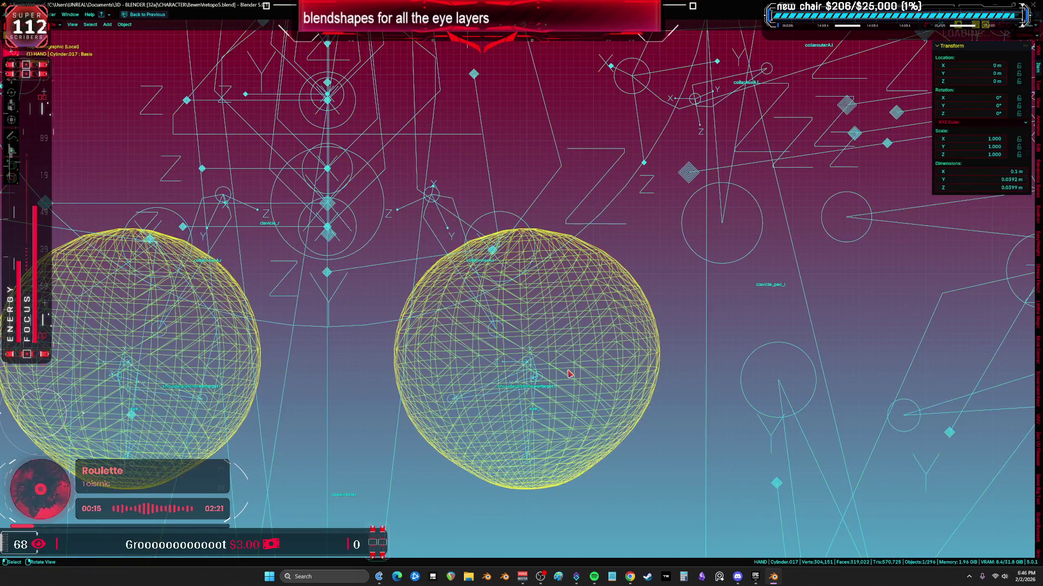
key(alt+a)
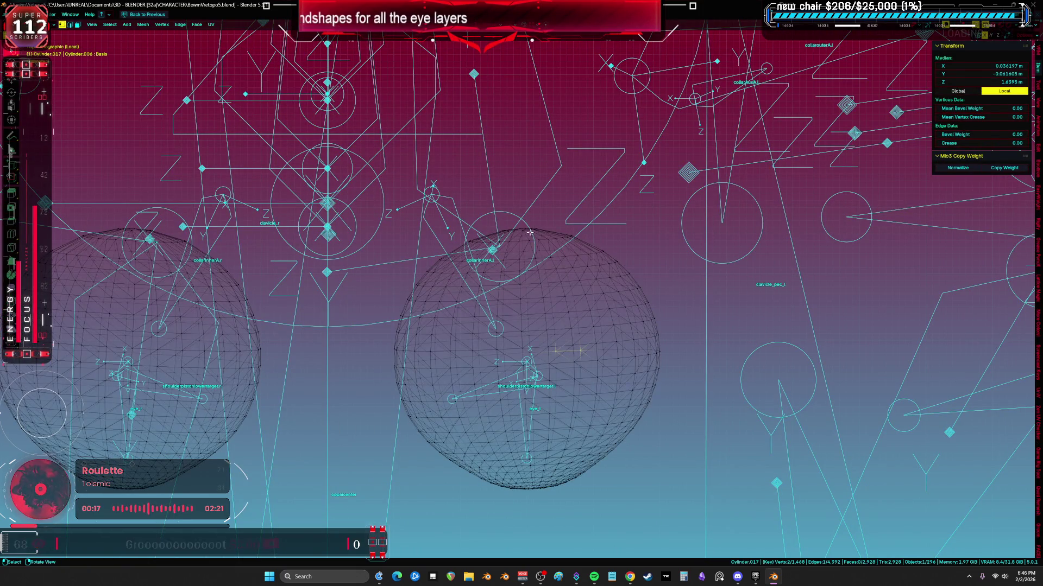
middle_drag(554, 350, 540, 297)
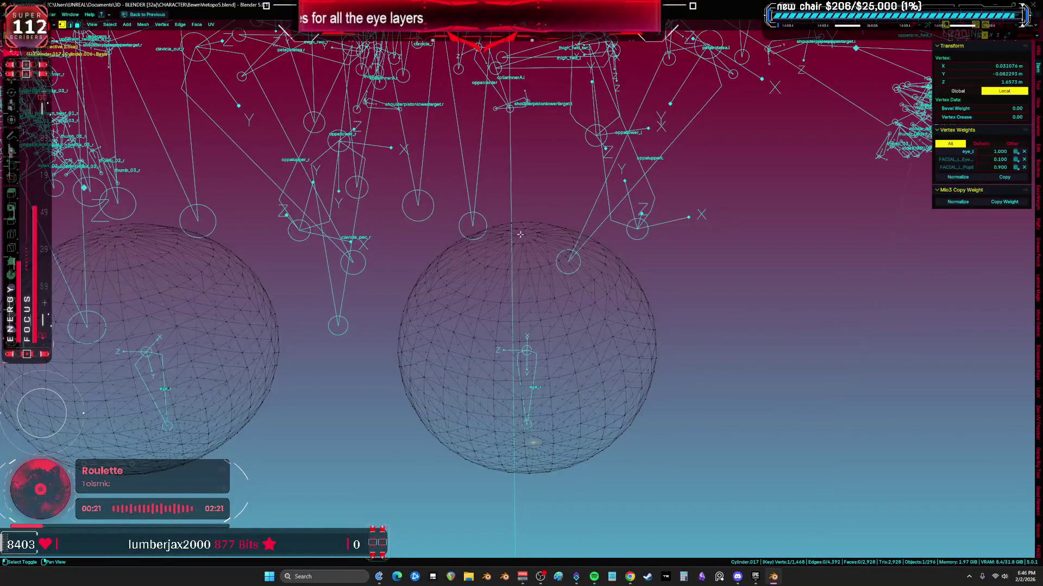
click(521, 234)
mouse_move(521, 235)
middle_down()
mouse_move(546, 337)
mouse_move(521, 342)
middle_up()
- Return to Object mode, unhide the face and other objects, and switch to solid shading
key(ctrl+Tab)
click(491, 397)
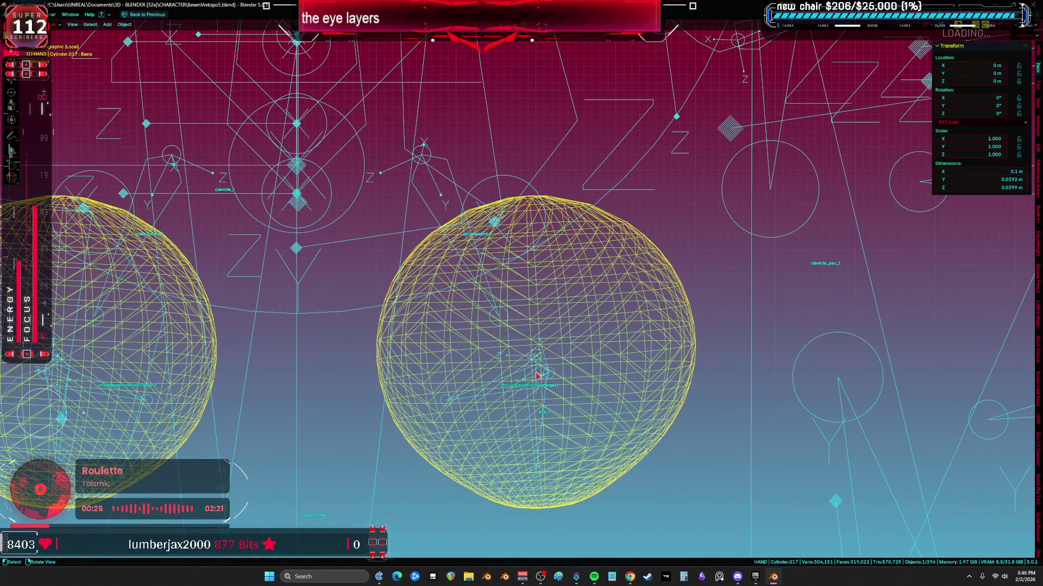
scroll(538, 376, down, 3)
key(alt+h)
key(z)
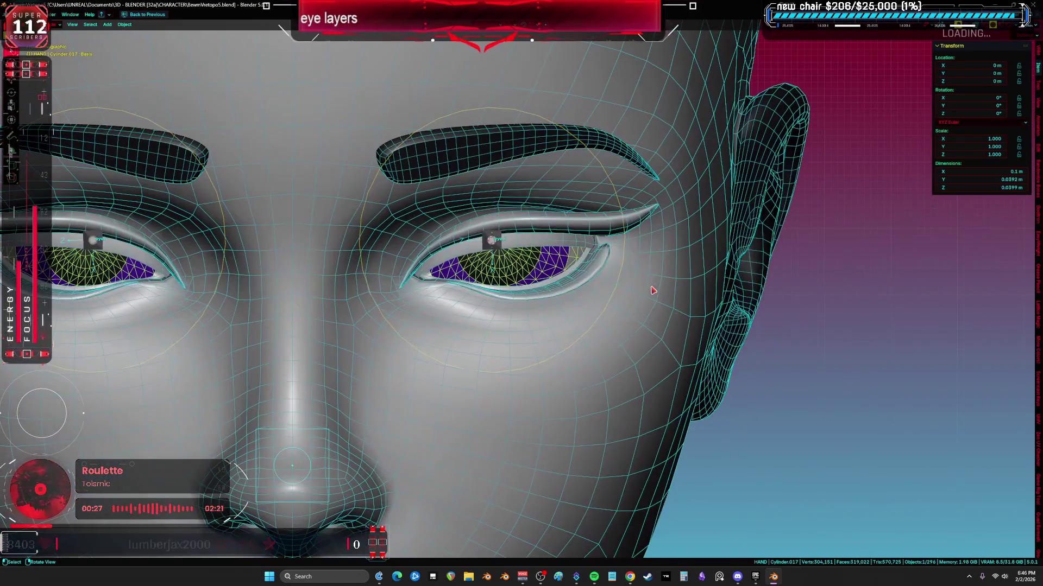
- Pose the eye bone with a rotation so the iris rolls upward and around inside the lids
click(499, 244)
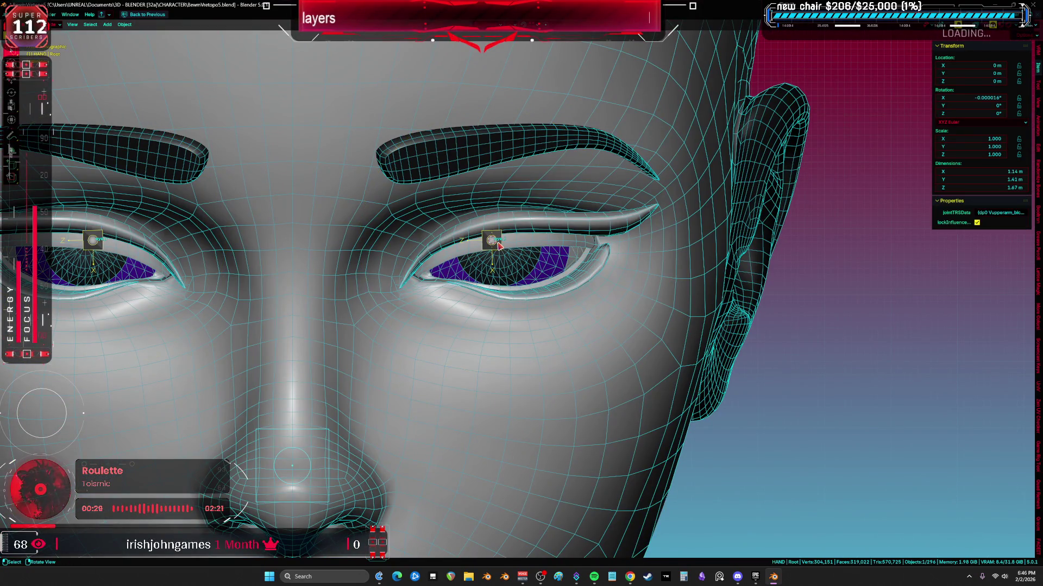
key(alt+z)
key(r)
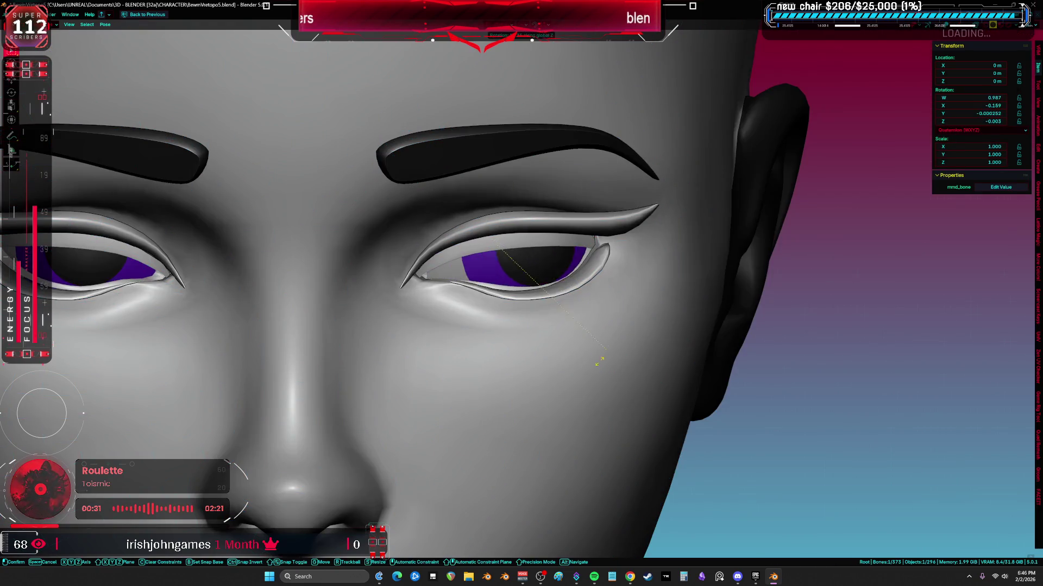
click(654, 299)
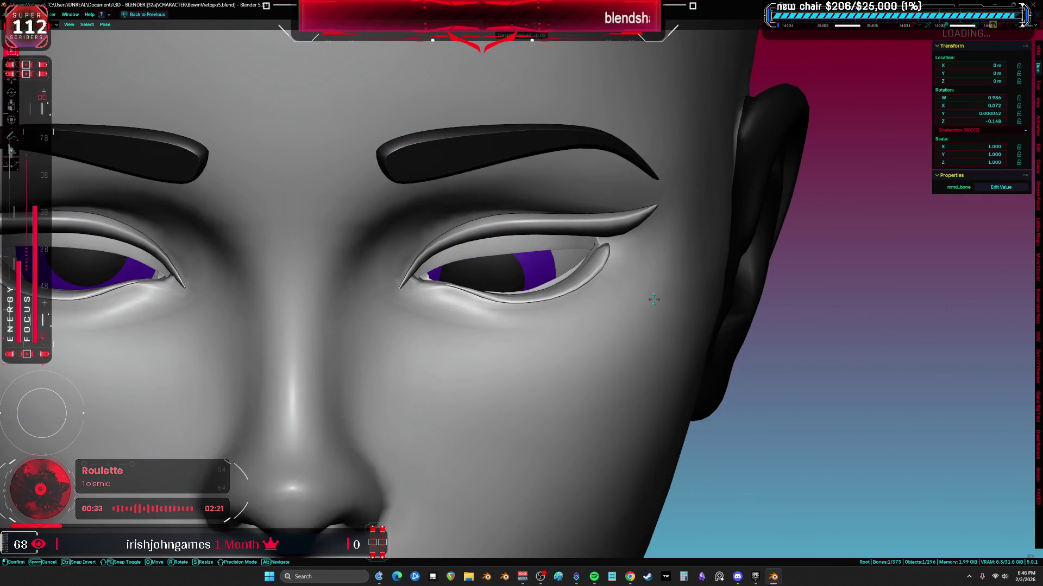
drag(669, 295, 664, 280)
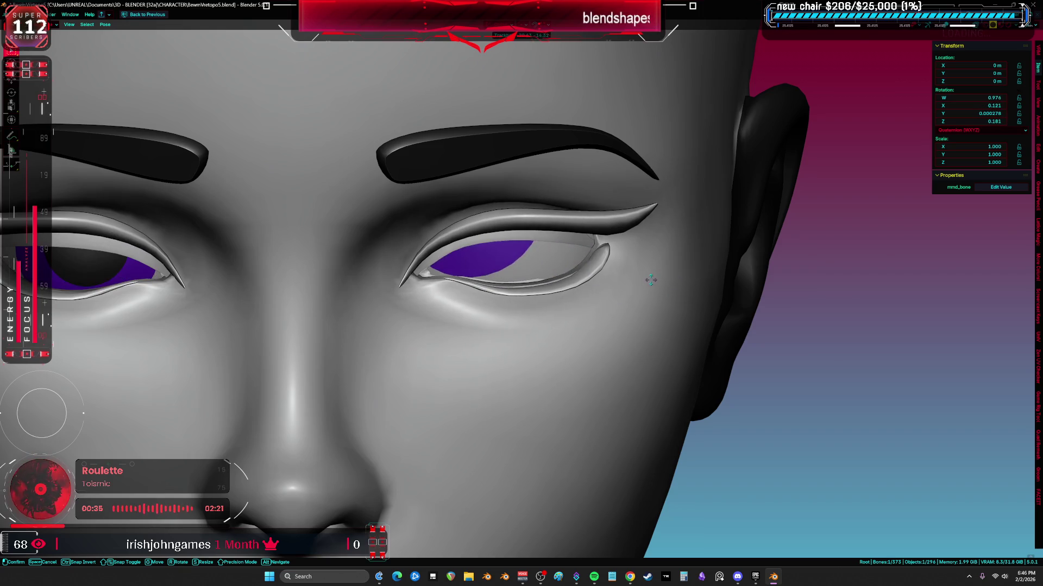
drag(662, 297, 662, 285)
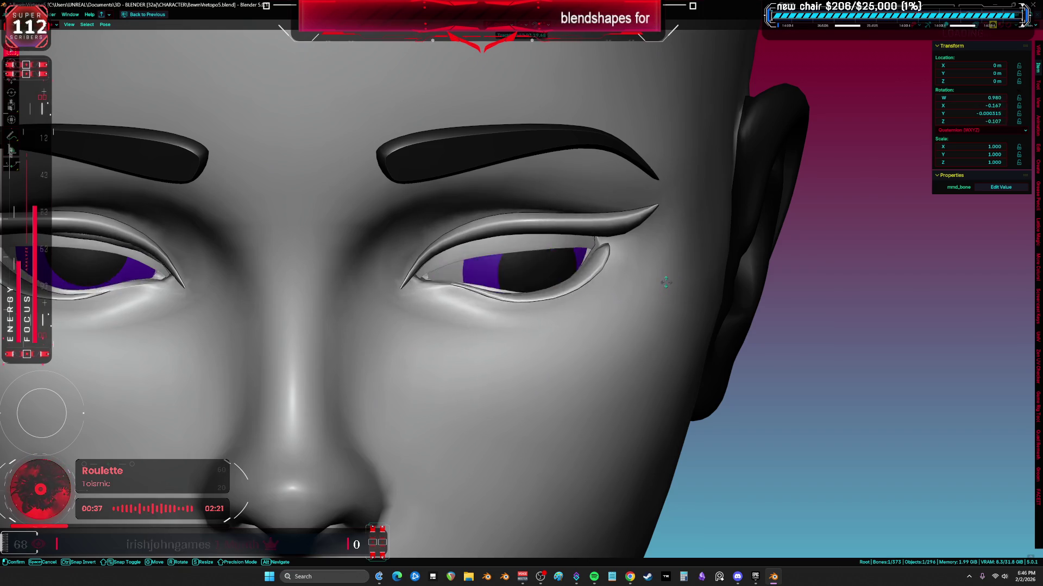
- Reselect the eye bone through Object mode and confirm another posed rotation of the eye
key(alt+z)
key(ctrl+Tab)
click(515, 295)
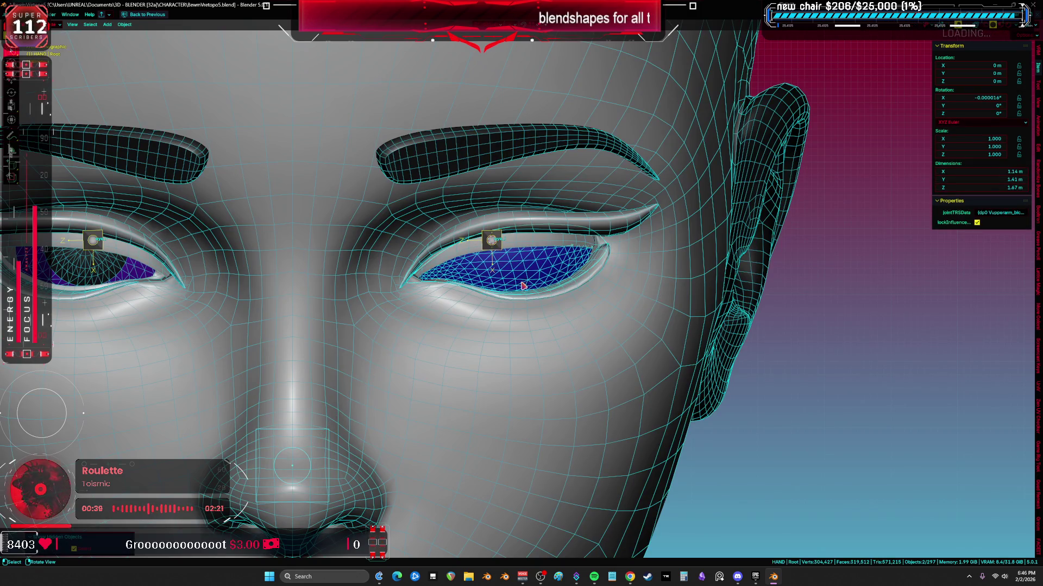
click(492, 241)
key(ctrl+Tab)
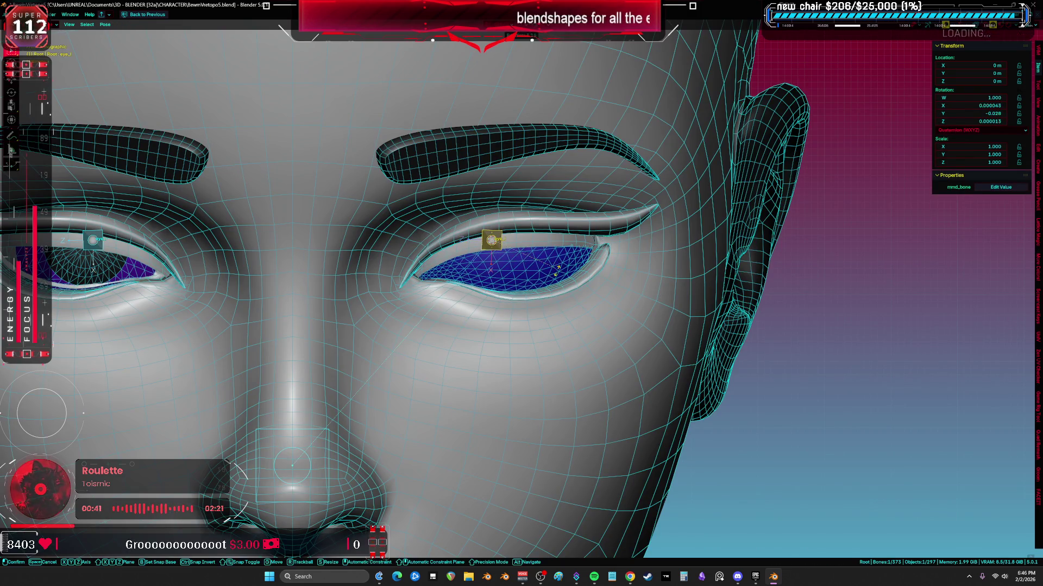
key(r)
key(alt+z)
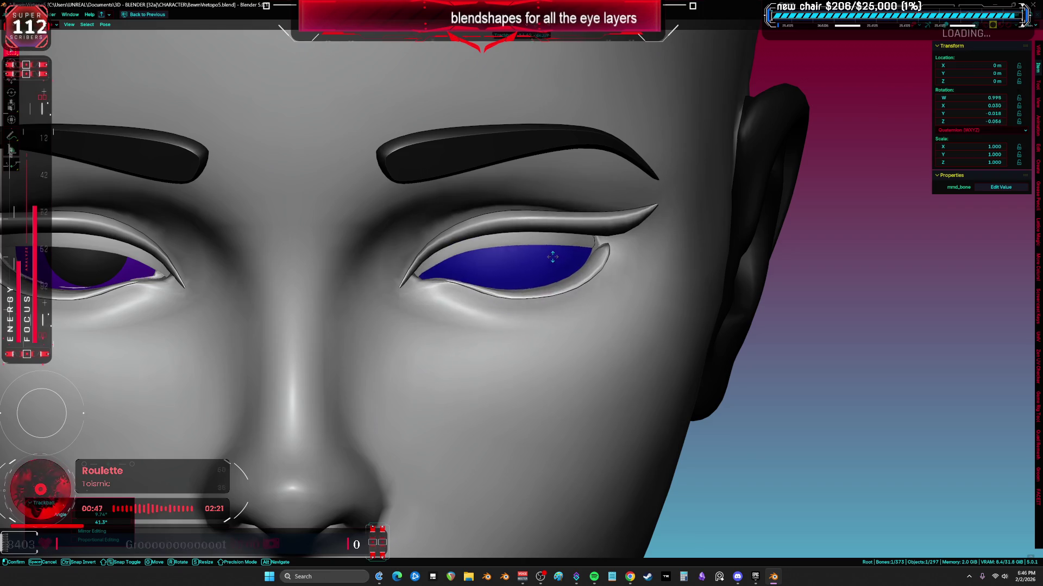
scroll(571, 260, up, 3)
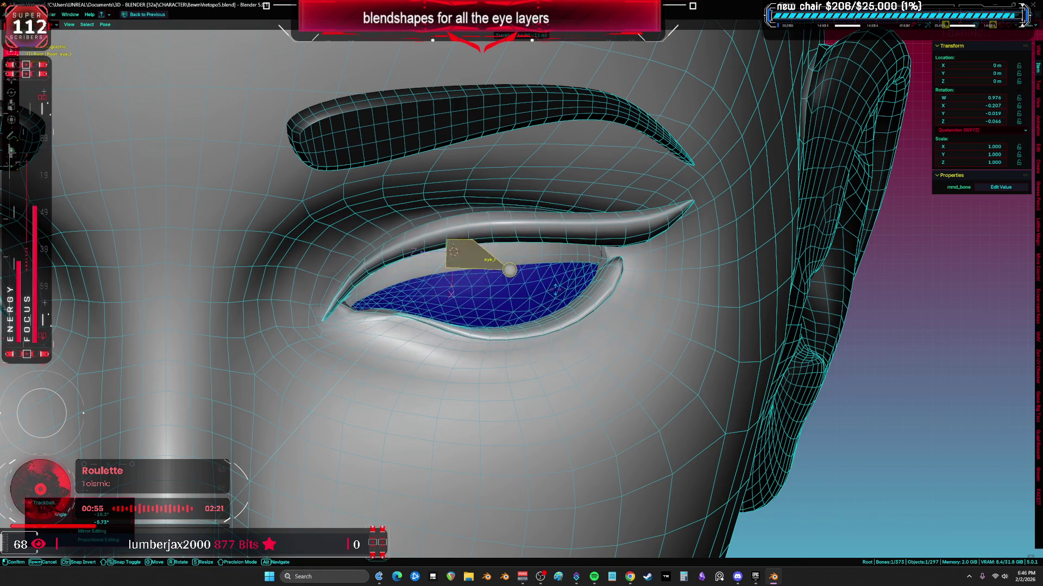
click(453, 252)
- Toggle the wireframe overlay and reset the eye bone to its rest rotation
key(shift+alt+z)
key(shift+alt+z)
right_click(489, 130)
click(559, 282)
key(shift+alt+z)
key(shift+alt+z)
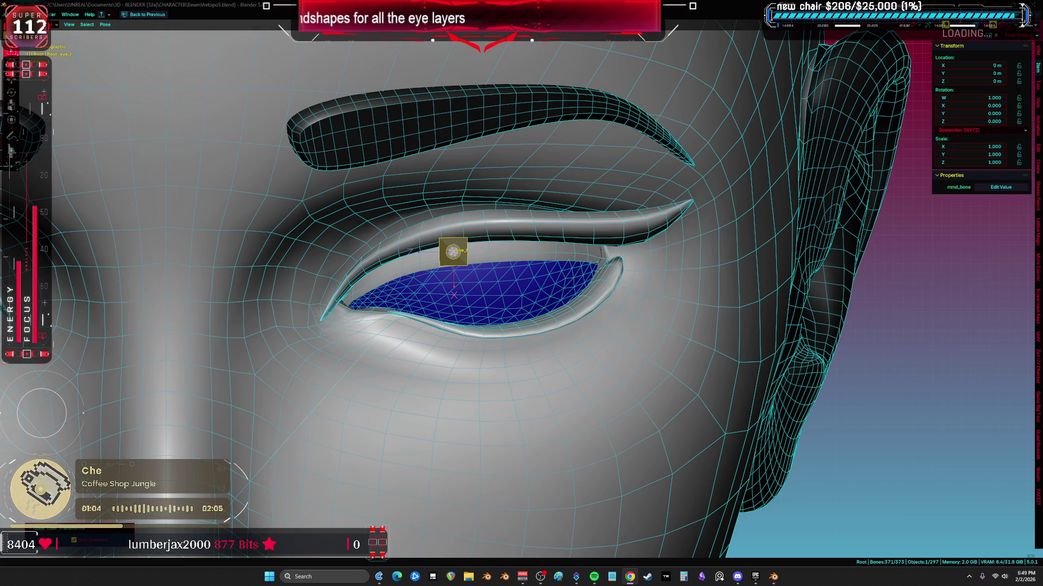
scroll(566, 335, down, 4)
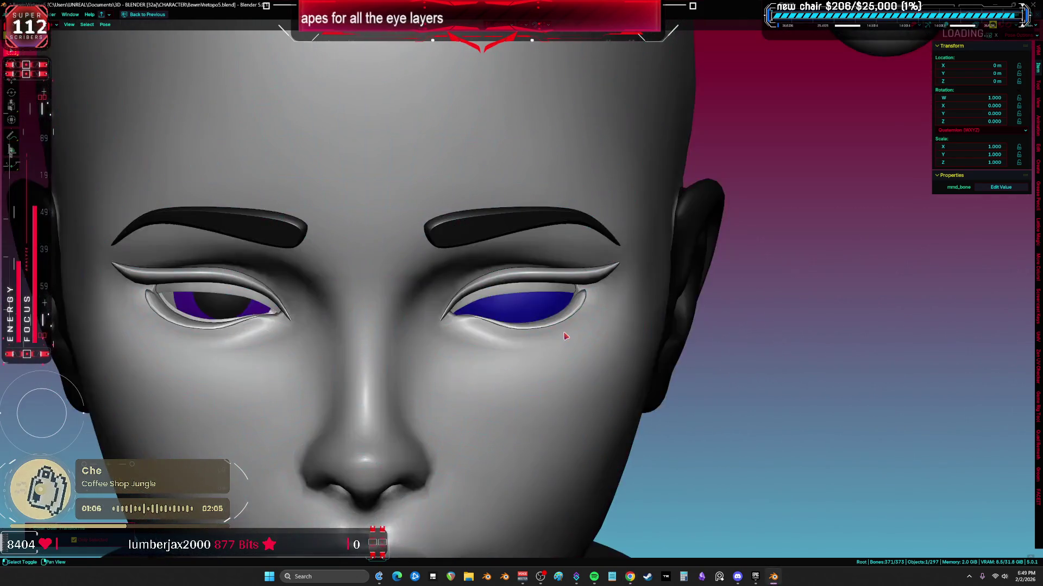
- Cycle the viewport shading to preview the head's materials
key(z)
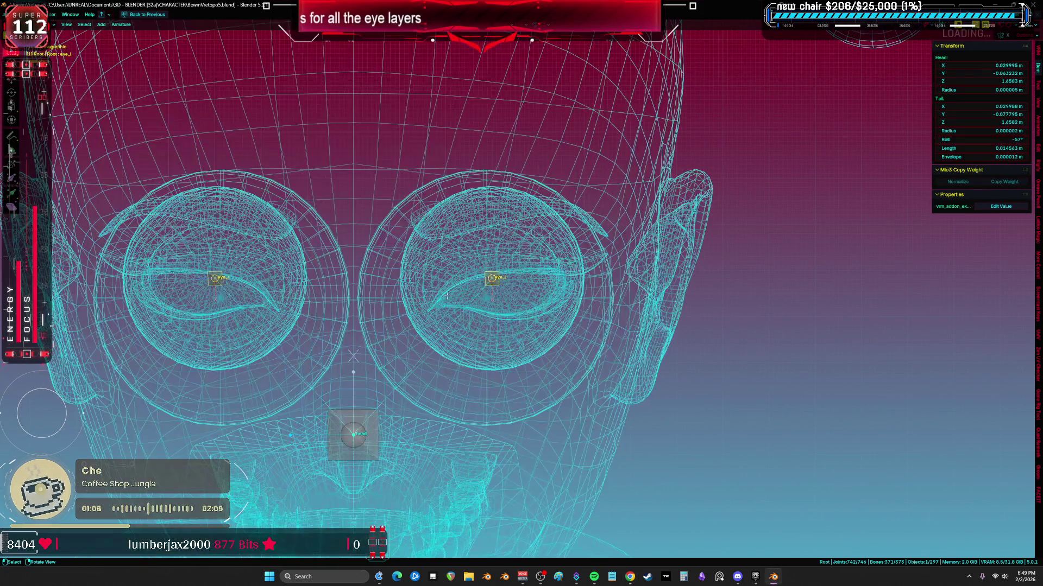
click(554, 300)
key(z)
click(489, 336)
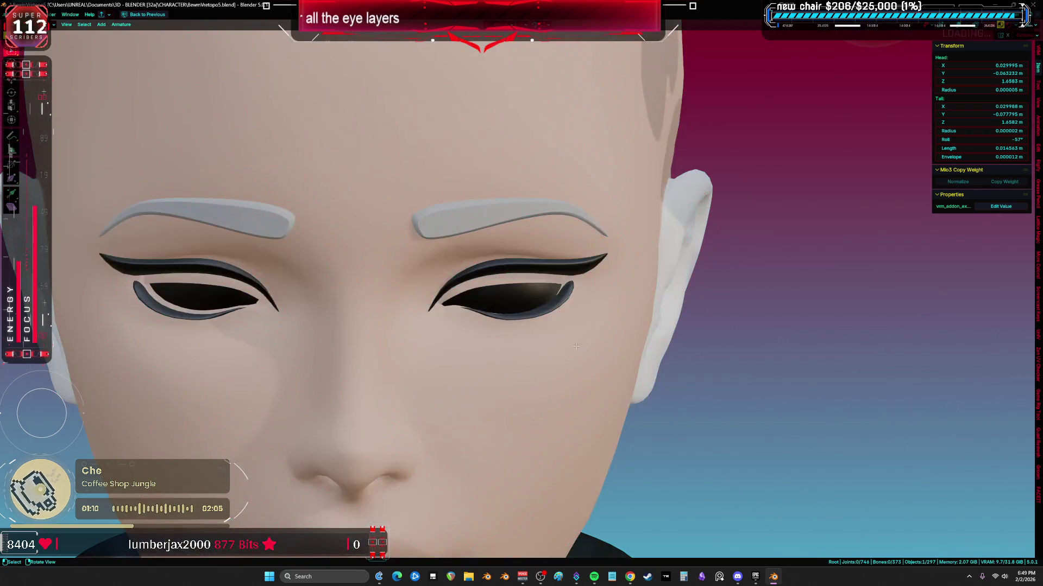
- In Object mode hide the right eyeball mesh, select both eye meshes and view them in solid shading
key(ctrl+Tab)
click(529, 303)
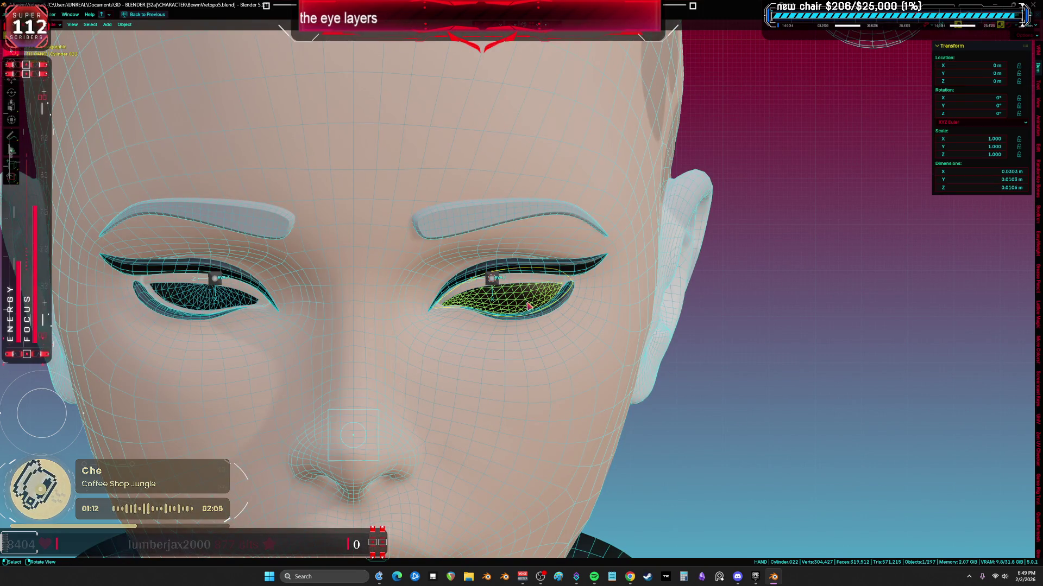
key(h)
click(217, 308)
key(z)
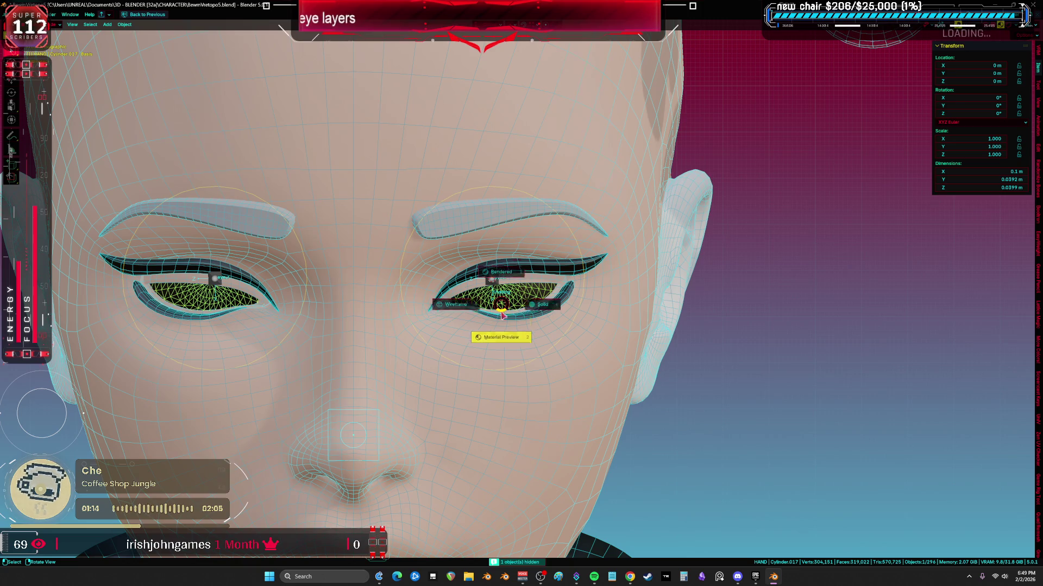
click(560, 304)
scroll(523, 321, down, 3)
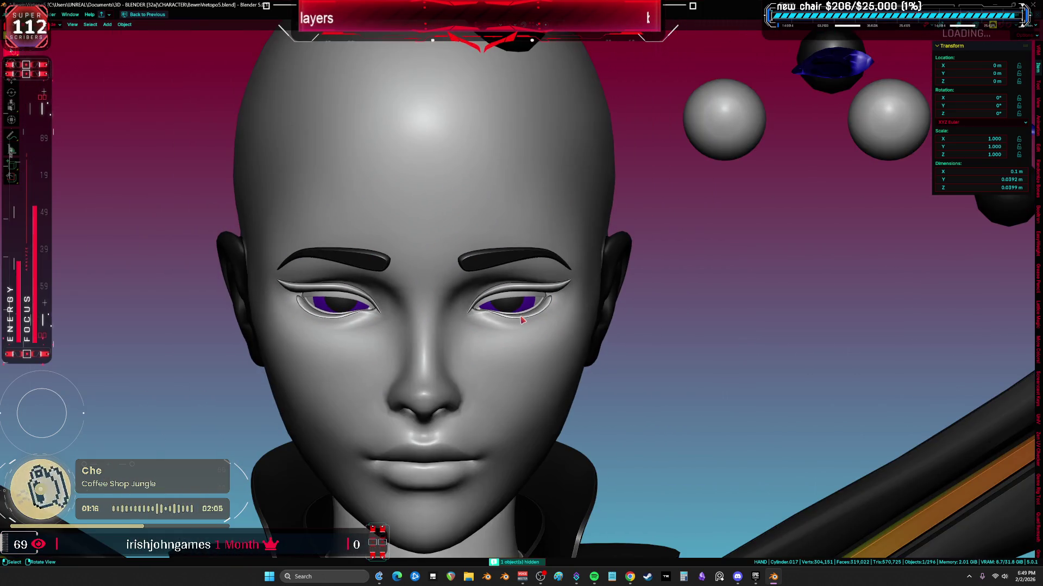
scroll(523, 321, up, 4)
- Select the bone above the right eye and check the rig in wireframe before returning to solid
key(shift+z)
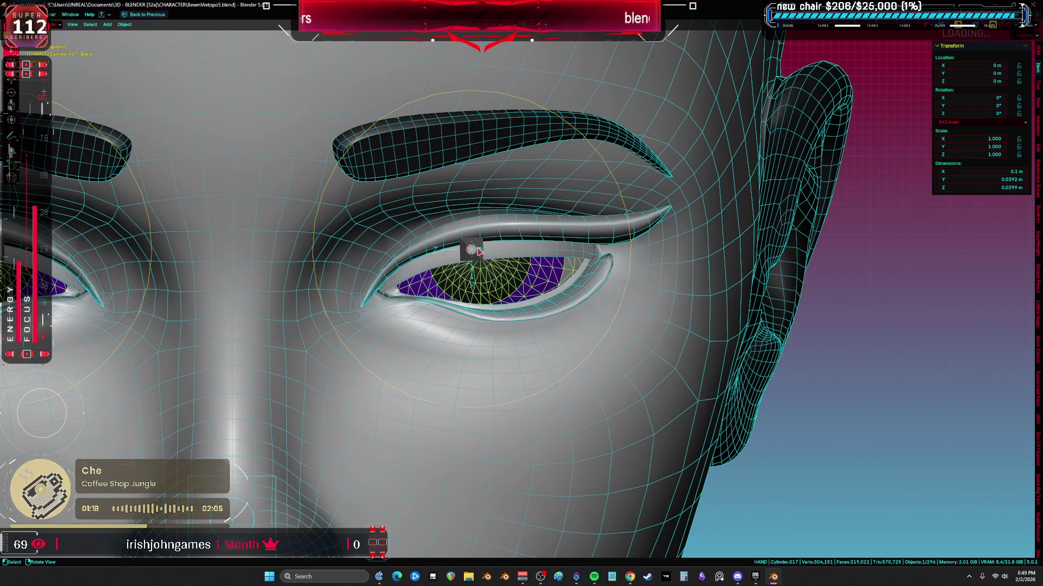
click(476, 249)
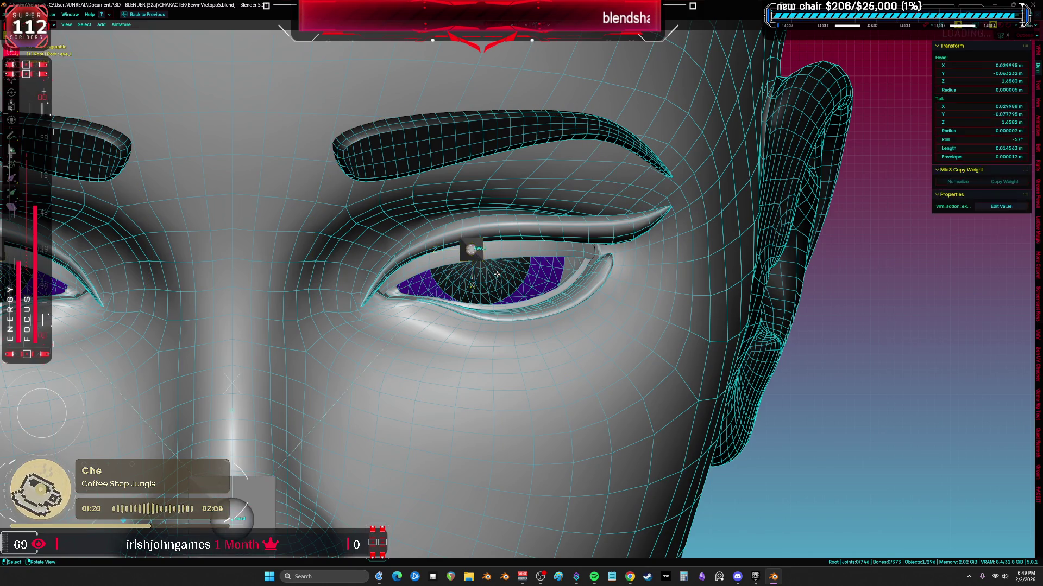
key(shift+z)
scroll(441, 264, down, 3)
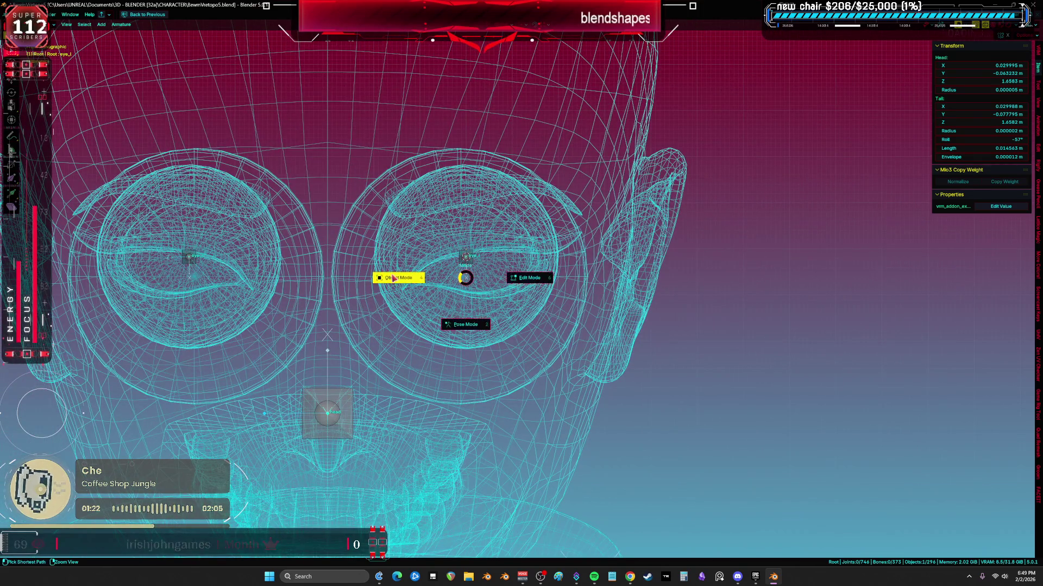
key(shift+z)
- Hide the head mesh so only the two eyeballs remain, and select both
click(475, 312)
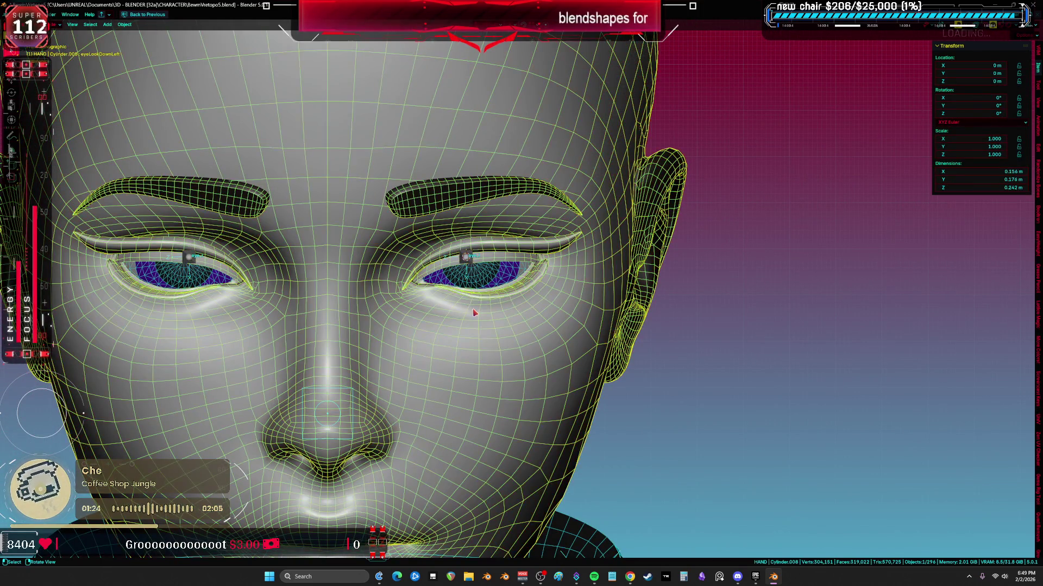
key(h)
click(479, 270)
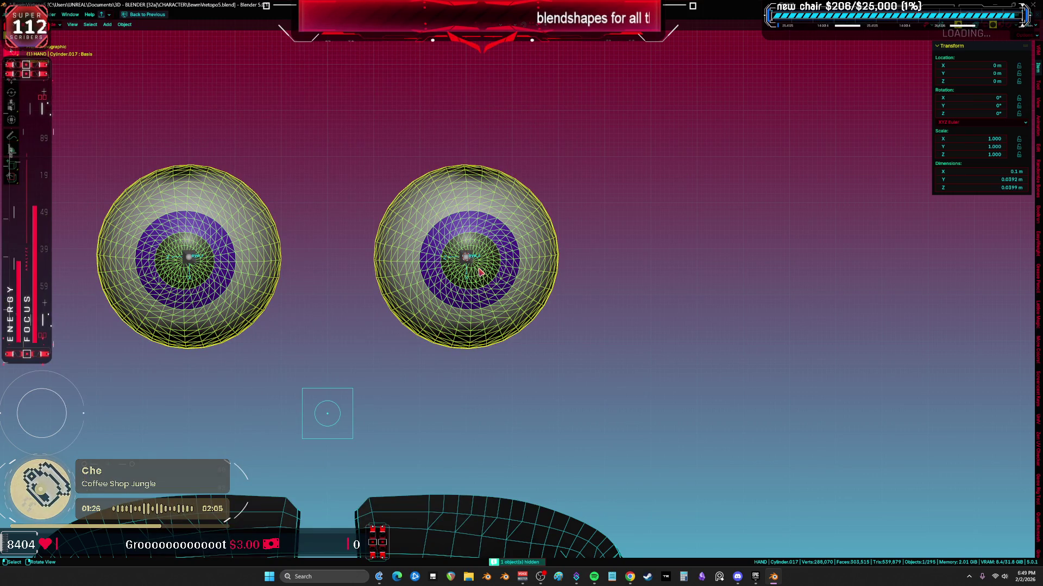
- Reveal the meshes, edit the eyeball in wireframe from the front and select all its geometry
key(alt+h)
mouse_move(479, 271)
middle_down()
mouse_move(505, 264)
mouse_move(448, 253)
middle_up()
scroll(505, 264, up, 3)
key(Tab)
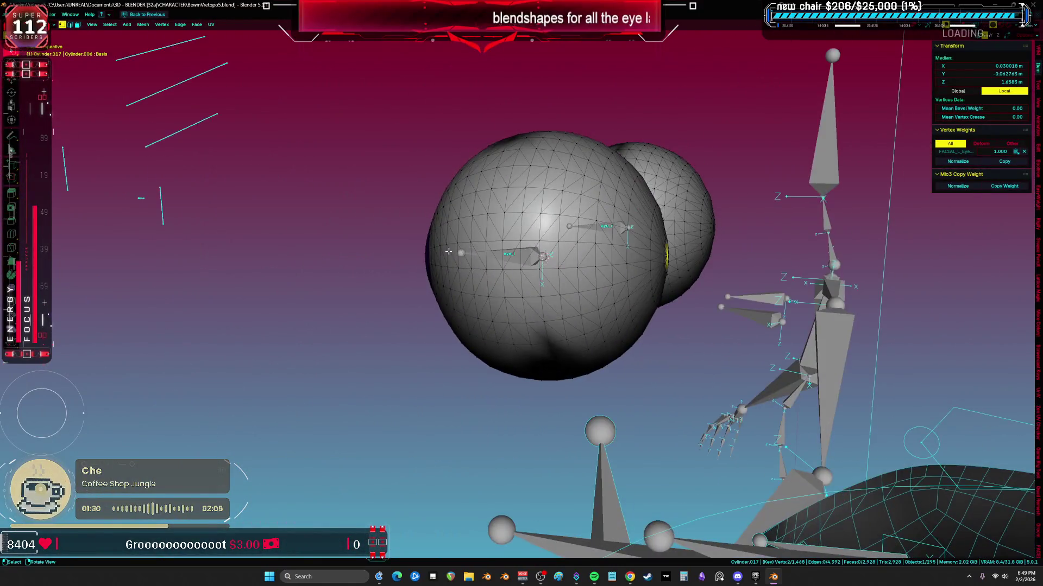
key(z)
click(447, 253)
key(KP_1)
key(a)
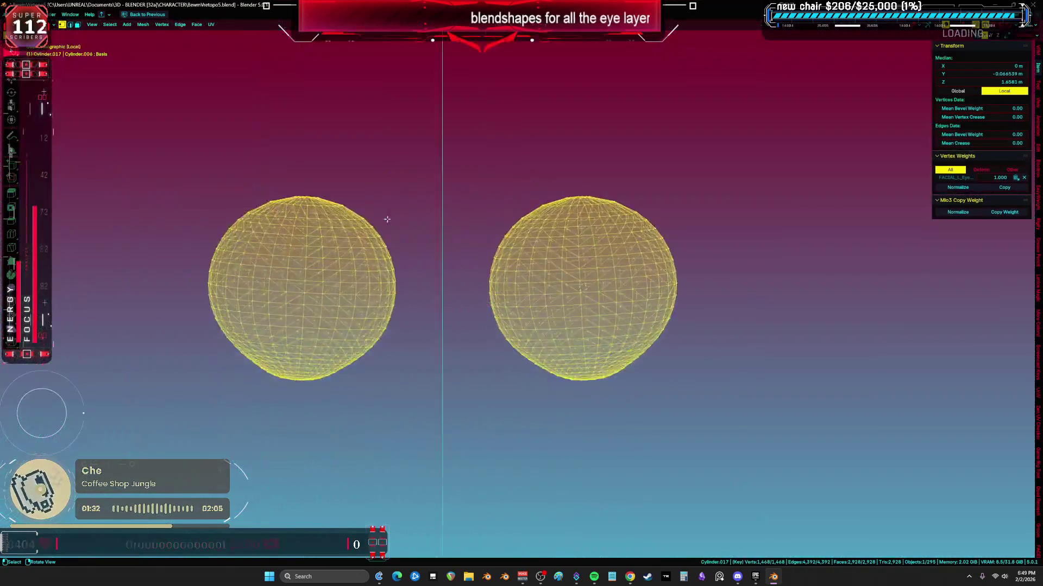
scroll(505, 204, up, 3)
scroll(494, 313, up, 3)
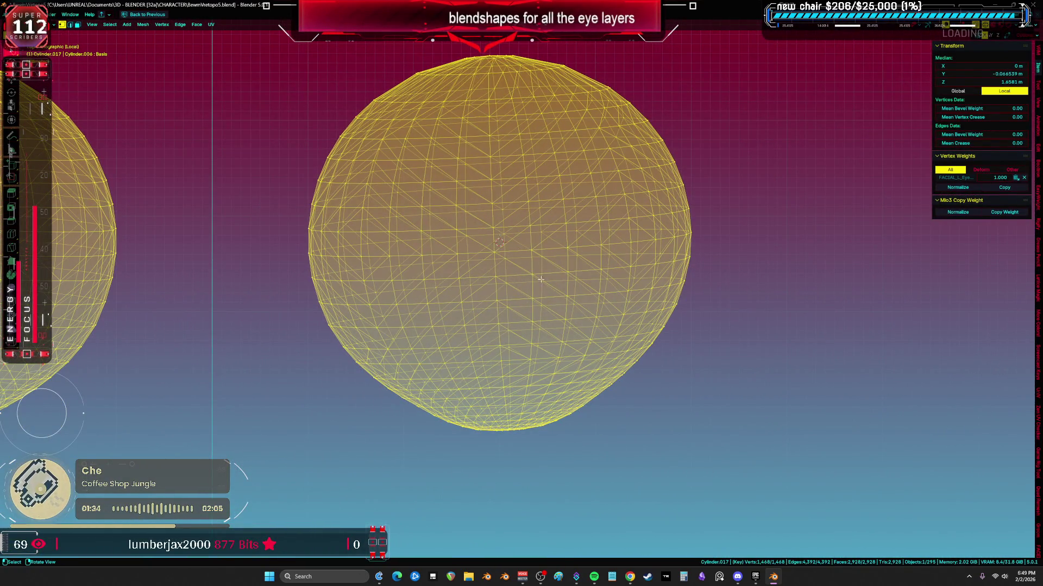
scroll(540, 280, down, 4)
- Select only the right eyeball, snap the 3D cursor to it, frame it and pivot around the cursor
key(shift+s)
click(473, 313)
ctrl+drag(599, 136, 684, 163)
key(shift+s)
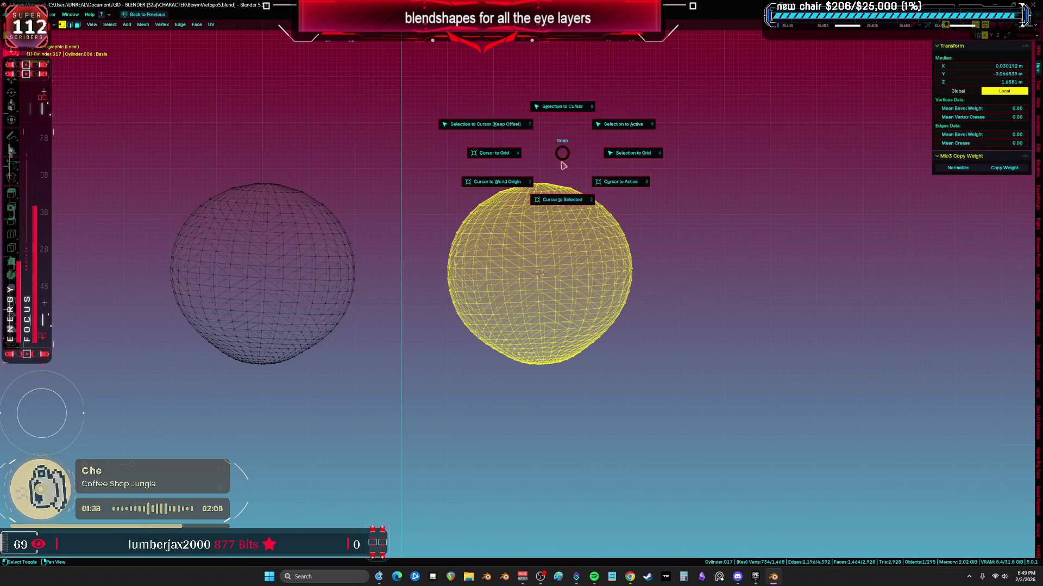
click(560, 199)
key(KP_Decimal)
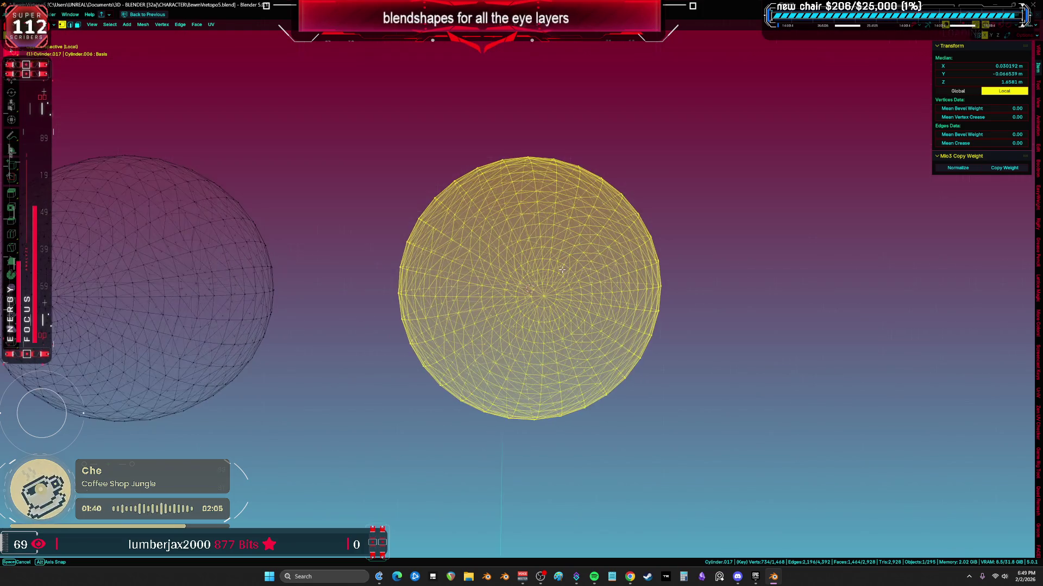
mouse_move(562, 268)
middle_down()
mouse_move(664, 309)
mouse_move(579, 295)
middle_up()
click(639, 293)
- Resize and rotate the right eyeball sphere about the 3D cursor
key(s)
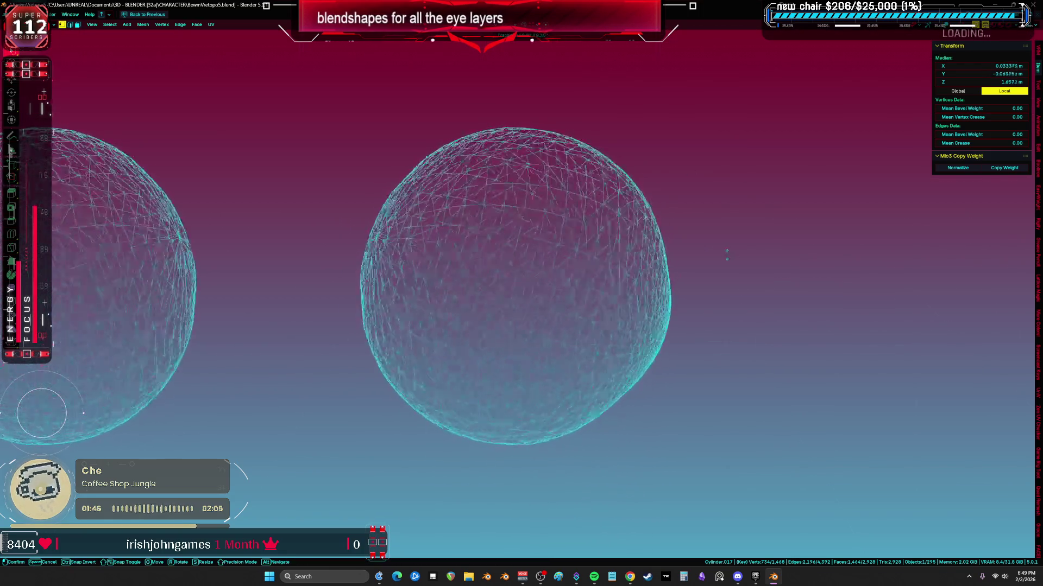
click(726, 257)
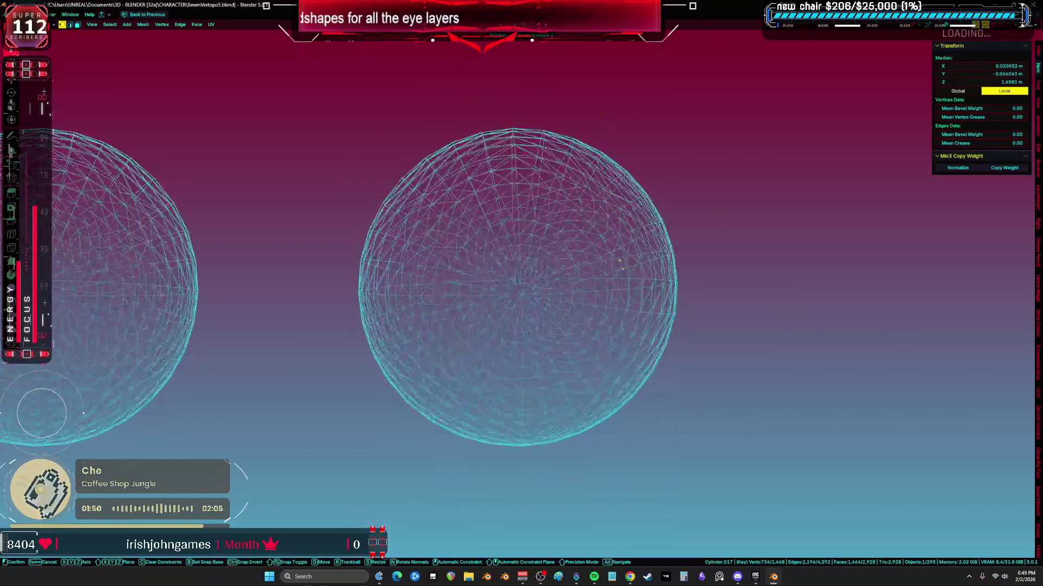
key(r)
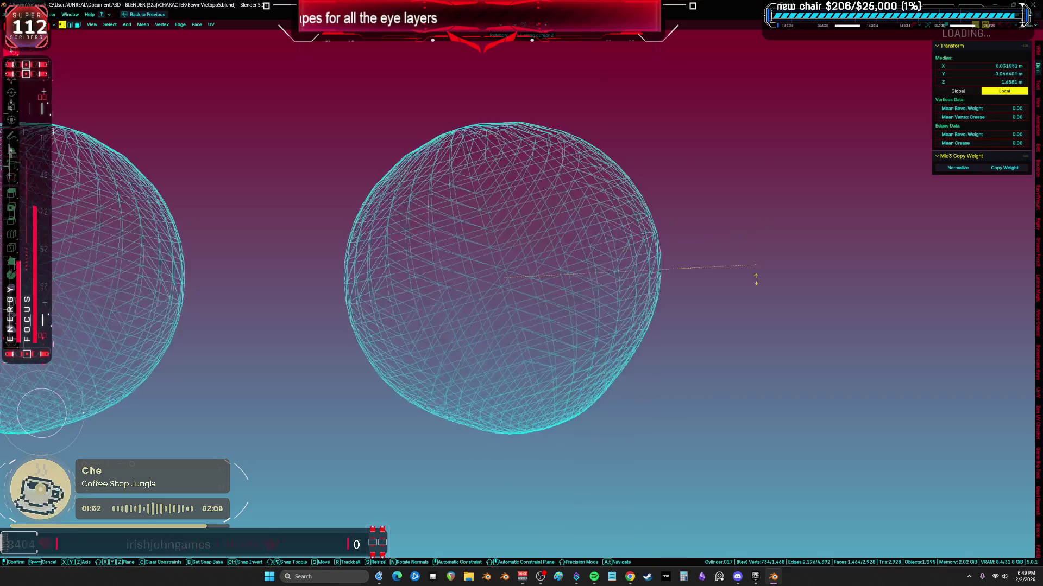
key(r)
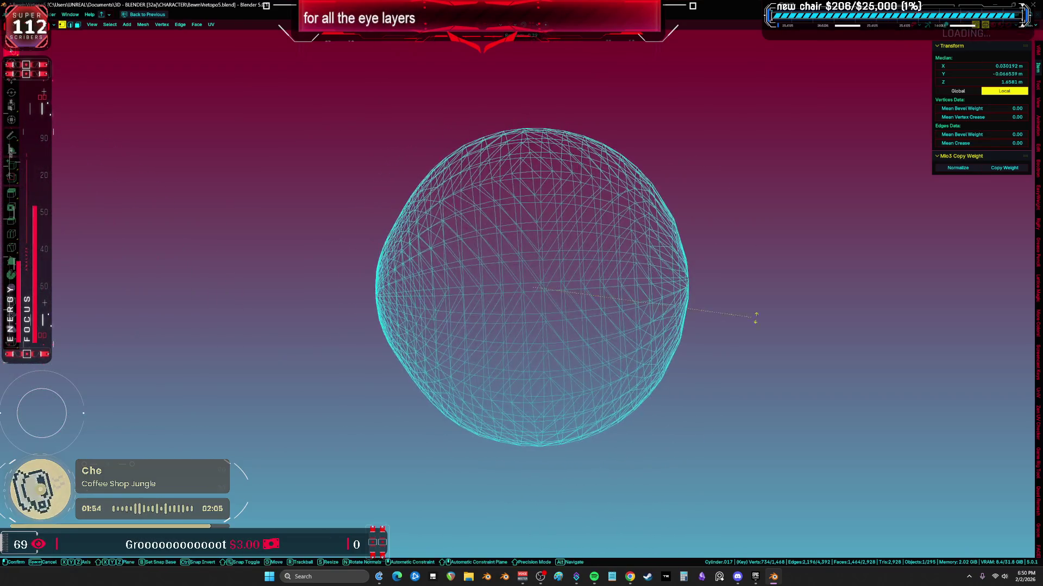
click(755, 318)
- Show the purple iris material and grab vertices around the iris with soft proportional falloff
key(Tab)
scroll(395, 294, up, 3)
key(z)
click(457, 326)
key(z)
key(r)
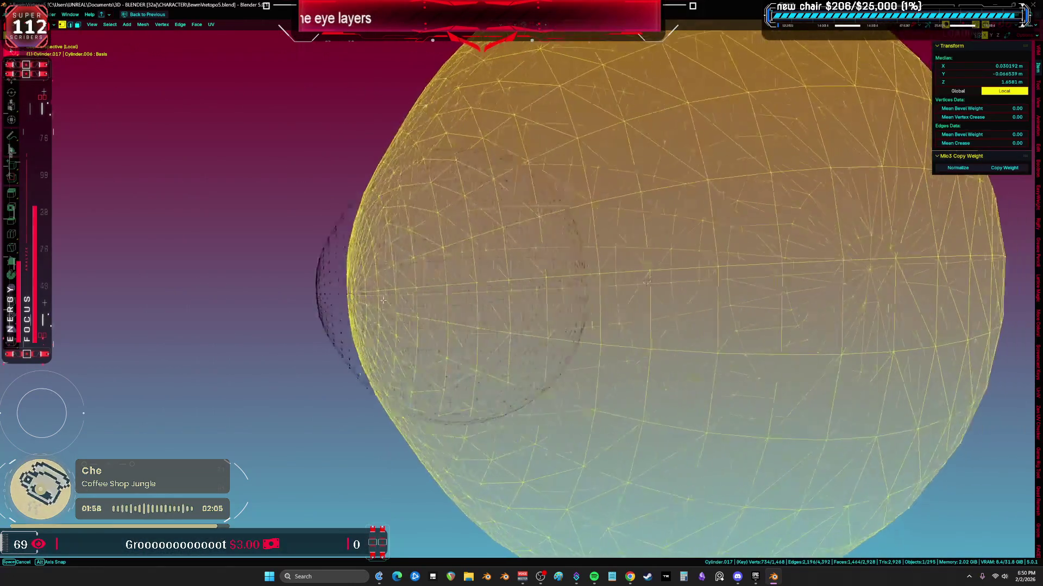
scroll(383, 300, down, 3)
key(alt+a)
key(z)
click(375, 291)
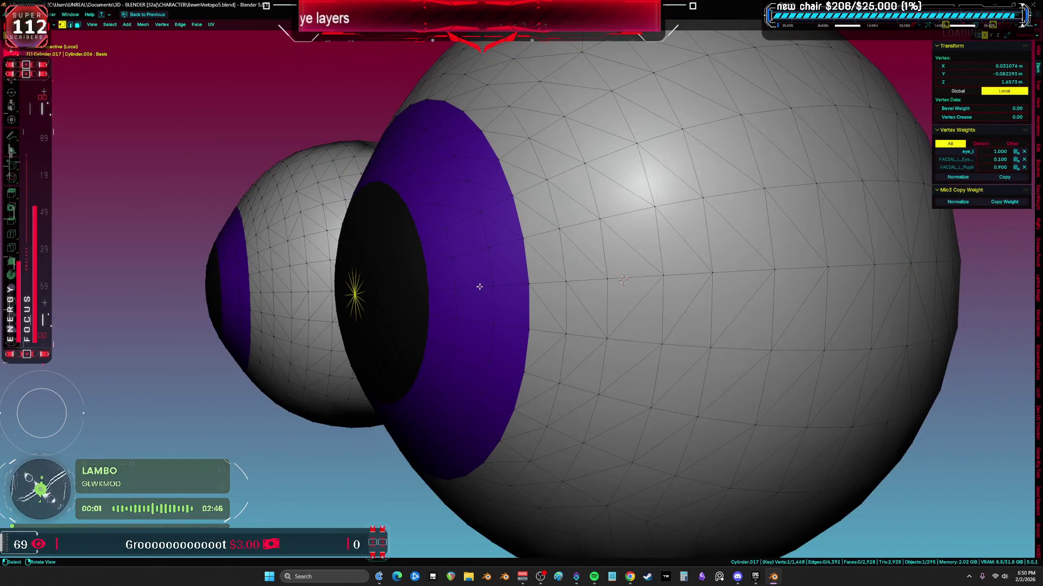
key(g)
scroll(482, 287, up, 3)
scroll(481, 287, up, 3)
scroll(482, 287, up, 2)
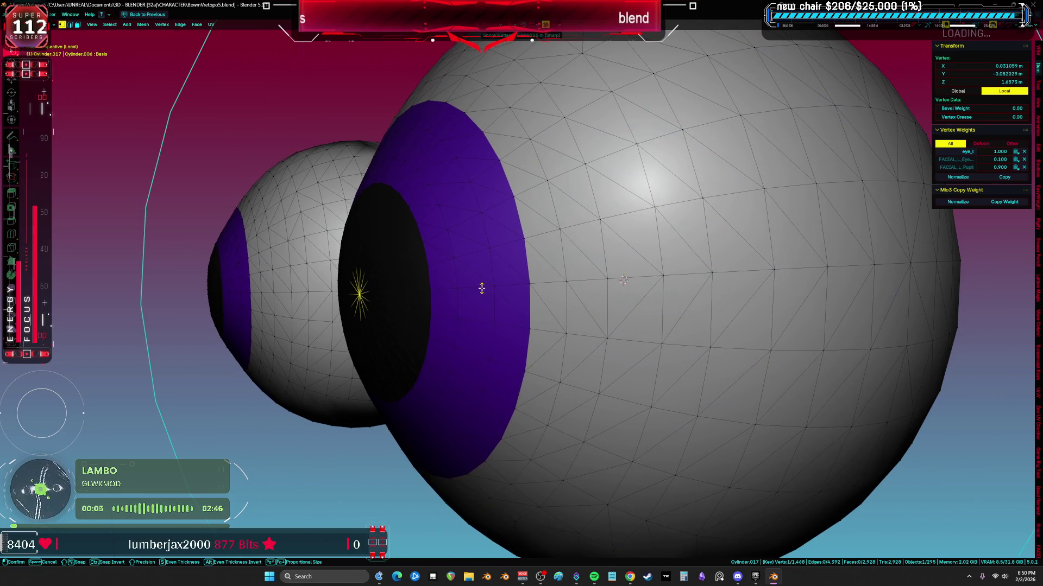
scroll(481, 288, up, 3)
scroll(481, 288, down, 2)
scroll(481, 289, down, 1)
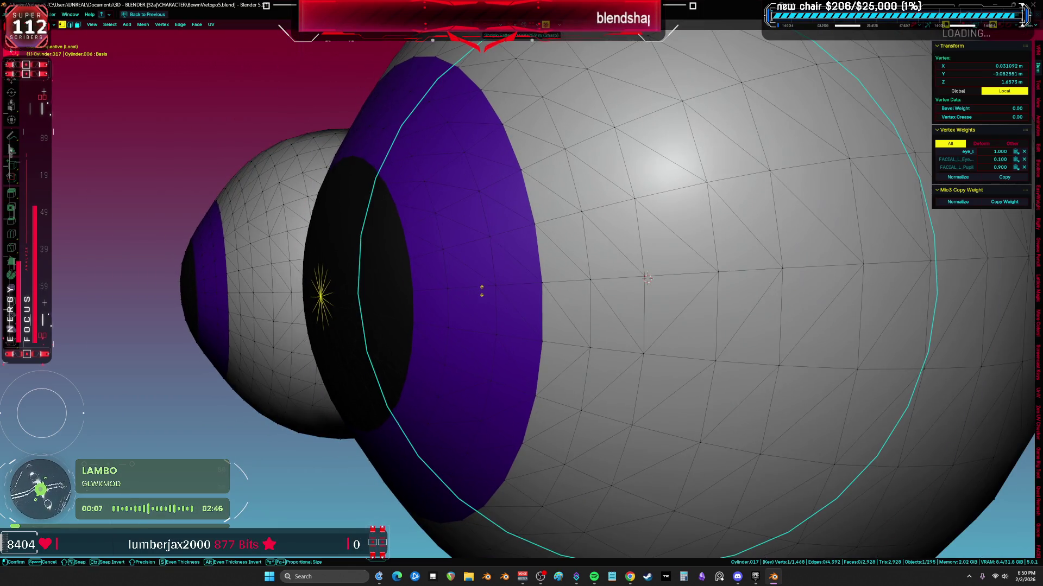
- Select vertices along the eyeball rim in see-through wireframe
middle_drag(482, 291, 367, 301)
key(shift+z)
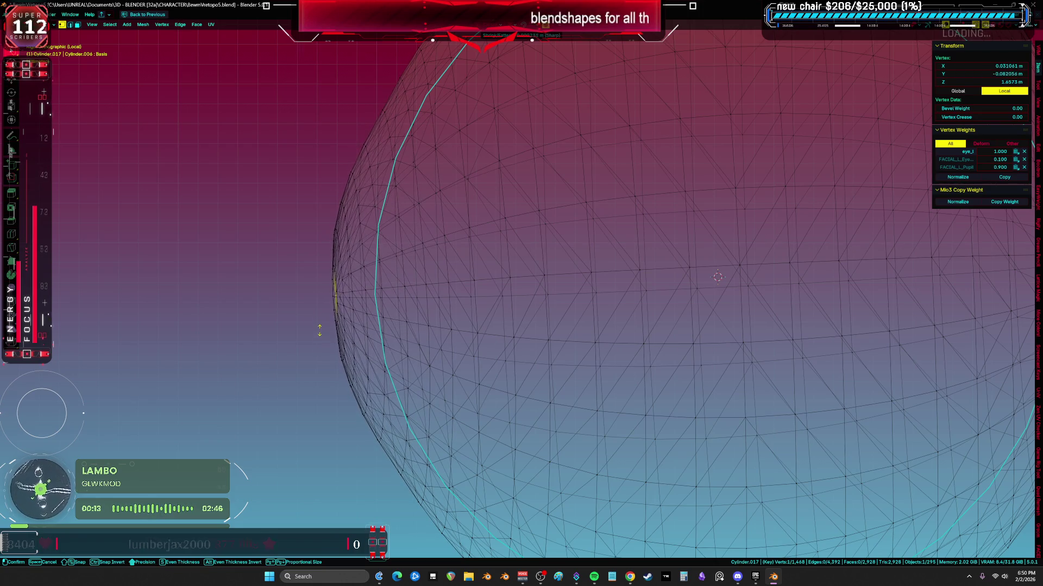
shift+click(320, 329)
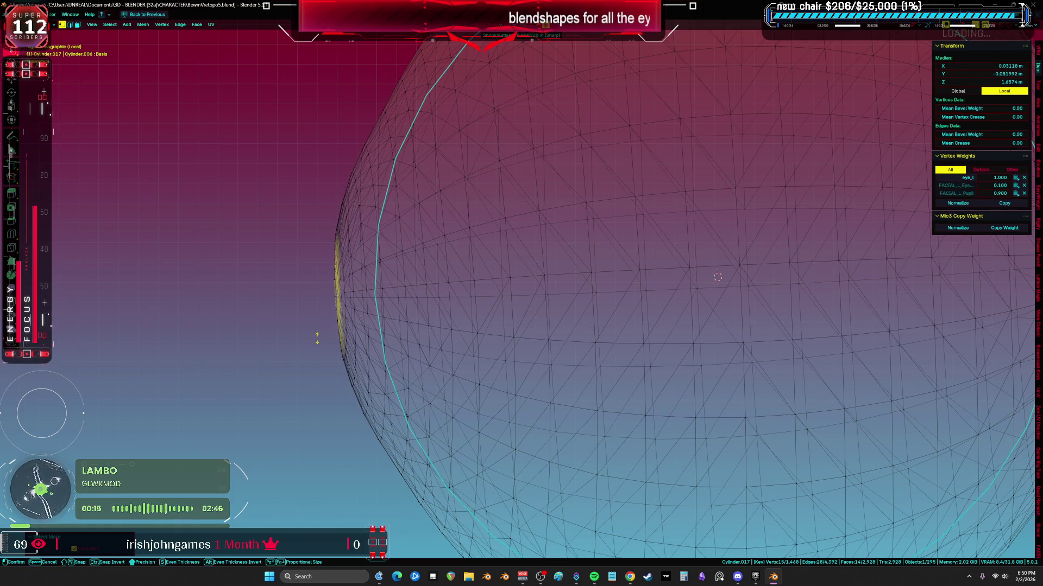
shift+click(326, 330)
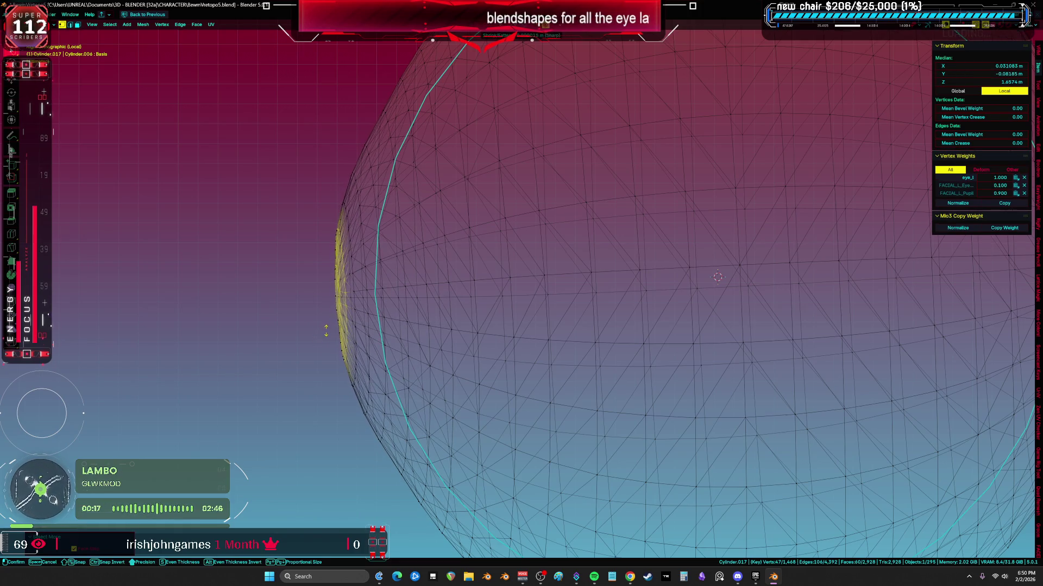
- Leave vertex editing and bring both eyeballs back into view together in Object mode
key(Tab)
scroll(686, 350, down, 3)
scroll(686, 349, up, 3)
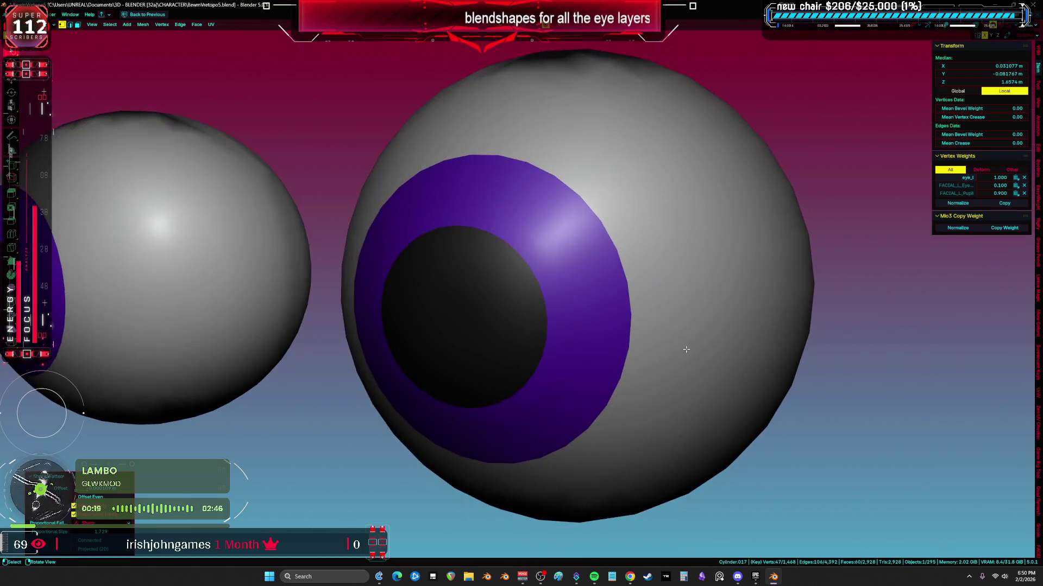
key(slash)
key(slash)
scroll(686, 349, down, 2)
key(shift+h)
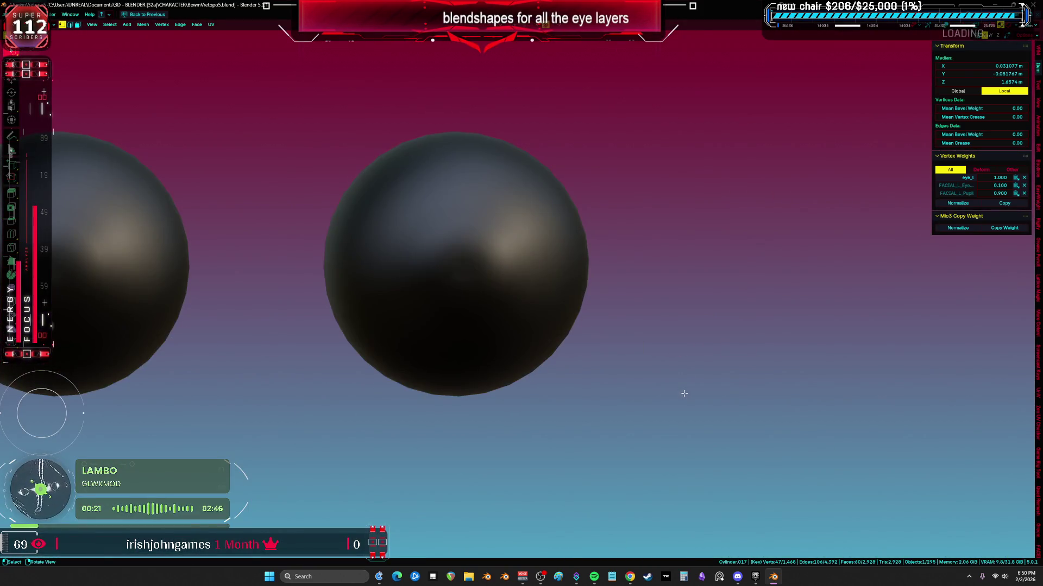
scroll(684, 394, down, 3)
key(Tab)
key(z)
key(ctrl+Tab)
click(766, 351)
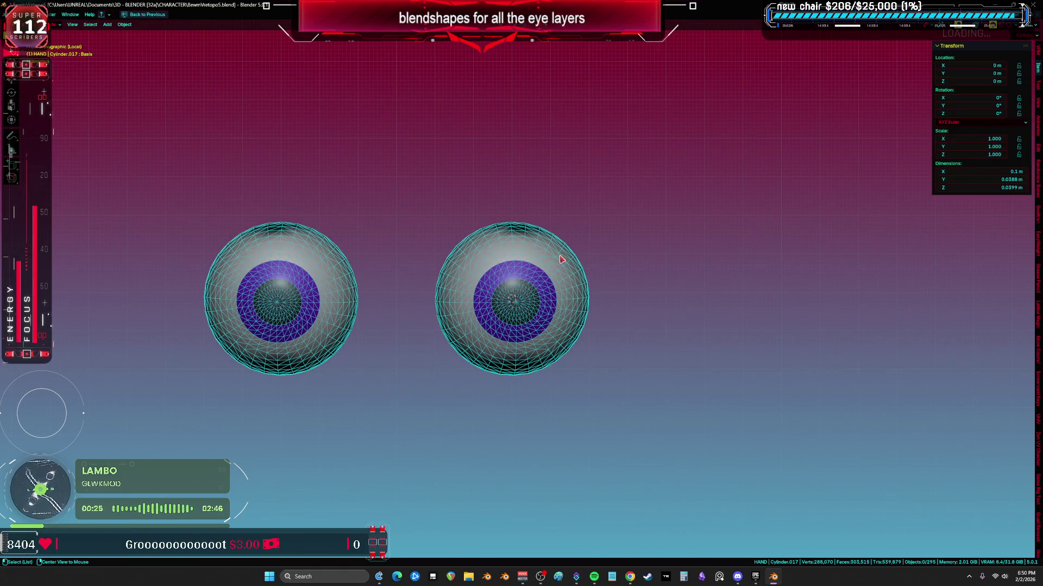
- Exit the local eye view, restore solid shading and orbit to a three-quarter view of the head
key(slash)
key(z)
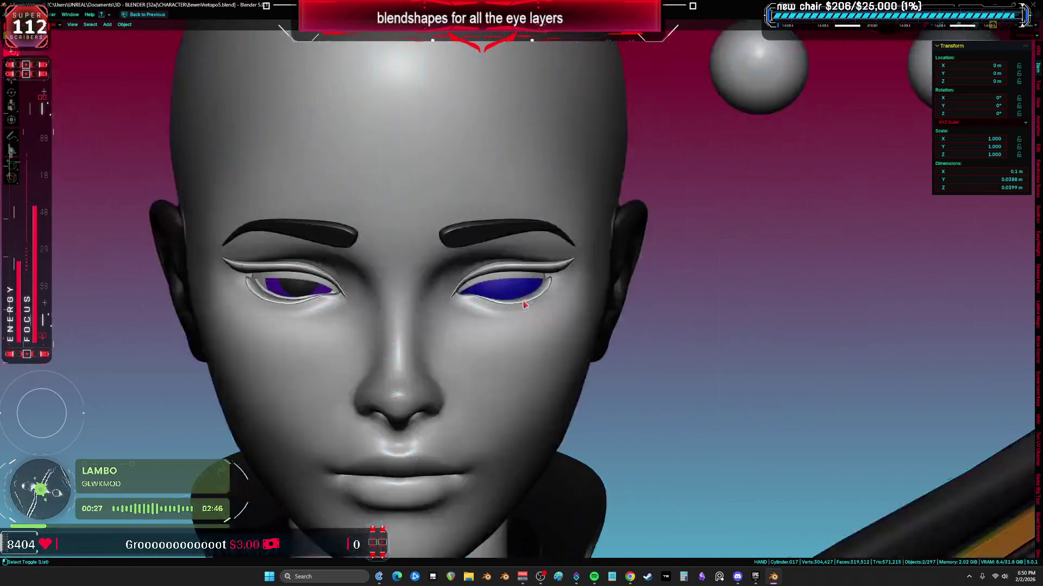
scroll(541, 274, down, 3)
scroll(570, 277, down, 3)
mouse_move(625, 285)
shift+middle_down()
mouse_move(614, 356)
mouse_move(622, 430)
mouse_move(424, 77)
shift+middle_up()
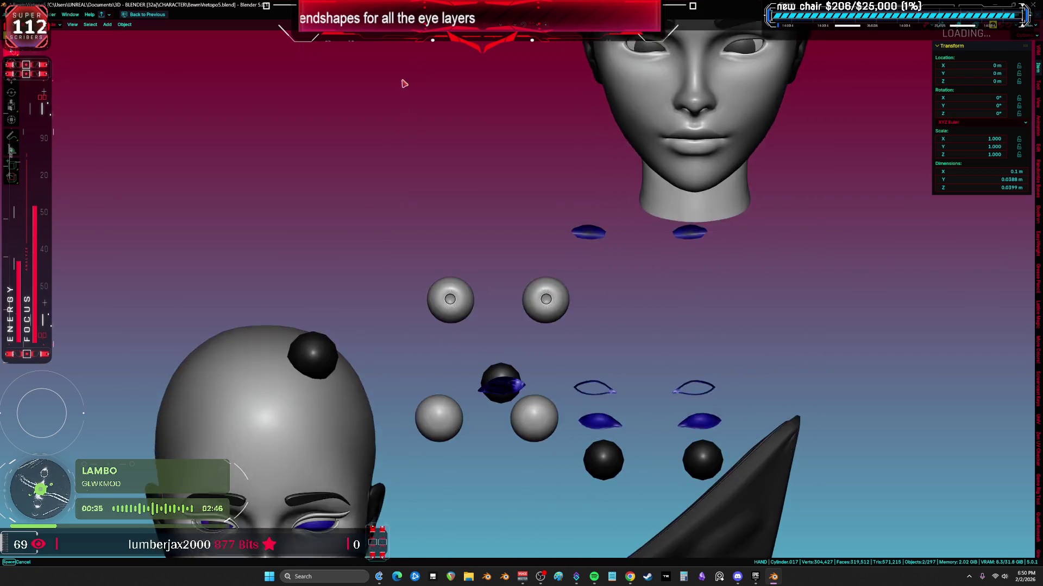
mouse_move(420, 66)
shift+middle_down()
mouse_move(519, 459)
mouse_move(647, 462)
shift+middle_up()
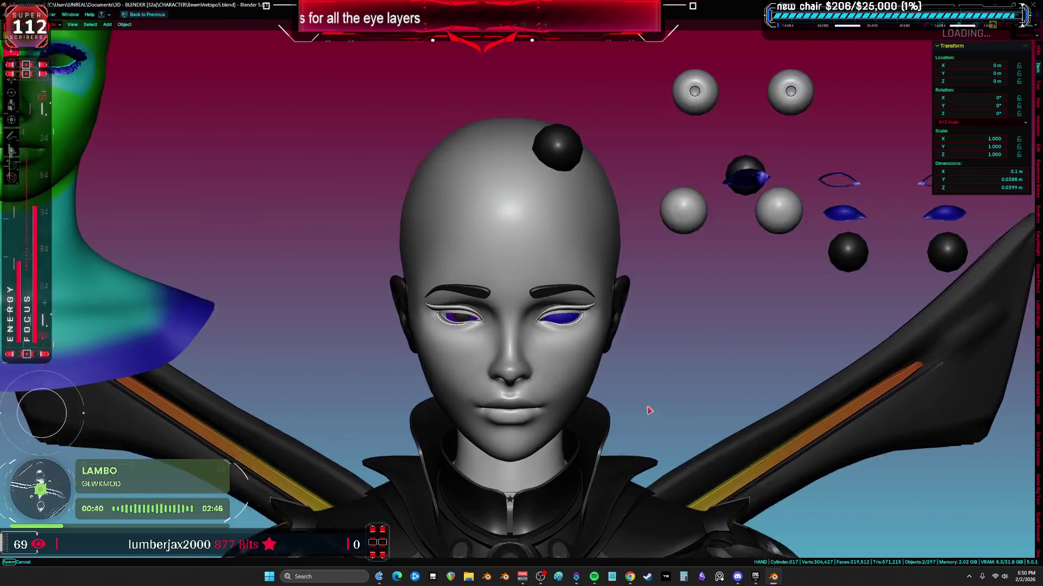
mouse_move(646, 462)
middle_down()
mouse_move(615, 397)
mouse_move(414, 426)
mouse_move(322, 403)
mouse_move(310, 411)
middle_up()
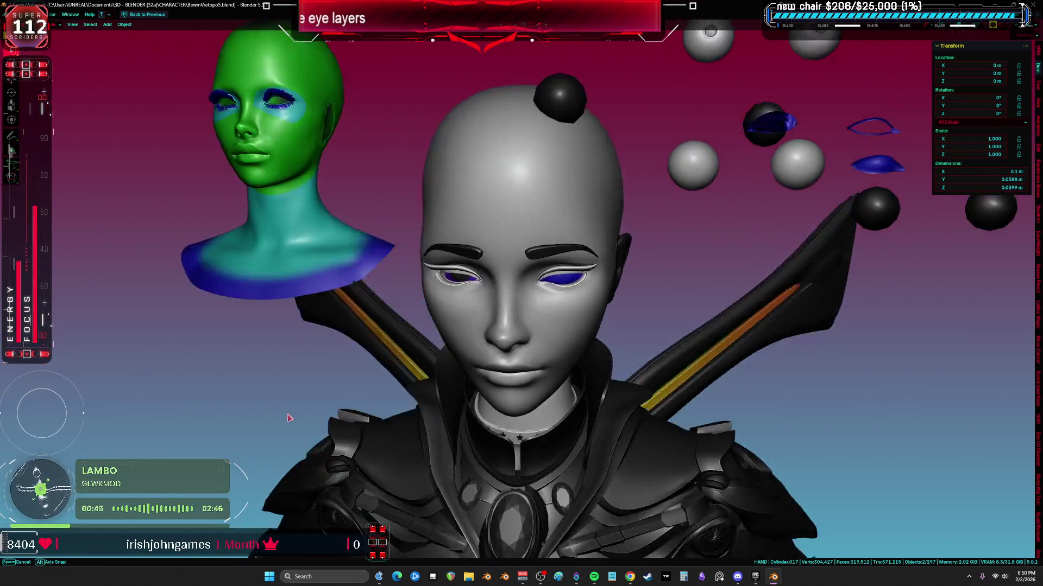
scroll(310, 411, down, 3)
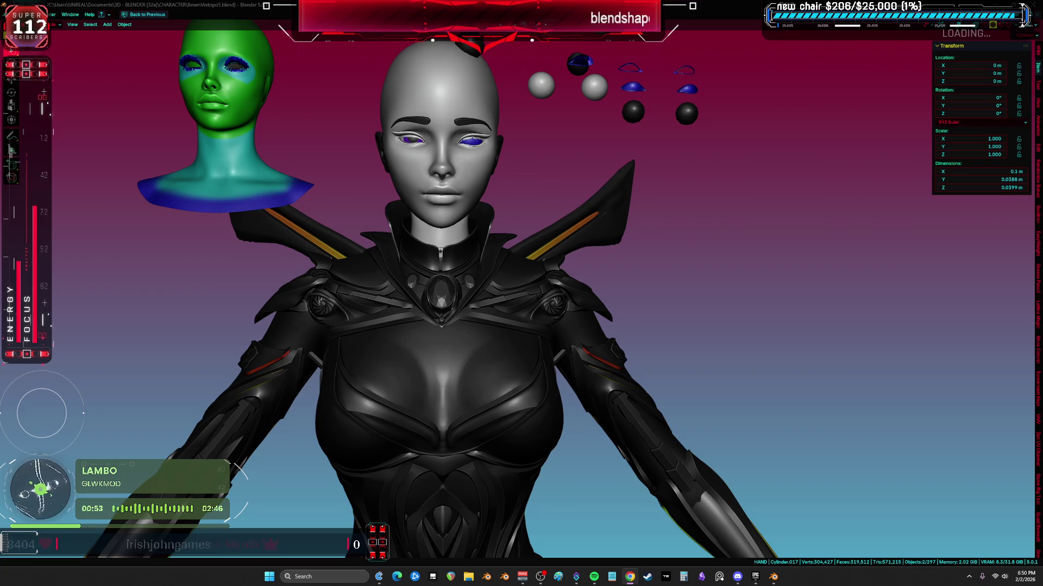
scroll(391, 223, up, 2)
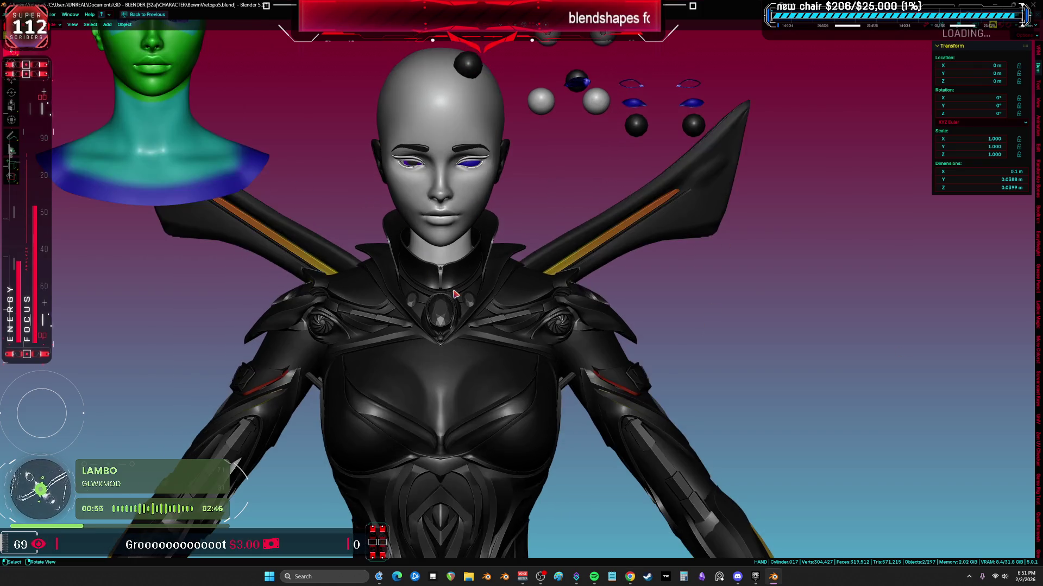
- Toggle the wireframe overlay with rig bones and pan over the torso and back to the head
key(alt+z)
scroll(480, 296, up, 4)
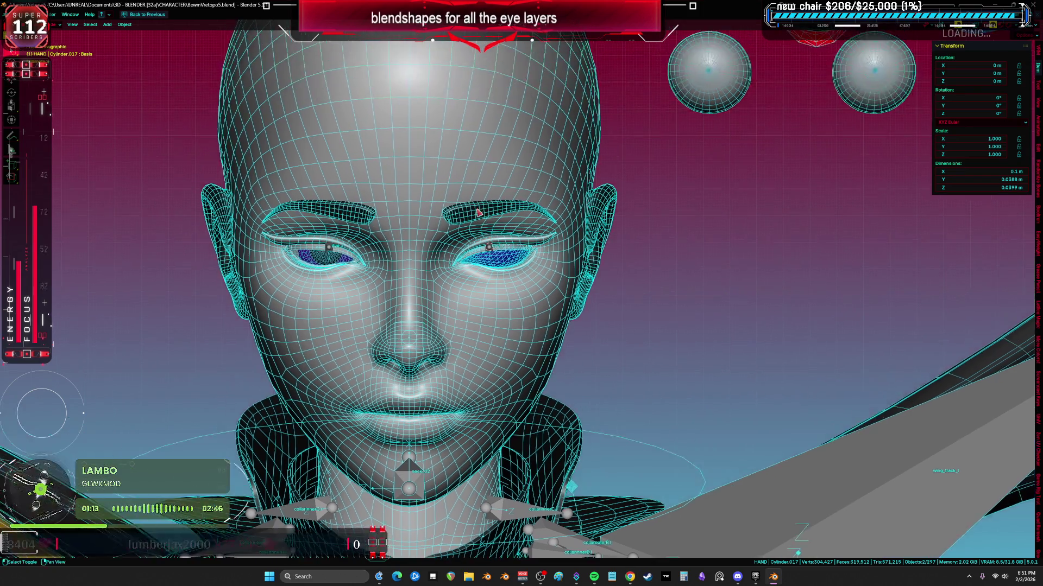
scroll(558, 244, up, 5)
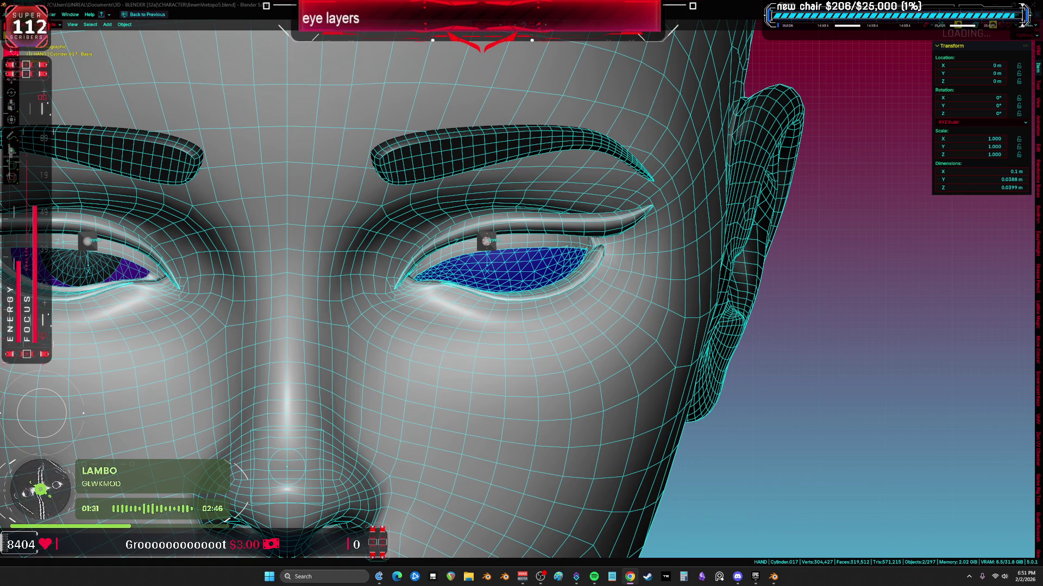
scroll(486, 242, down, 3)
scroll(505, 261, down, 2)
key(Tab)
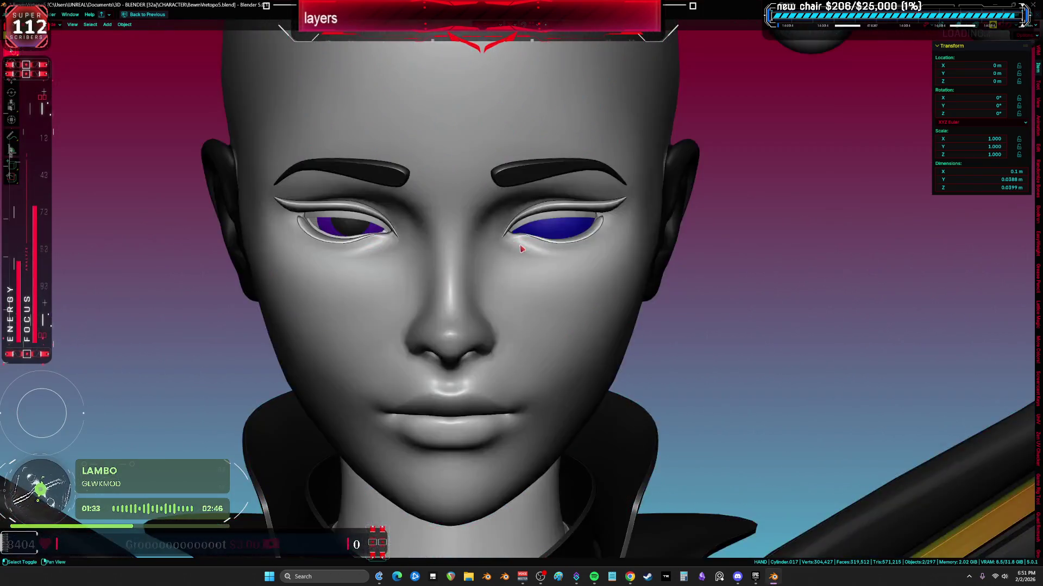
scroll(566, 308, down, 2)
scroll(566, 309, down, 4)
scroll(545, 311, up, 1)
shift+middle_drag(546, 326, 546, 203)
mouse_move(587, 245)
shift+middle_down()
mouse_move(615, 378)
mouse_move(615, 489)
shift+middle_up()
scroll(628, 302, up, 3)
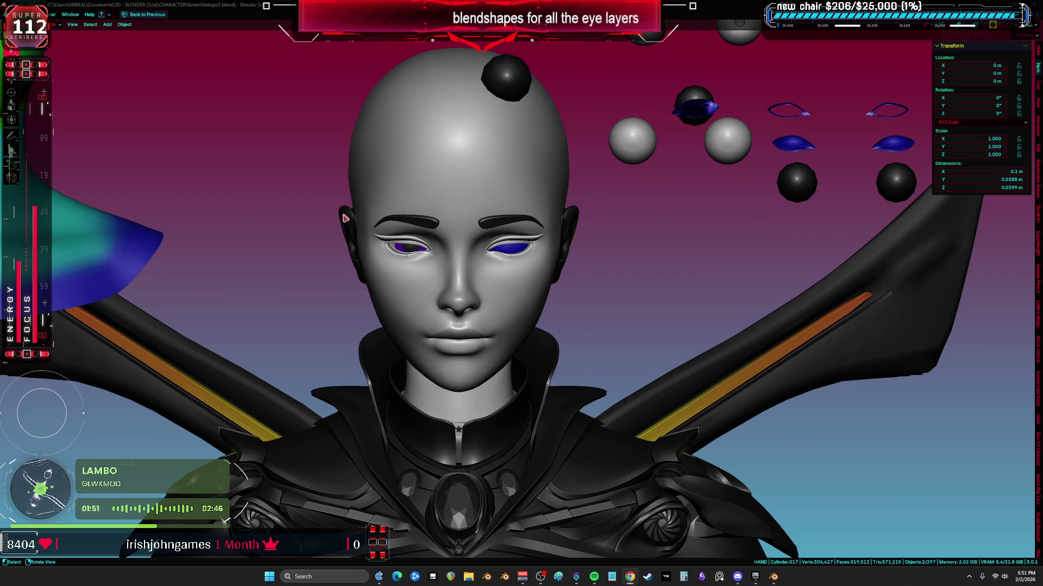
scroll(486, 228, up, 5)
- Show the wireframe overlay, go to front view and select the eye_l bone
key(shift+z)
key(shift+z)
key(shift+z)
middle_drag(530, 267, 483, 255)
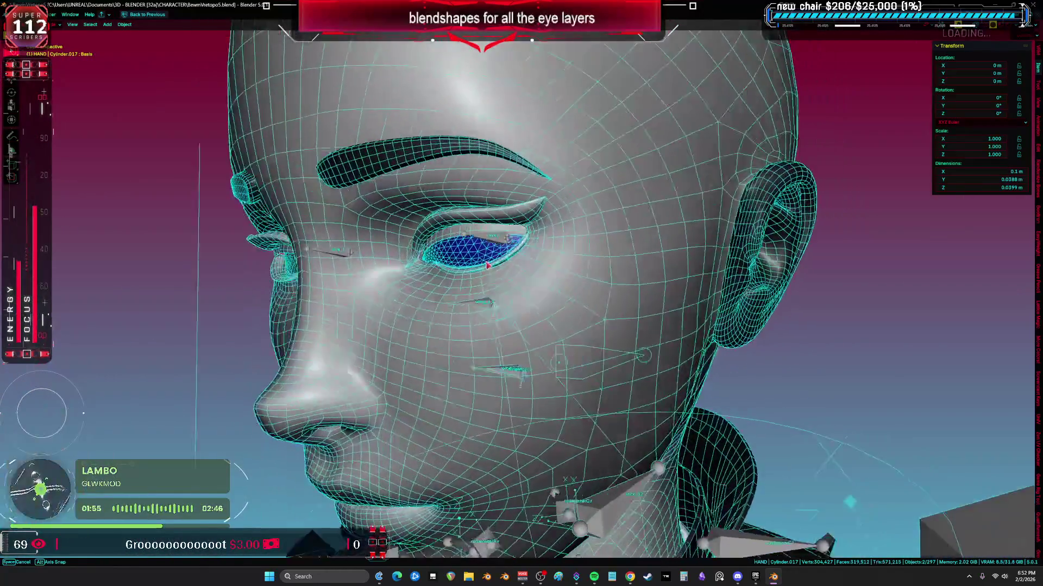
key(1)
click(485, 255)
scroll(489, 266, up, 4)
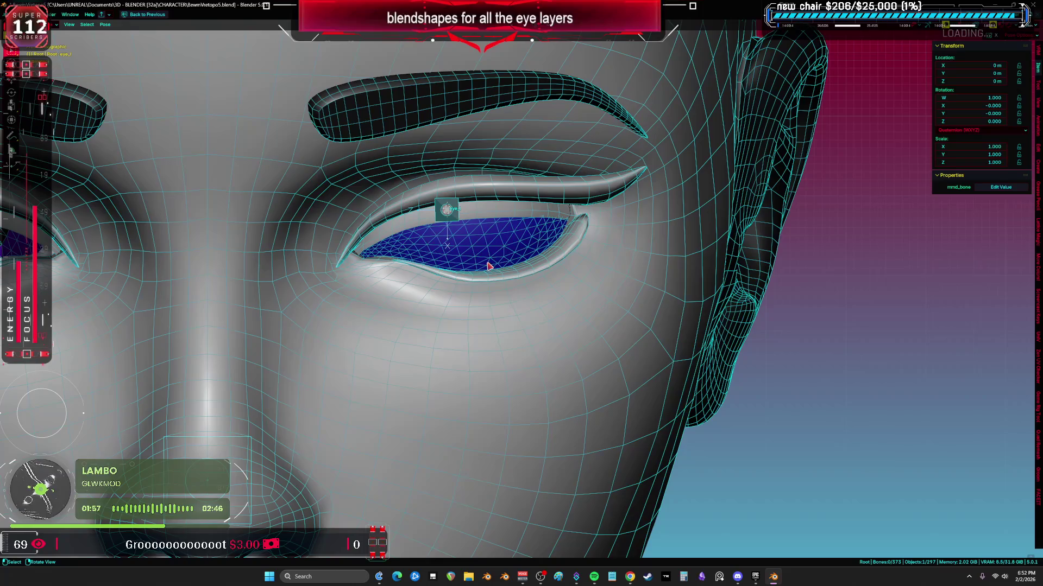
scroll(526, 275, up, 2)
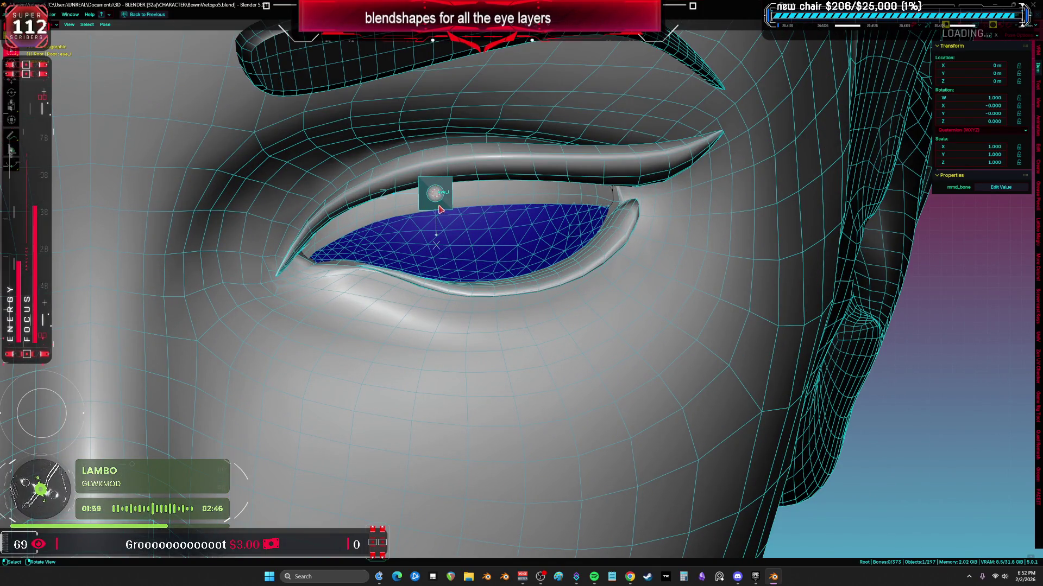
- Rotate the eye bone, try moving it, then cancel and undo back to rest
key(shift+z)
key(r)
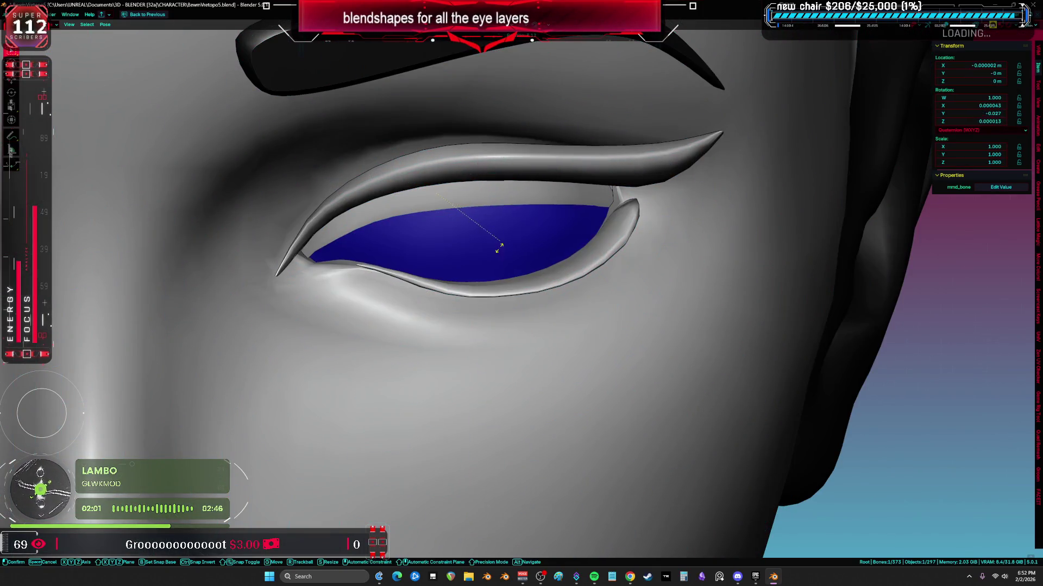
click(498, 244)
key(g)
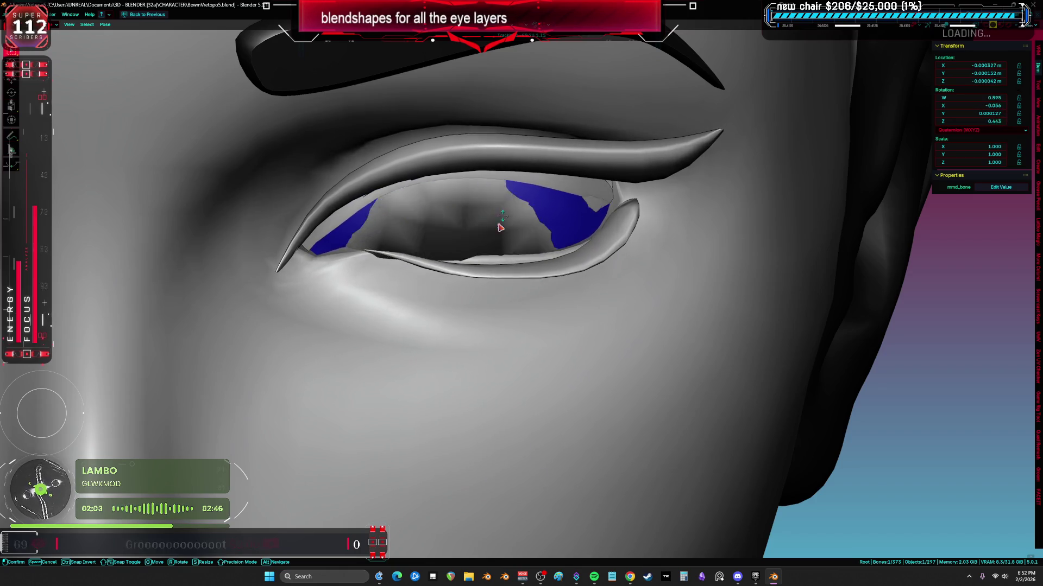
key(Escape)
key(ctrl+z)
key(shift+z)
- Rotate and swing the eye bone over the skin material to test lid deformation, then cancel to rest
key(r)
click(518, 259)
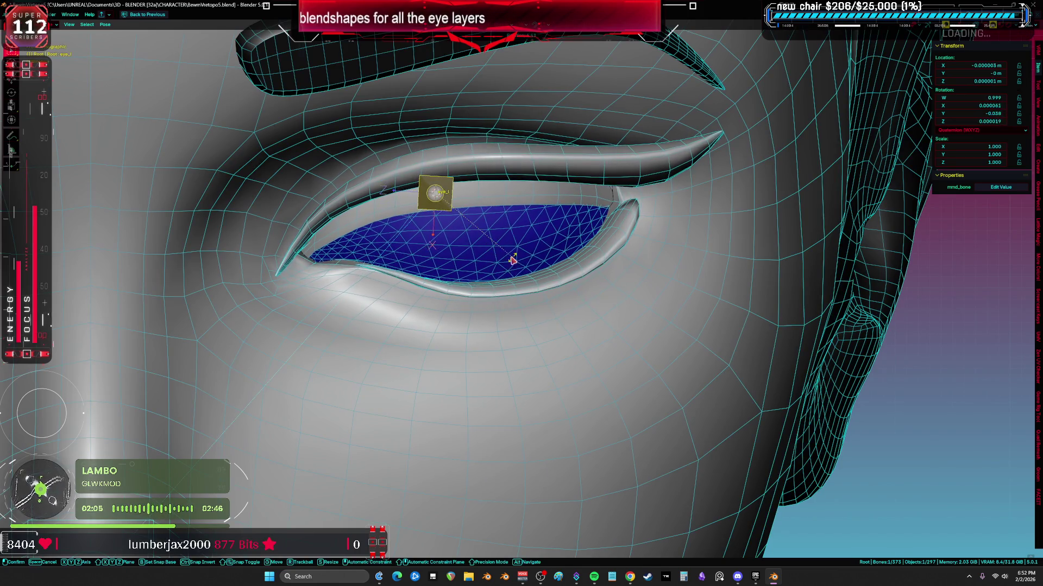
key(z)
key(g)
mouse_move(521, 300)
mouse_down()
mouse_move(504, 303)
mouse_move(515, 283)
mouse_up()
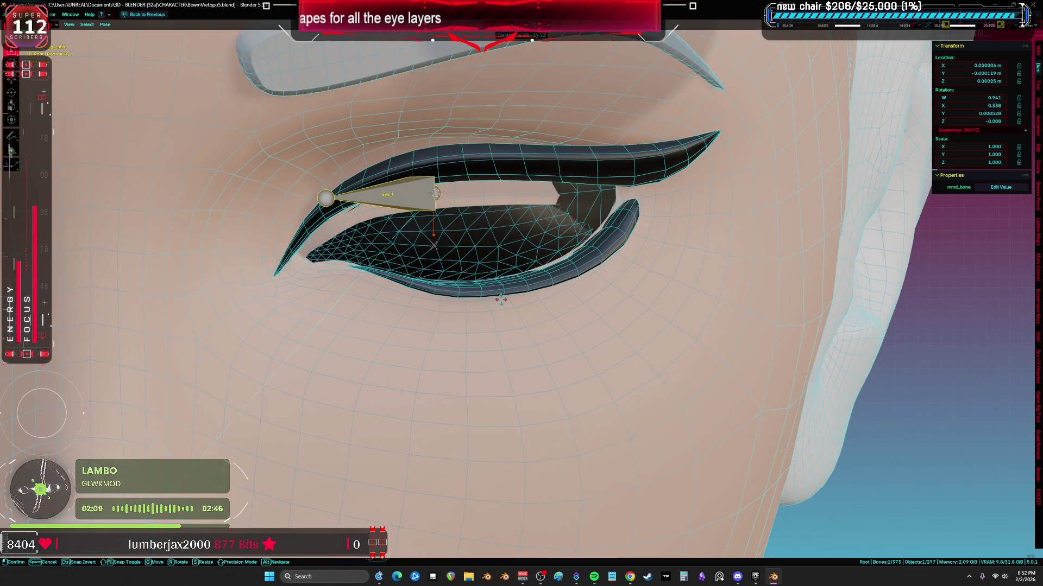
right_click(516, 284)
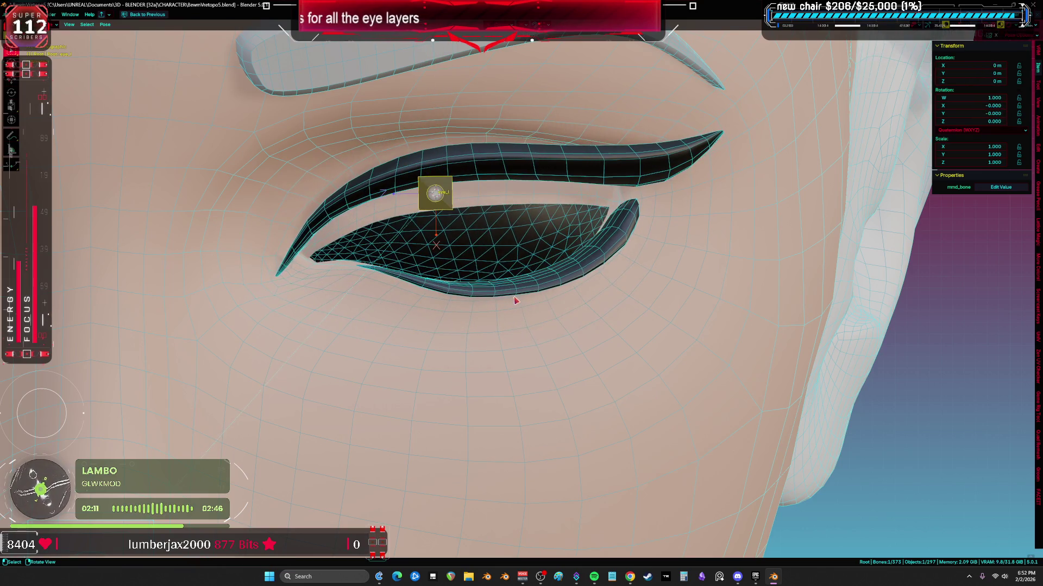
scroll(515, 284, down, 4)
- Return to Object mode and reopen the armature for bone editing in wireframe
key(ctrl+Tab)
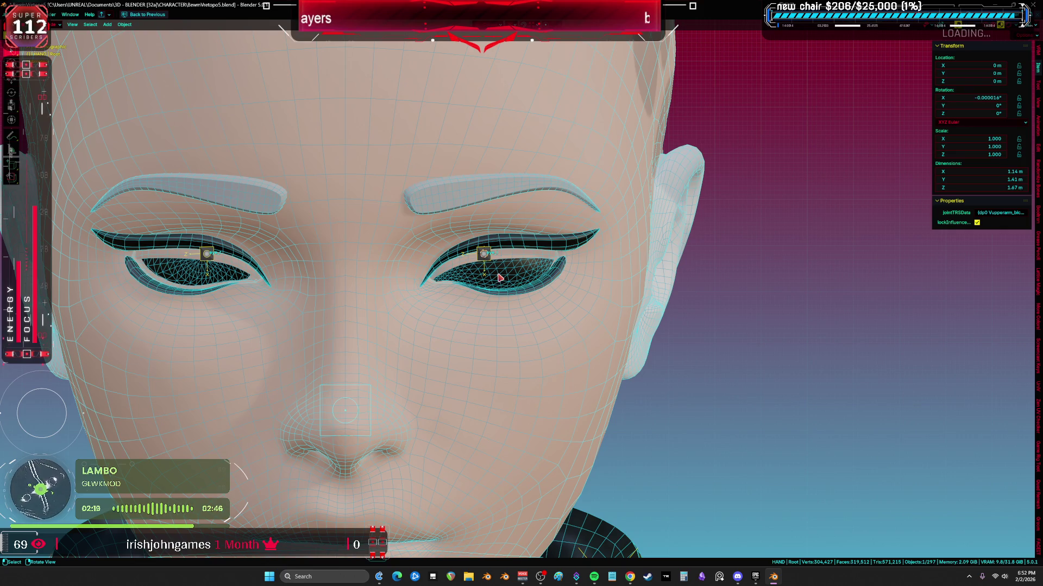
key(shift+z)
key(Tab)
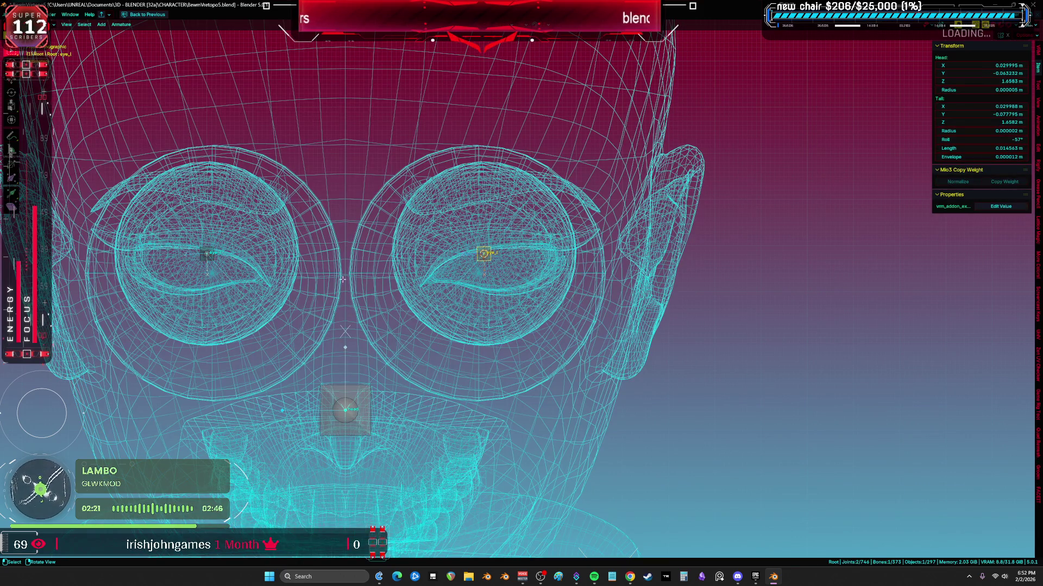
- Cycle the selection through the overlapping head, eyelid and eyeball objects until the eye bone is picked
key(Tab)
click(490, 260)
click(490, 260)
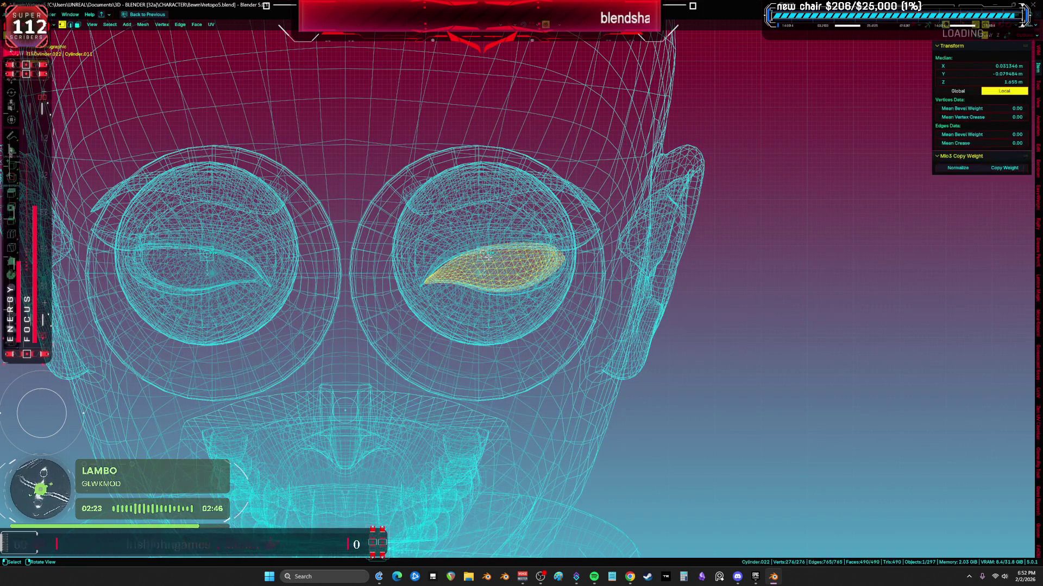
click(490, 260)
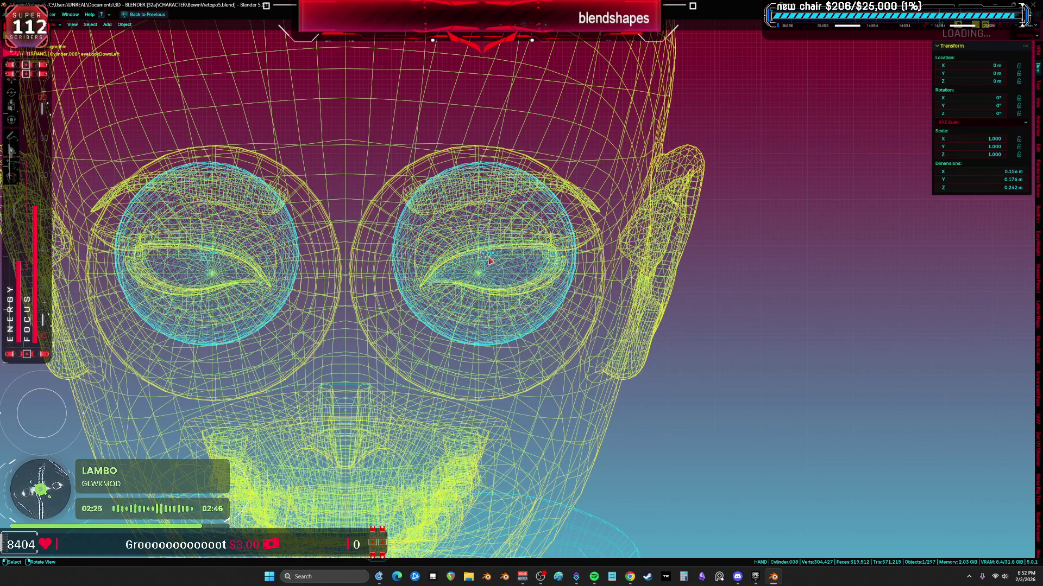
click(489, 260)
click(490, 260)
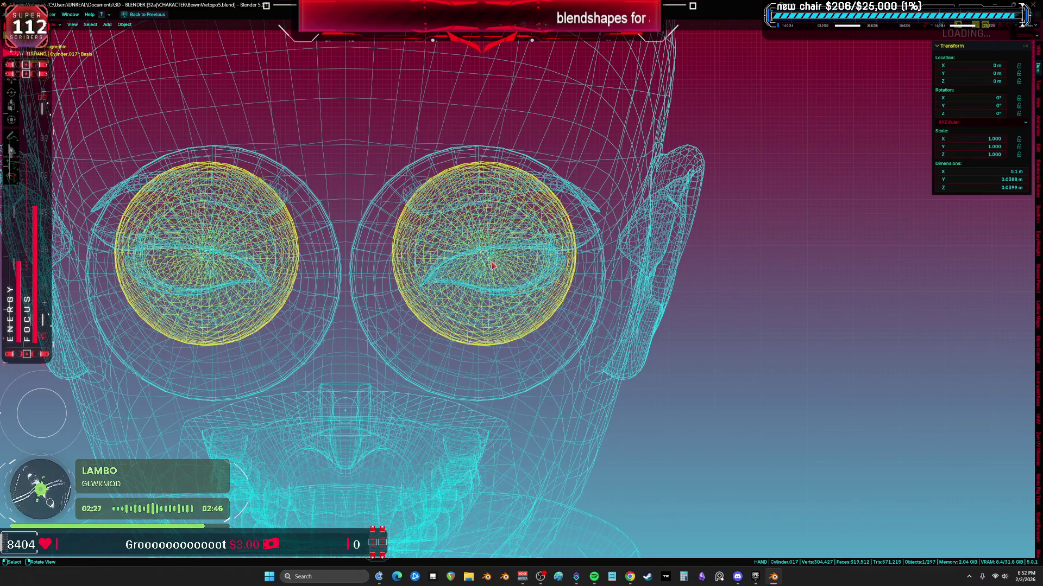
click(490, 260)
click(489, 259)
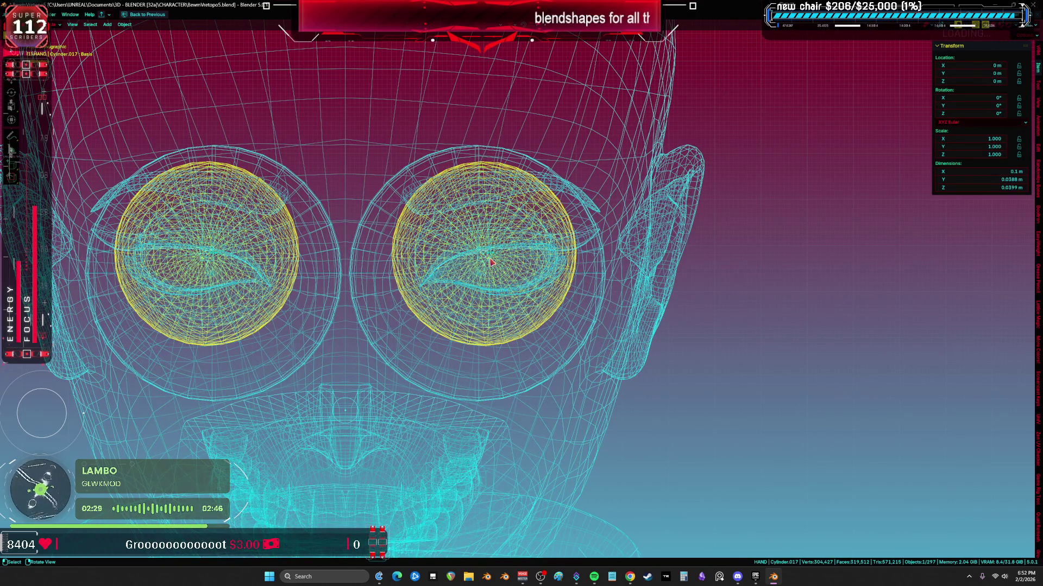
click(489, 260)
- Move the eye bone vertically toward the centre of its eyeball
key(g)
key(z)
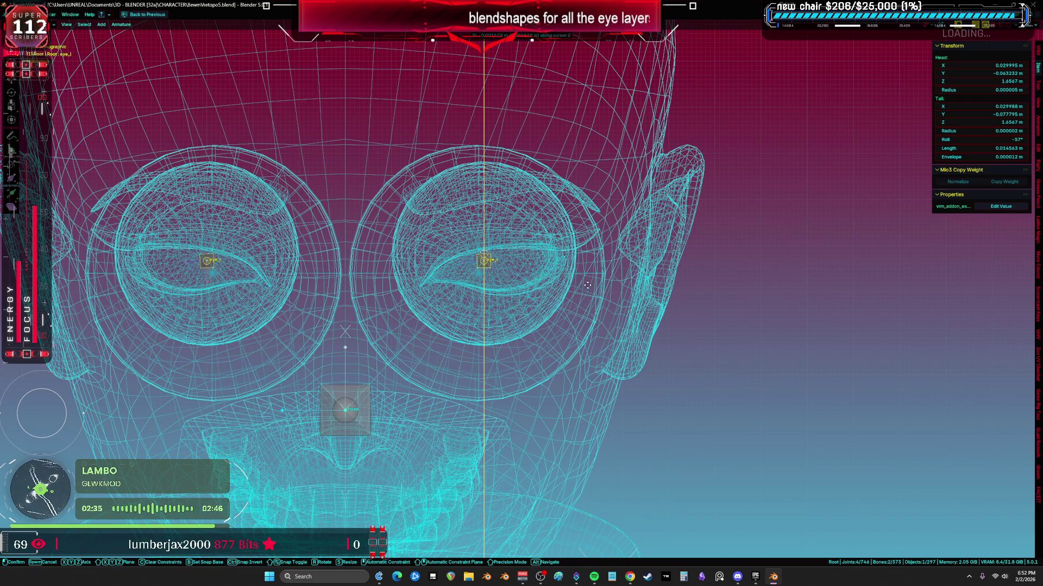
scroll(489, 261, up, 8)
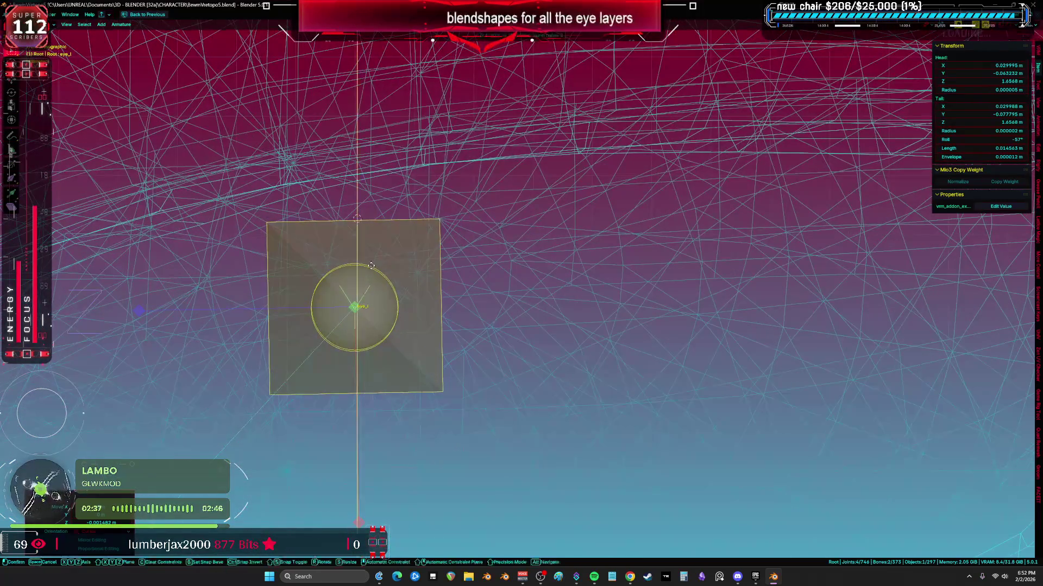
- Confirm the bone move, frame the view on the eye bone and nudge it again inside the eyeball
click(371, 261)
scroll(383, 236, down, 6)
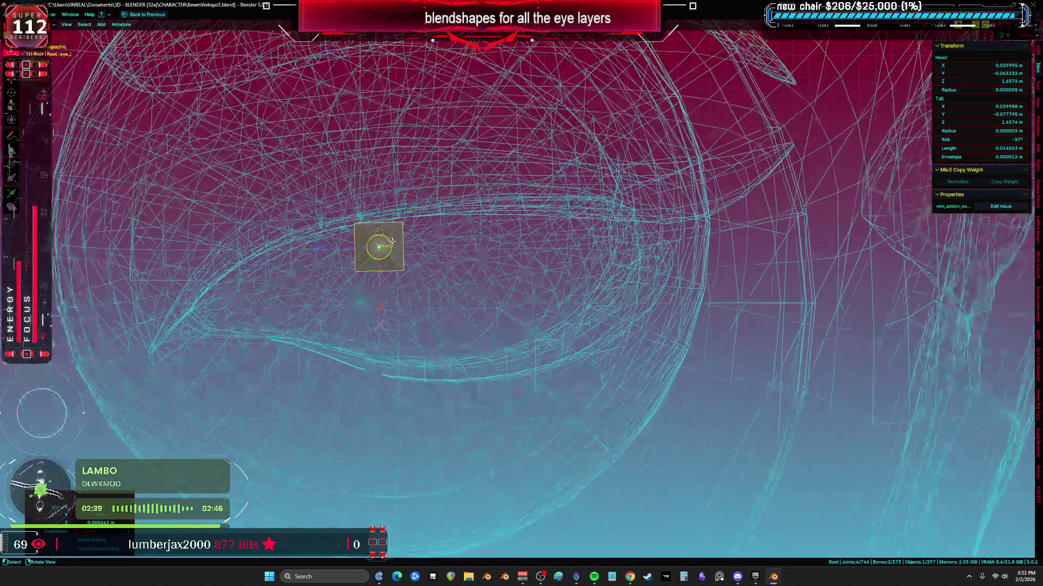
scroll(389, 242, down, 6)
scroll(390, 241, up, 4)
scroll(391, 241, up, 6)
scroll(394, 240, up, 3)
key(f)
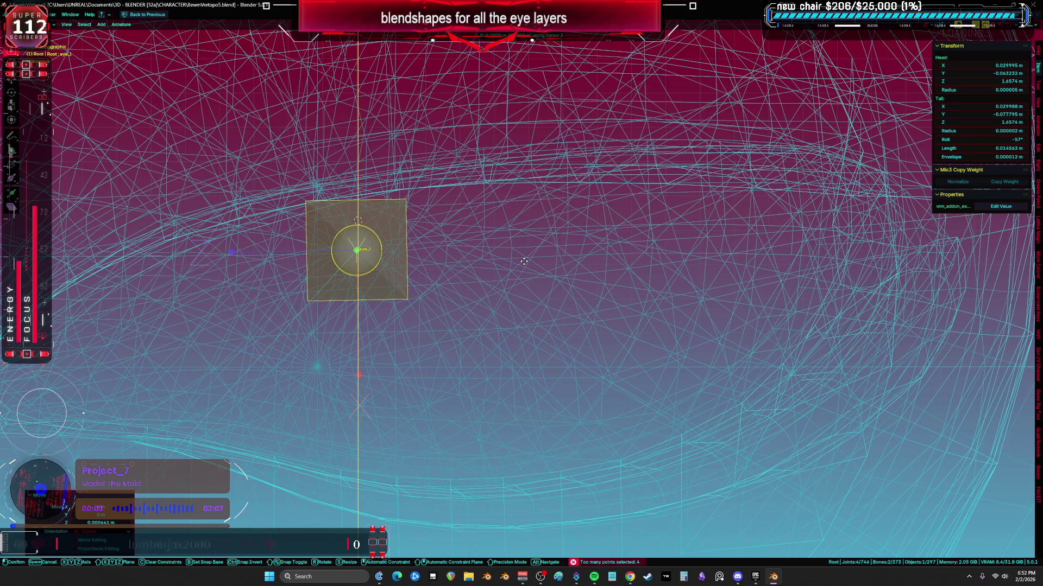
scroll(530, 277, down, 8)
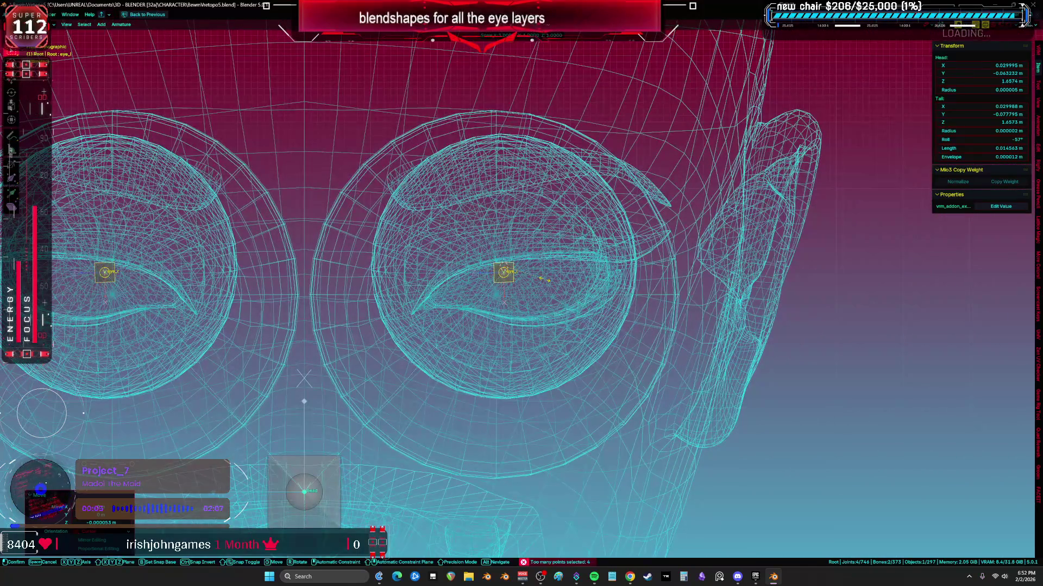
scroll(542, 277, up, 5)
scroll(529, 275, up, 3)
scroll(528, 273, down, 5)
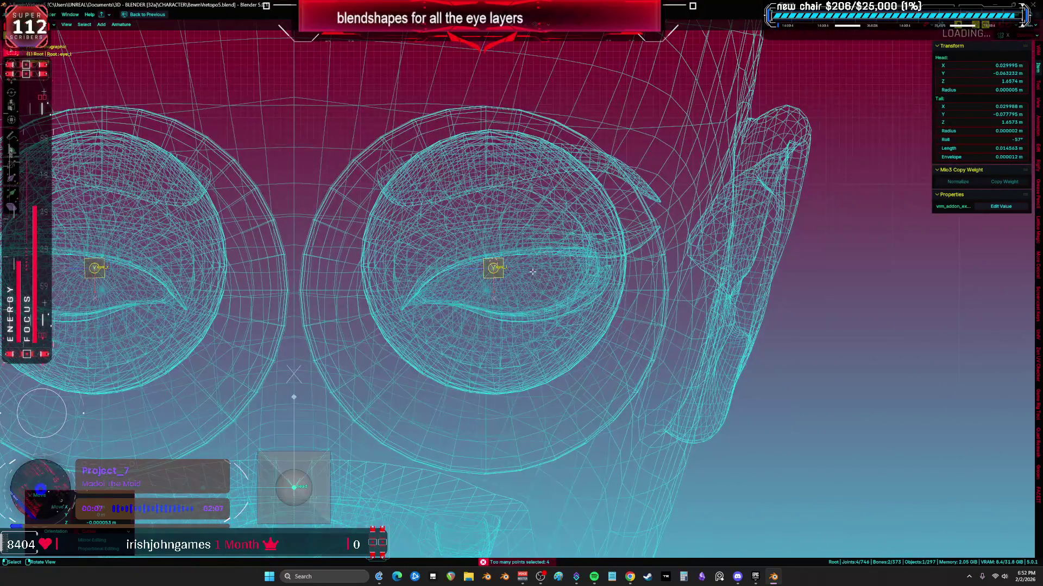
key(grave)
click(279, 264)
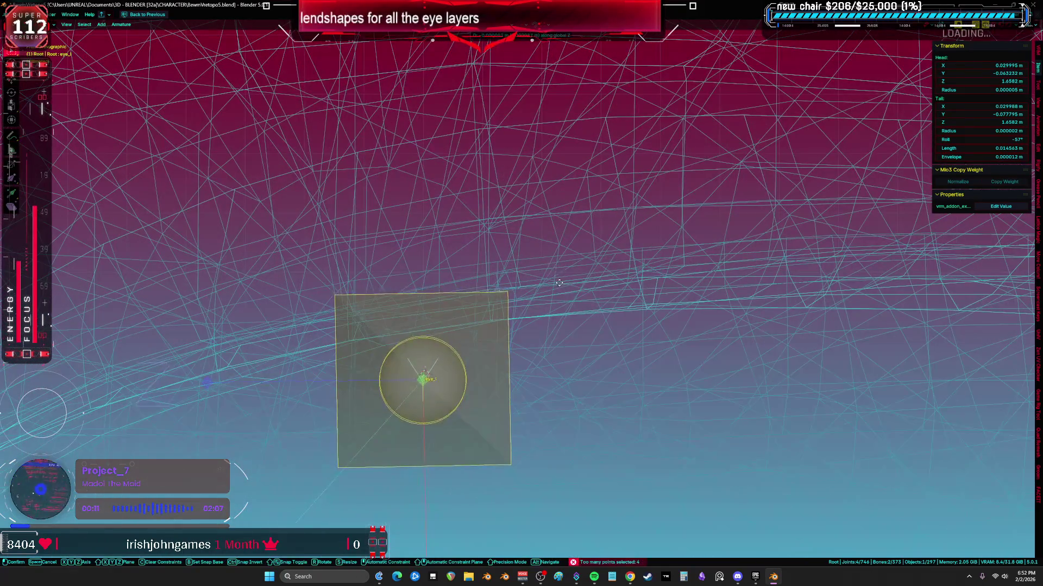
key(g)
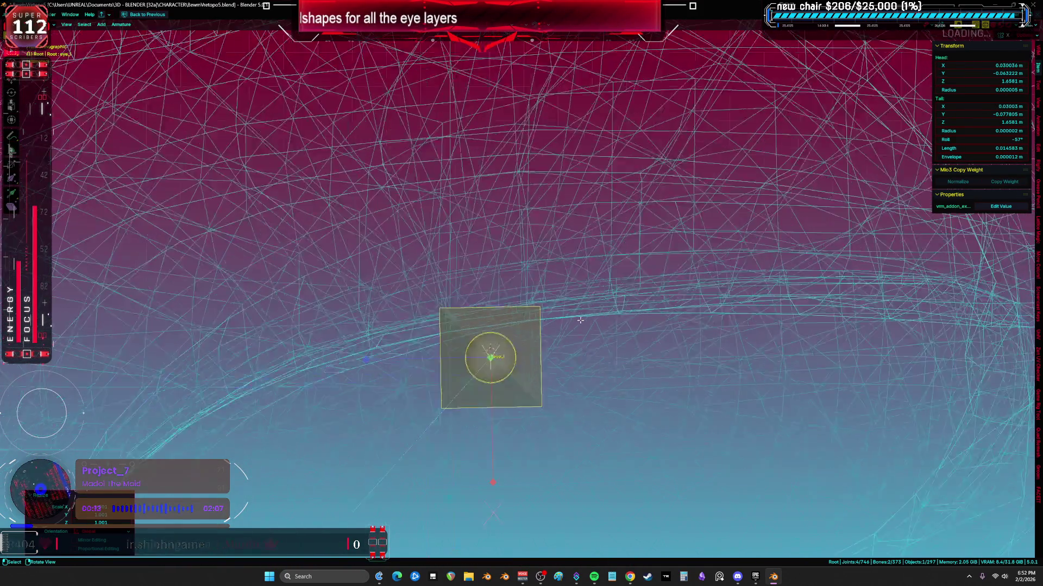
scroll(572, 323, down, 5)
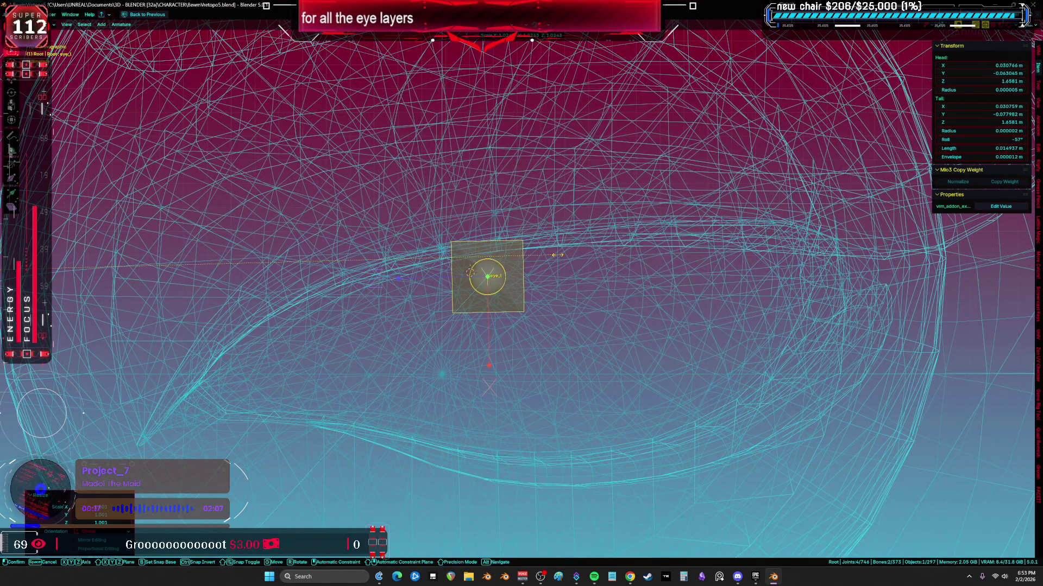
- Switch to solid shading, enter Pose Mode and begin transforming the eye bone
key(z)
scroll(558, 255, up, 4)
key(ctrl+Tab)
click(714, 337)
key(g)
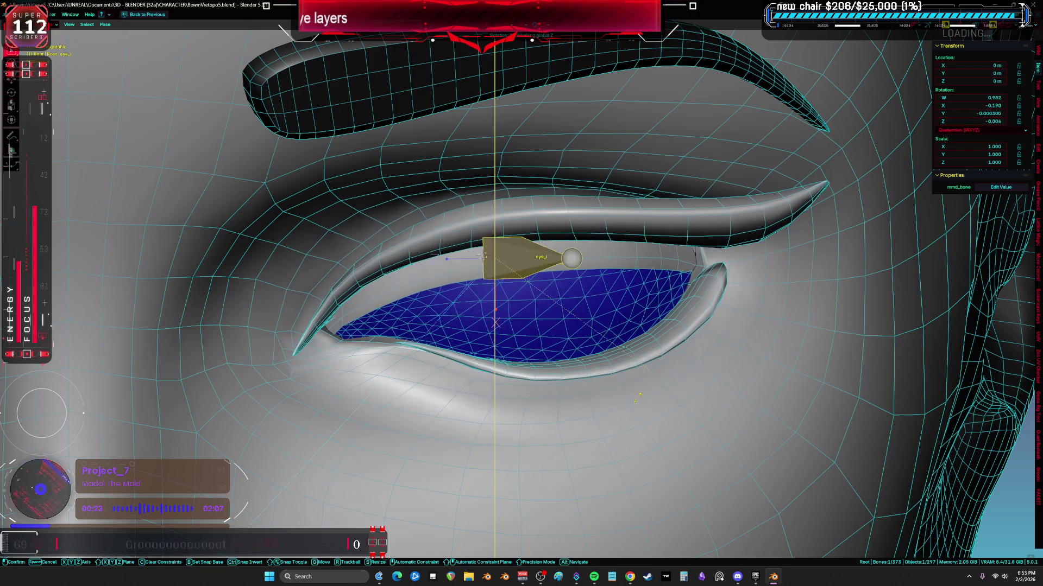
- Confirm the pose, make a small edit-mode tweak to the eye bone and return to Pose Mode
click(497, 308)
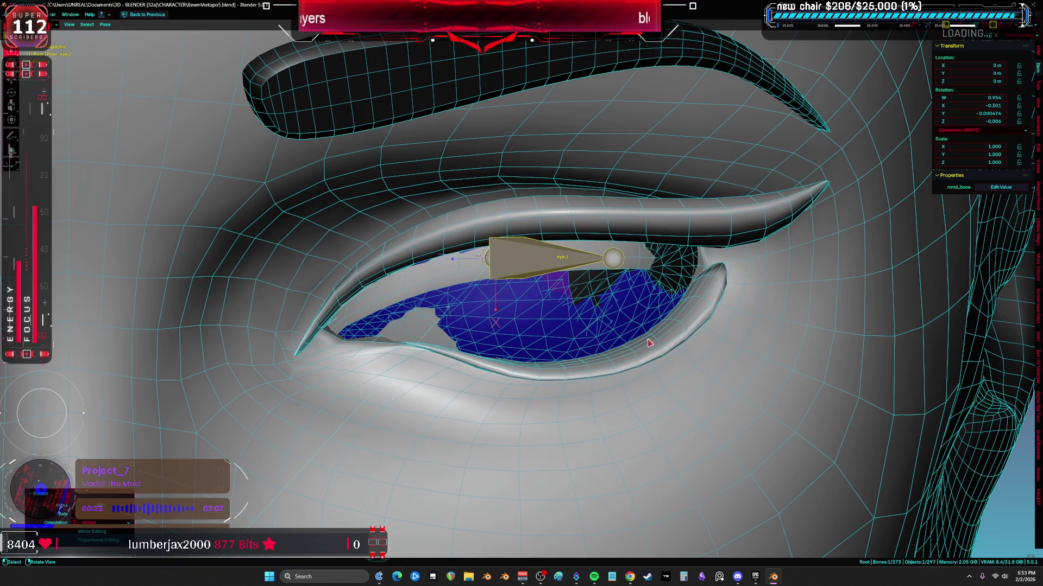
key(Tab)
key(g)
click(643, 339)
key(ctrl+Tab)
click(639, 399)
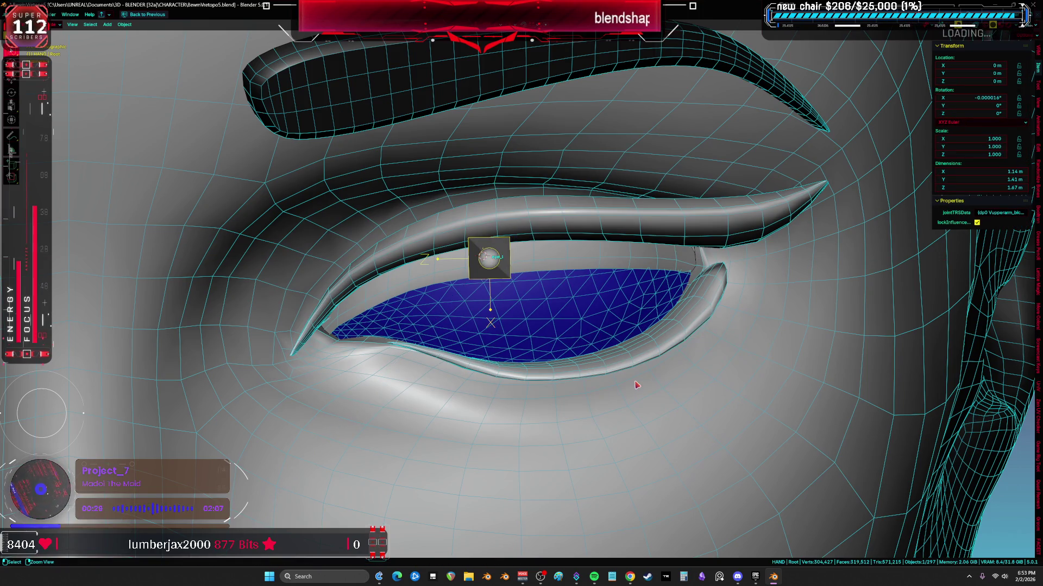
- Test-rotate the eye bone on Y, cancel to restore rest, then return to Object Mode showing the whole character
key(r)
key(y)
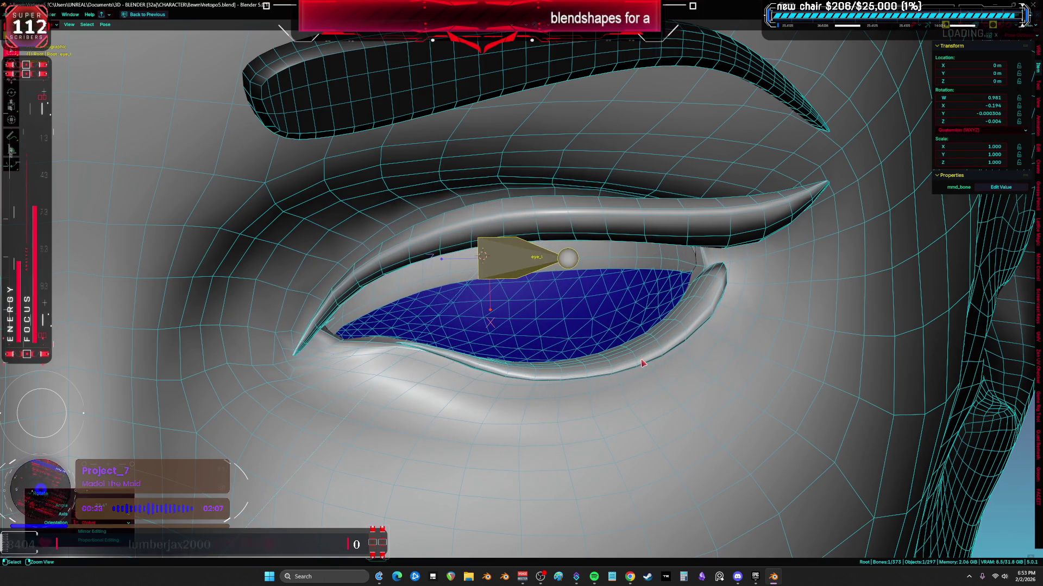
right_click(643, 362)
key(Tab)
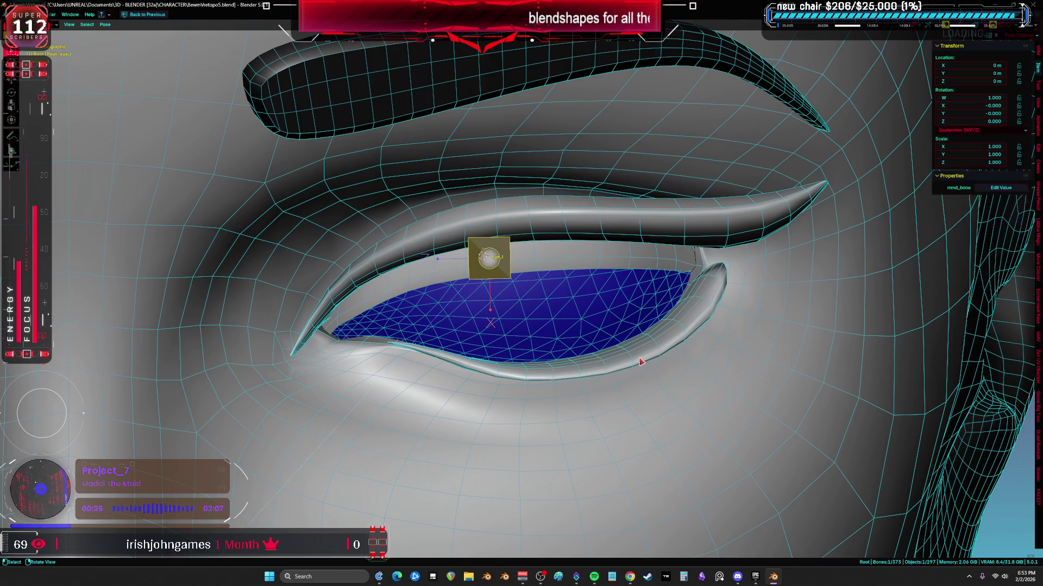
key(Home)
key(Tab)
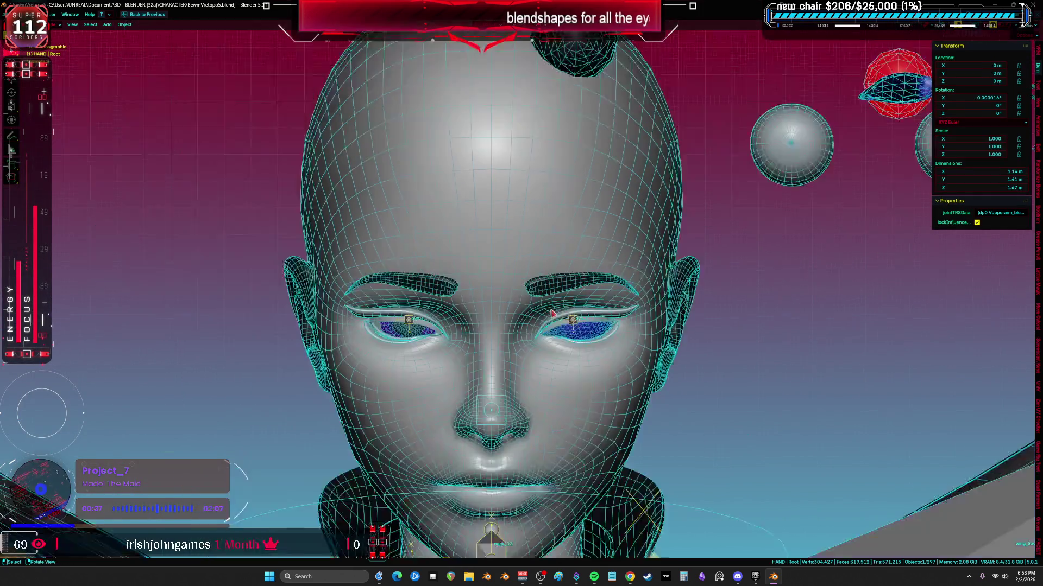
scroll(503, 252, down, 5)
click(36, 19)
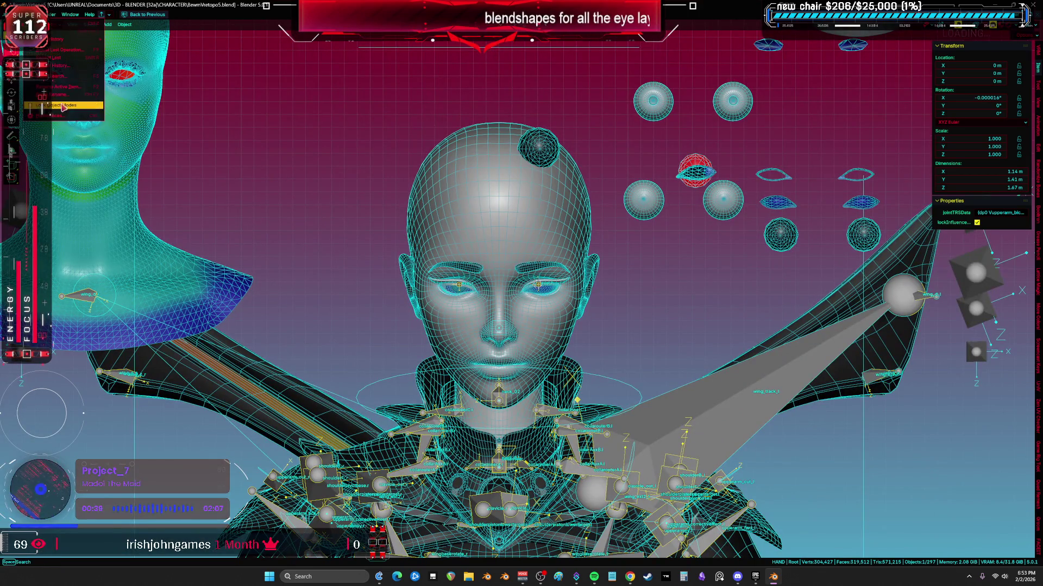
- In Preferences > Themes > 3D Viewport > Theme Space > Gradient Colors, set the background type to Vignette
click(65, 118)
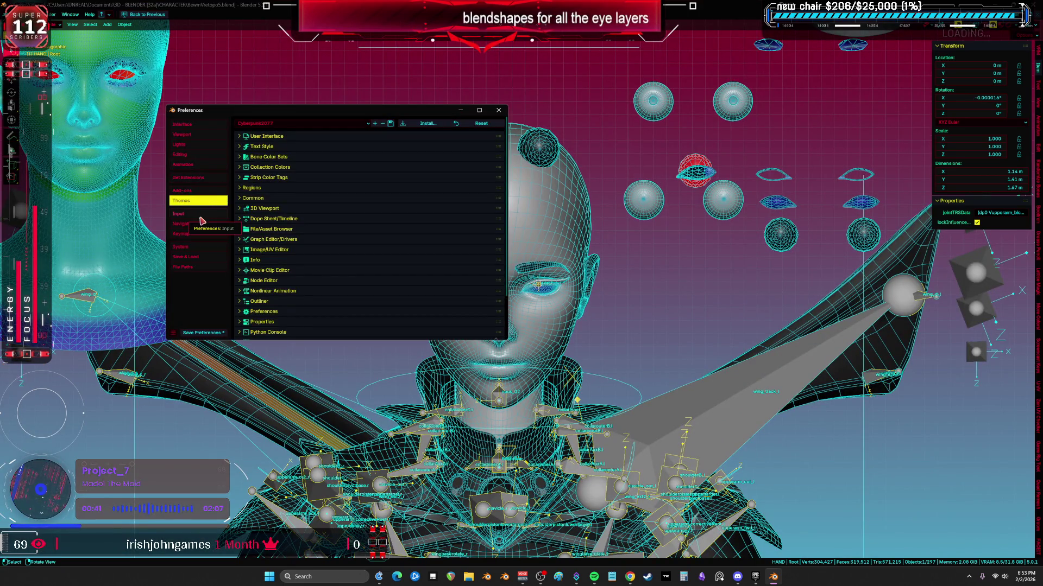
click(244, 209)
scroll(264, 240, down, 1)
scroll(264, 240, down, 5)
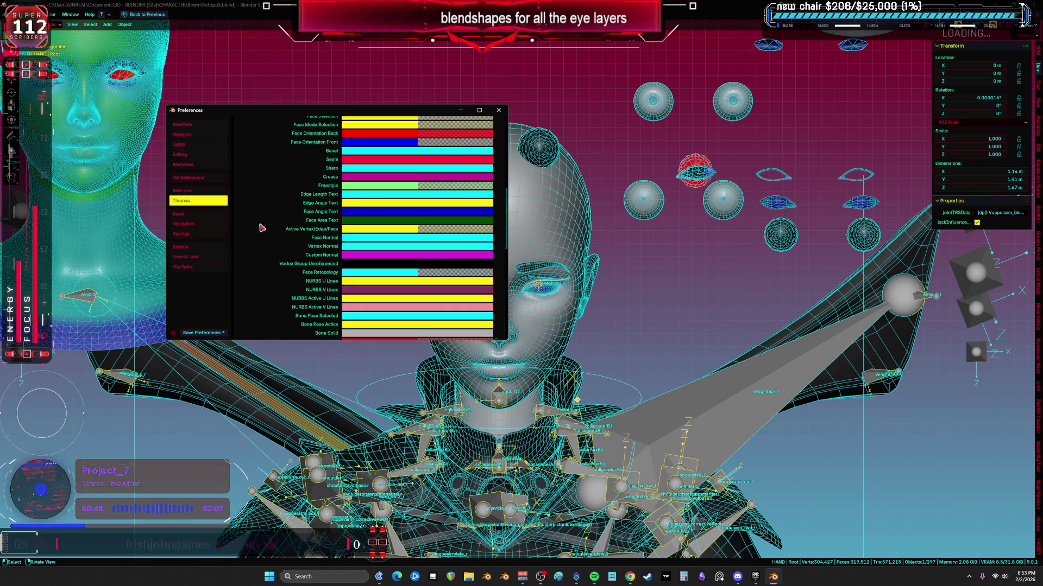
scroll(262, 228, down, 5)
scroll(262, 222, up, 1)
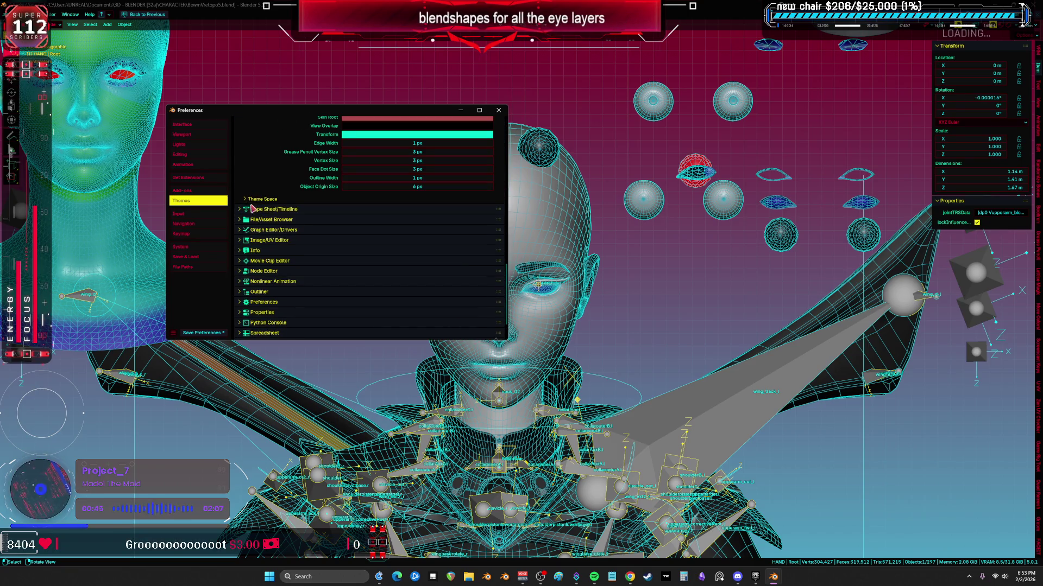
scroll(253, 209, up, 5)
scroll(253, 209, up, 5)
scroll(278, 210, up, 5)
scroll(294, 211, up, 3)
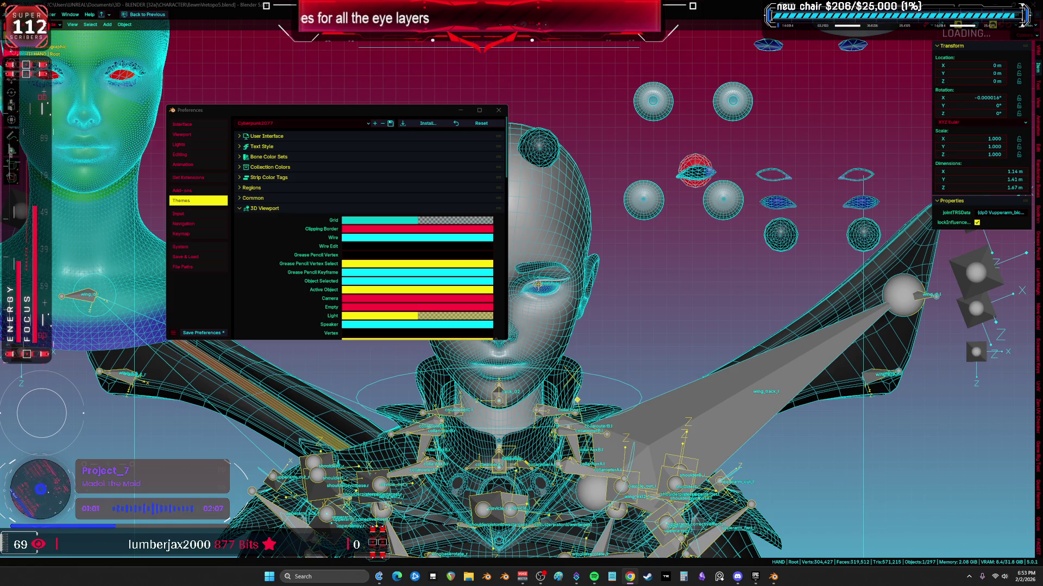
scroll(303, 254, down, 5)
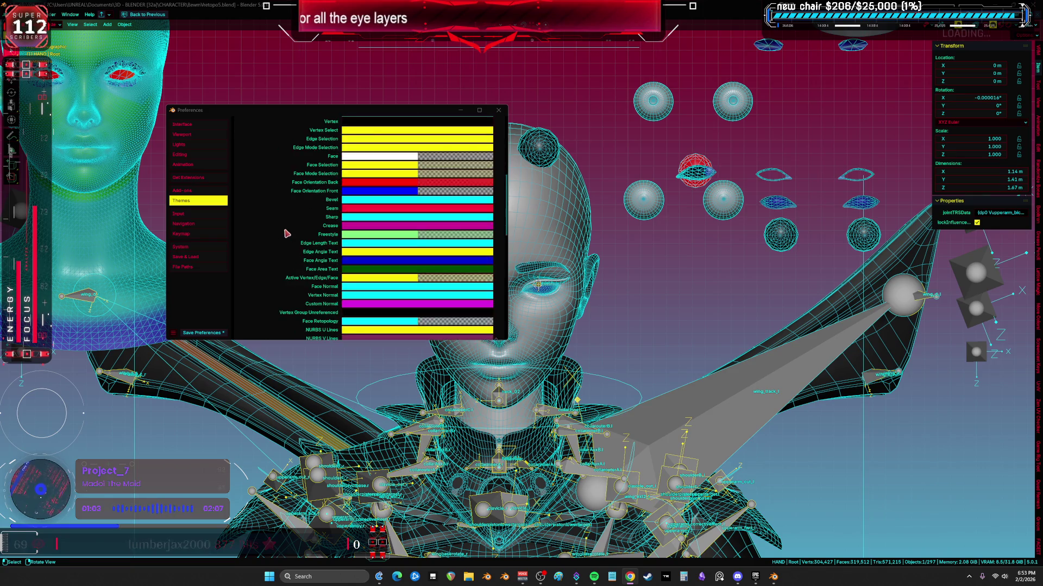
scroll(303, 254, down, 5)
scroll(277, 252, down, 3)
click(254, 249)
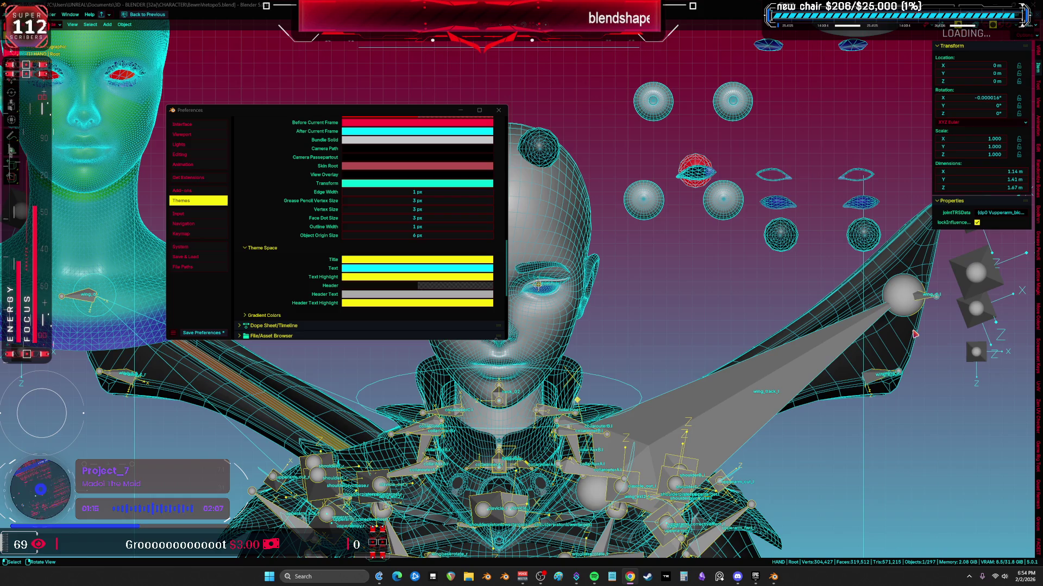
click(246, 316)
scroll(269, 277, down, 3)
click(400, 231)
click(387, 261)
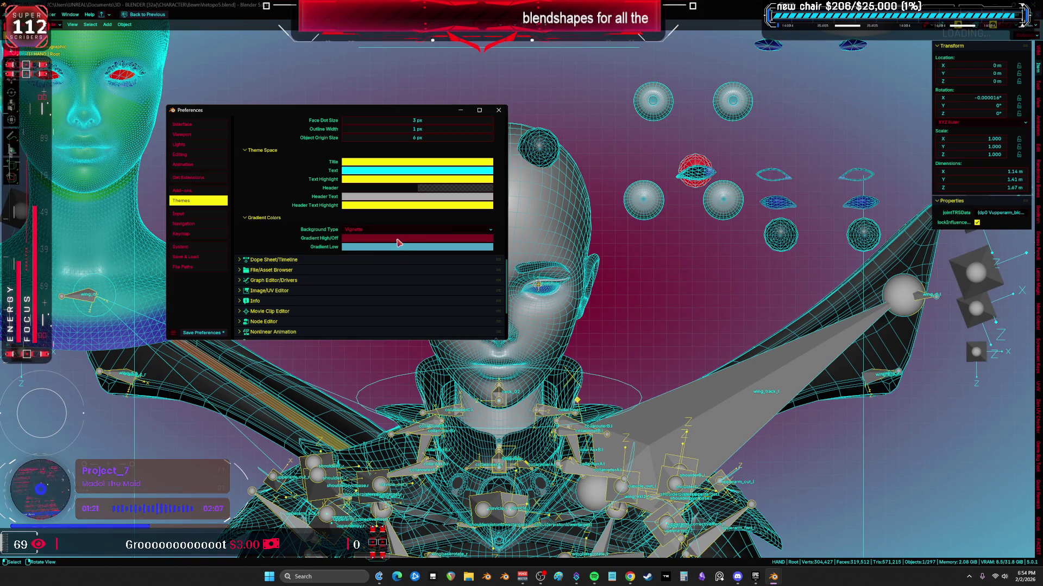
- Pick darkened Gradient High and Gradient Low colours for the vignette and close Preferences
click(398, 241)
click(476, 157)
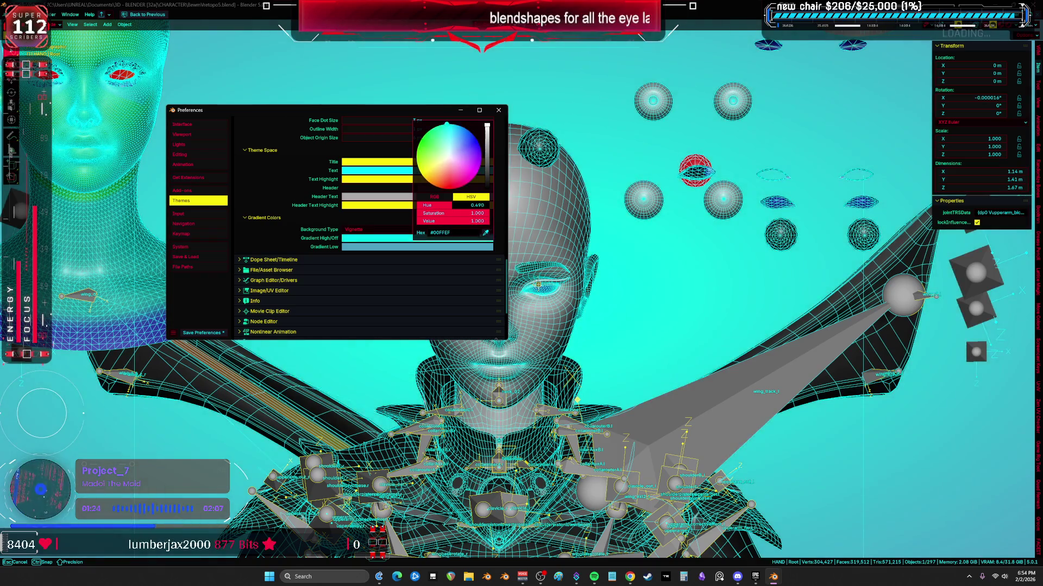
mouse_move(477, 157)
mouse_down()
mouse_move(456, 174)
mouse_move(464, 135)
mouse_move(488, 158)
mouse_up()
click(418, 247)
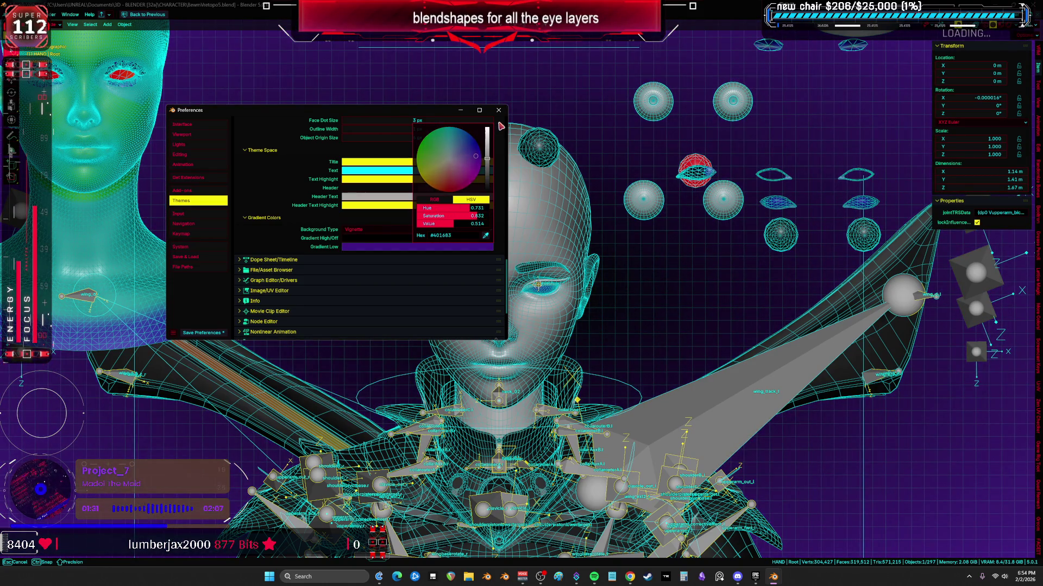
click(498, 111)
scroll(521, 293, down, 3)
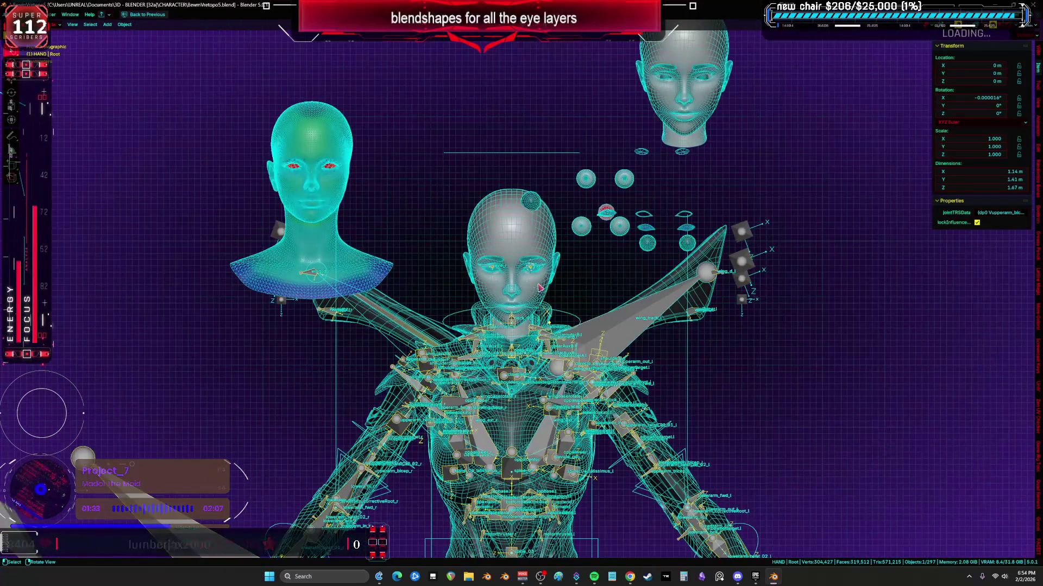
- Inspect the eyes in solid shading from several angles, save the file, and return to the wireframe overlay
key(z)
middle_drag(531, 269, 531, 284)
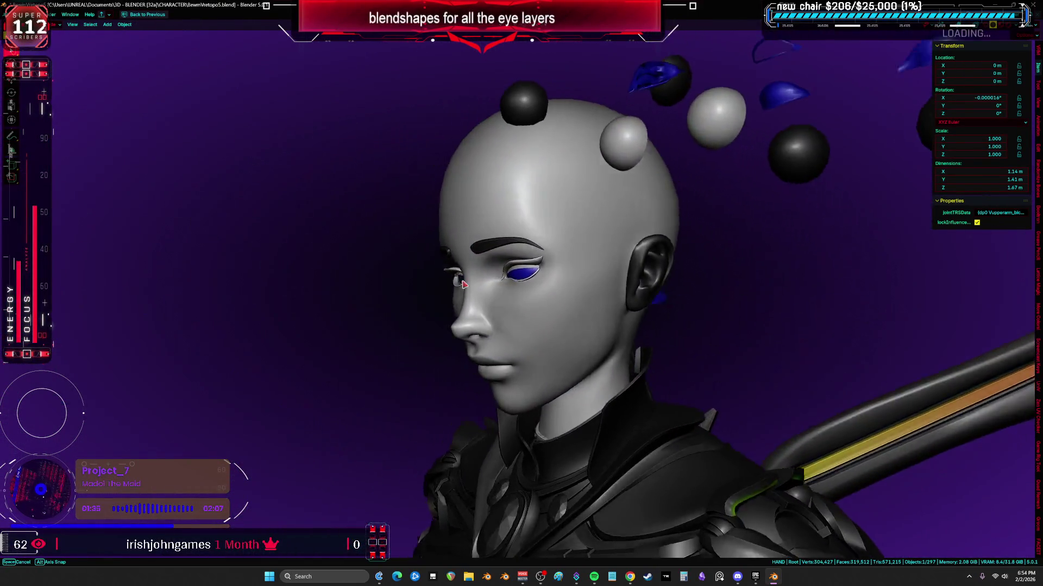
key(ctrl+s)
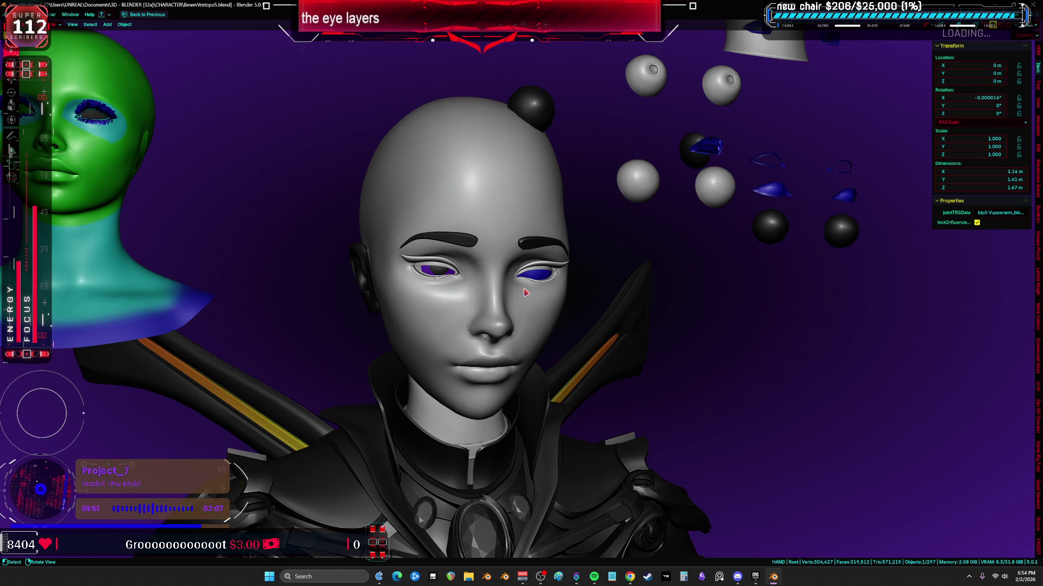
middle_drag(533, 274, 505, 285)
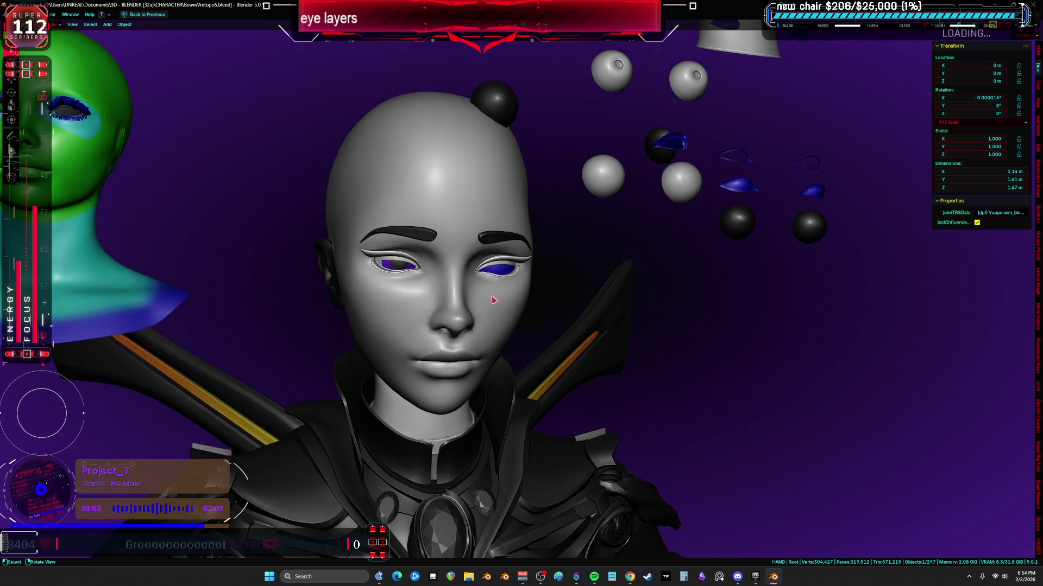
key(Tab)
scroll(487, 307, up, 4)
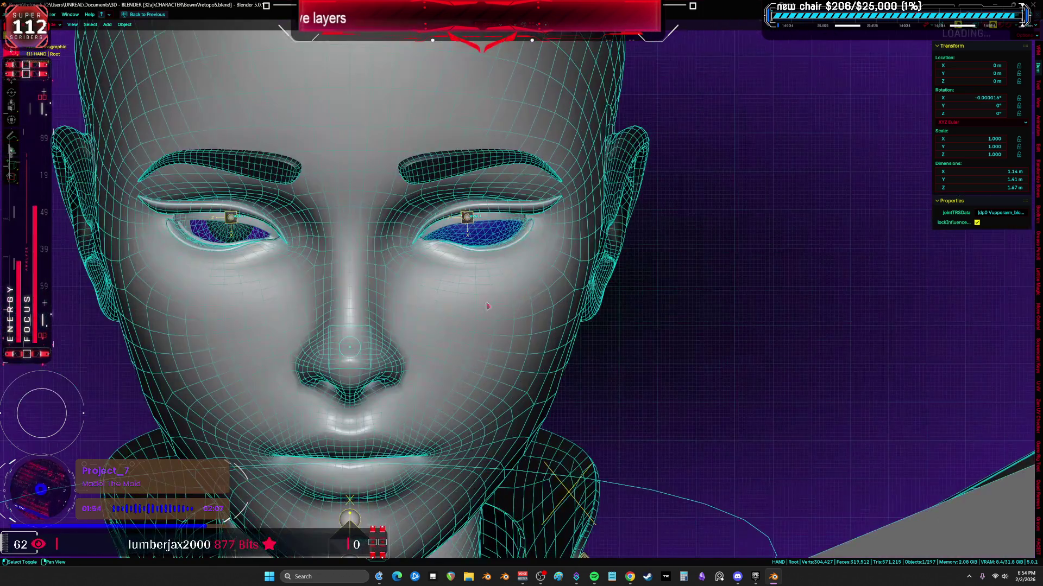
- Select the eye bone in Pose Mode and test-move it on Y, then rotate it on X
click(470, 232)
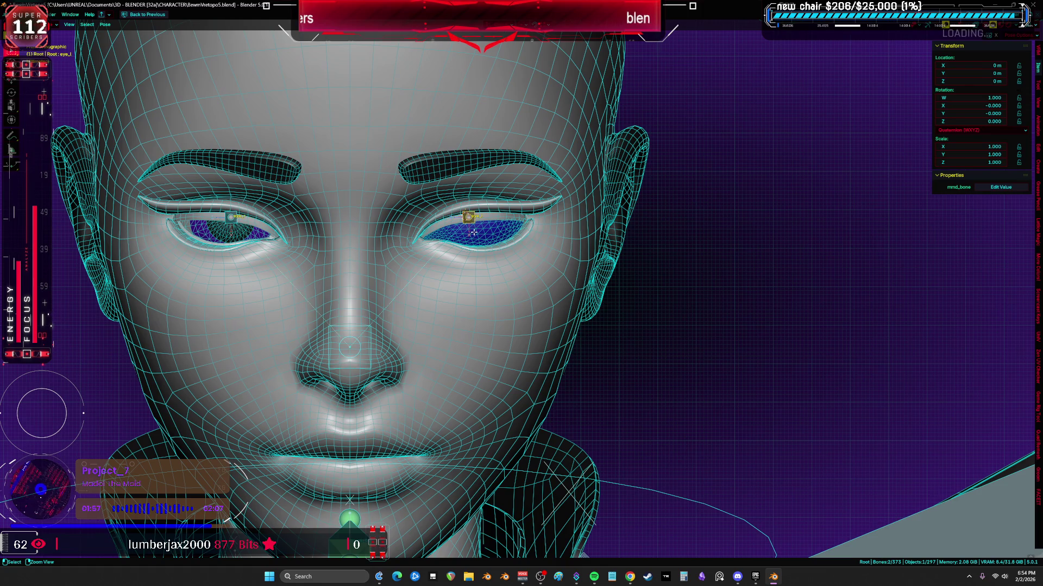
click(475, 237)
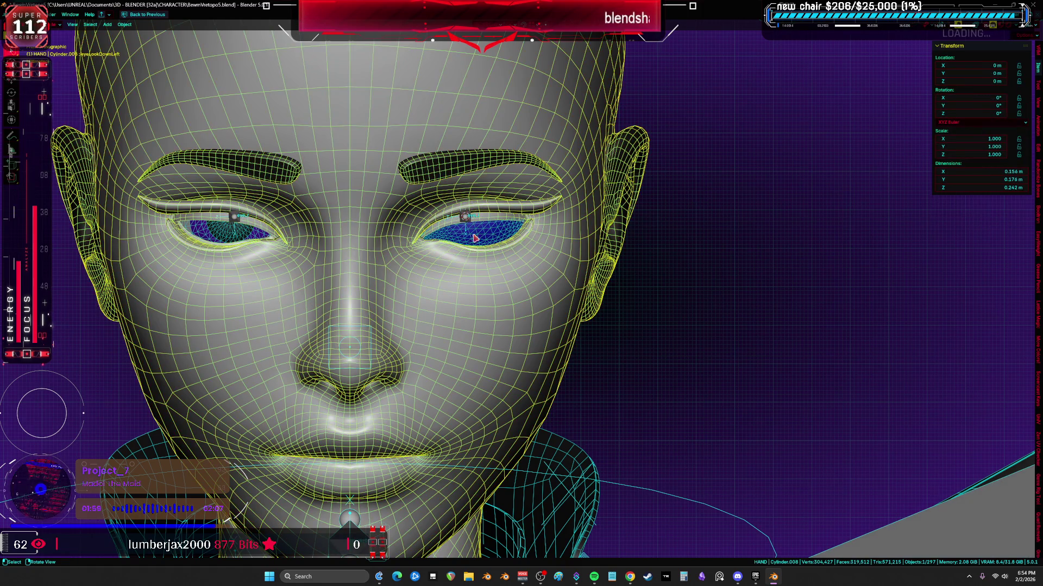
click(467, 222)
scroll(467, 221, up, 3)
key(g)
key(y)
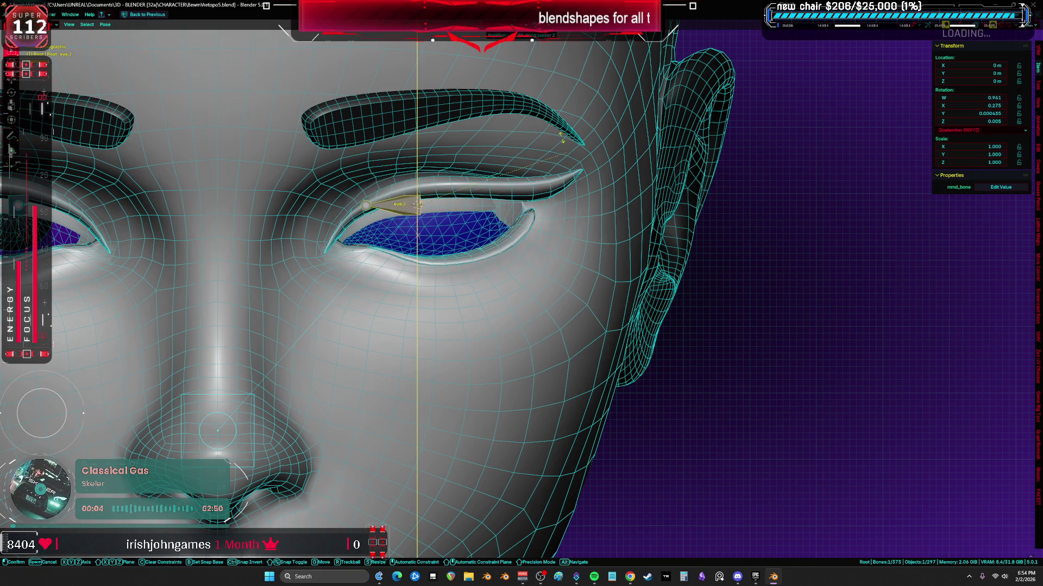
click(603, 309)
key(r)
key(x)
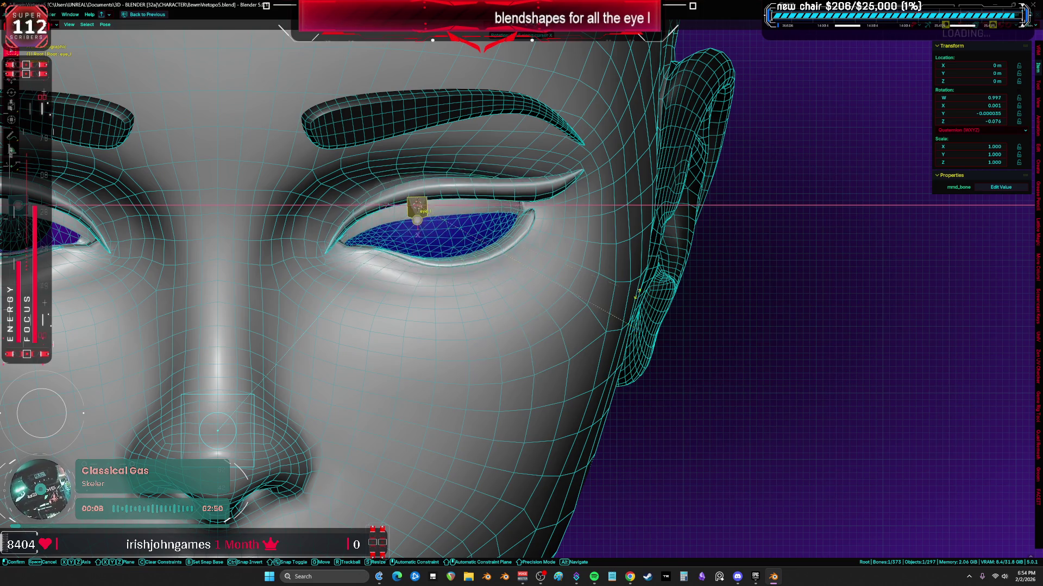
click(521, 140)
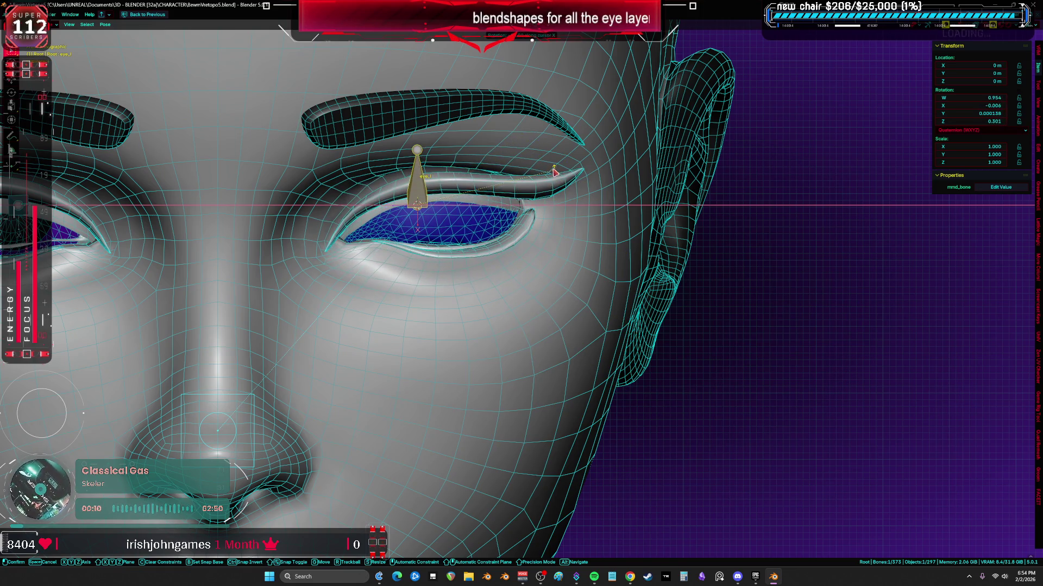
- Hide the eyeball mesh in Object Mode and return to posing the eye bone
key(ctrl+Tab)
click(454, 225)
key(h)
key(ctrl+Tab)
- Rotate the eye bone on X again, clear its pose transforms, test once more and cancel back to rest
key(r)
key(x)
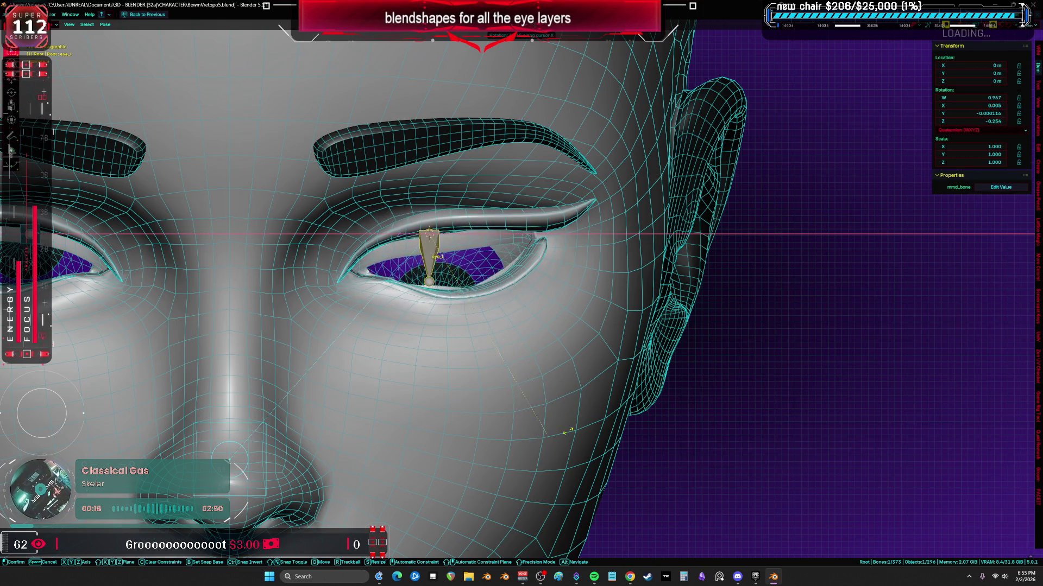
click(599, 319)
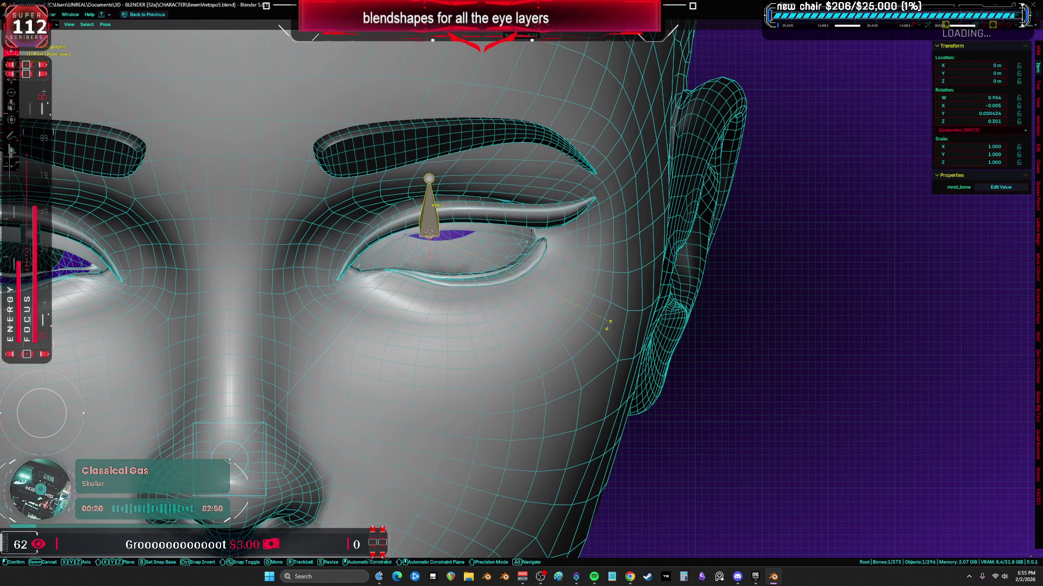
right_click(538, 193)
click(580, 346)
key(r)
key(x)
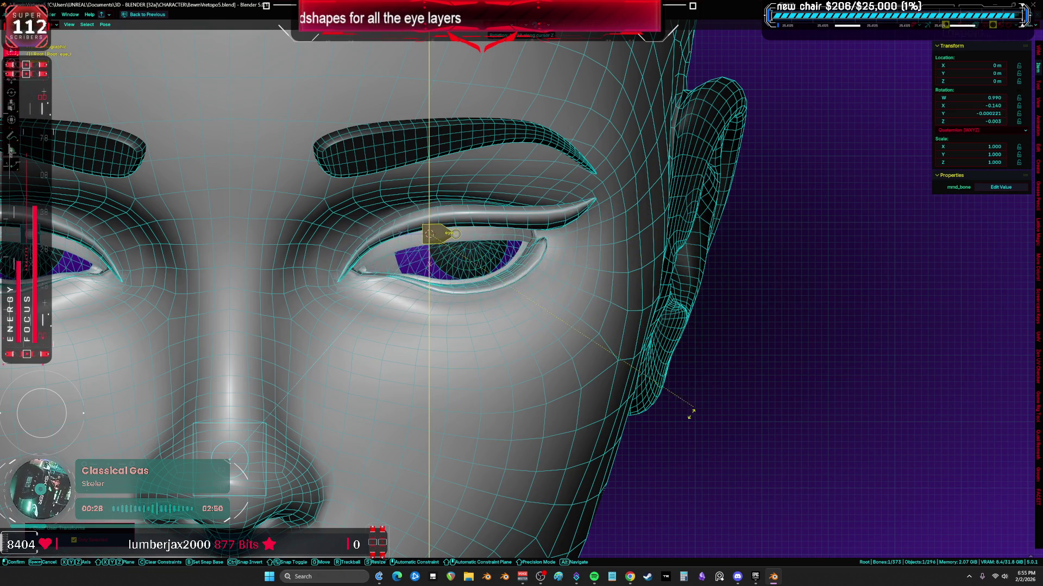
right_click(652, 428)
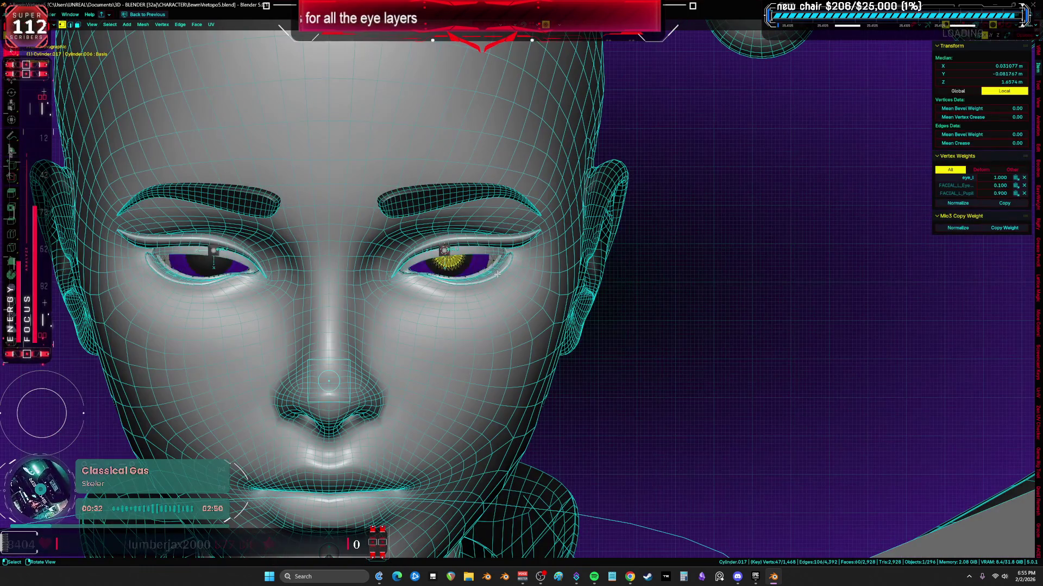
- Isolate the two eyeball meshes and move their centre vertices with a soft proportional falloff
key(KP_Divide)
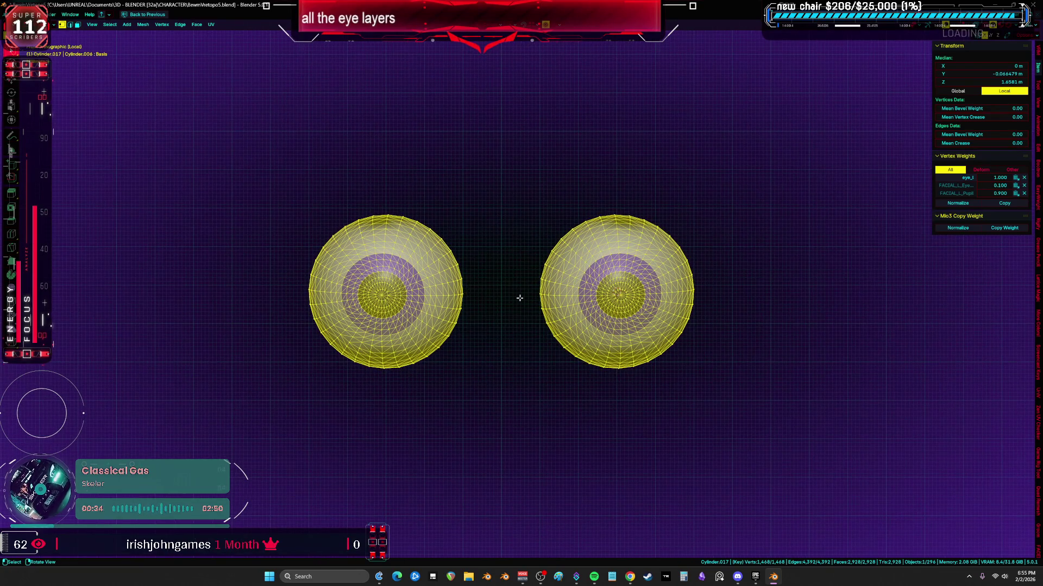
scroll(519, 298, up, 1)
key(g)
scroll(771, 333, up, 3)
scroll(766, 332, up, 1)
scroll(758, 334, down, 2)
scroll(757, 334, down, 3)
scroll(757, 334, down, 2)
click(761, 336)
mouse_move(733, 342)
middle_down()
mouse_move(676, 352)
mouse_move(729, 377)
middle_up()
- Select all eye vertices, hide overlays to check shading, exit local view and return to Object Mode
key(a)
right_click(725, 372)
key(Escape)
key(shift+alt+z)
key(slash)
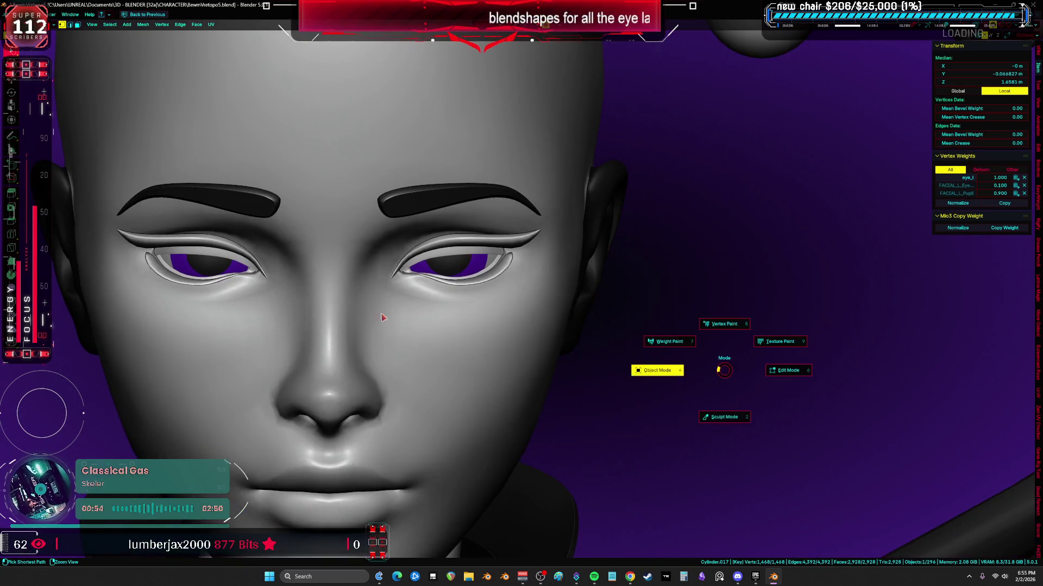
key(Tab)
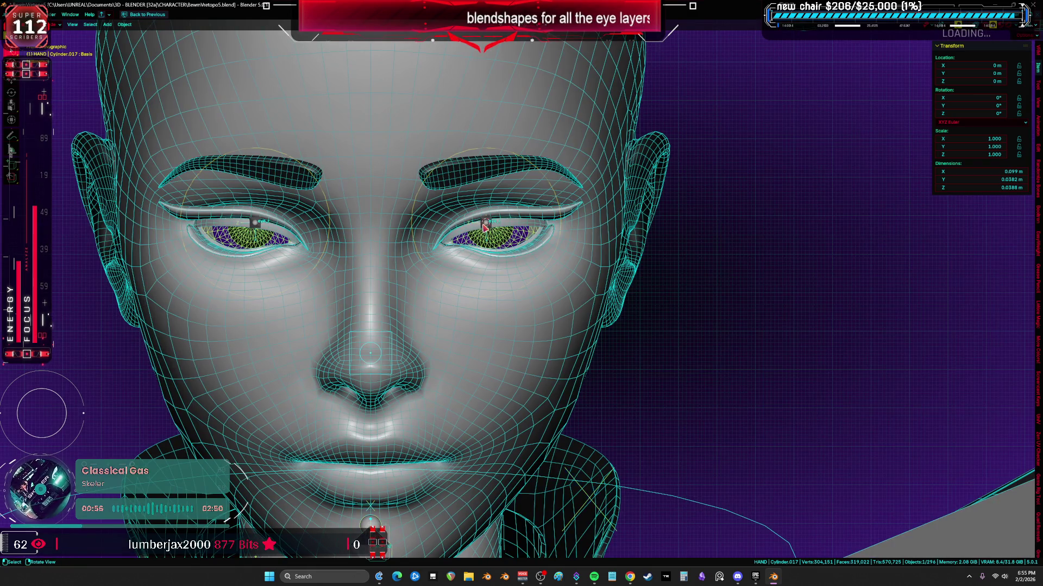
- Scale the eye bones in wireframe, then test-rotate eye_l in Pose Mode
click(484, 228)
key(shift+z)
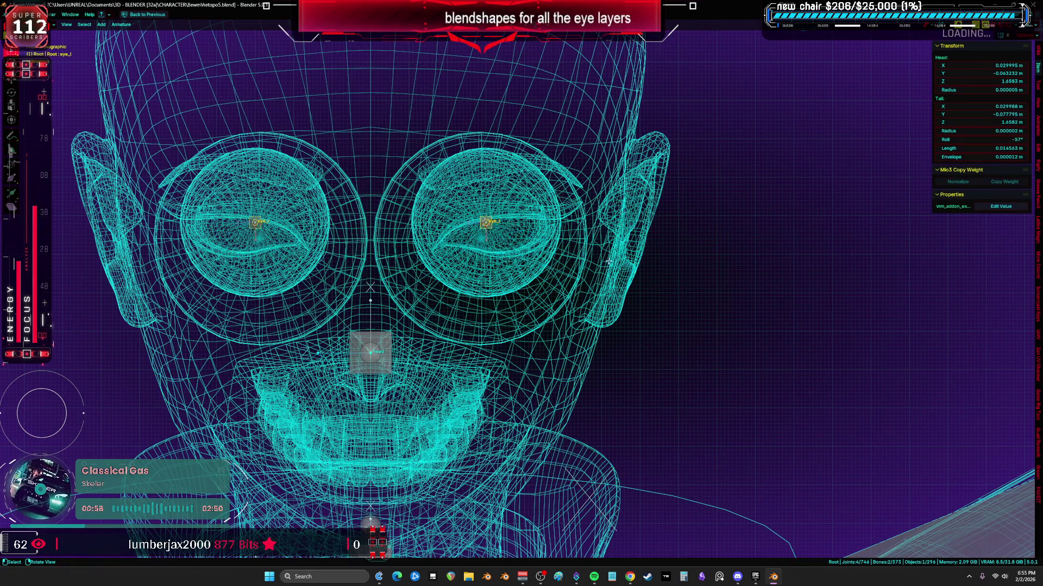
scroll(607, 260, up, 2)
key(Escape)
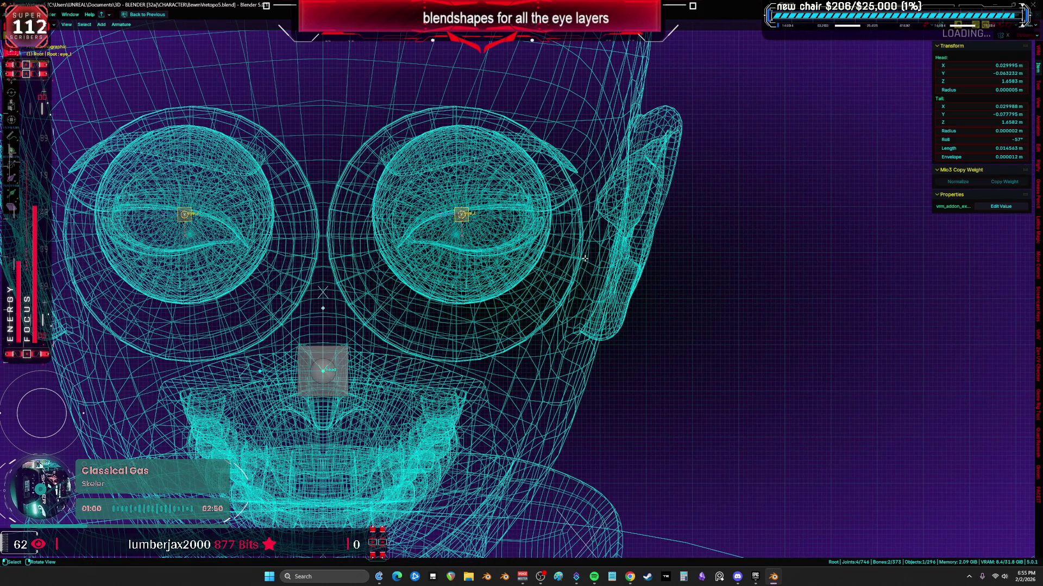
key(s)
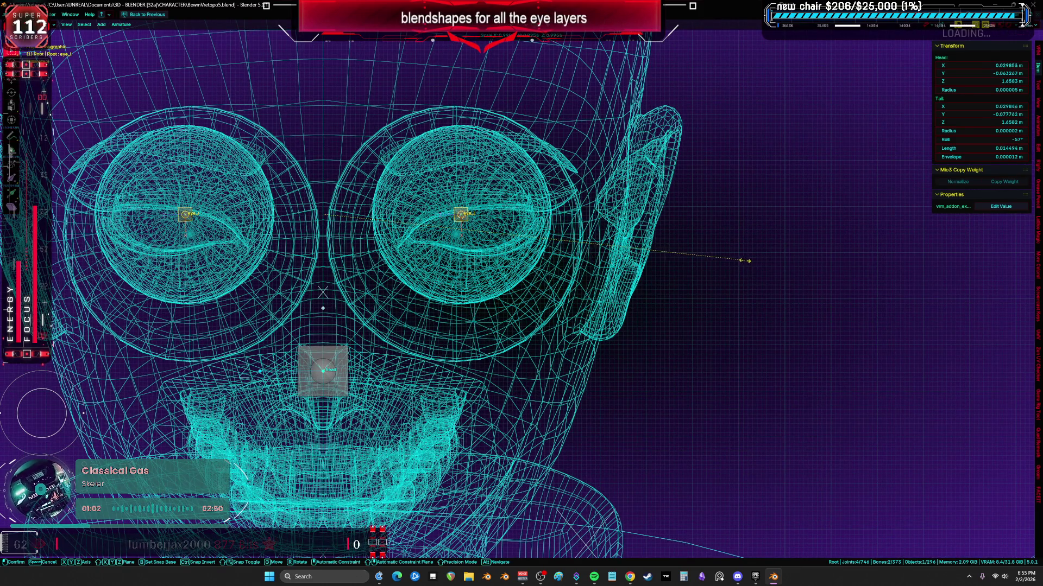
click(683, 260)
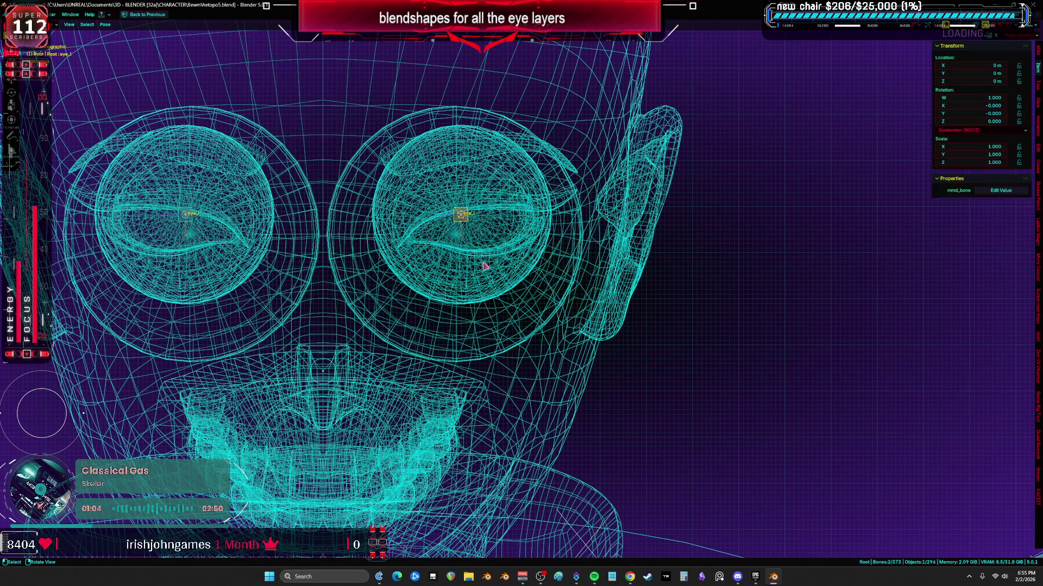
key(ctrl+Tab)
scroll(566, 239, up, 4)
key(r)
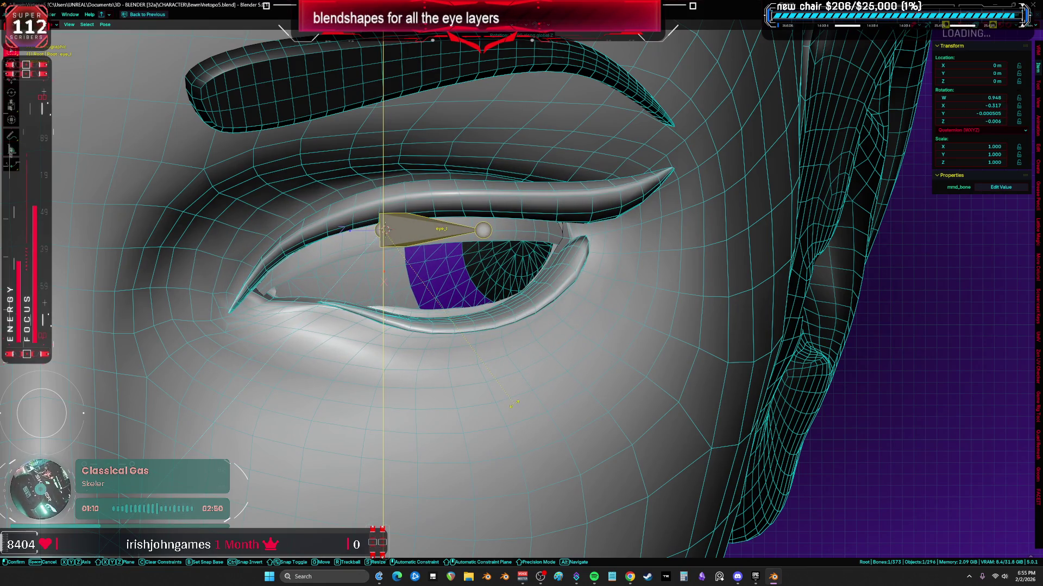
click(522, 330)
scroll(522, 330, down, 4)
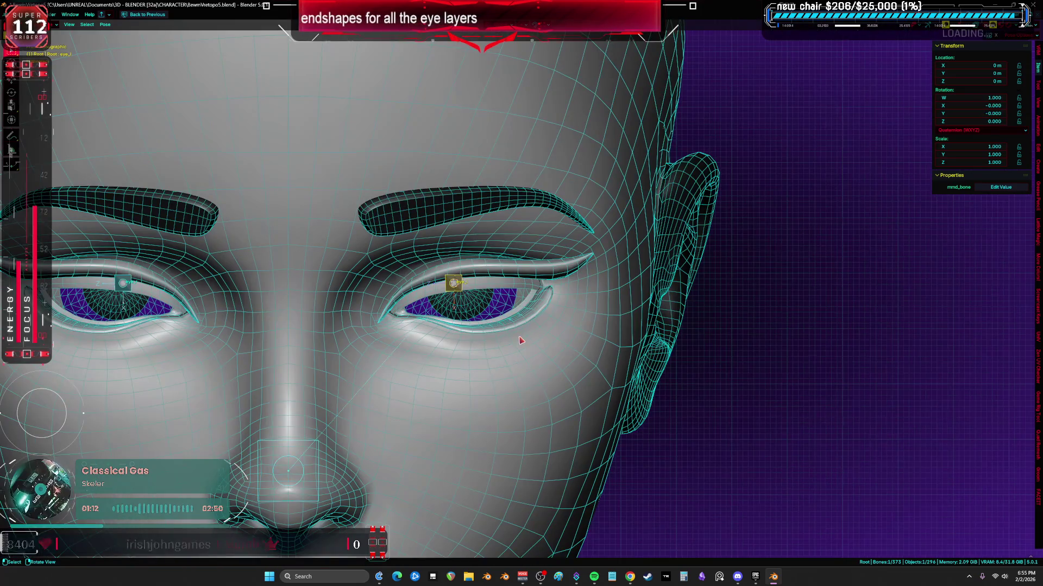
- In armature Edit Mode, reposition and nudge the eye_l bone inside the eyeball, then return to solid shading
key(Tab)
key(shift+z)
key(g)
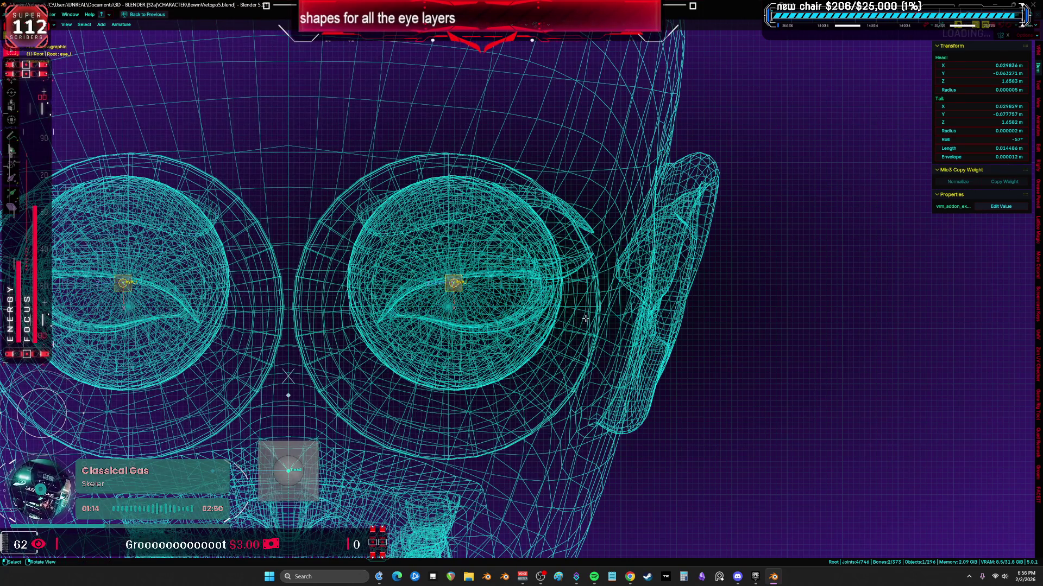
click(586, 322)
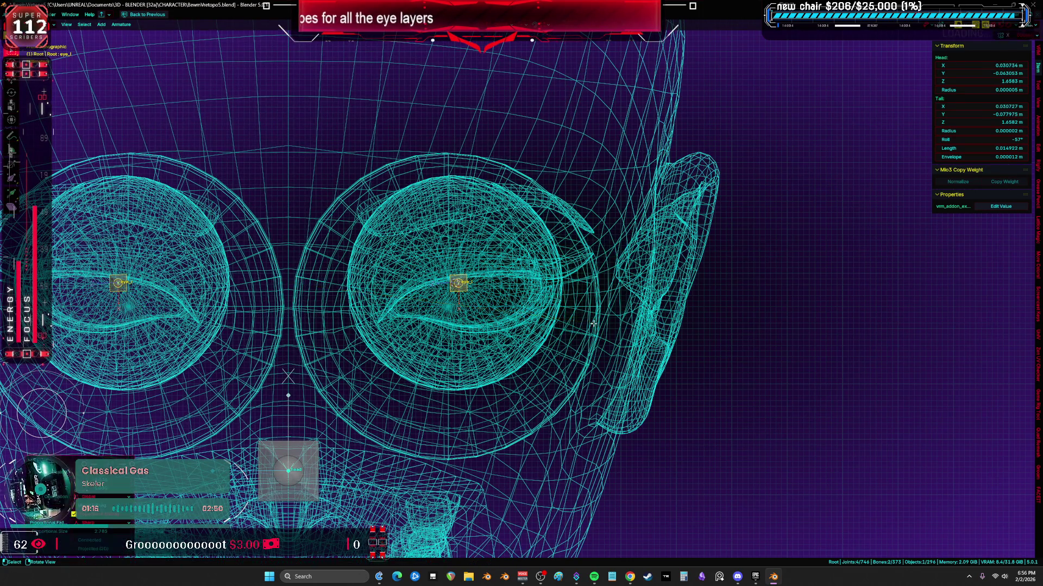
scroll(522, 309, up, 5)
key(g)
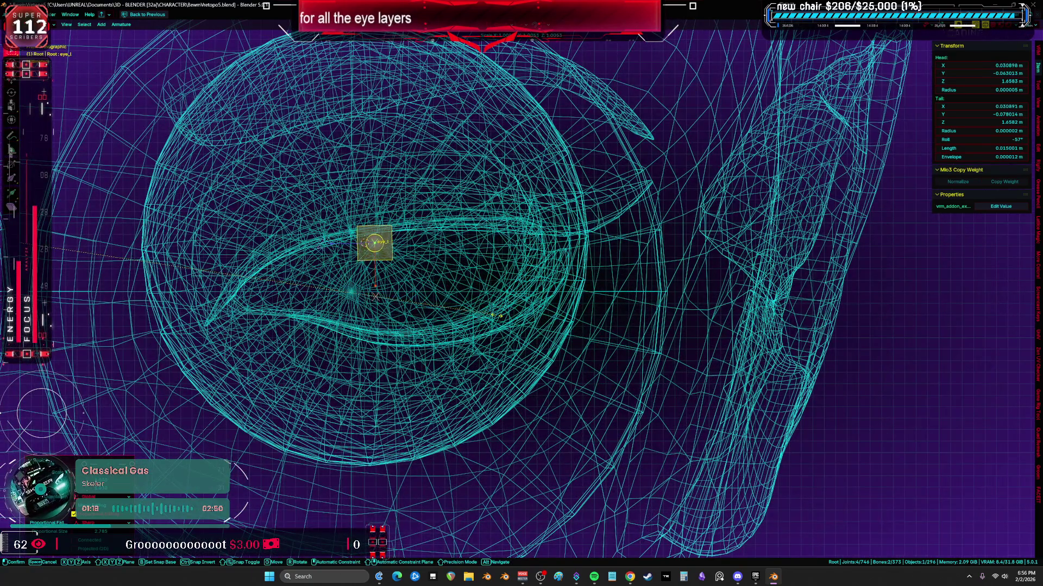
click(506, 311)
key(shift+z)
- Pose-test eye_l again, clear its rotation from the front view, check in Edit Mode and start another test rotation
key(ctrl+Tab)
click(376, 243)
key(r)
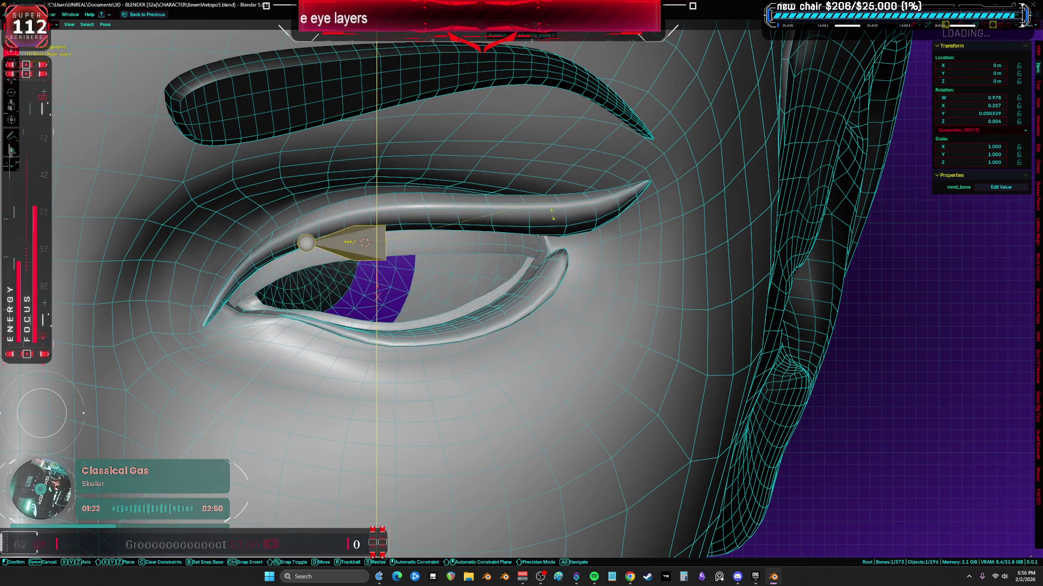
click(531, 400)
middle_drag(531, 399, 530, 399)
key(KP_1)
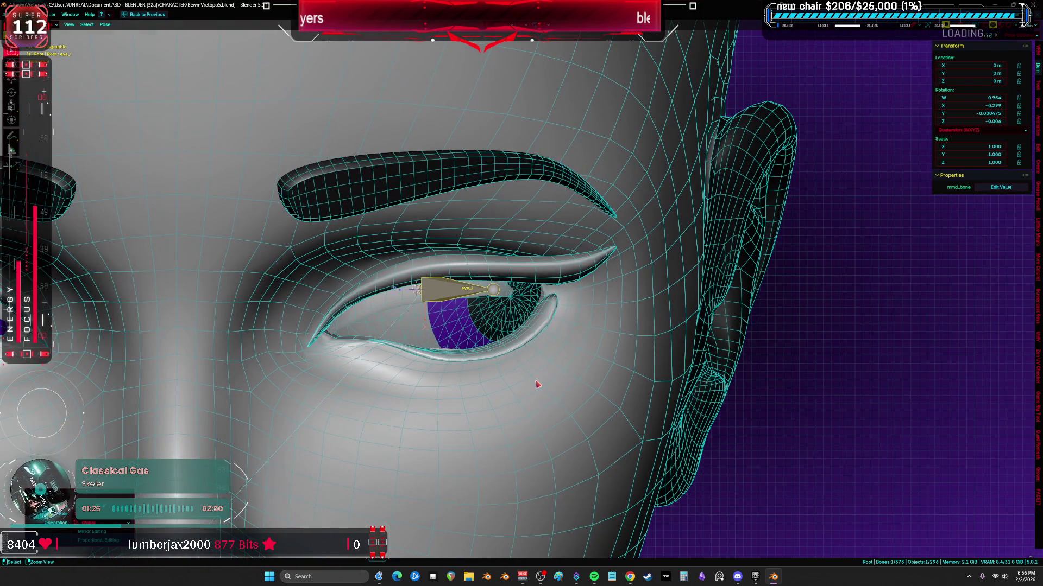
key(alt+r)
key(Tab)
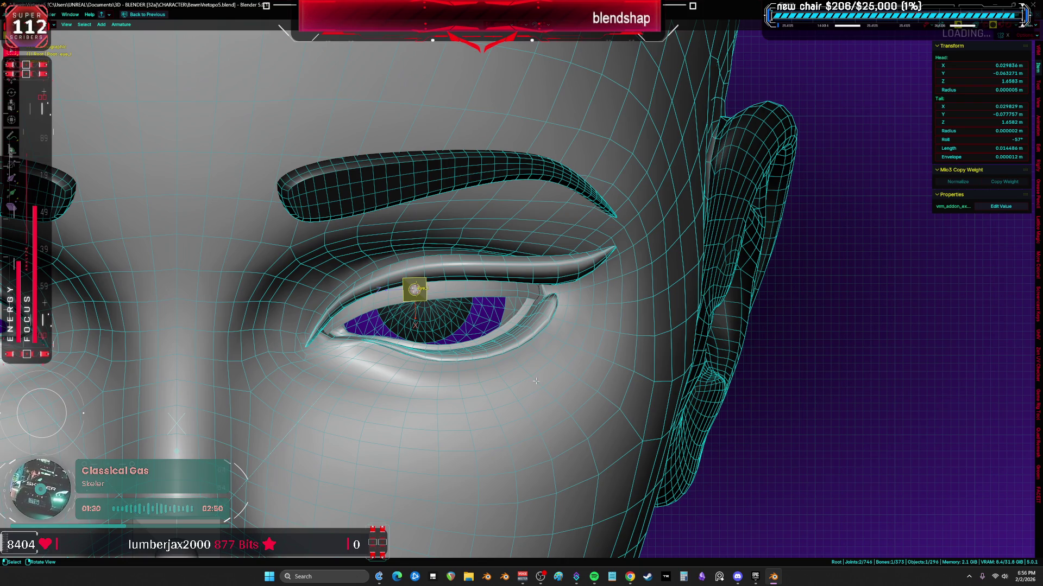
shift+middle_drag(543, 375, 543, 364)
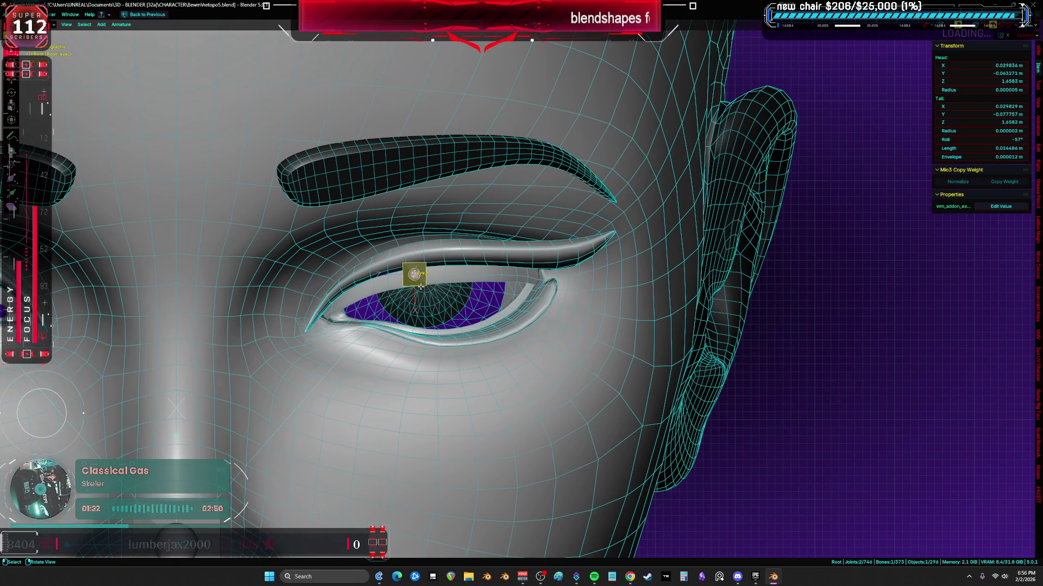
key(Tab)
key(r)
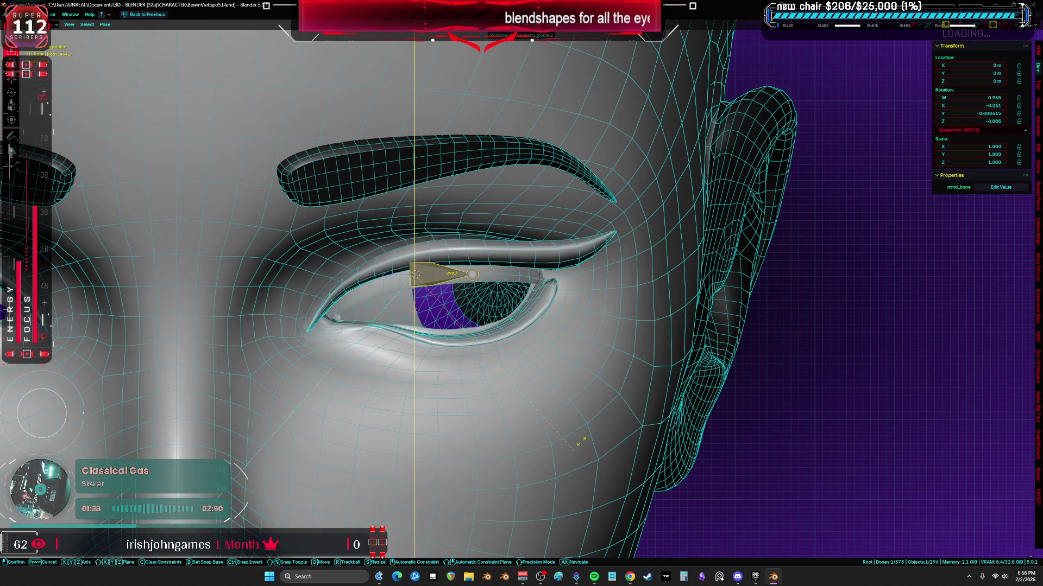
- Confirm the eye rotation, then clear the bone's user transforms back to rest
click(549, 481)
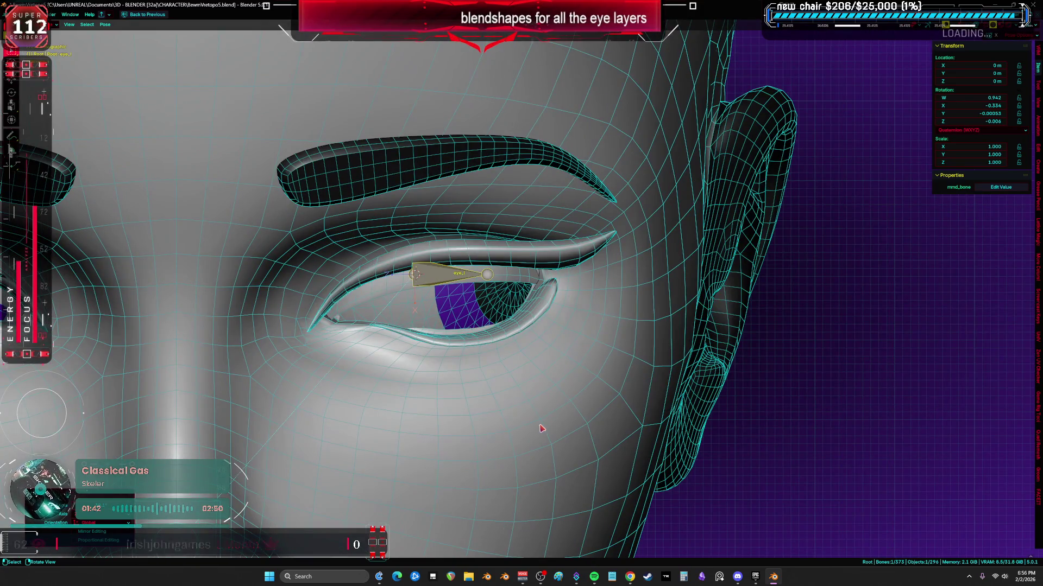
scroll(541, 408, up, 2)
right_click(513, 319)
click(513, 323)
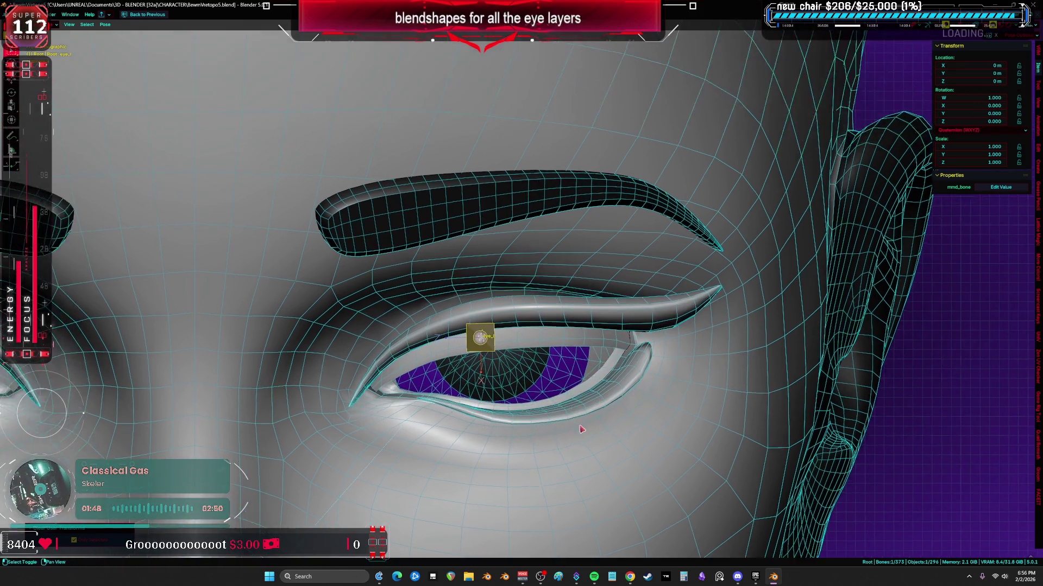
- Orbit to a low view, test-rotate the eye bone, cancel it and orbit back to the front
mouse_move(461, 252)
middle_down()
mouse_move(581, 375)
mouse_move(619, 309)
middle_up()
key(r)
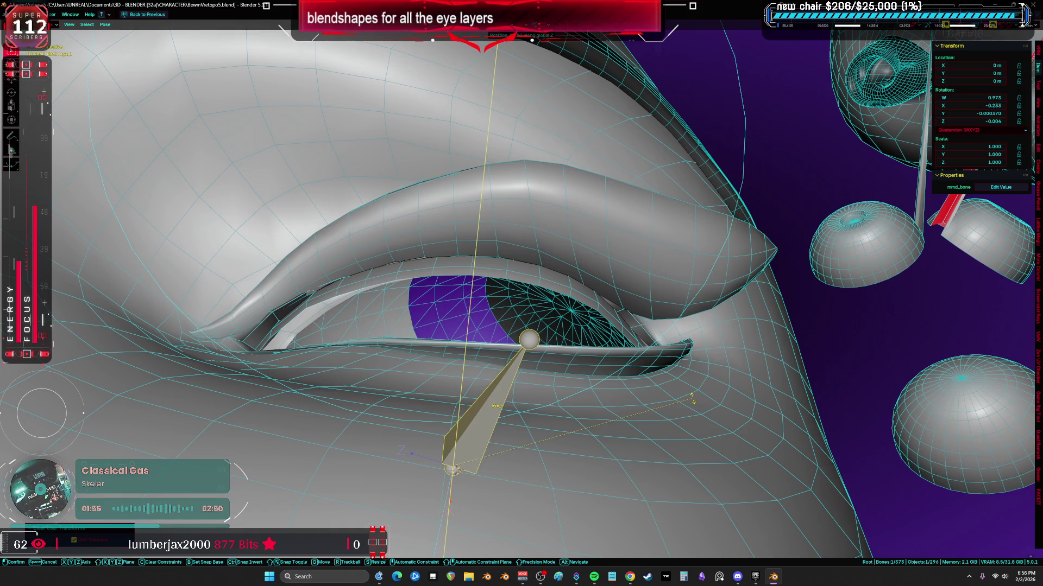
right_click(547, 349)
mouse_move(548, 349)
middle_down()
mouse_move(606, 355)
mouse_move(457, 382)
mouse_move(472, 379)
middle_up()
scroll(607, 356, down, 5)
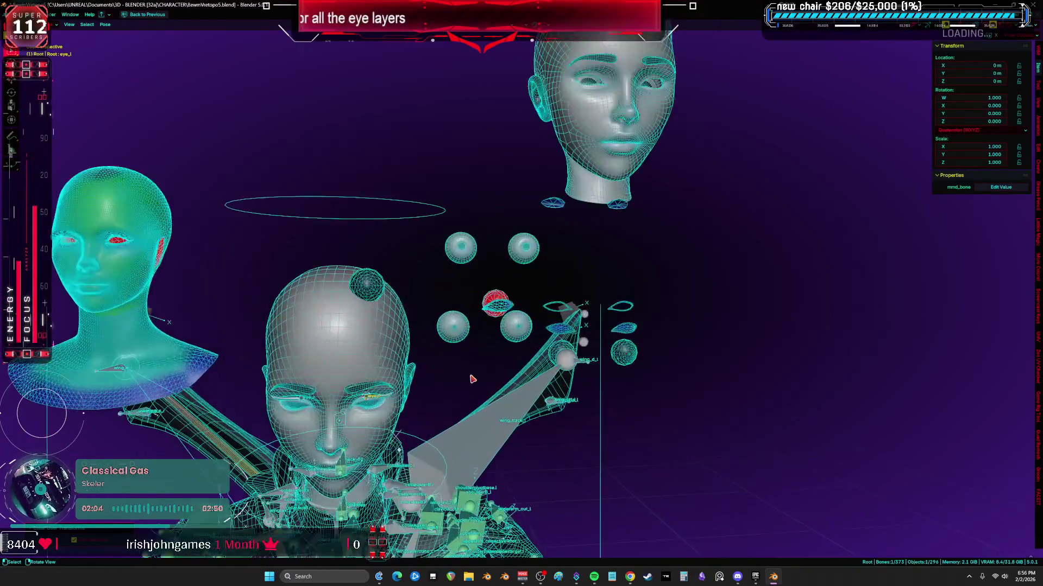
scroll(472, 379, down, 3)
scroll(472, 379, down, 2)
scroll(472, 379, up, 4)
key(z)
scroll(472, 379, up, 4)
scroll(416, 253, up, 3)
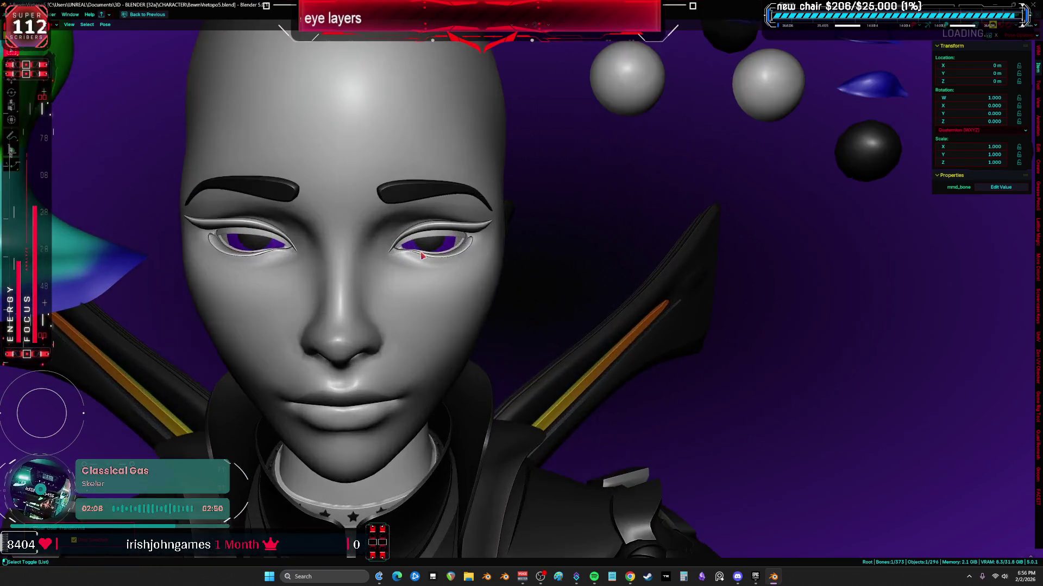
key(shift+z)
scroll(416, 253, up, 3)
scroll(422, 255, up, 4)
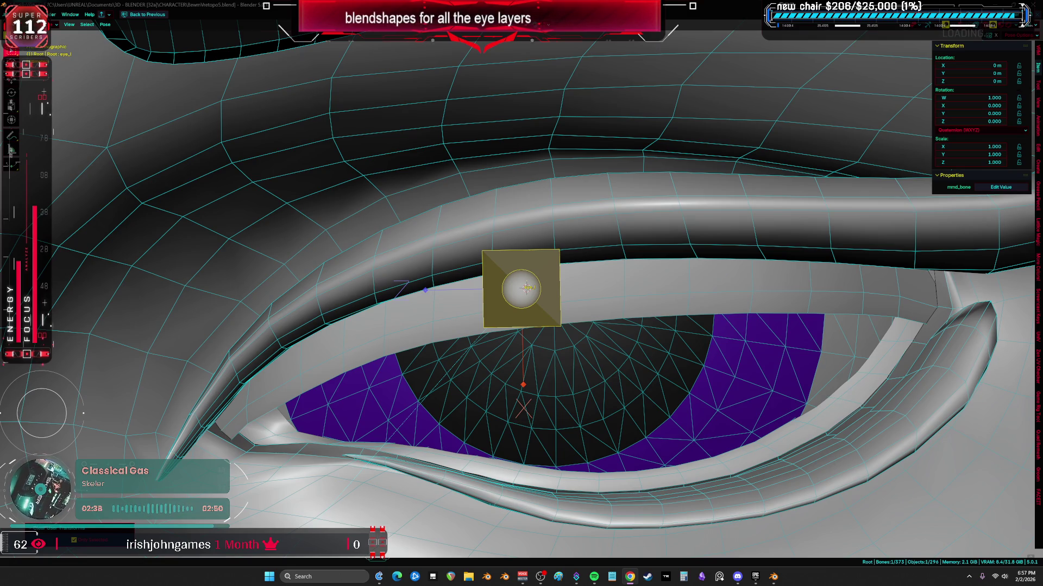
scroll(667, 346, down, 1)
scroll(652, 362, down, 1)
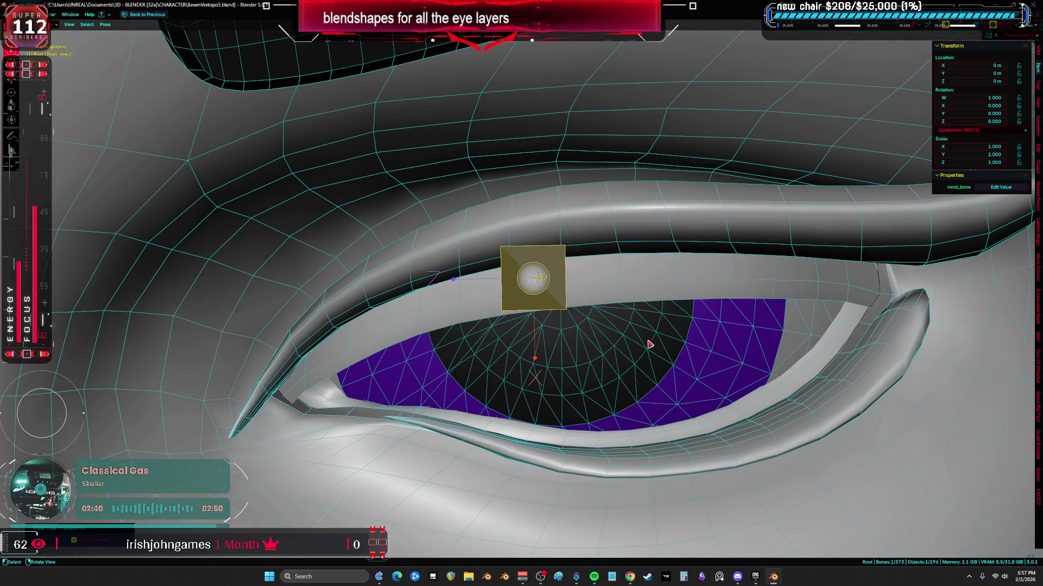
- Test-rotate the eye bone from two angles, clearing and cancelling it back to its rest pose
key(r)
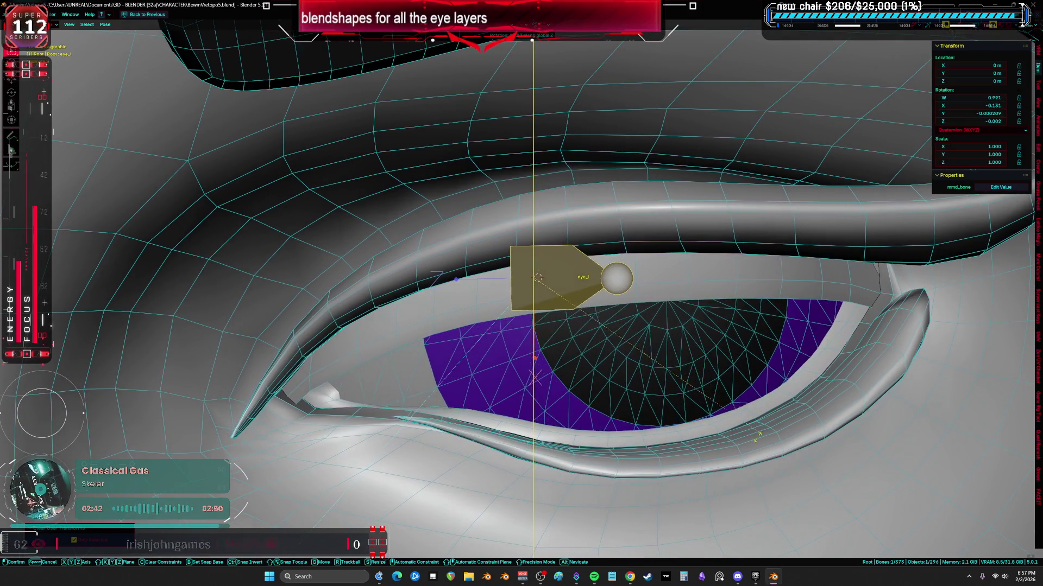
key(Escape)
key(alt+r)
mouse_move(537, 294)
middle_down()
mouse_move(686, 374)
mouse_move(570, 326)
middle_up()
key(r)
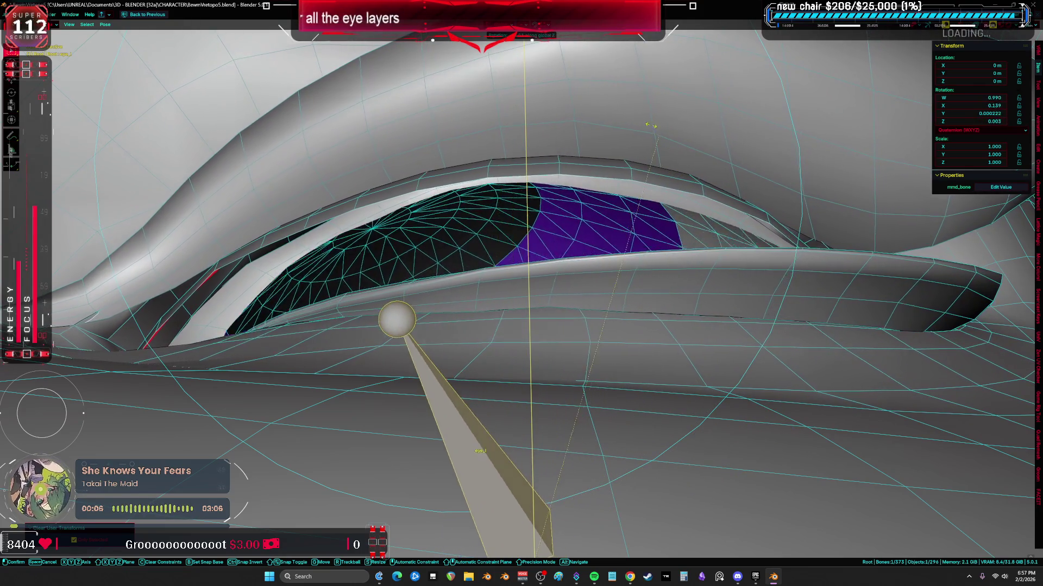
right_click(650, 92)
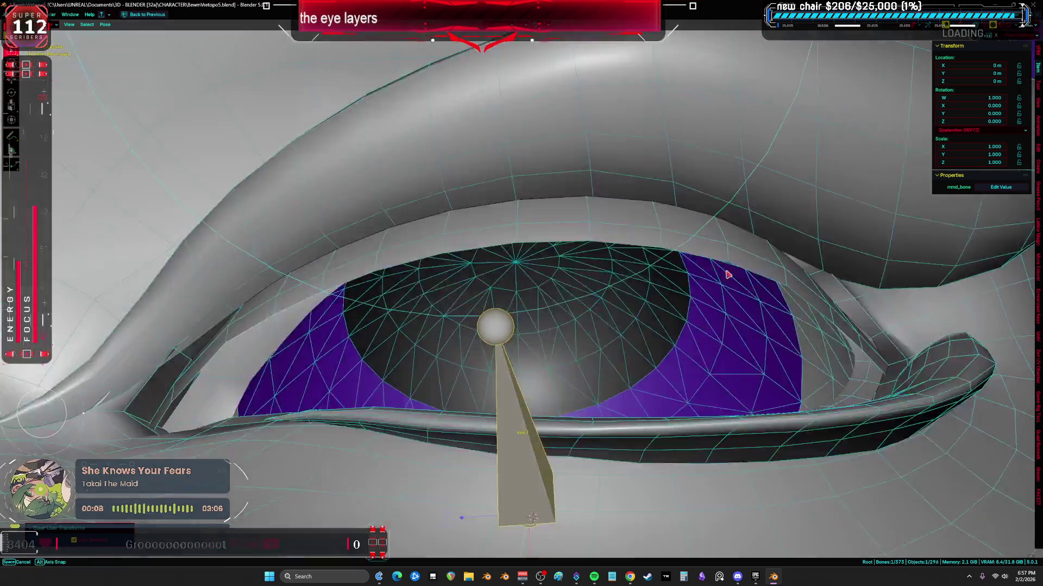
scroll(521, 293, down, 4)
- Return to Object Mode, select the eyeball mesh and isolate both eyeballs in Edit Mode
middle_drag(521, 294, 715, 368)
click(662, 383)
click(664, 379)
key(Tab)
scroll(626, 322, up, 2)
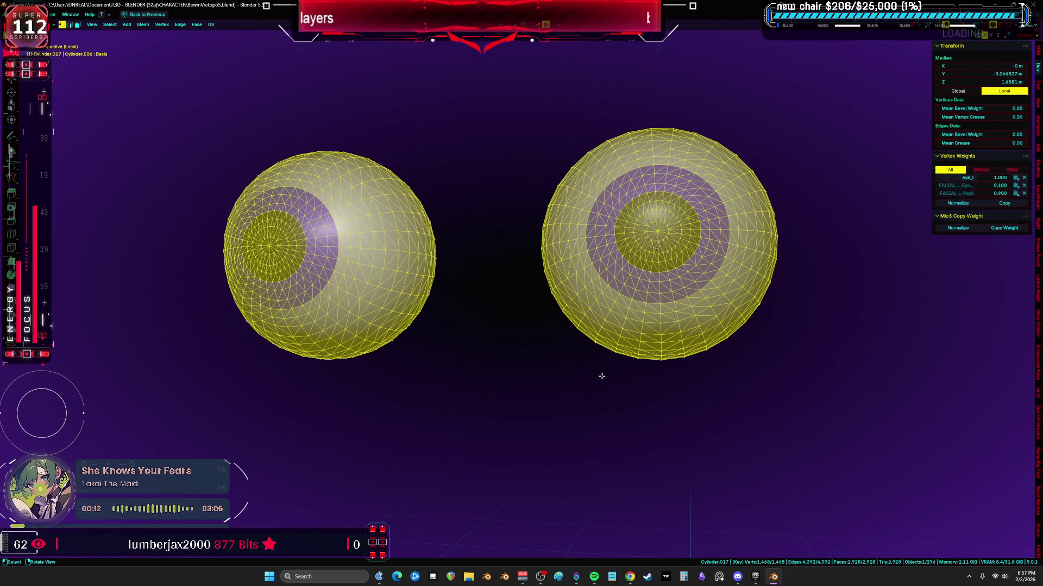
- Convert both eyeball meshes' triangles into quads via Face > Triangles to Quads
middle_drag(600, 375, 414, 246)
click(161, 24)
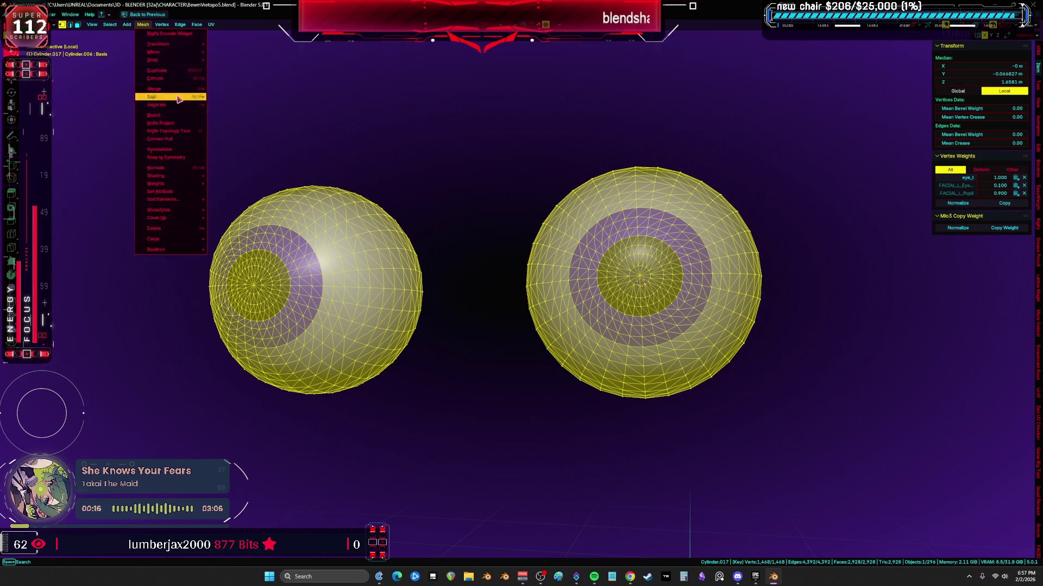
click(197, 24)
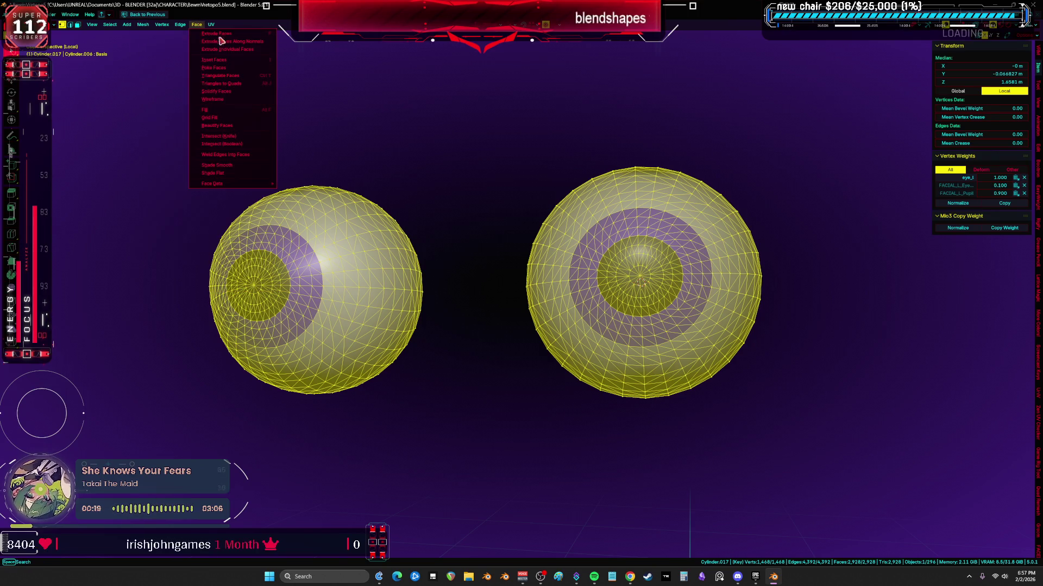
click(252, 84)
- Check the quad grids from the front orthographic view and finish editing the eyeballs
middle_drag(572, 295, 586, 319)
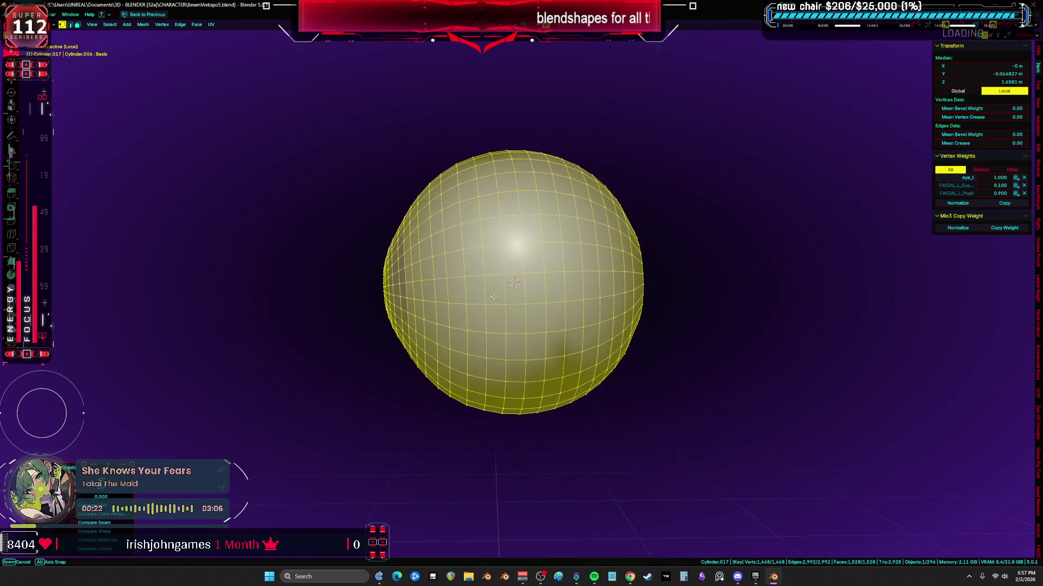
key(KP_7)
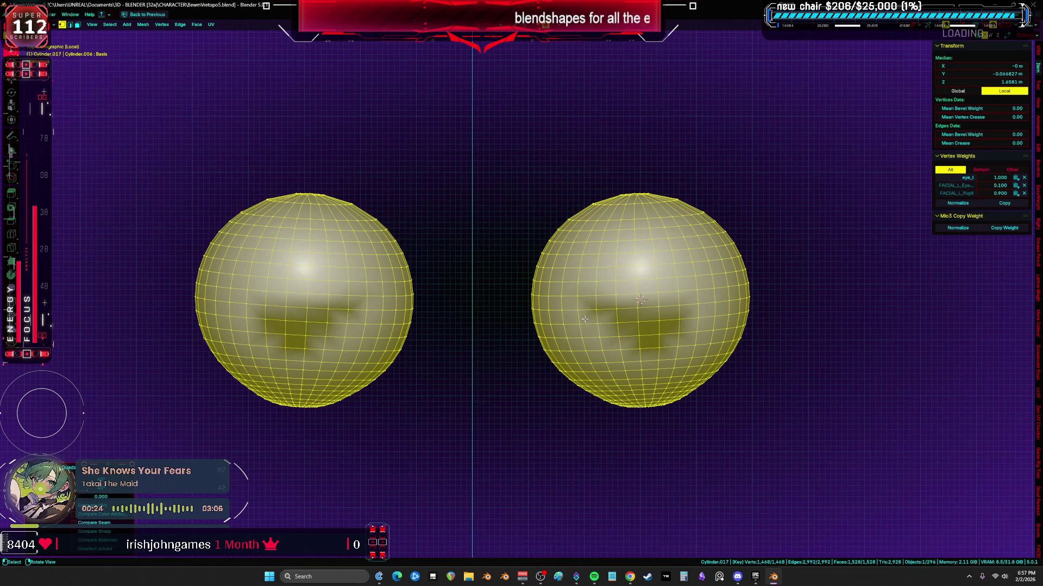
key(KP_1)
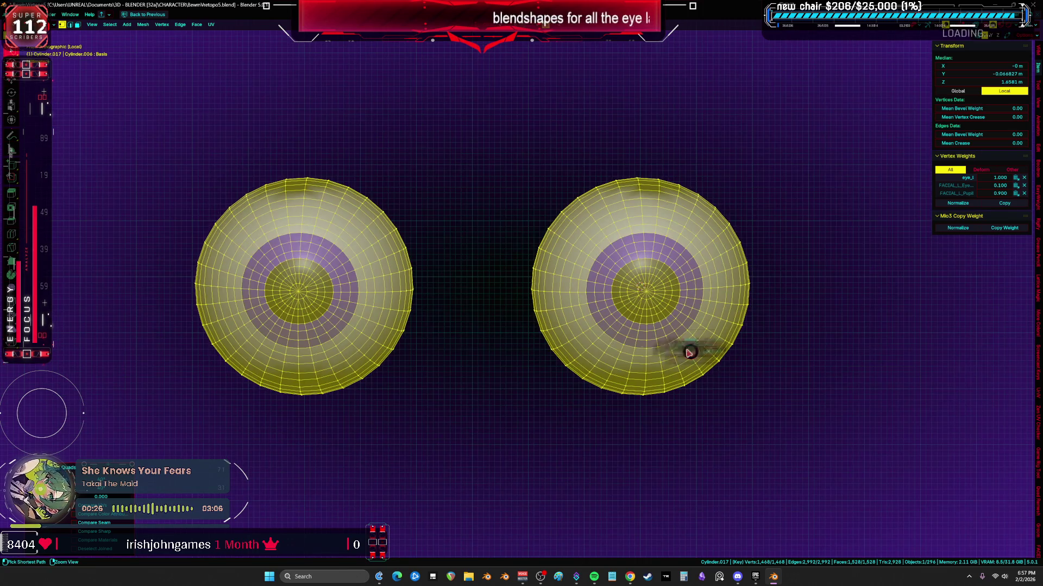
key(Tab)
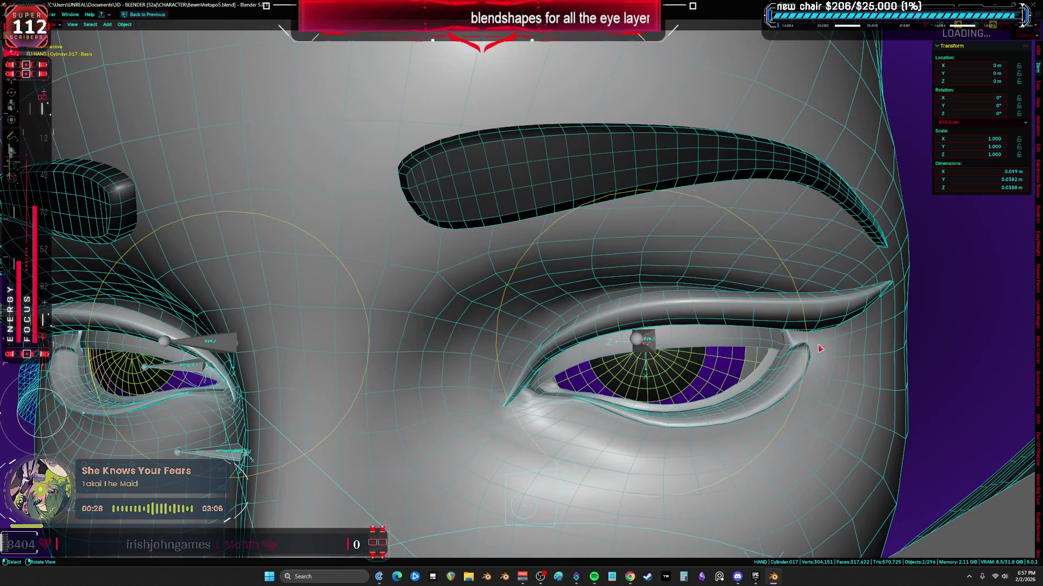
- Rotate the eye bone on one axis to test the quad-meshed iris turning inside the lid
key(r)
key(y)
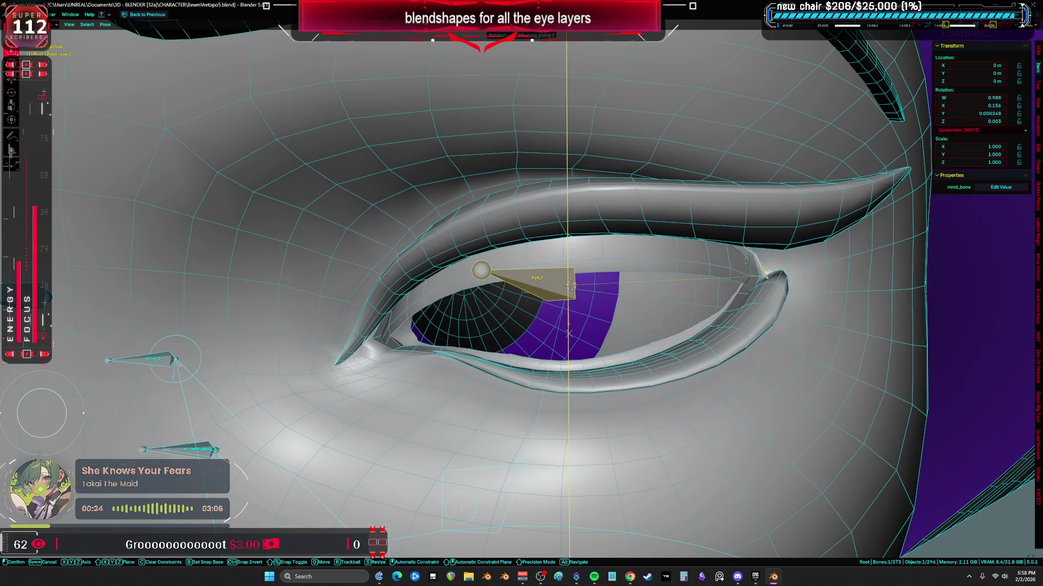
click(646, 310)
click(646, 310)
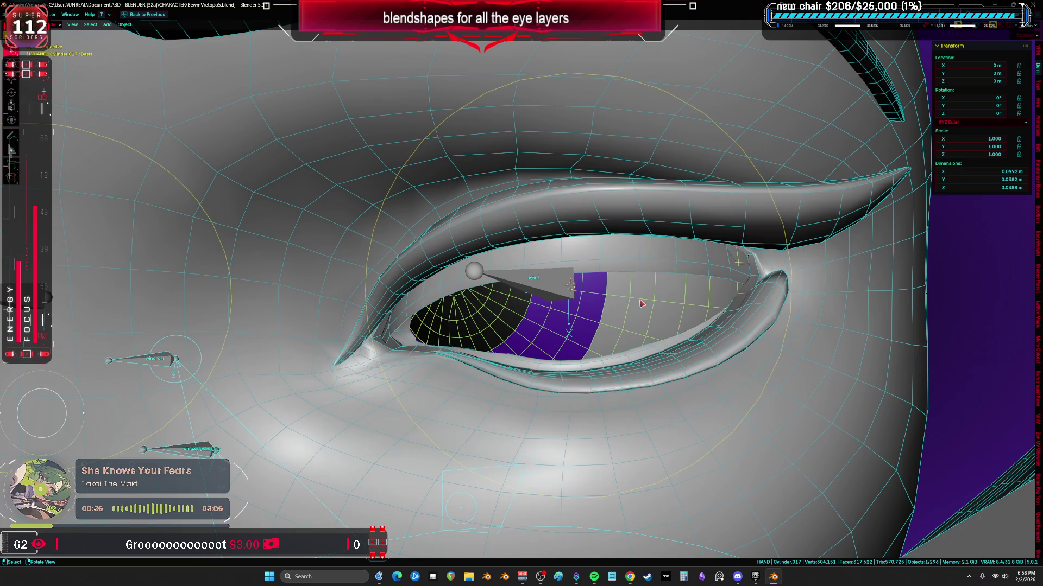
- Clear the eye bone's user transforms so the eye returns to rest
click(568, 299)
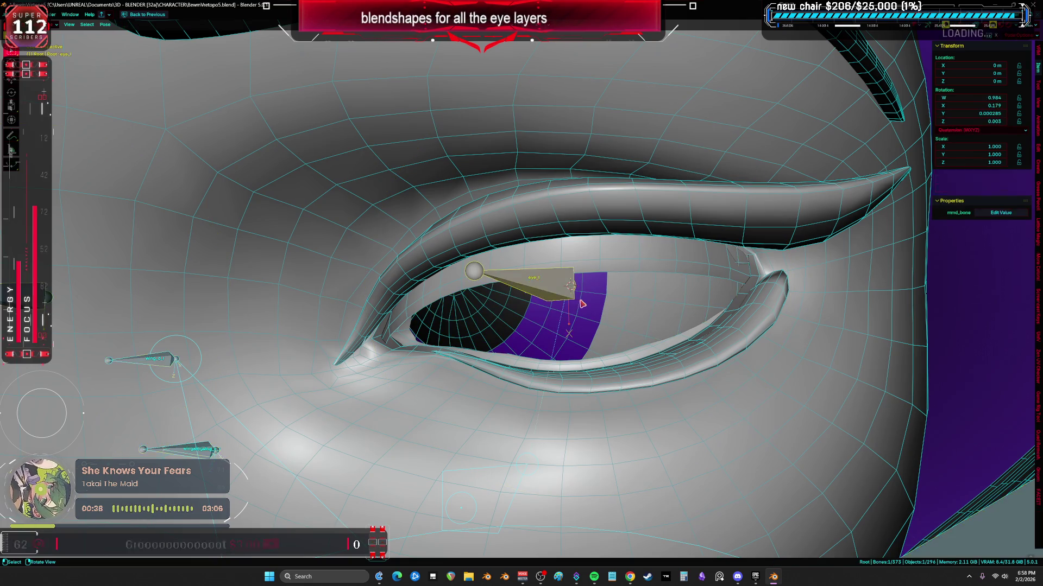
right_click(587, 303)
click(590, 304)
- Isolate the two eyeballs in local view and enter mesh editing on them
click(603, 285)
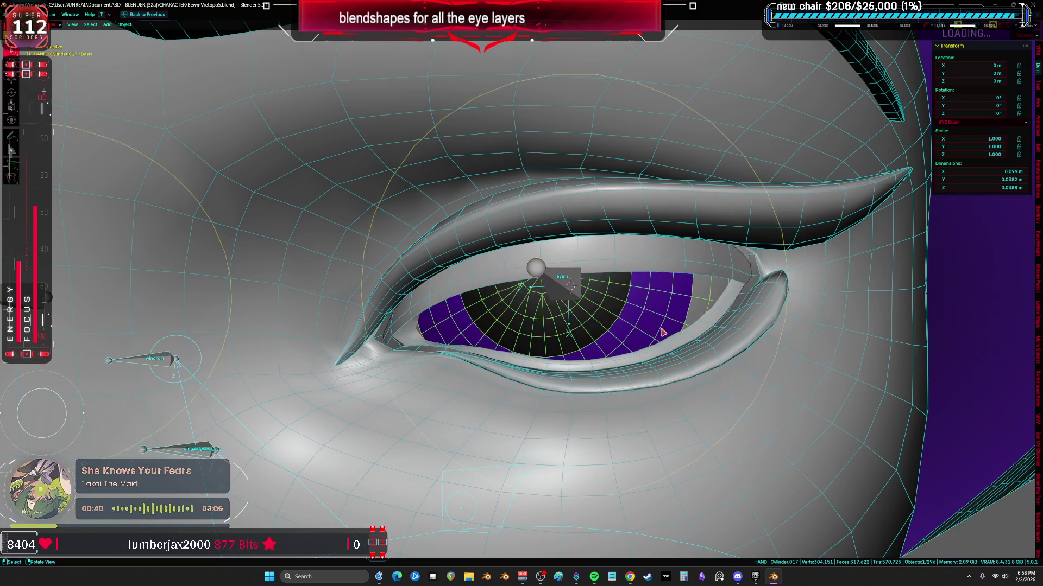
key(slash)
key(Tab)
scroll(662, 328, up, 4)
middle_drag(661, 328, 573, 346)
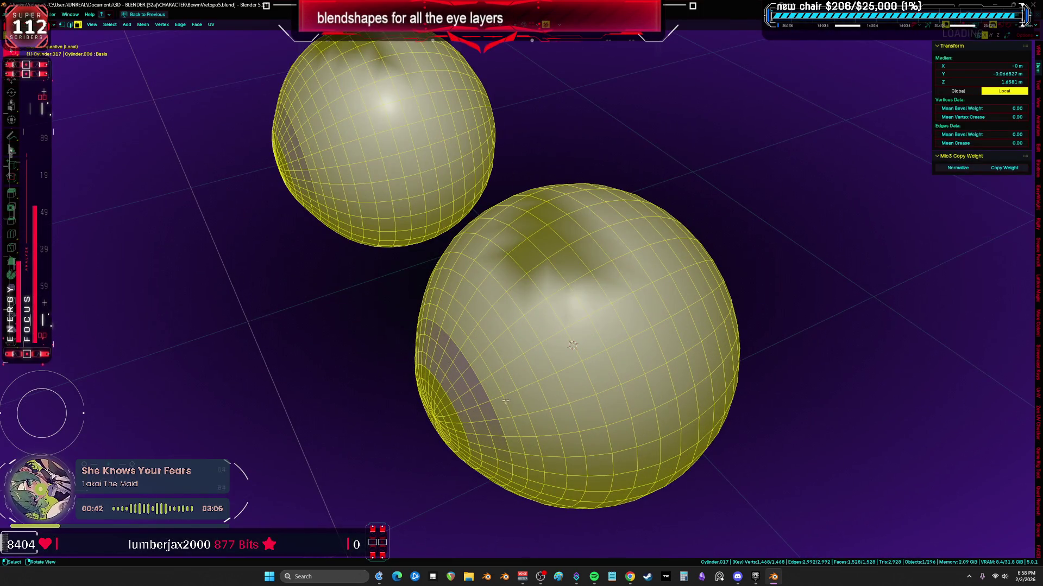
- Scale an edge ring around the iris in several passes until it reaches the eyeball silhouette
alt+click(572, 345)
scroll(546, 334, down, 2)
key(r)
click(769, 316)
middle_drag(770, 315, 818, 305)
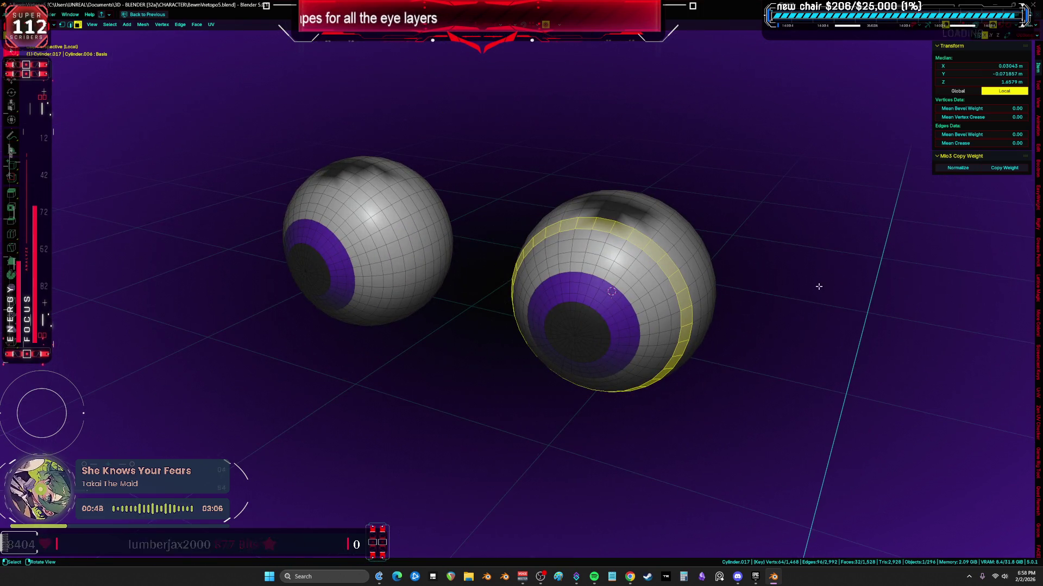
key(KP_1)
scroll(734, 278, up, 3)
scroll(733, 277, up, 2)
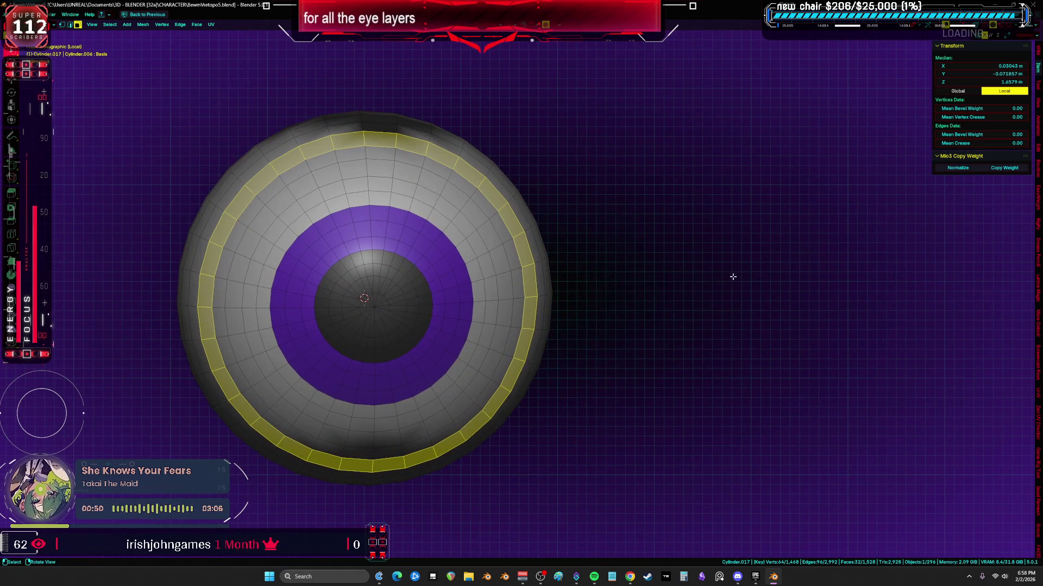
text(s.6)
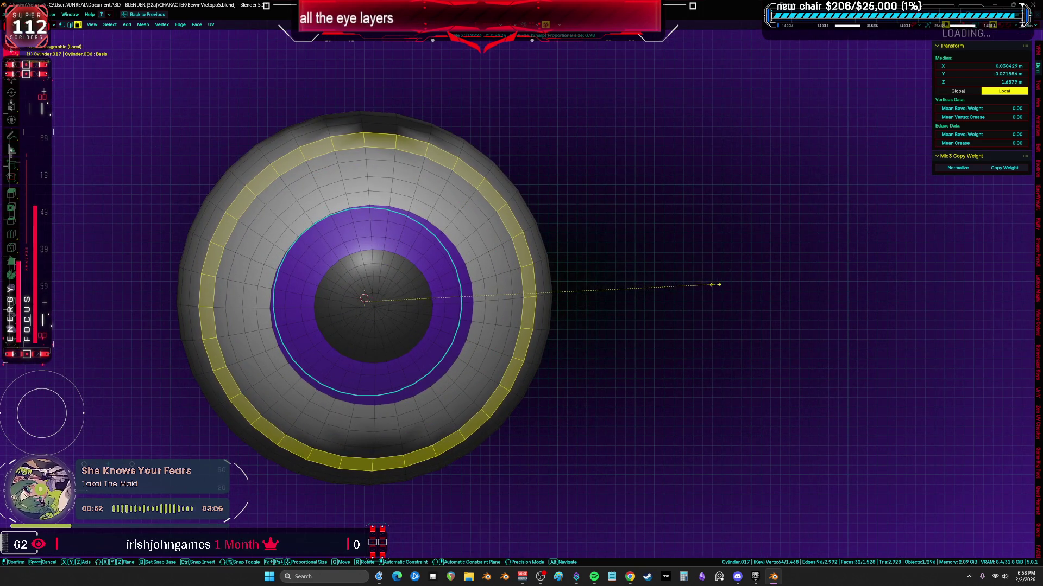
click(715, 285)
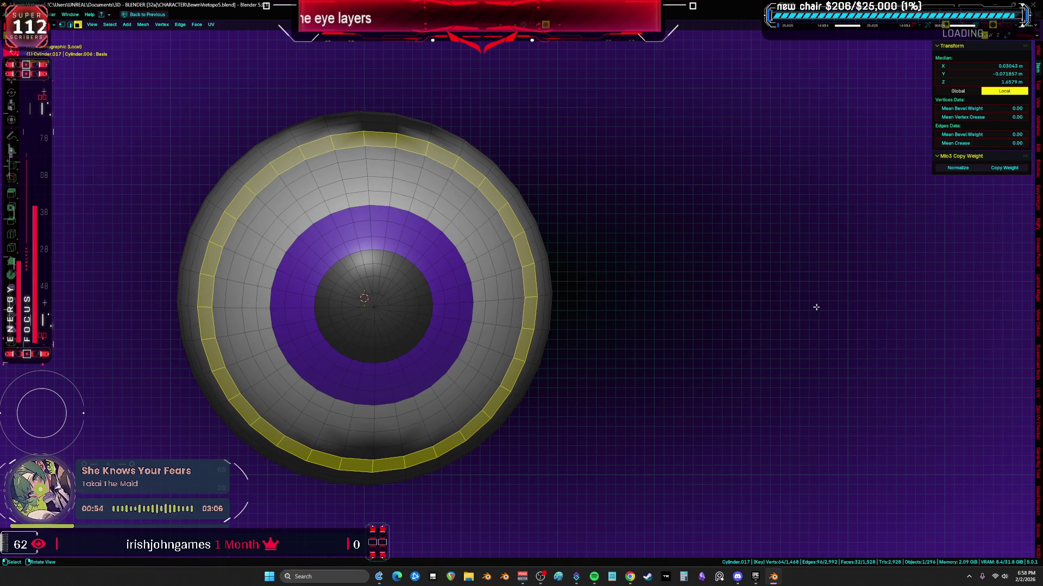
key(s)
click(811, 308)
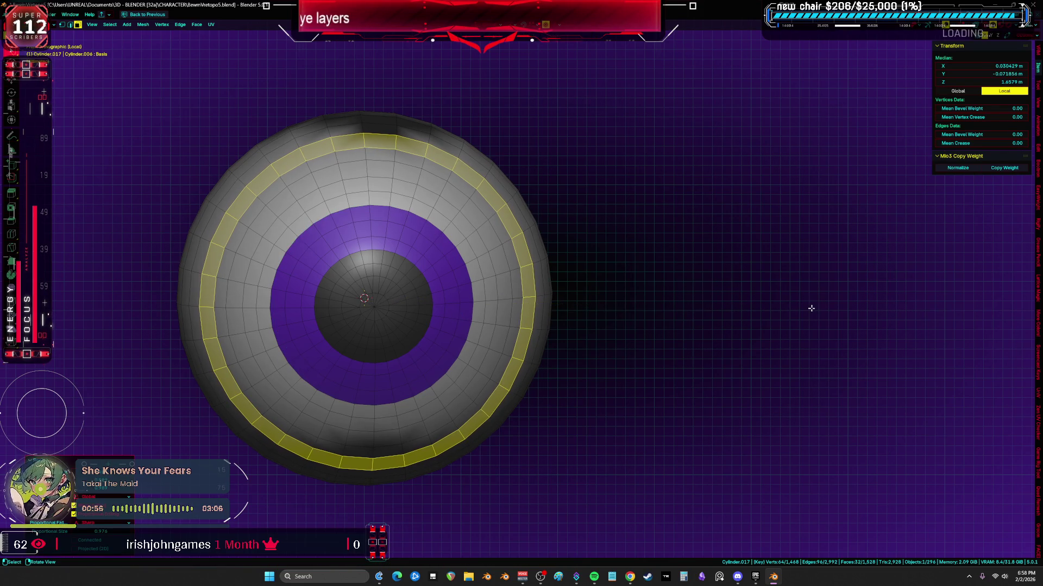
key(s)
click(738, 257)
- Resize rings behind the iris with soft proportional falloff from a side view
mouse_move(734, 257)
middle_down()
mouse_move(646, 258)
mouse_move(758, 258)
mouse_move(730, 258)
middle_up()
key(s)
click(757, 257)
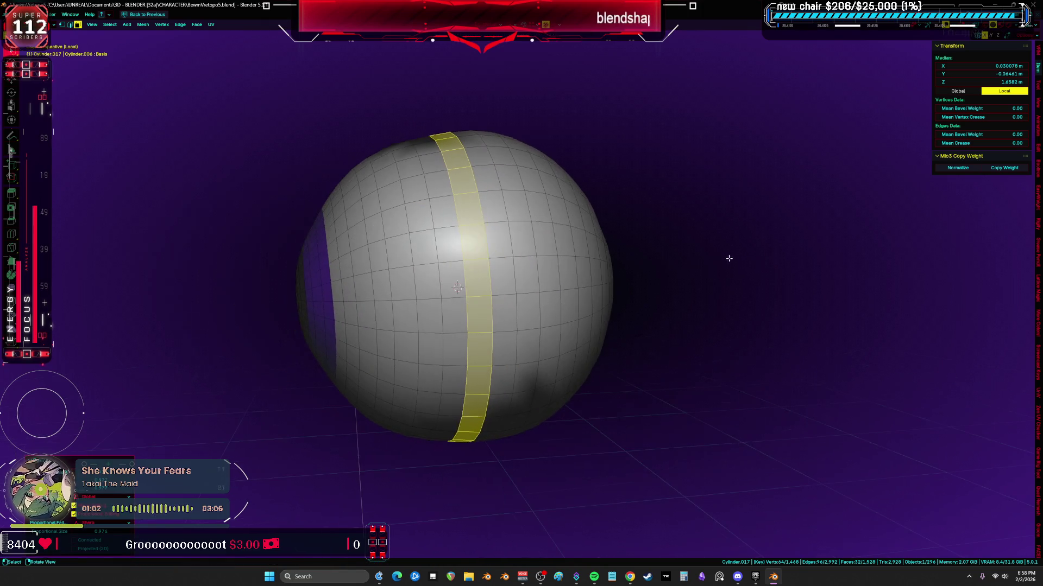
middle_drag(507, 227, 571, 245)
key(s)
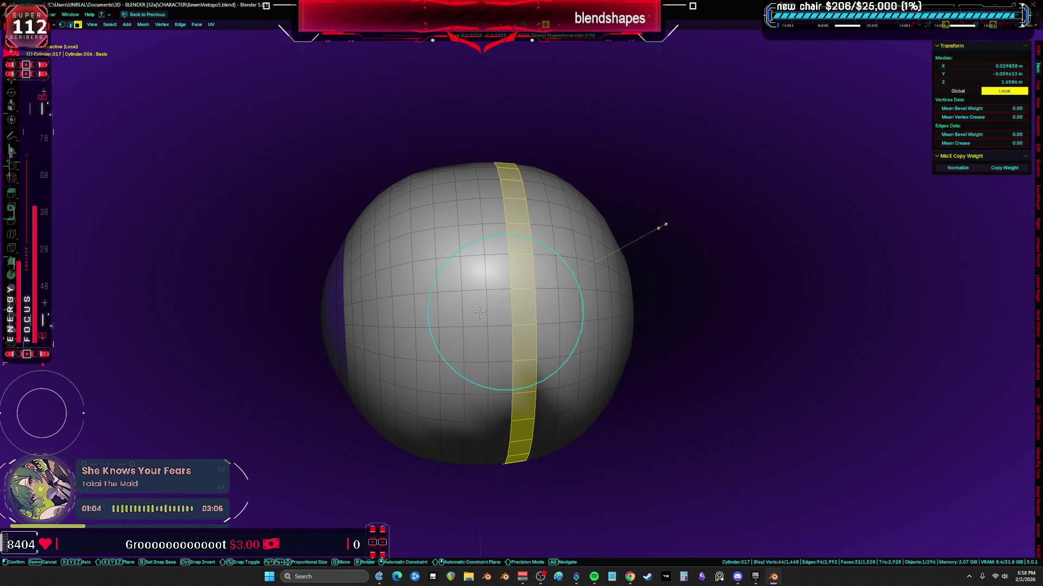
click(660, 222)
alt+click(572, 244)
key(s)
click(654, 262)
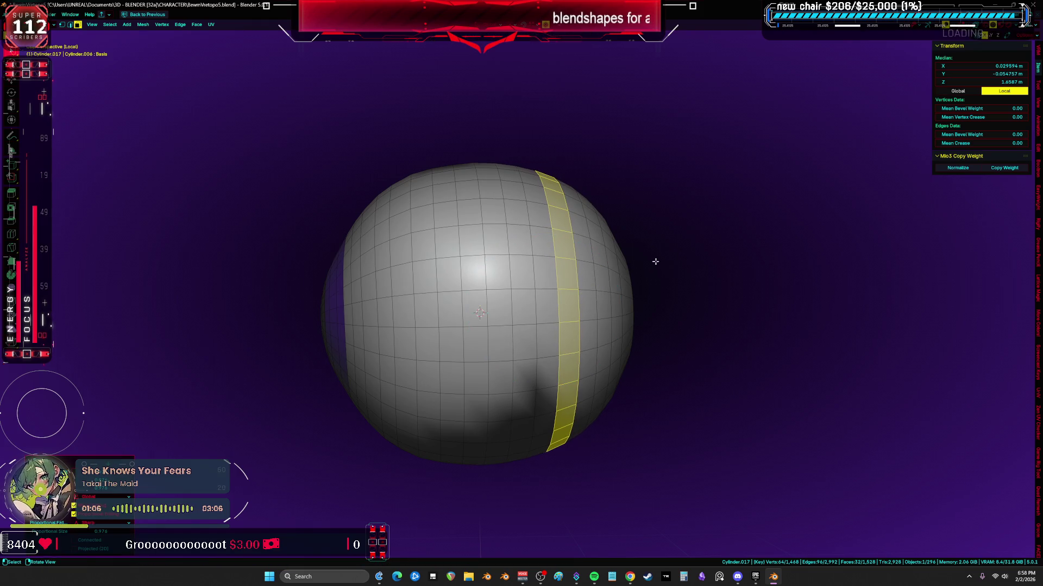
- Shrink and soft-resize an edge ring near the side seam, then select the whole eyeball mesh
middle_drag(603, 290, 570, 293)
alt+click(620, 270)
key(s)
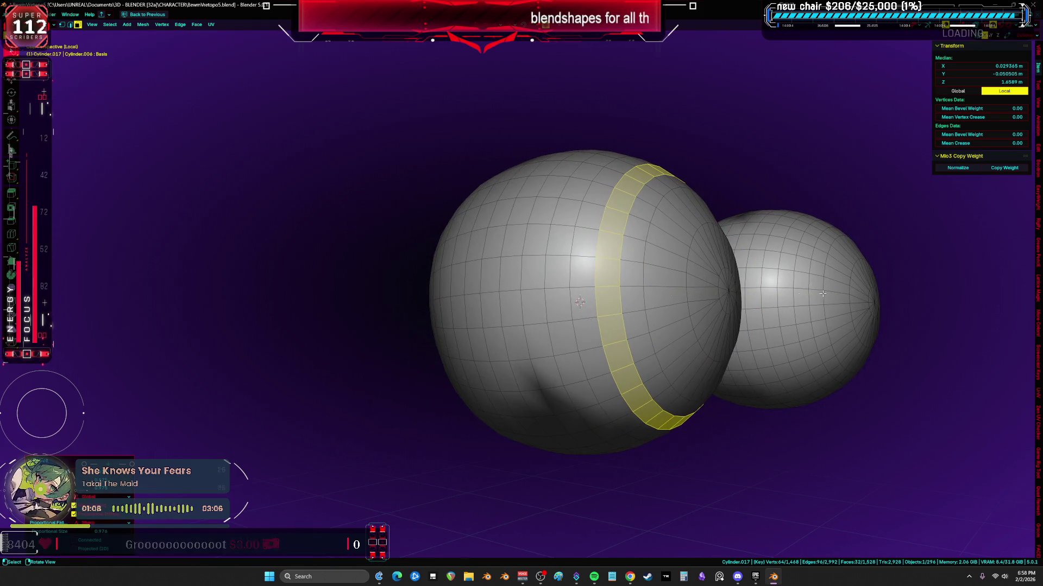
click(666, 280)
key(s)
click(734, 269)
key(a)
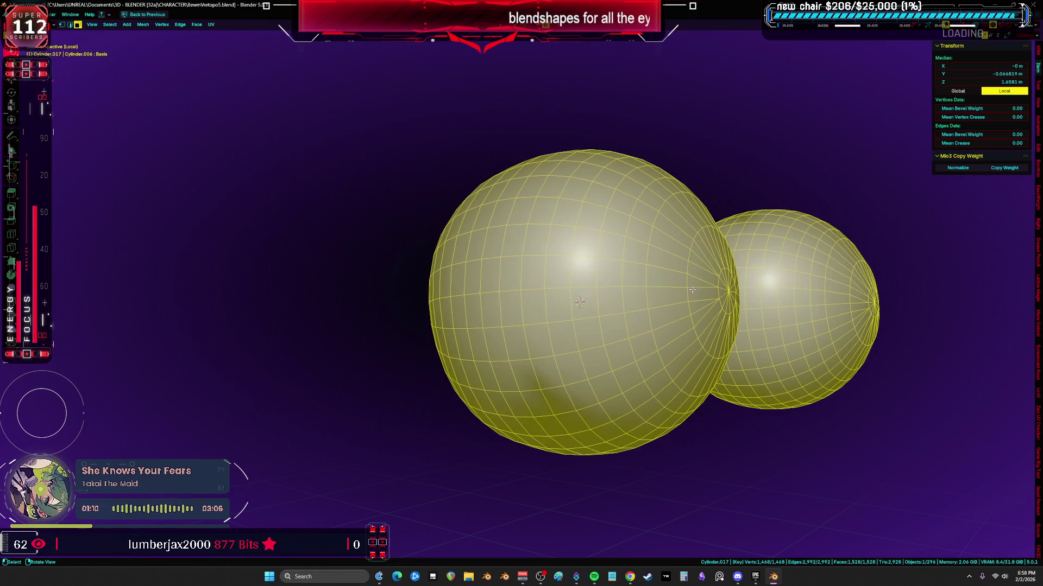
- Run Snap to Symmetry on the whole eyeball mesh and deselect it in front view
shift+middle_drag(570, 294, 761, 294)
key(F3)
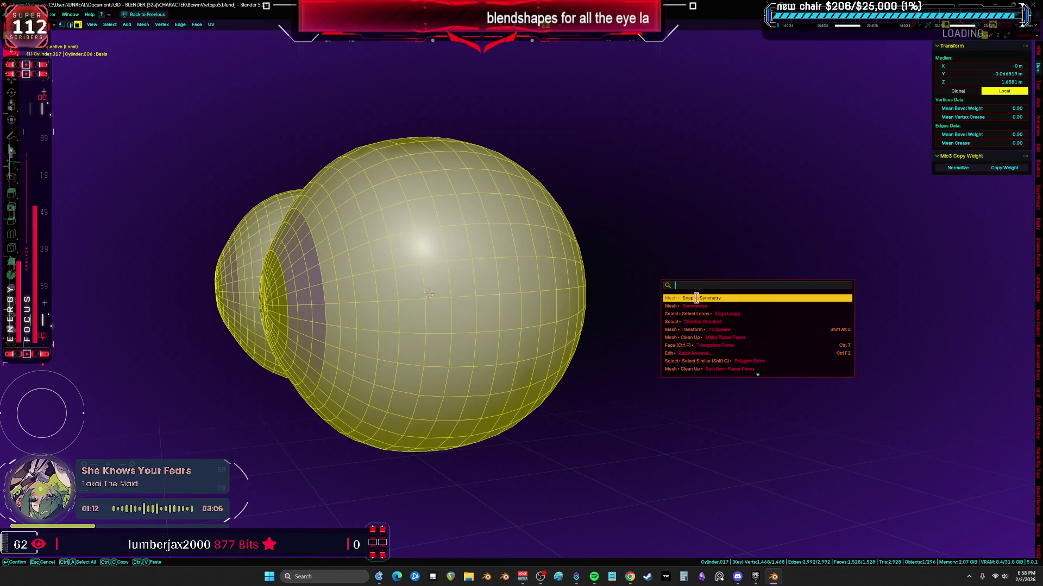
click(695, 298)
key(alt+a)
key(KP_1)
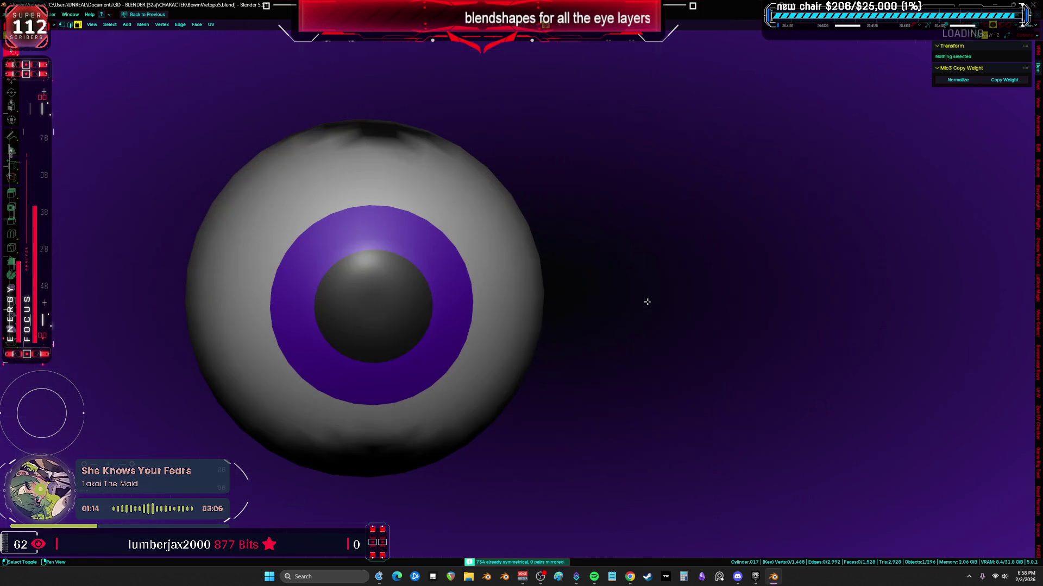
- Leave local view, return to Pose Mode without overlays and turn the eye bone to look left and up
key(slash)
key(Tab)
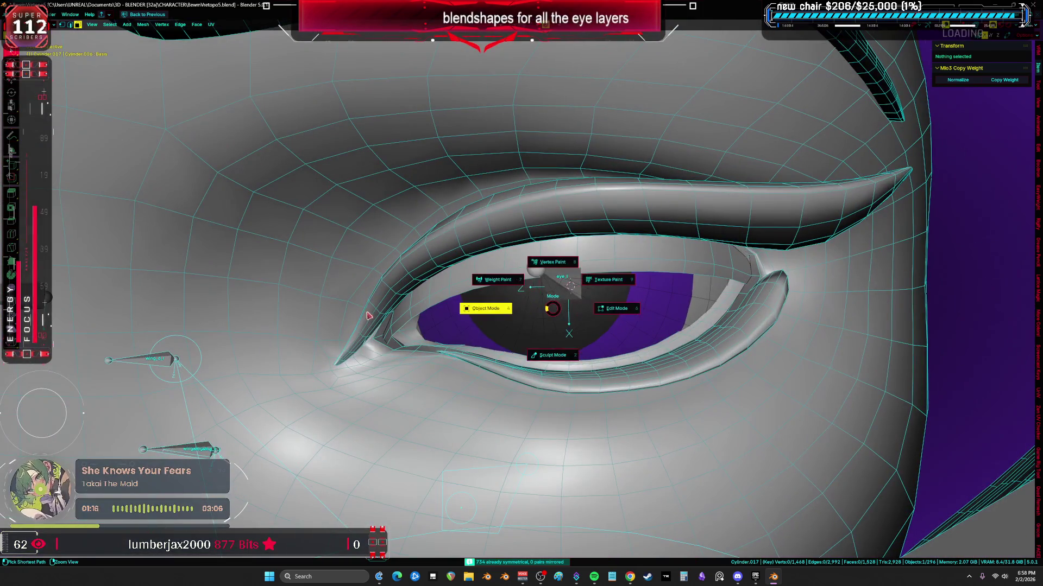
click(552, 274)
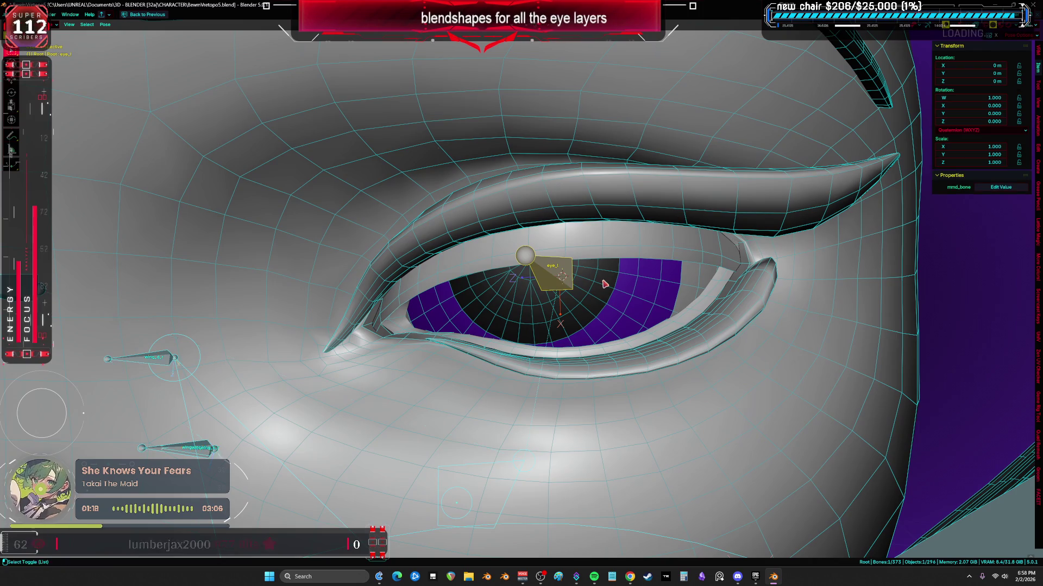
key(alt+shift+z)
key(r)
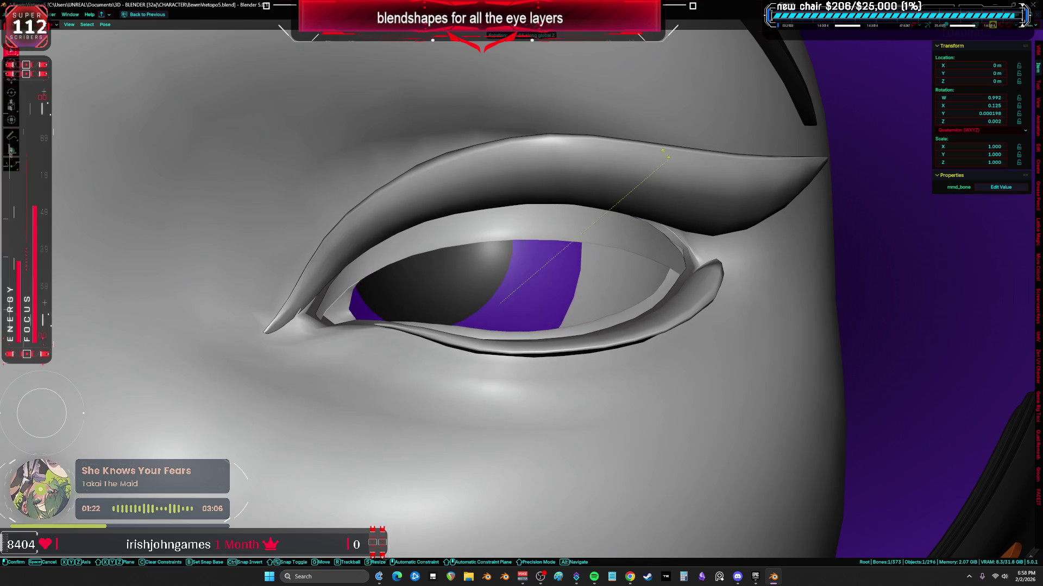
key(Escape)
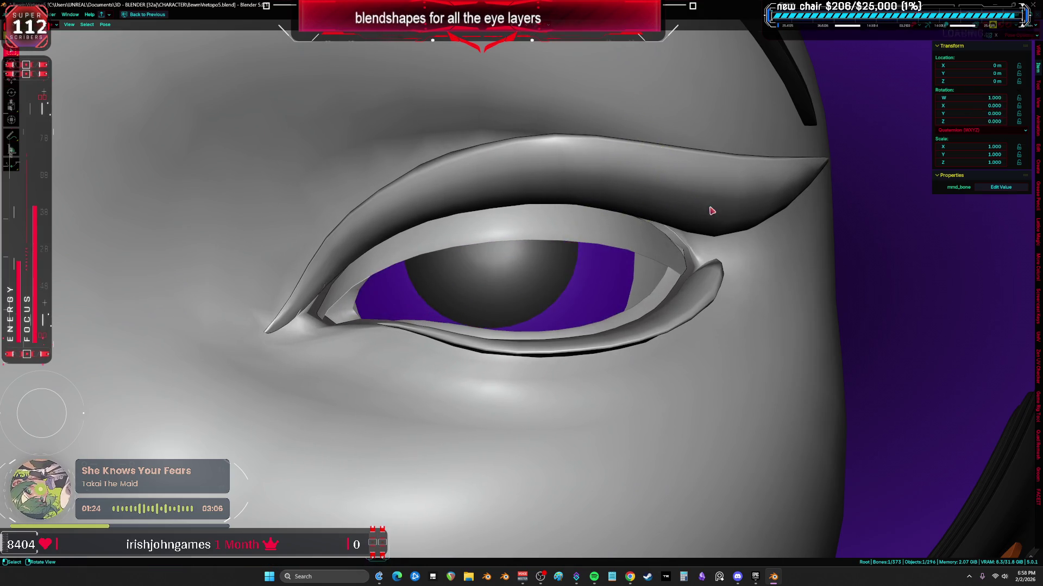
key(r)
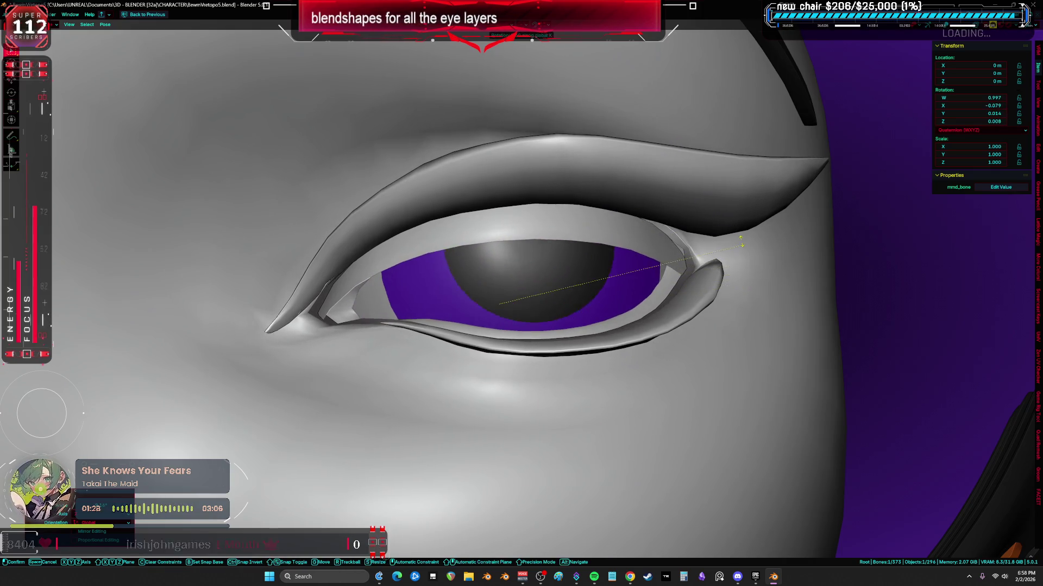
- Clear the eye bone's rotation so both eyes rest before saving the head file
right_click(686, 120)
click(599, 236)
scroll(616, 291, down, 5)
key(alt+shift+z)
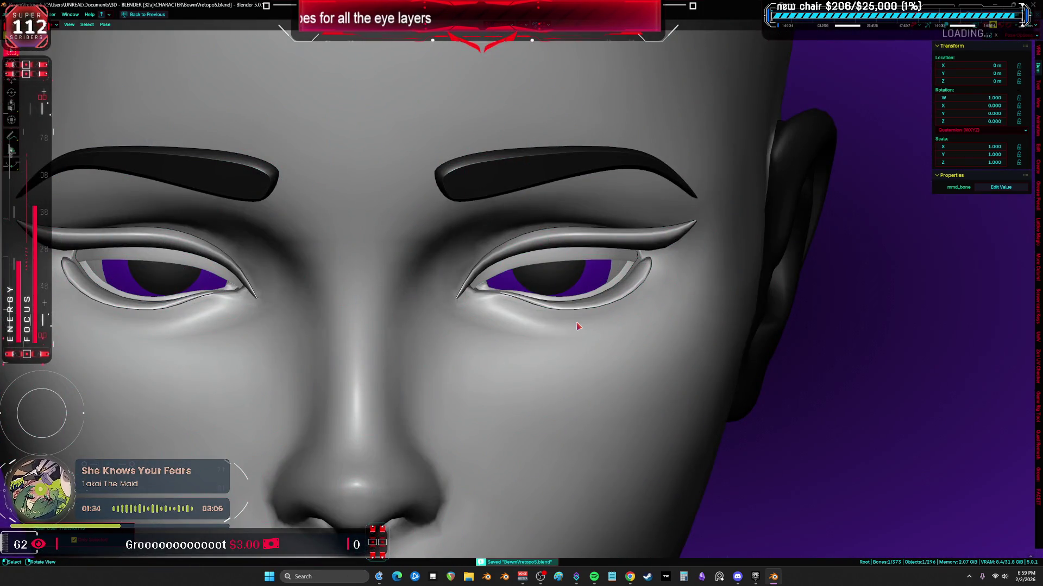
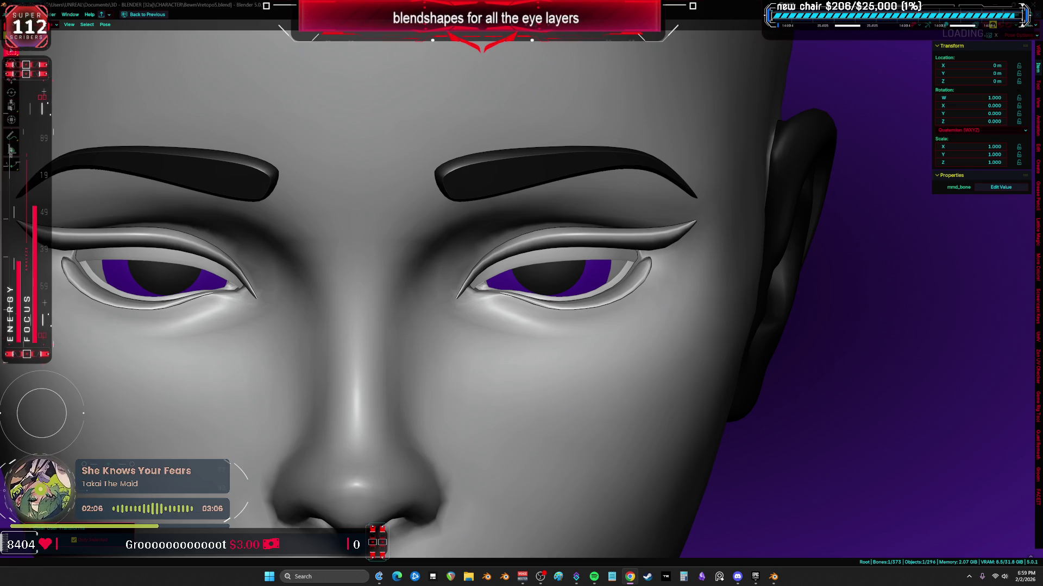
- Select the eye object in Object mode and snap to a front orthographic view
key(ctrl+Tab)
middle_drag(456, 323, 570, 277)
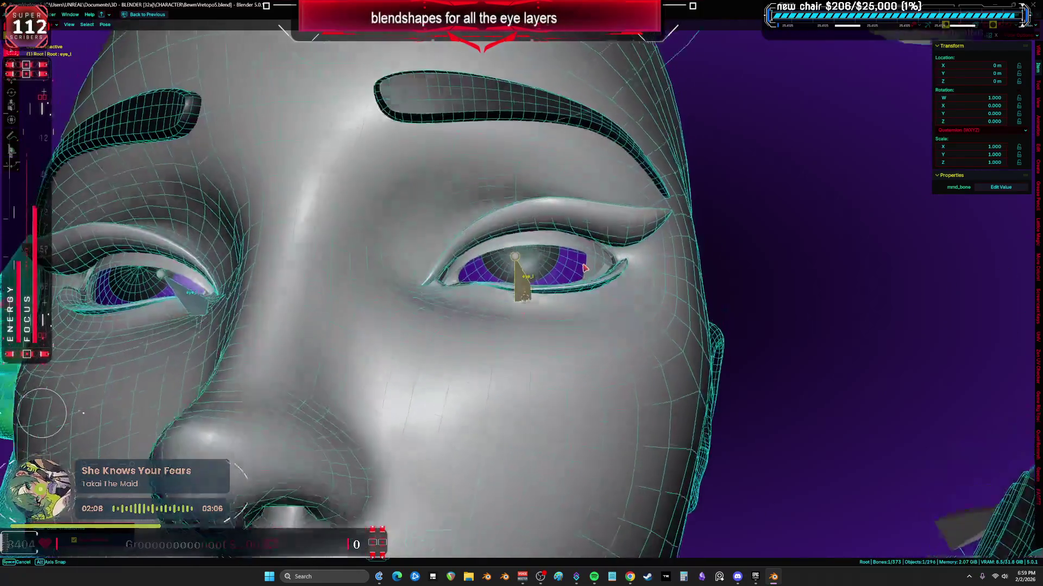
click(588, 271)
key(KP_1)
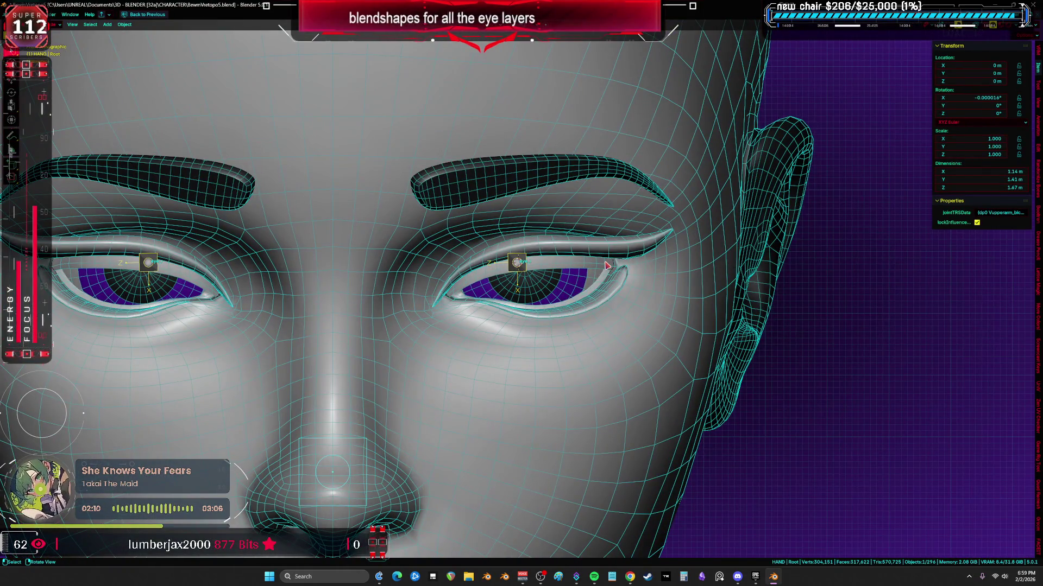
scroll(559, 308, down, 4)
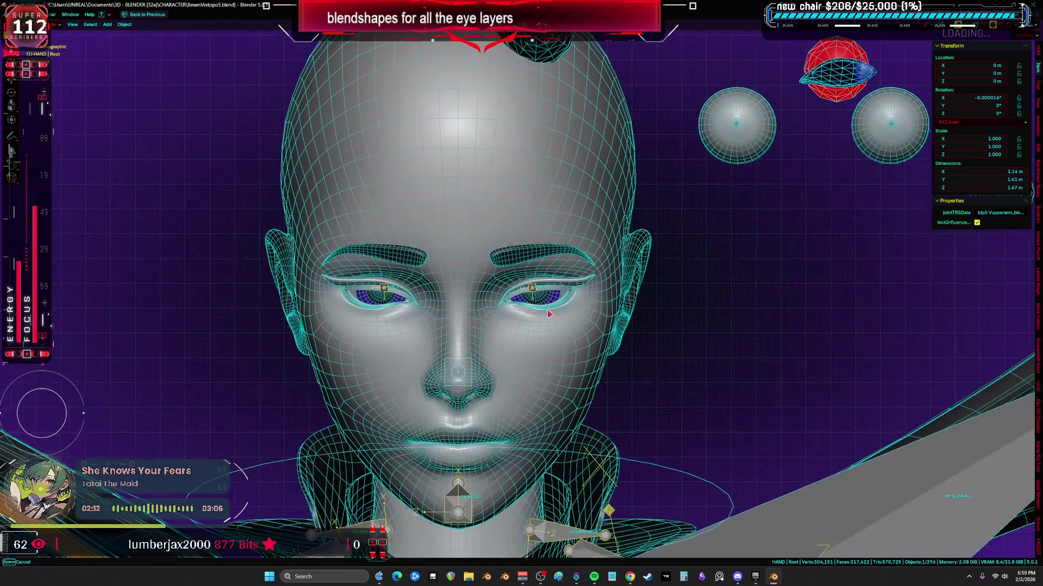
- Back in Pose mode, test-rotate and move the eye bone while toggling the wireframe overlay
key(ctrl+Tab)
key(shift+z)
key(r)
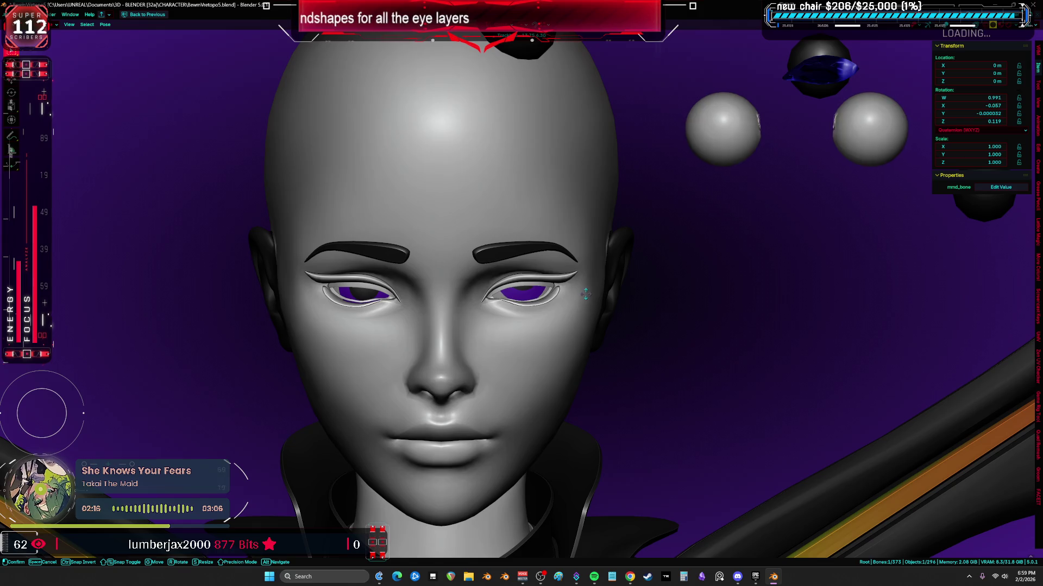
key(shift+z)
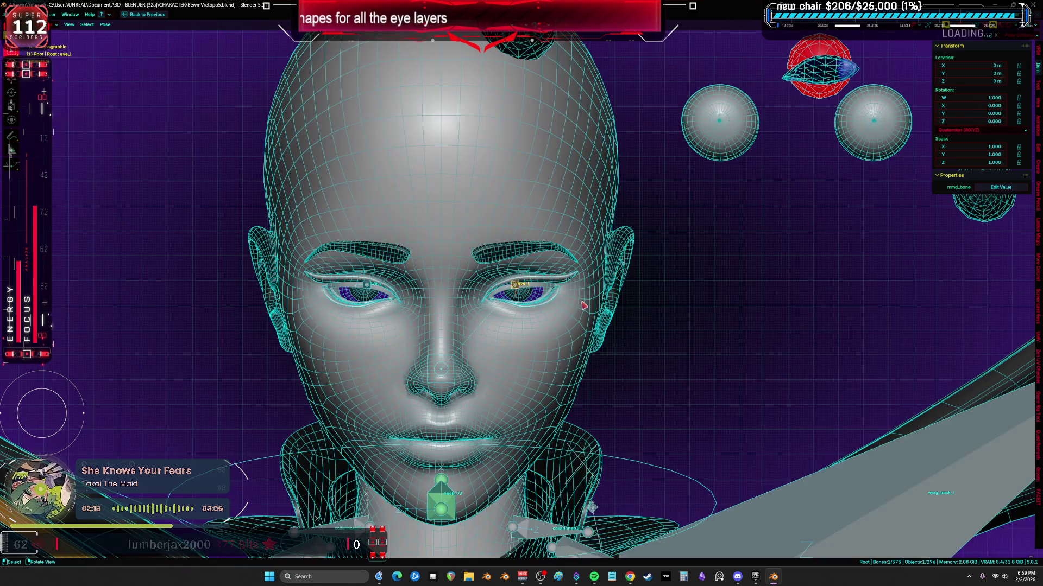
key(g)
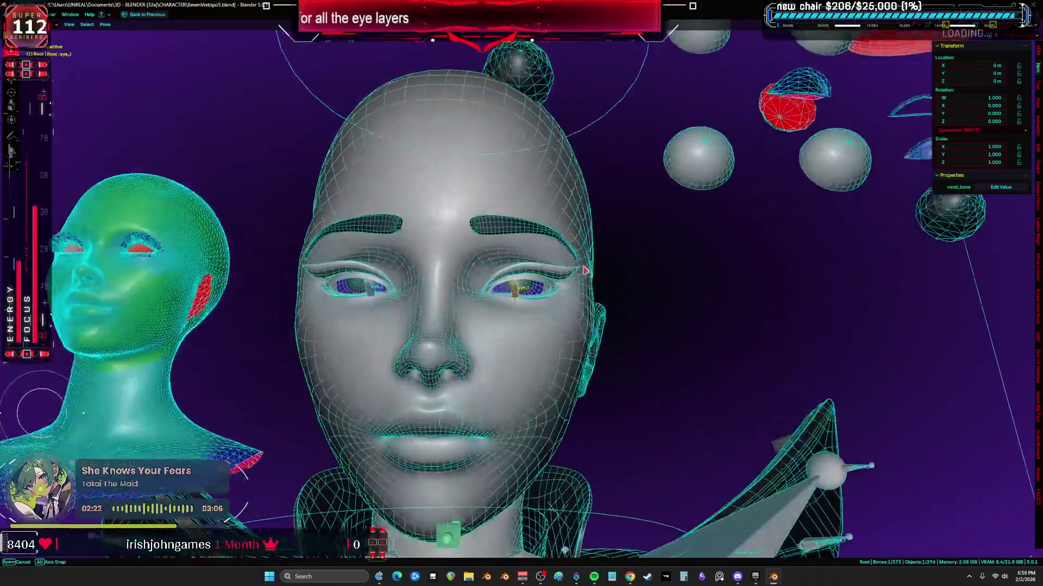
mouse_move(585, 271)
middle_down()
mouse_move(114, 292)
mouse_move(269, 303)
mouse_move(283, 285)
mouse_move(308, 294)
mouse_move(261, 290)
mouse_move(289, 298)
mouse_move(265, 279)
mouse_move(282, 277)
mouse_move(300, 285)
mouse_move(261, 278)
mouse_move(302, 291)
mouse_move(264, 294)
mouse_move(298, 280)
mouse_move(281, 281)
middle_up()
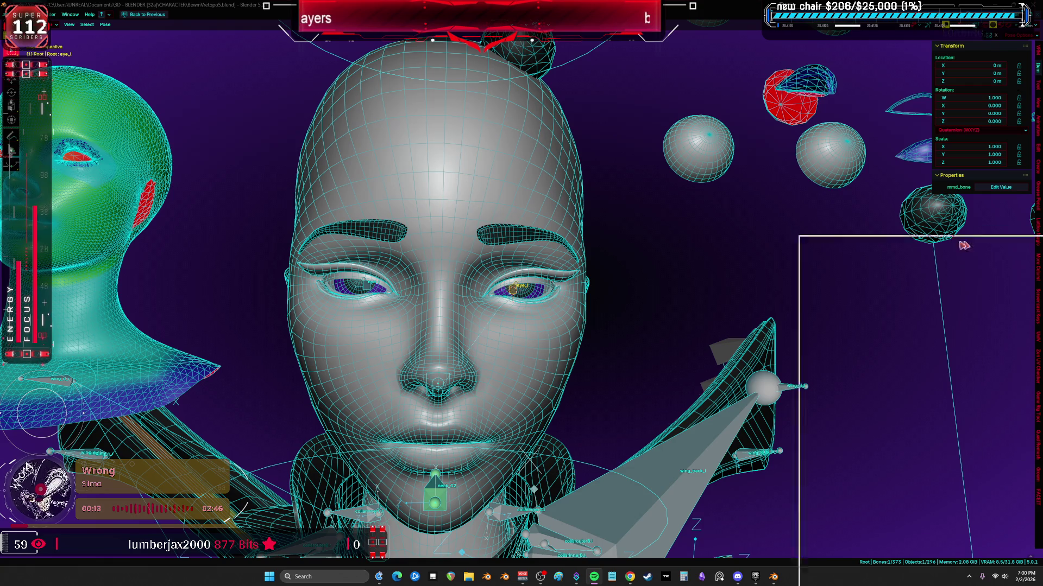
- In Spotify, copy the share link to the song 'She Knows Your Fears'
key(alt+Tab)
scroll(320, 323, down, 10)
scroll(320, 322, down, 5)
scroll(319, 323, up, 5)
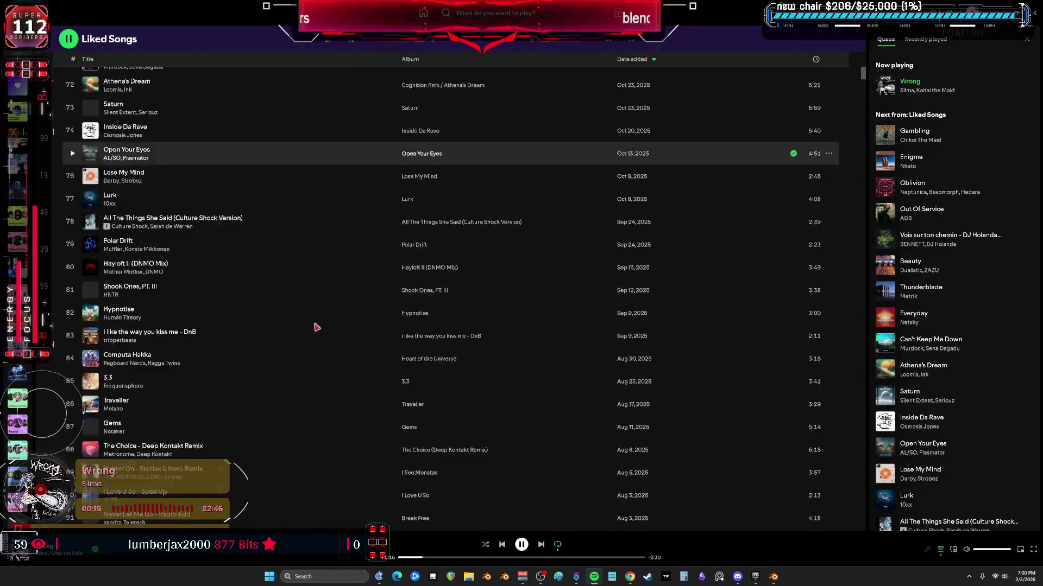
scroll(301, 318, down, 8)
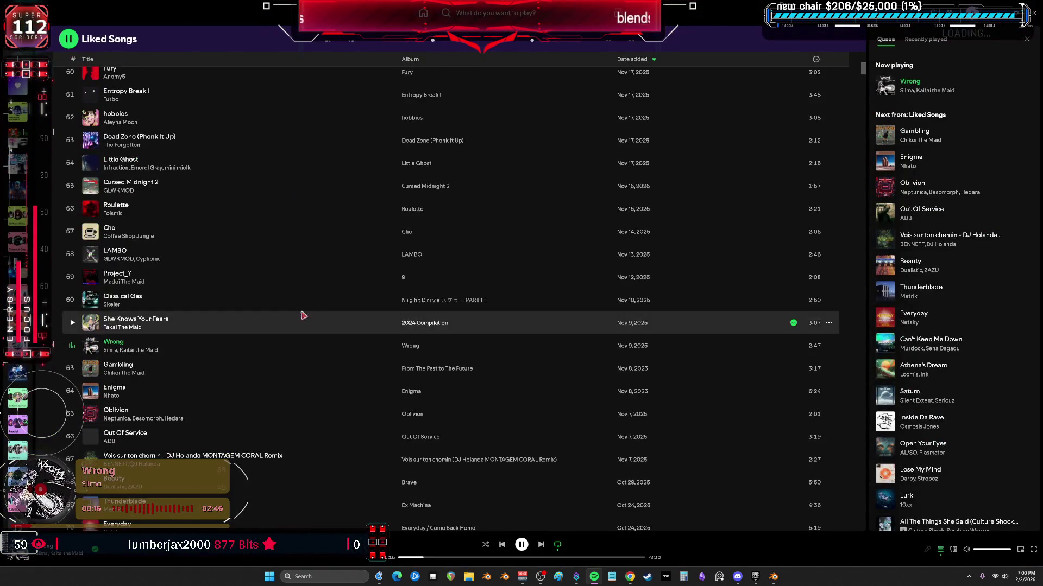
right_click(151, 318)
mouse_move(176, 496)
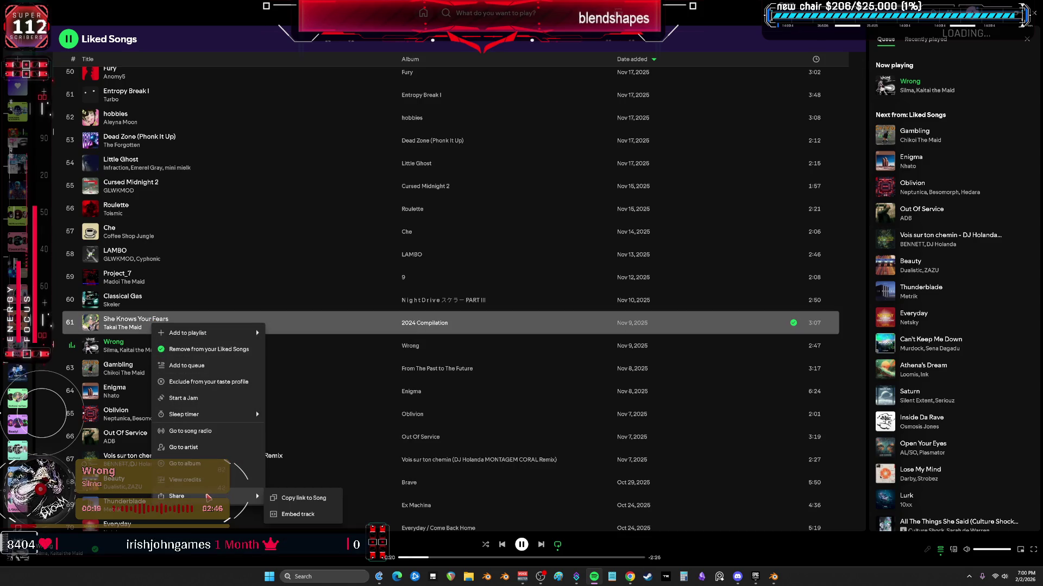
click(302, 497)
key(alt+Tab)
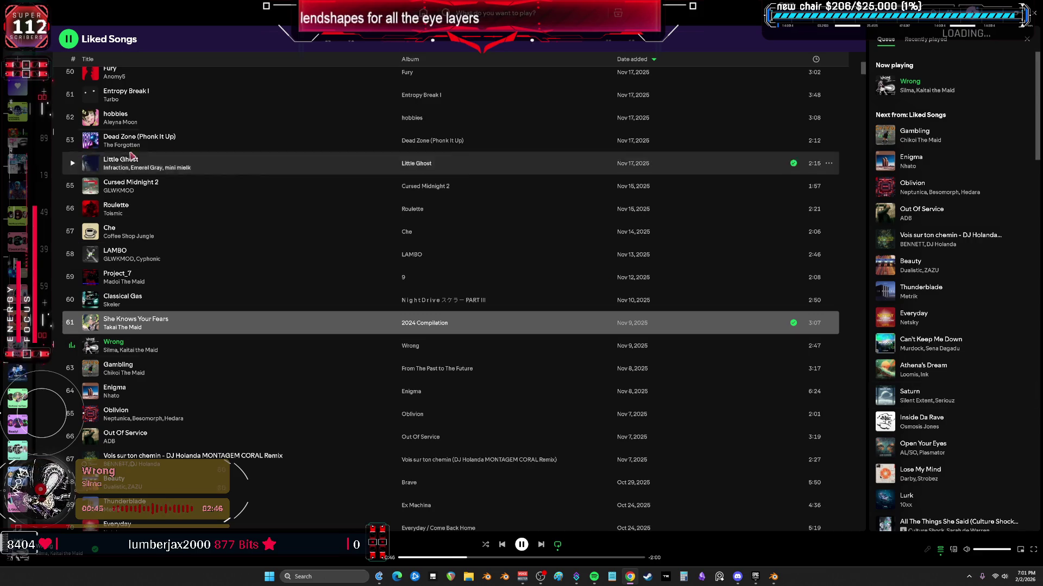
scroll(318, 247, up, 15)
scroll(318, 247, up, 15)
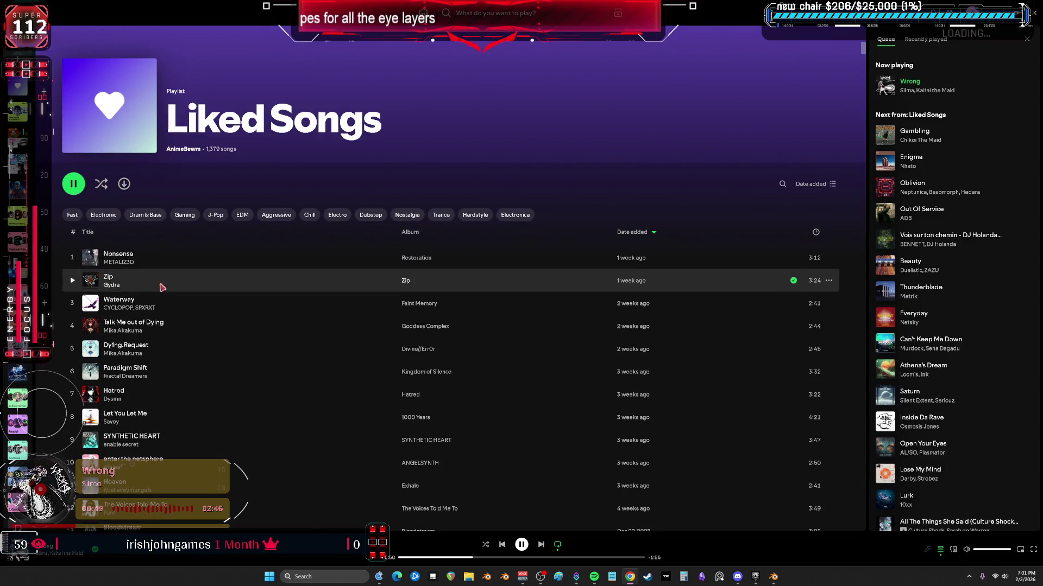
- Check the Liked Songs playlist options, then switch back to Blender
right_click(16, 85)
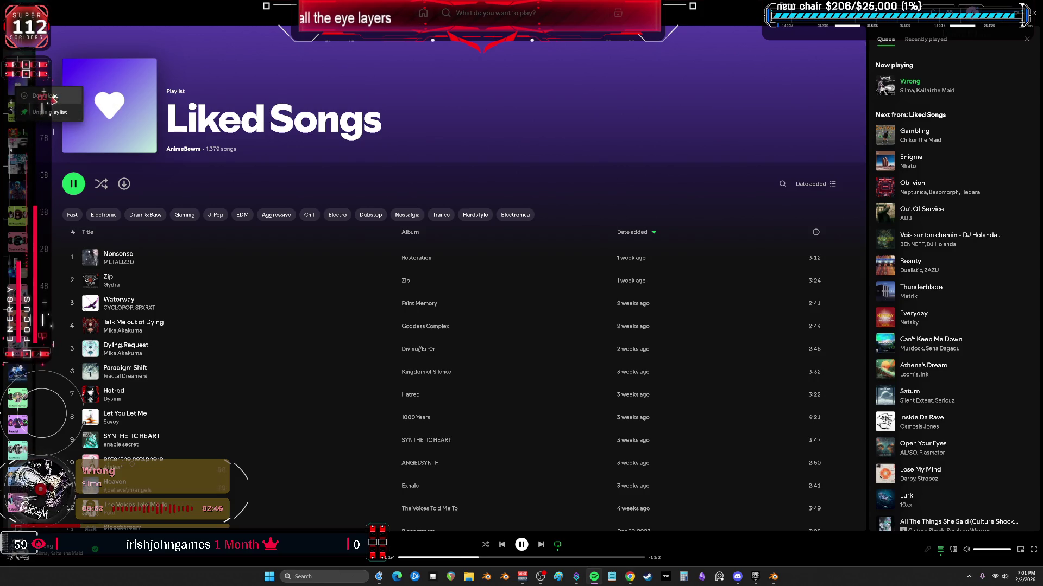
click(53, 98)
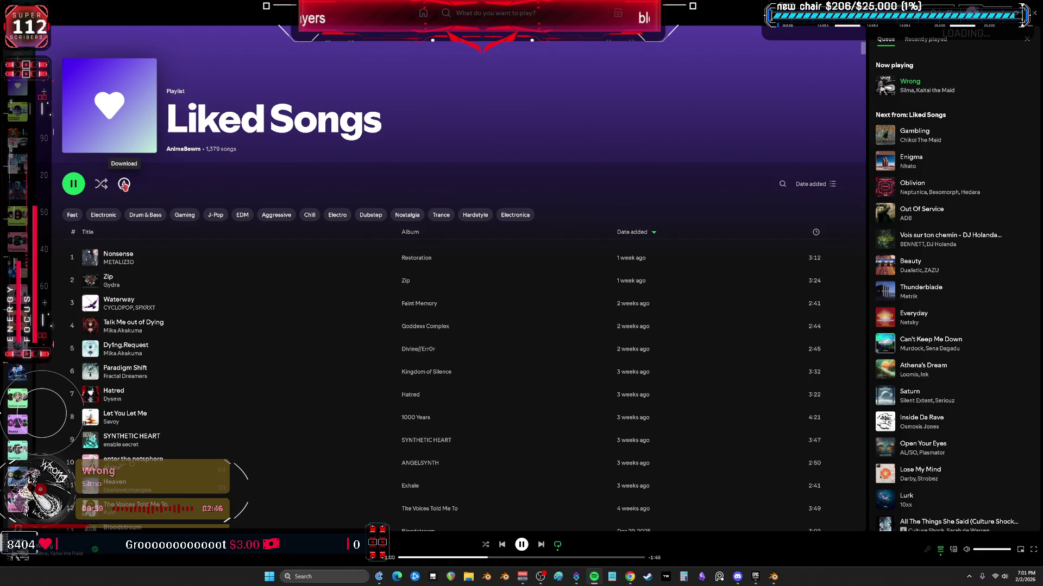
scroll(343, 245, down, 5)
scroll(427, 331, down, 10)
scroll(427, 331, down, 15)
scroll(427, 326, down, 15)
scroll(430, 318, down, 15)
scroll(433, 311, down, 15)
scroll(434, 311, down, 12)
scroll(437, 309, down, 12)
scroll(440, 309, down, 12)
scroll(445, 304, down, 10)
scroll(445, 304, up, 10)
scroll(440, 310, up, 10)
scroll(436, 314, up, 10)
scroll(432, 320, up, 10)
scroll(431, 320, up, 12)
scroll(431, 317, up, 12)
scroll(430, 312, up, 12)
scroll(430, 308, up, 12)
scroll(430, 309, up, 10)
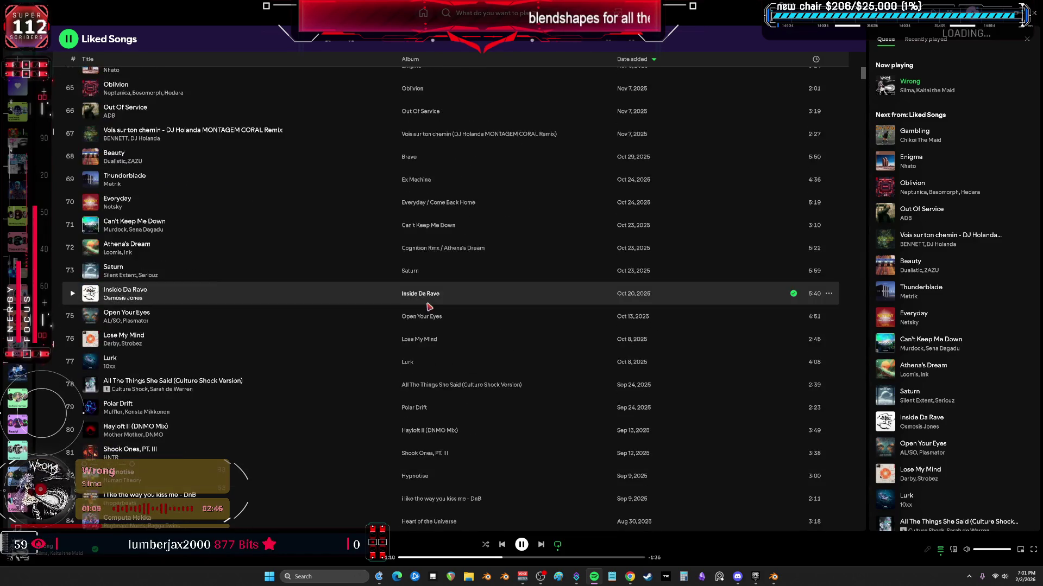
scroll(428, 303, up, 10)
scroll(426, 297, up, 10)
scroll(424, 293, up, 8)
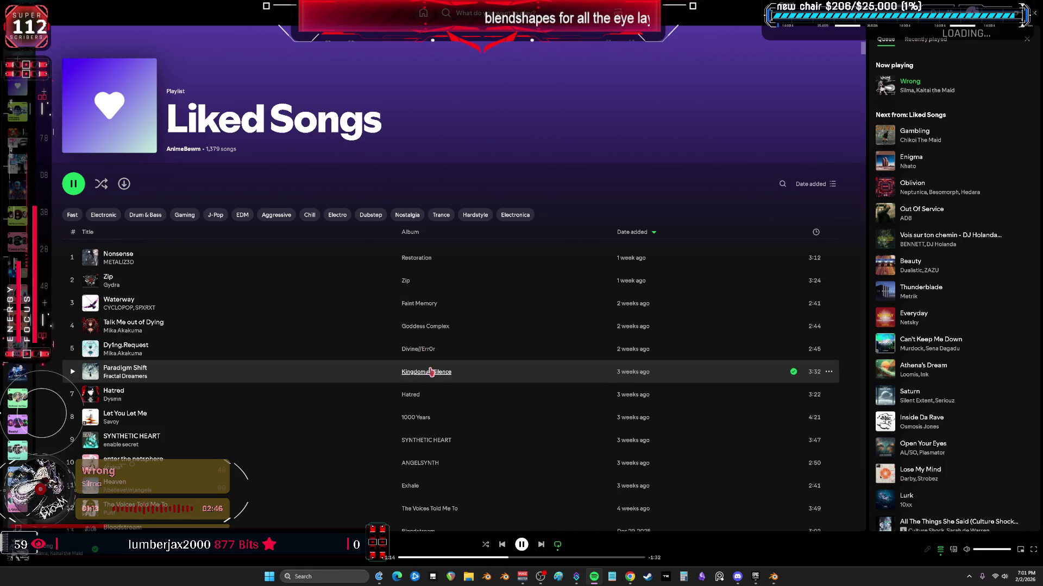
scroll(438, 361, down, 6)
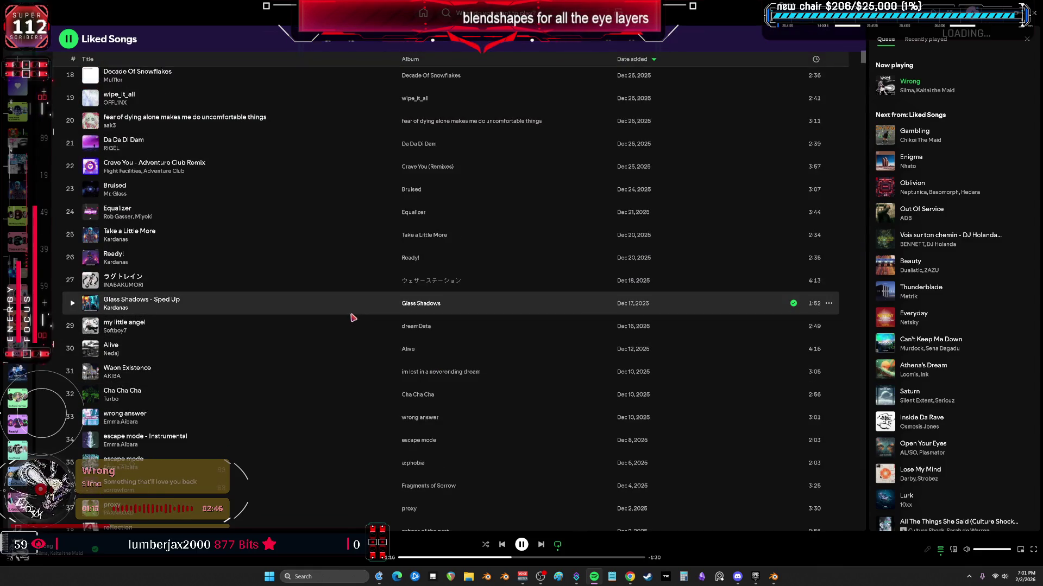
key(alt+Tab)
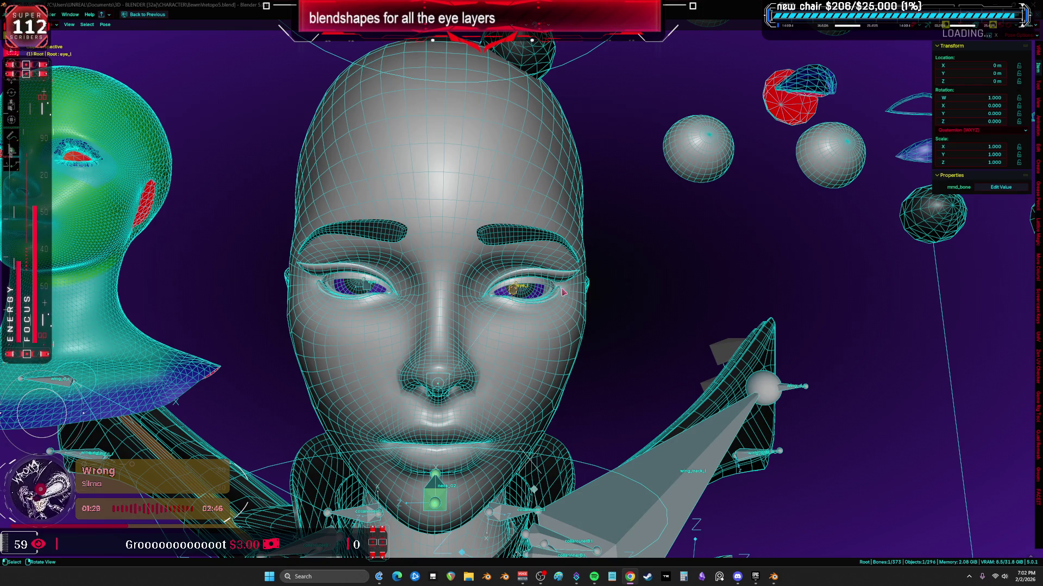
- Draw an annotation arrow beside the head in front close-up and set its colour to peach
click(12, 135)
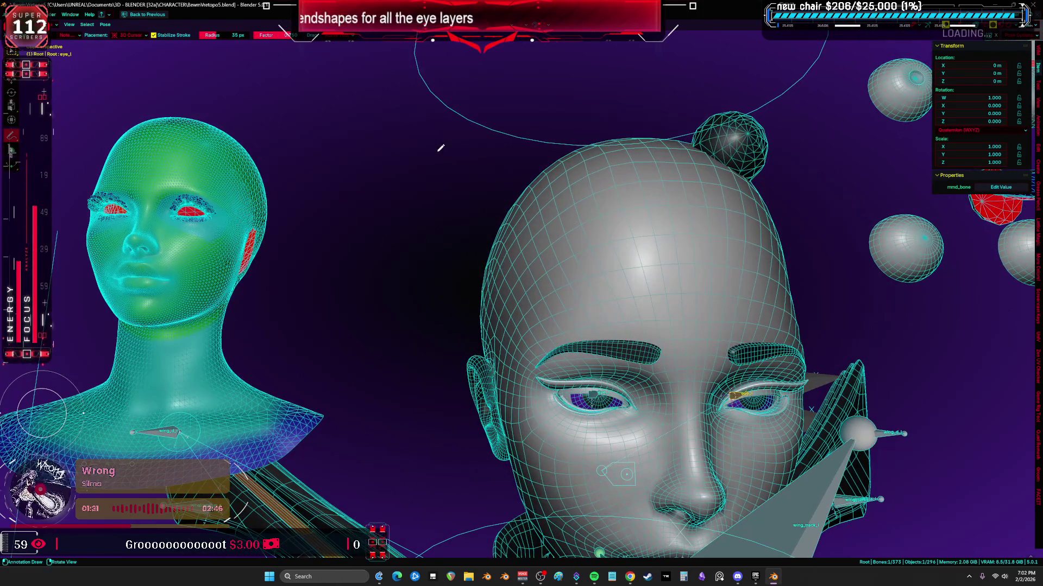
key(shift+alt+z)
key(KP_Divide)
drag(375, 228, 440, 119)
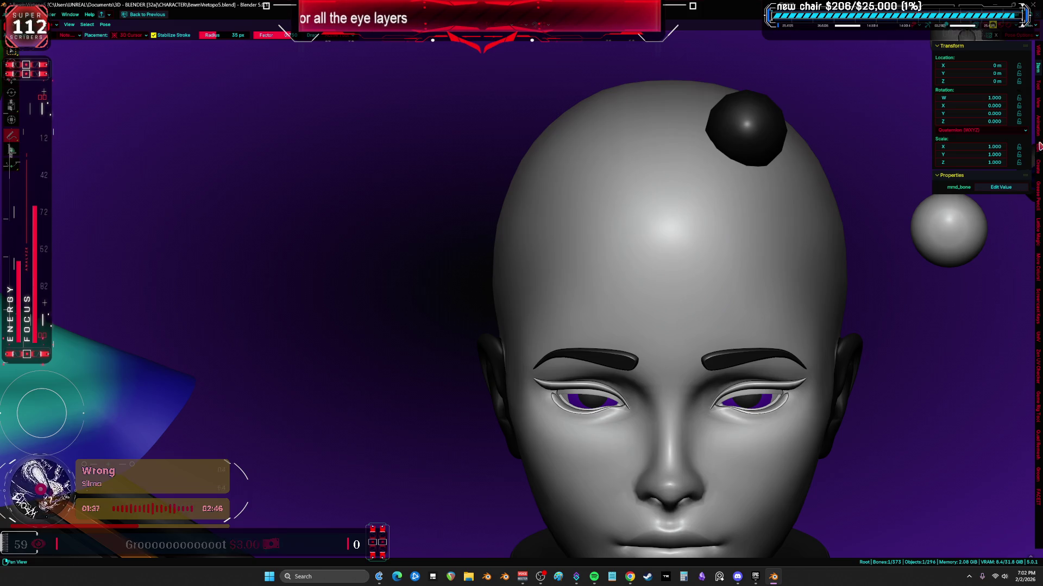
click(1038, 106)
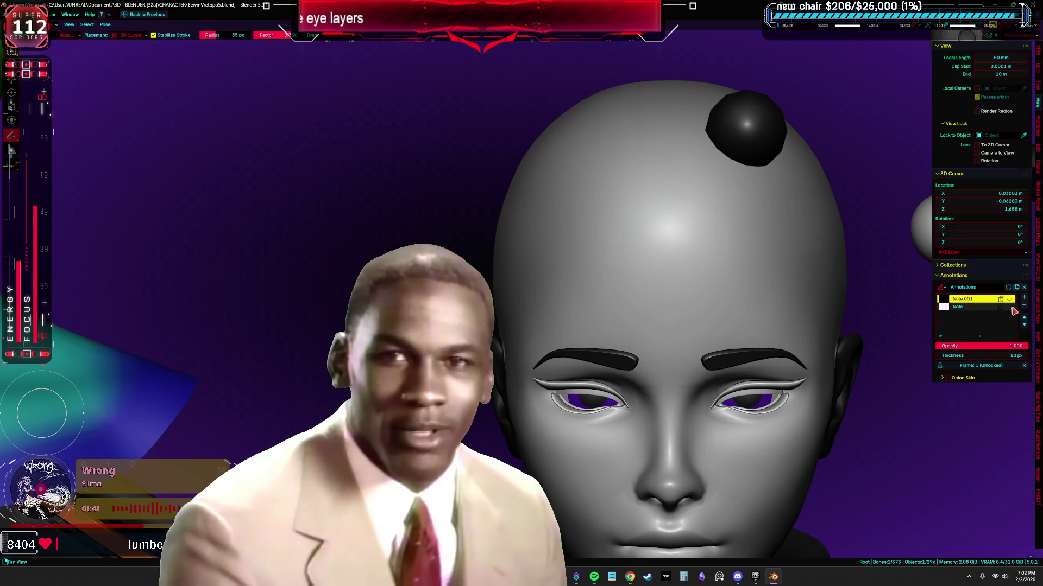
key(alt+shift+z)
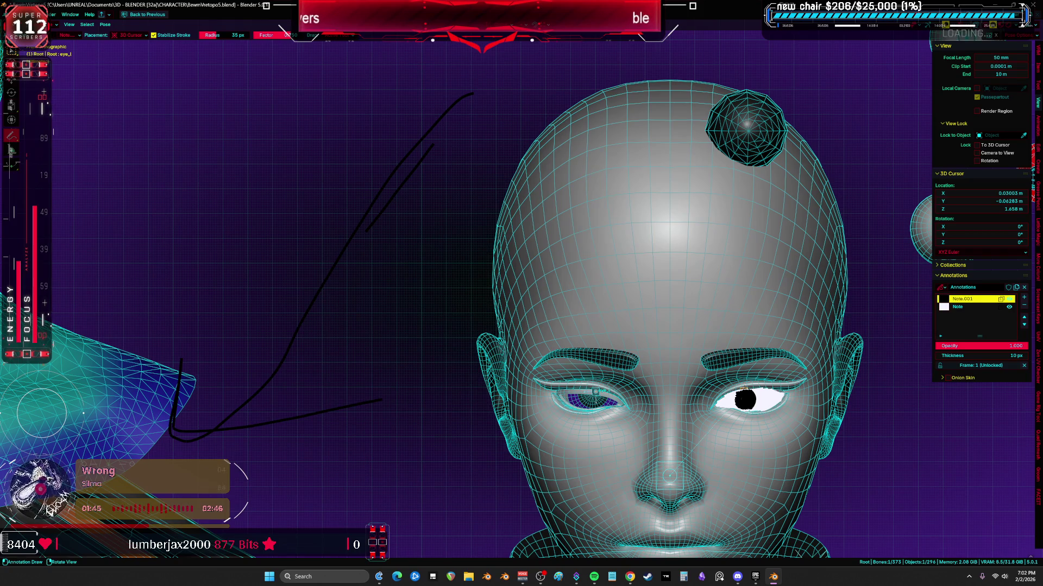
click(72, 45)
click(73, 75)
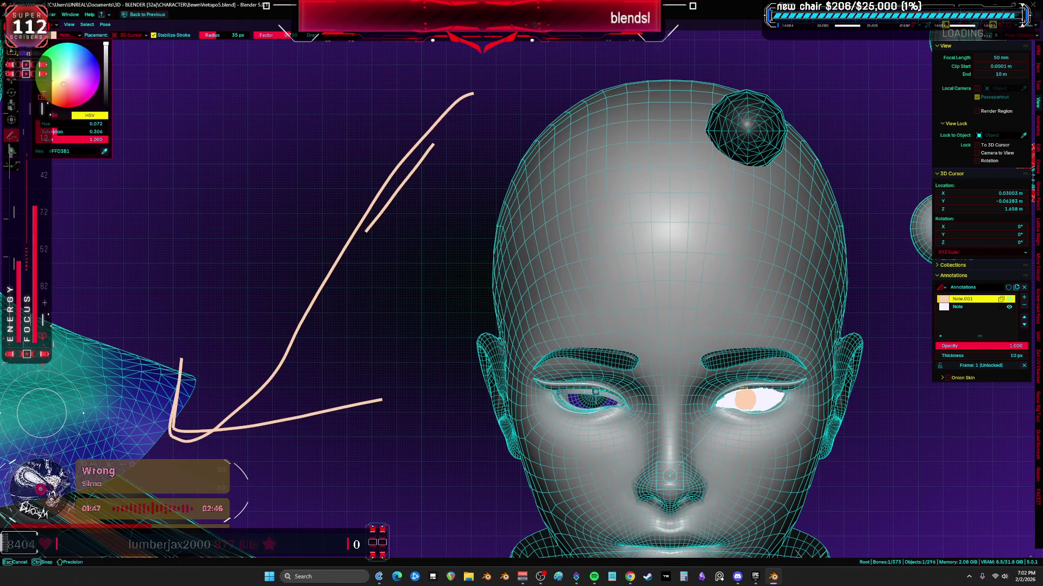
- Handwrite a note above the arrow, erase all strokes, and delete the annotation layers
mouse_move(175, 424)
mouse_down()
mouse_move(310, 310)
mouse_move(192, 412)
mouse_move(424, 107)
mouse_move(464, 74)
mouse_move(212, 329)
mouse_move(140, 430)
mouse_move(182, 434)
mouse_up()
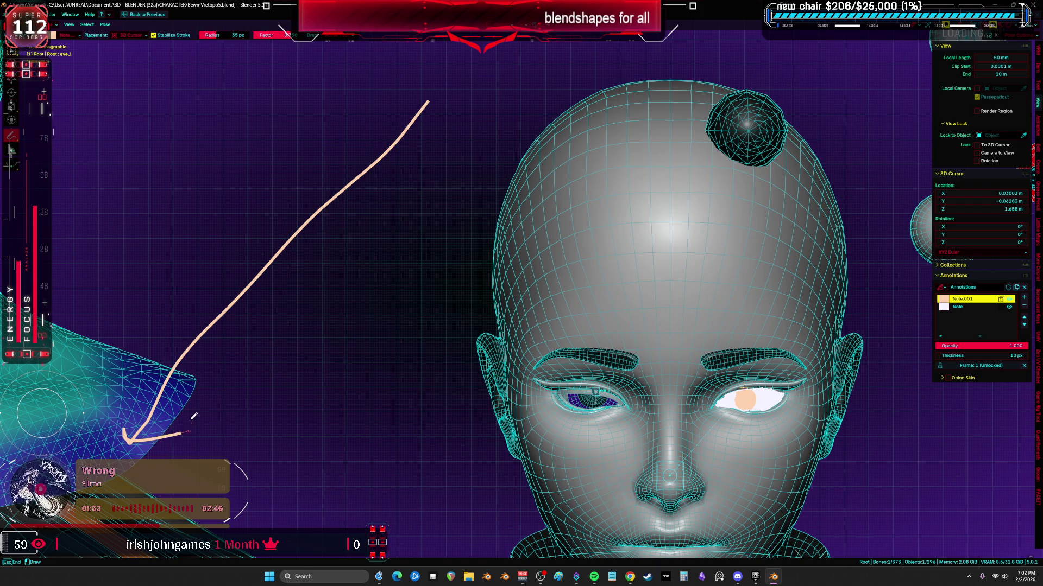
drag(379, 66, 334, 127)
mouse_move(387, 89)
mouse_down()
mouse_move(481, 130)
mouse_move(538, 40)
mouse_up()
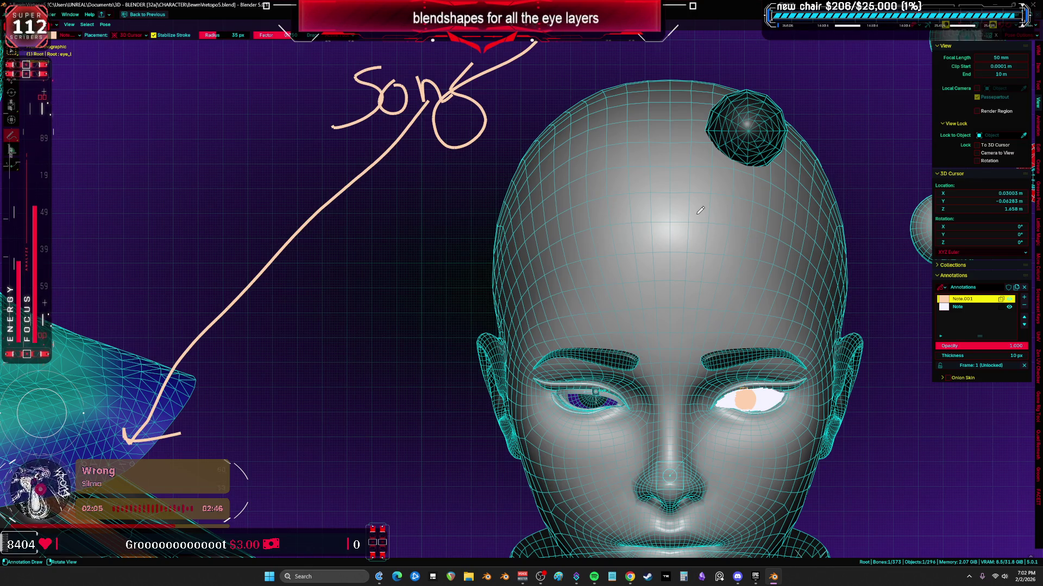
mouse_move(207, 420)
mouse_down()
mouse_move(457, 81)
mouse_move(261, 122)
mouse_up()
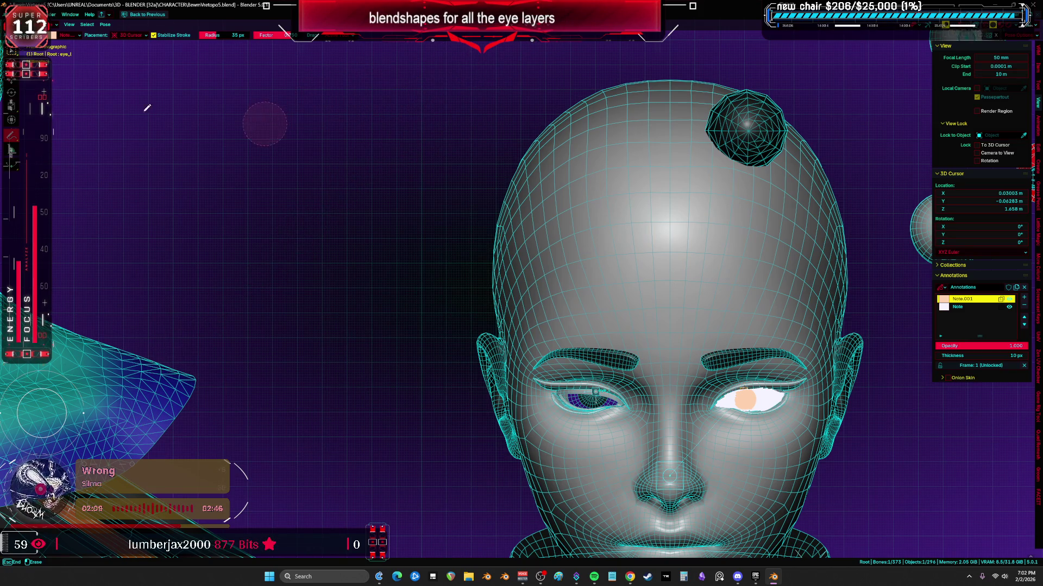
scroll(385, 351, down, 4)
scroll(386, 351, up, 3)
scroll(456, 282, up, 3)
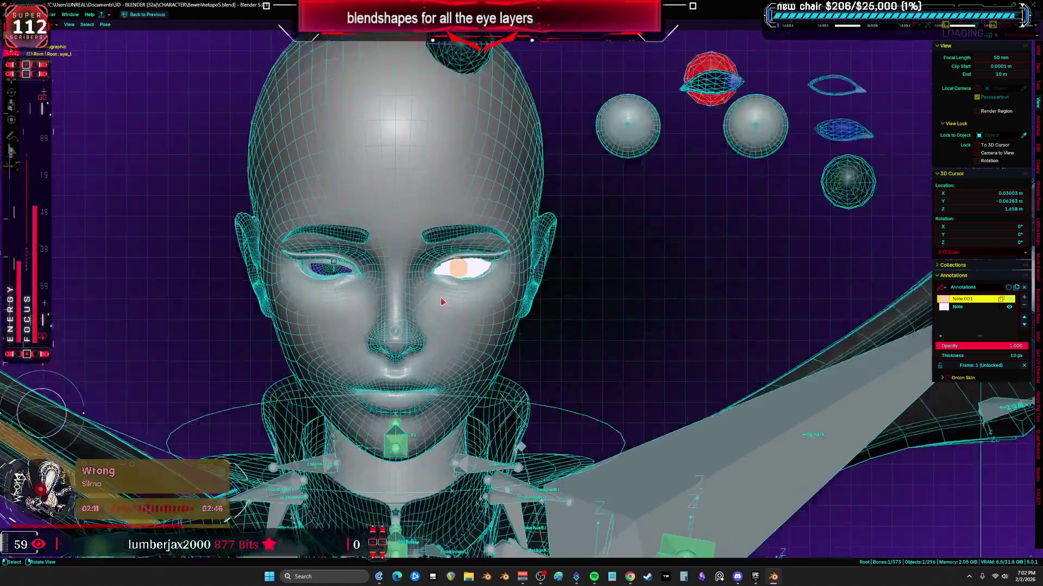
key(z)
key(z)
scroll(457, 281, up, 3)
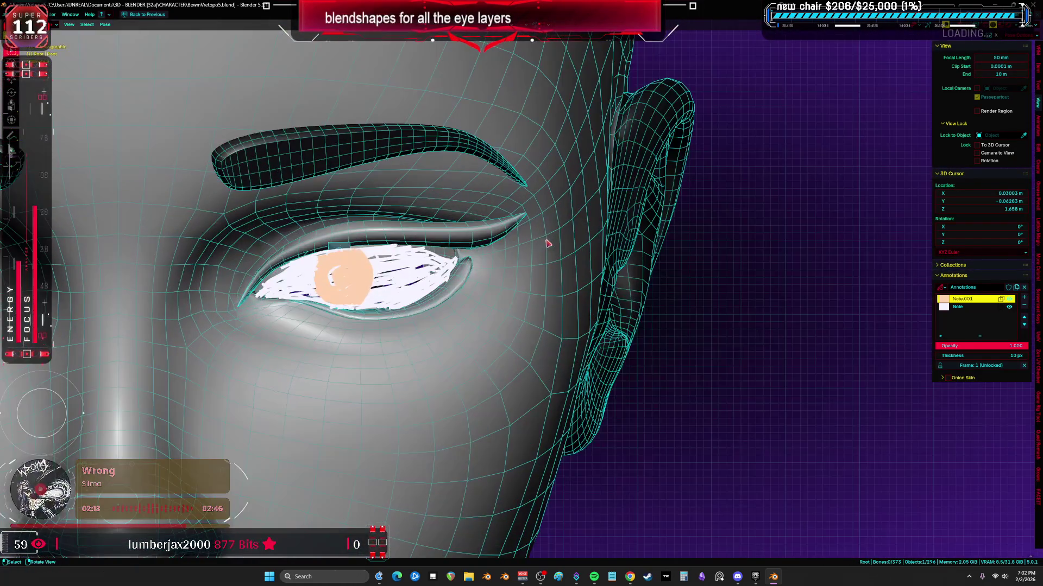
scroll(457, 281, down, 4)
click(1024, 306)
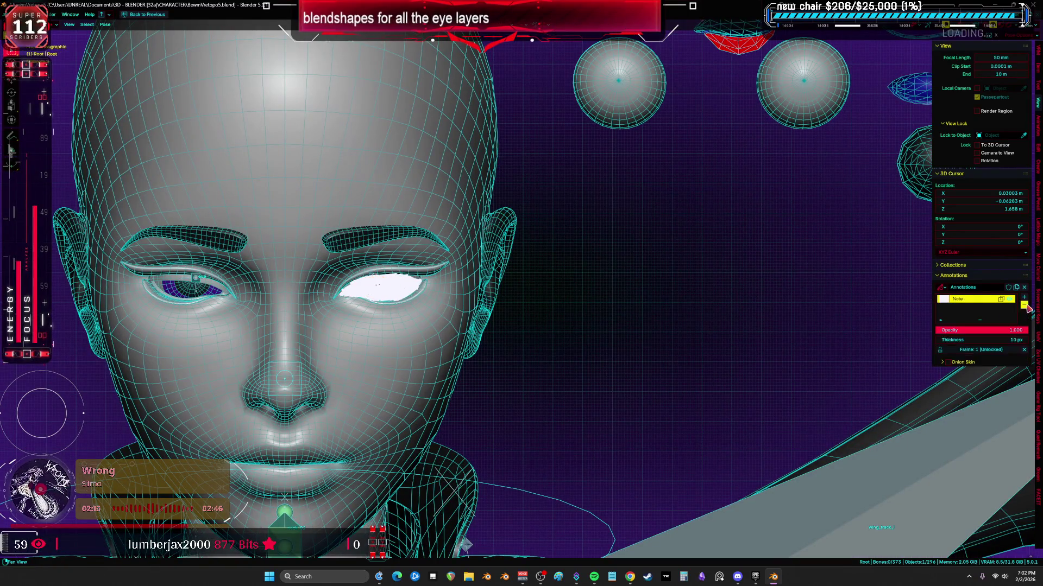
key(z)
key(z)
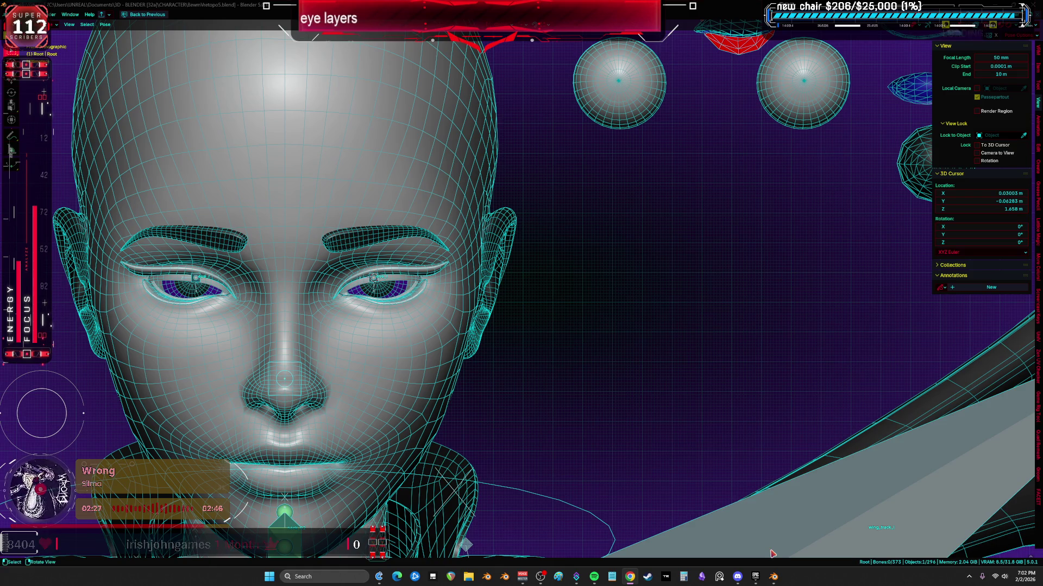
click(594, 578)
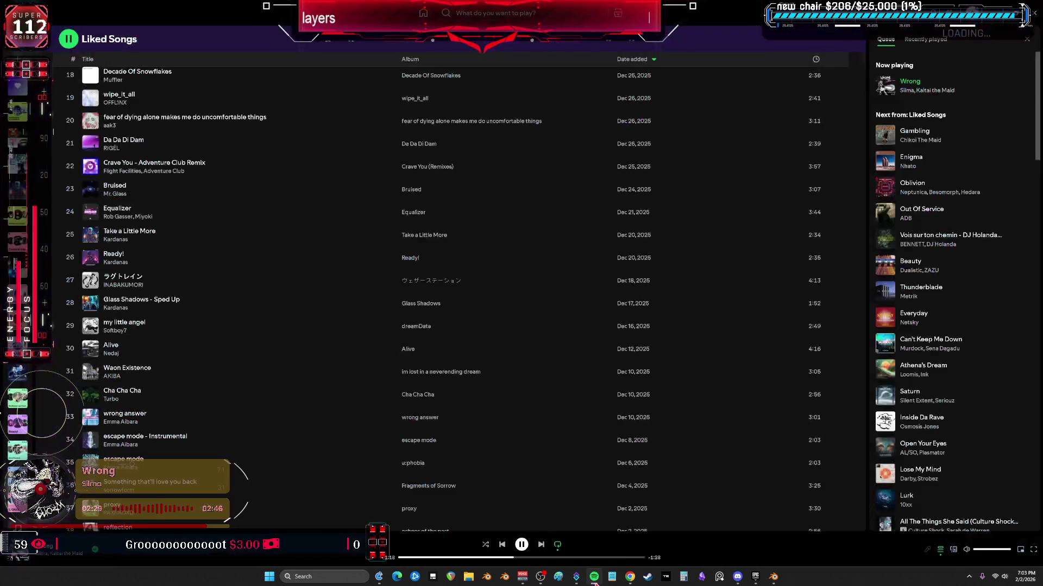
scroll(165, 234, up, 6)
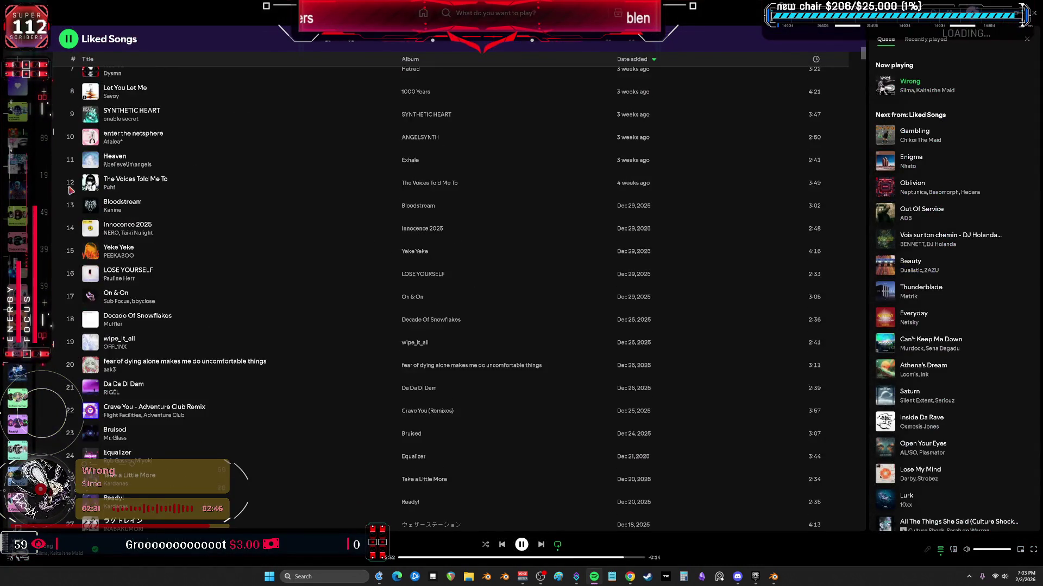
scroll(236, 213, down, 5)
scroll(373, 316, down, 5)
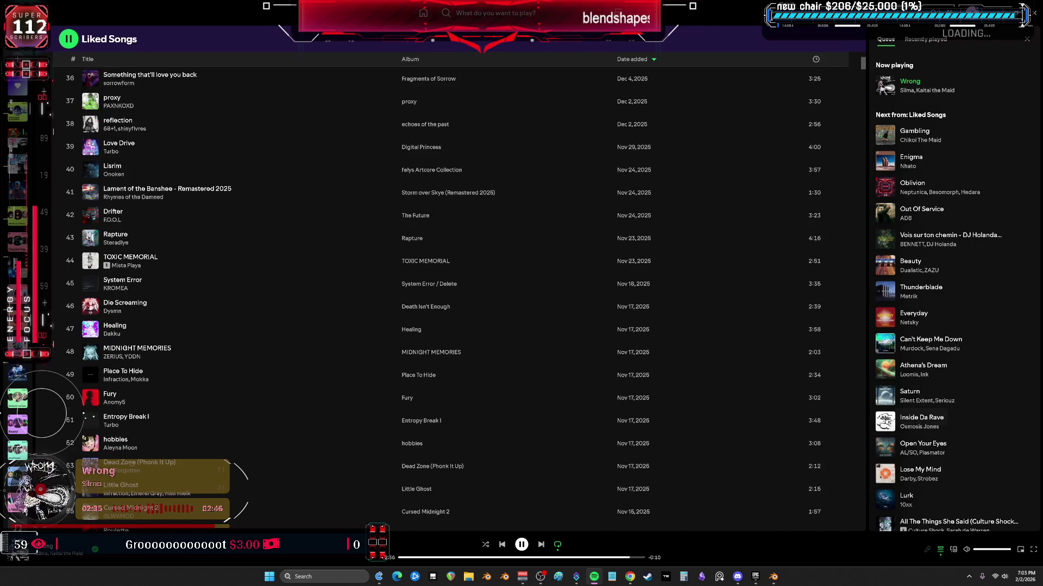
- Glance at Spotify's Liked Songs and switch back to the Blender character scene
key(alt+Tab)
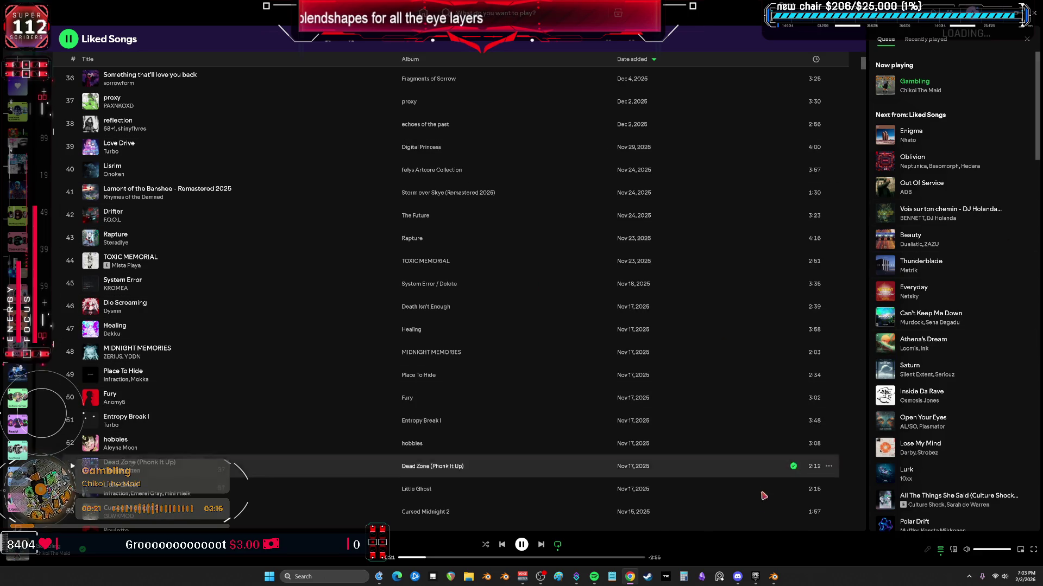
key(alt+Tab)
scroll(389, 267, up, 6)
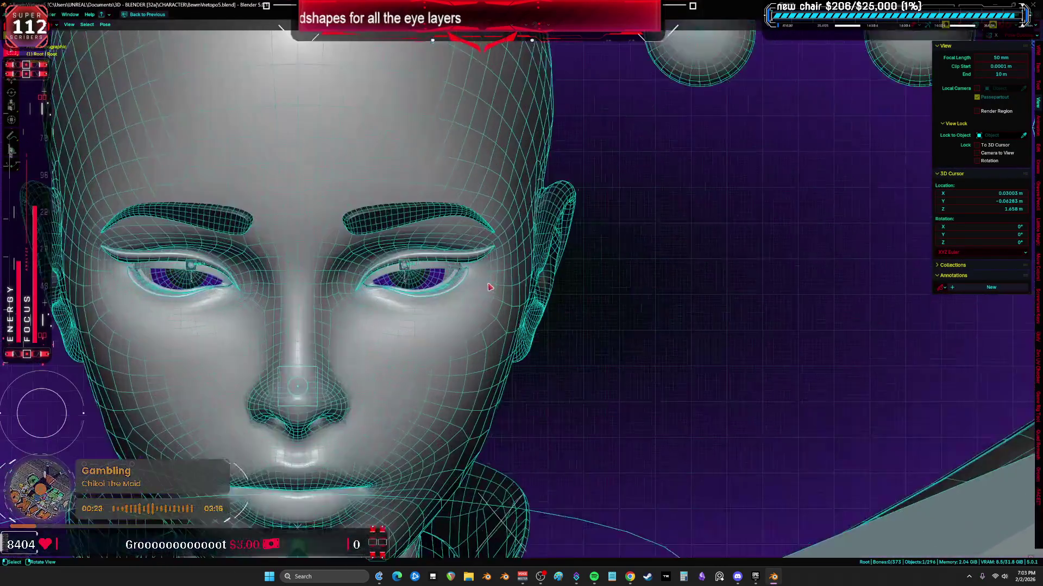
scroll(440, 268, up, 3)
scroll(490, 270, up, 1)
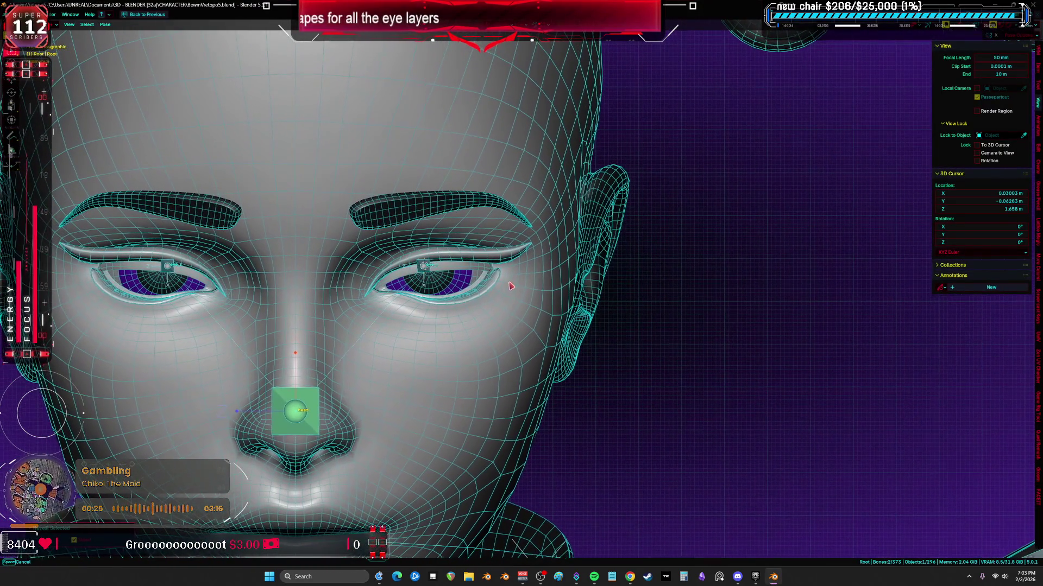
- Leave Pose mode for Object mode and preview the head briefly in solid shading
click(565, 285)
scroll(565, 285, down, 4)
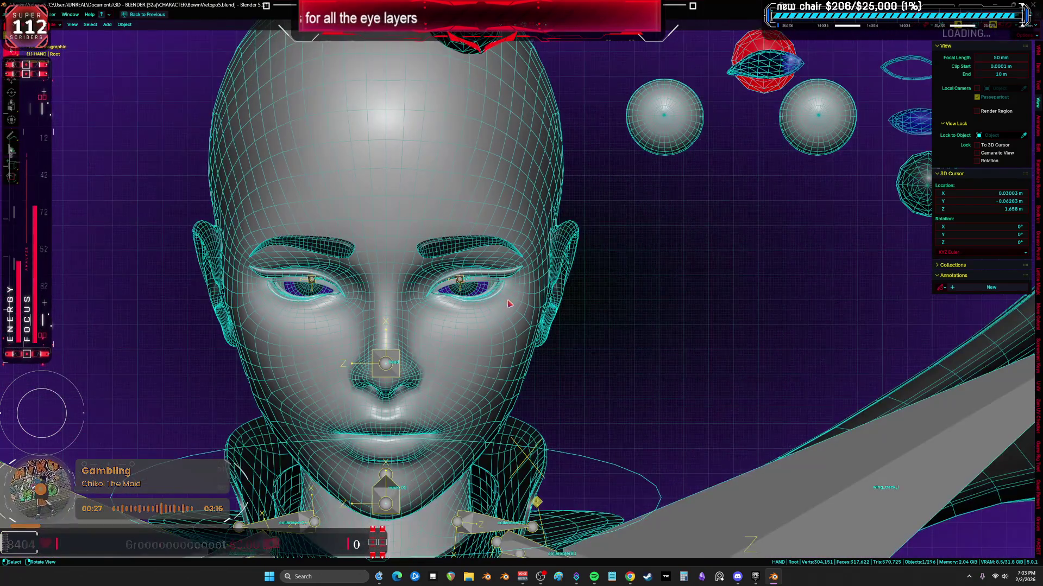
scroll(566, 285, up, 1)
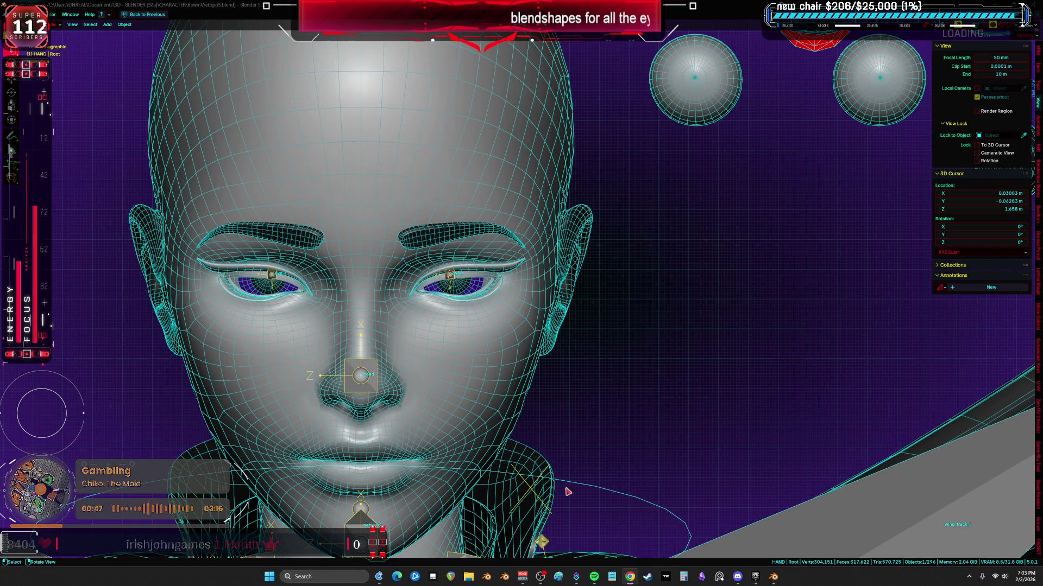
scroll(627, 471, down, 3)
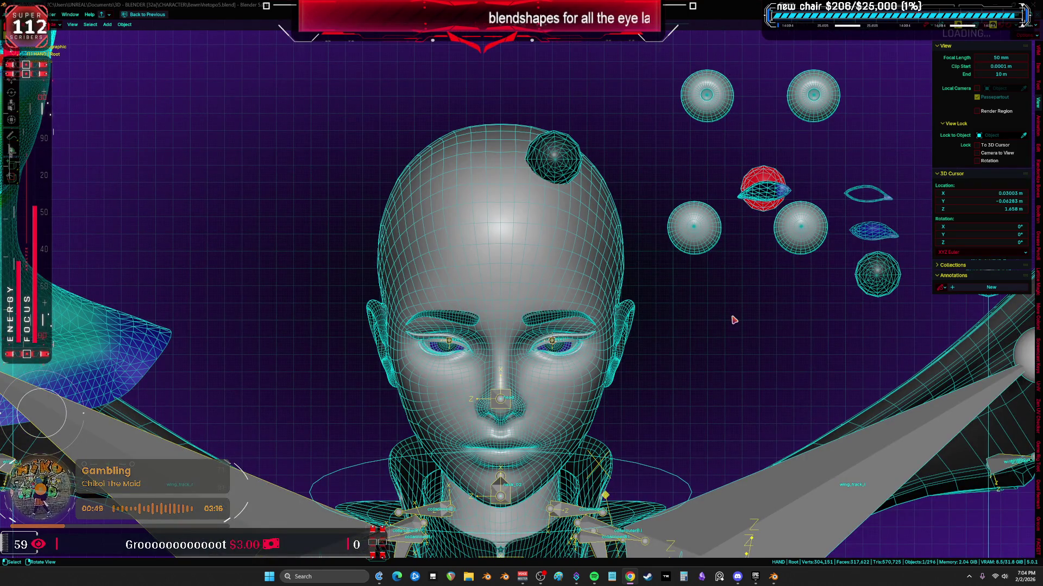
key(z)
key(z)
mouse_move(774, 295)
shift+middle_down()
mouse_move(774, 220)
mouse_move(483, 283)
mouse_move(652, 244)
shift+middle_up()
scroll(774, 220, down, 3)
key(z)
key(z)
scroll(467, 345, up, 3)
scroll(467, 344, up, 2)
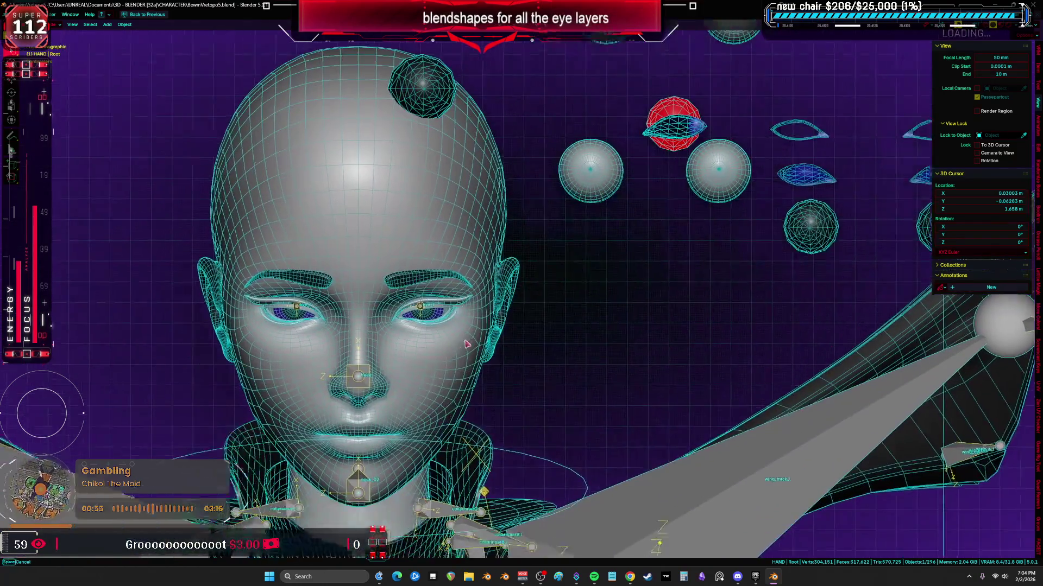
scroll(467, 344, up, 3)
- Inspect the head, eye, eyelid and eye-shape sphere objects, isolating the eyelid briefly
click(483, 302)
click(477, 271)
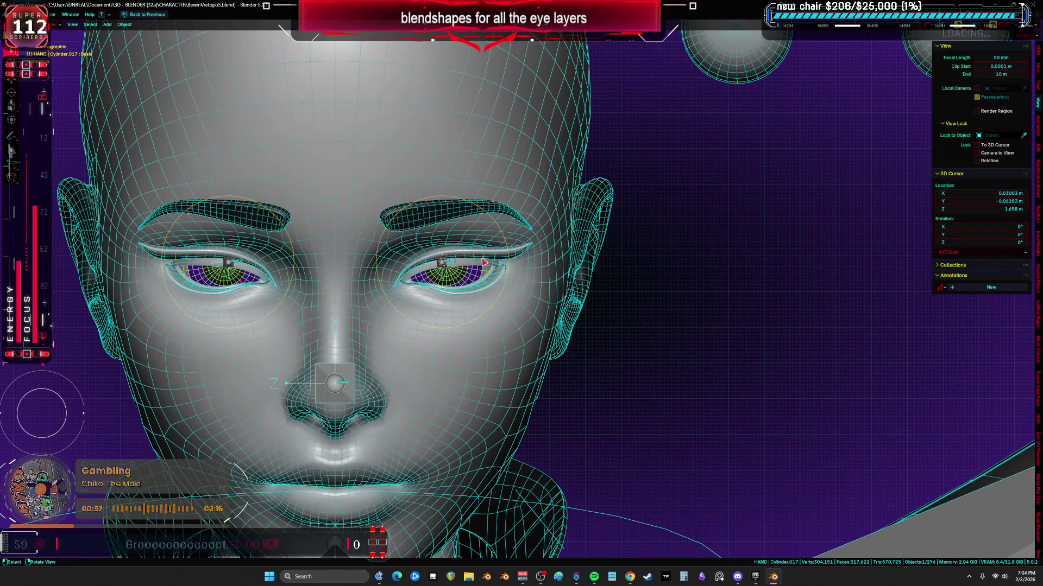
click(484, 263)
click(465, 279)
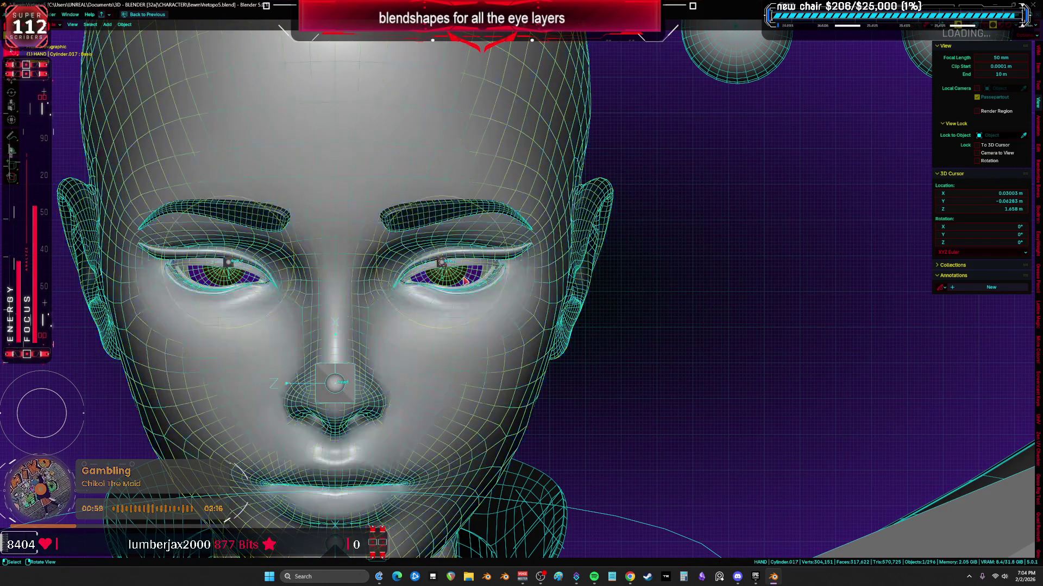
scroll(633, 281, down, 4)
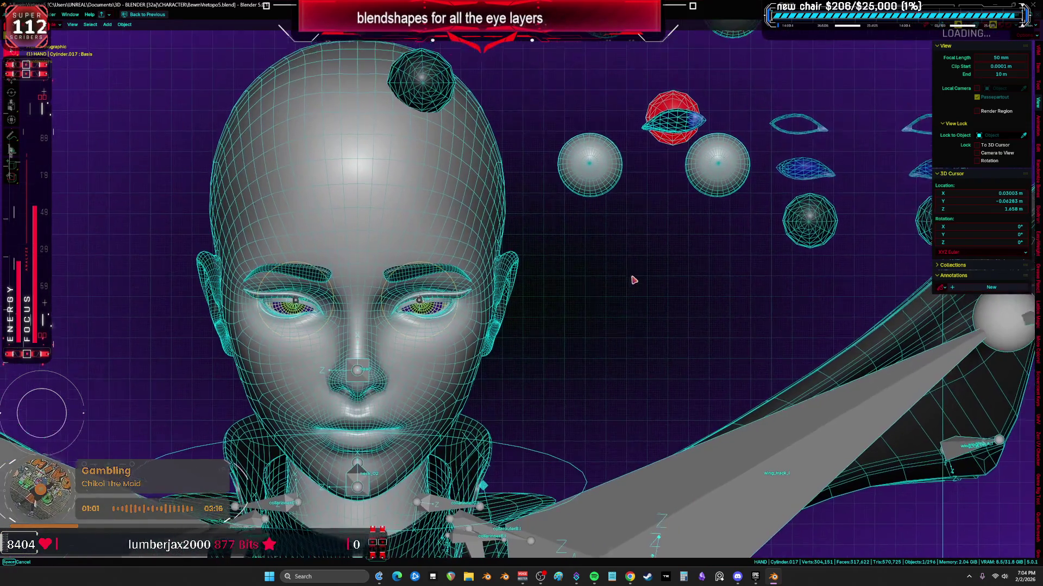
shift+middle_drag(652, 188, 570, 269)
click(641, 261)
key(KP_Divide)
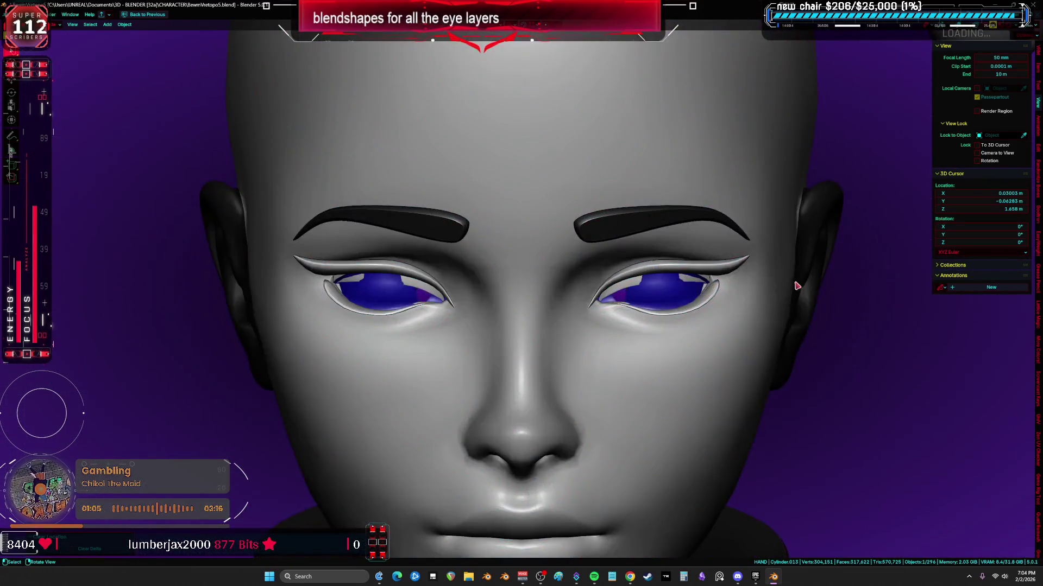
key(KP_Divide)
scroll(521, 293, up, 4)
mouse_move(521, 326)
middle_down()
mouse_move(467, 310)
mouse_move(407, 342)
mouse_move(488, 367)
middle_up()
key(z)
key(KP_1)
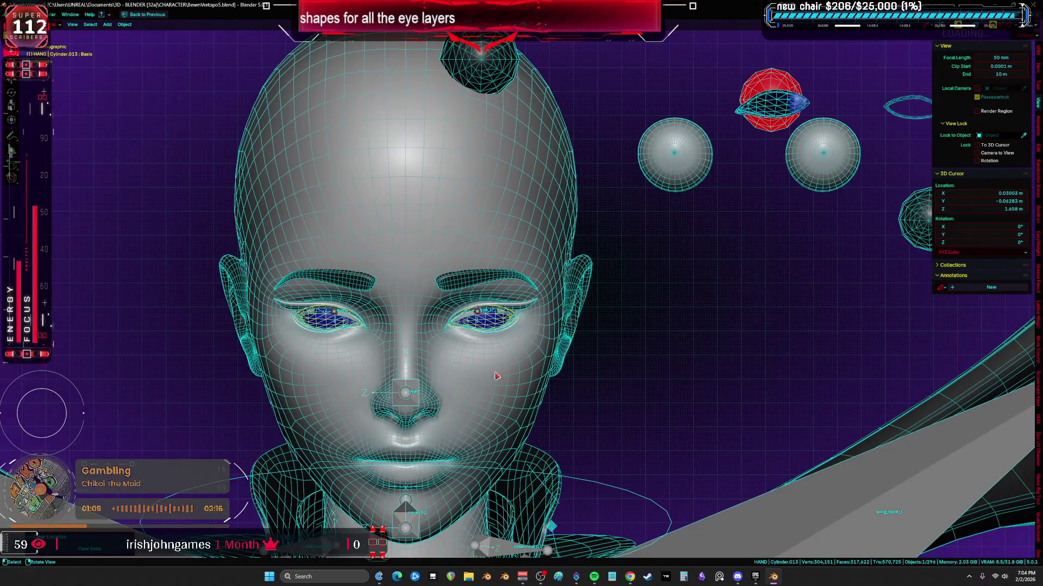
scroll(497, 375, down, 5)
scroll(570, 384, down, 2)
click(737, 263)
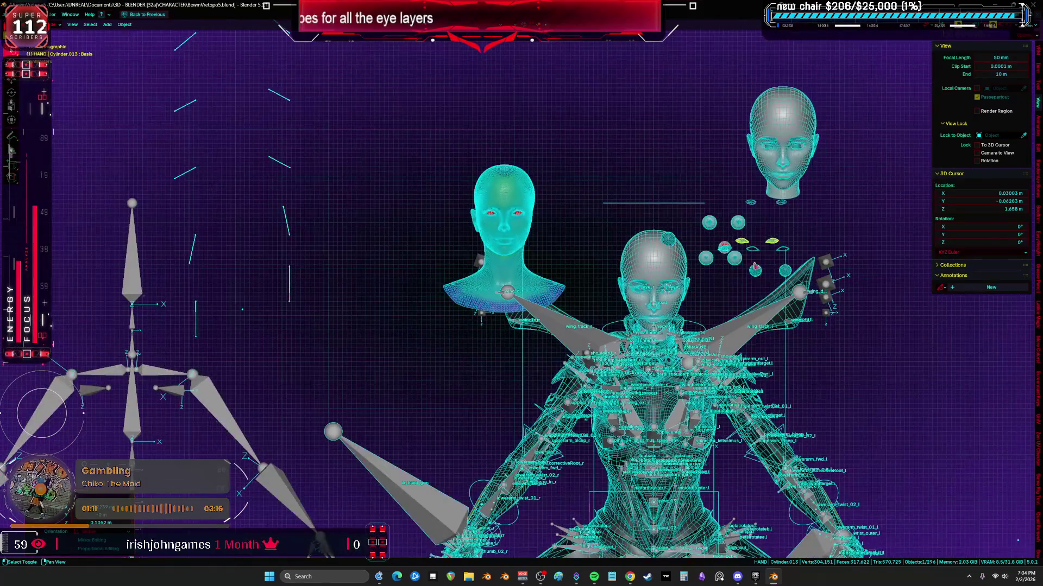
scroll(652, 286, up, 3)
- Orbit around the head and shape-key spheres, comparing solid and wireframe shading
mouse_move(652, 285)
middle_down()
mouse_move(540, 267)
mouse_move(589, 291)
mouse_move(693, 293)
mouse_move(571, 123)
mouse_move(547, 210)
mouse_move(529, 163)
middle_up()
scroll(540, 267, up, 2)
scroll(523, 144, up, 2)
scroll(523, 143, up, 3)
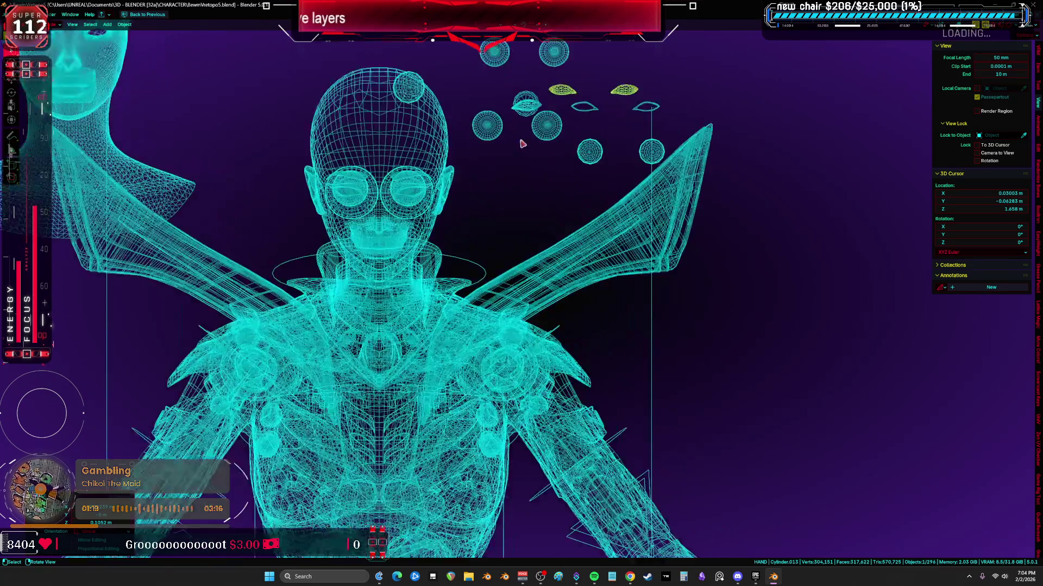
scroll(522, 143, up, 2)
shift+middle_drag(407, 162, 519, 297)
key(shift+z)
middle_drag(456, 284, 538, 291)
mouse_move(729, 127)
shift+middle_down()
mouse_move(522, 327)
mouse_move(592, 303)
shift+middle_up()
scroll(505, 342, up, 4)
key(shift+z)
scroll(505, 343, down, 3)
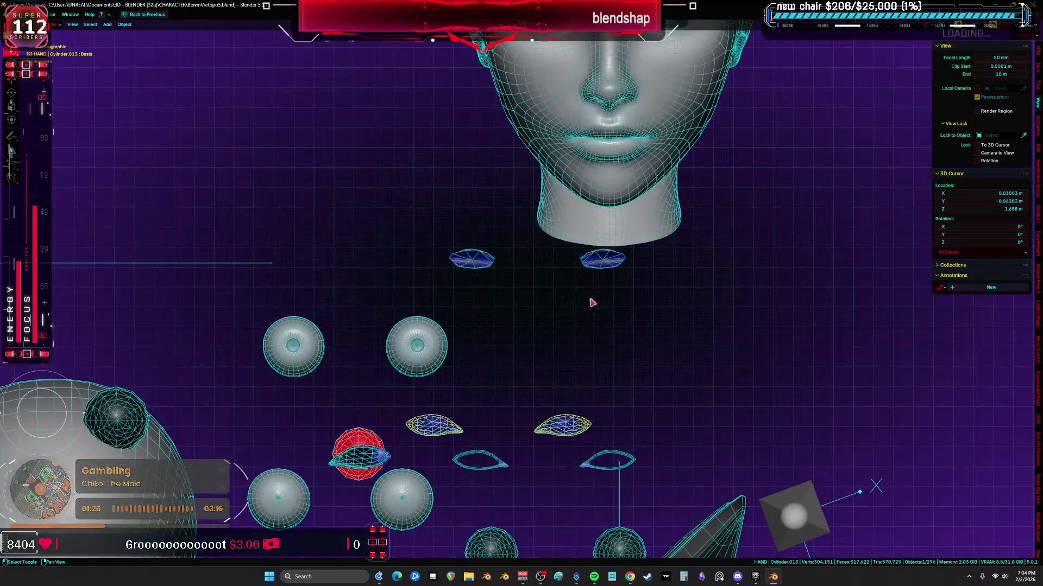
scroll(593, 303, down, 3)
shift+middle_drag(563, 334, 676, 310)
scroll(676, 310, down, 4)
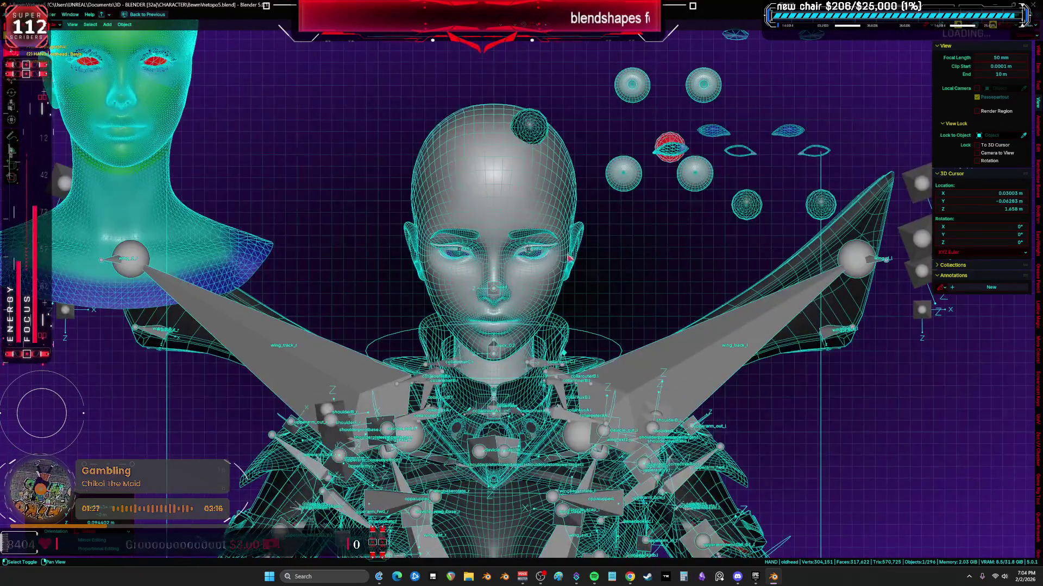
scroll(570, 259, down, 1)
- Move the head mesh, then grab the eye spheres and head to shift them upward
click(504, 245)
key(g)
click(450, 201)
click(477, 249)
shift+click(534, 249)
key(g)
click(424, 130)
shift+click(383, 139)
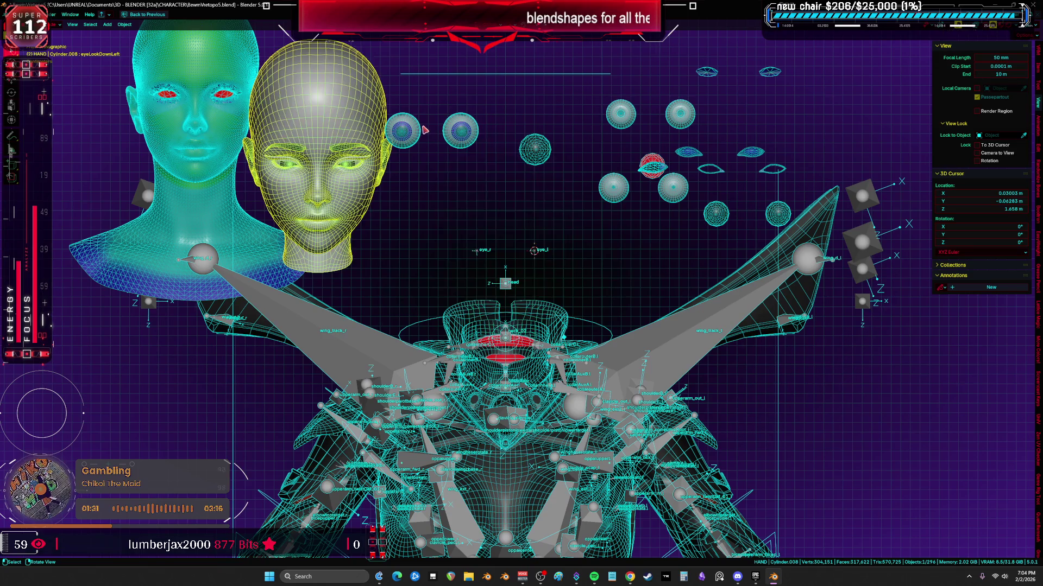
- Undo the moves and launch a second Blender instance from the taskbar icon
key(ctrl+z)
key(z)
key(z)
scroll(489, 244, up, 5)
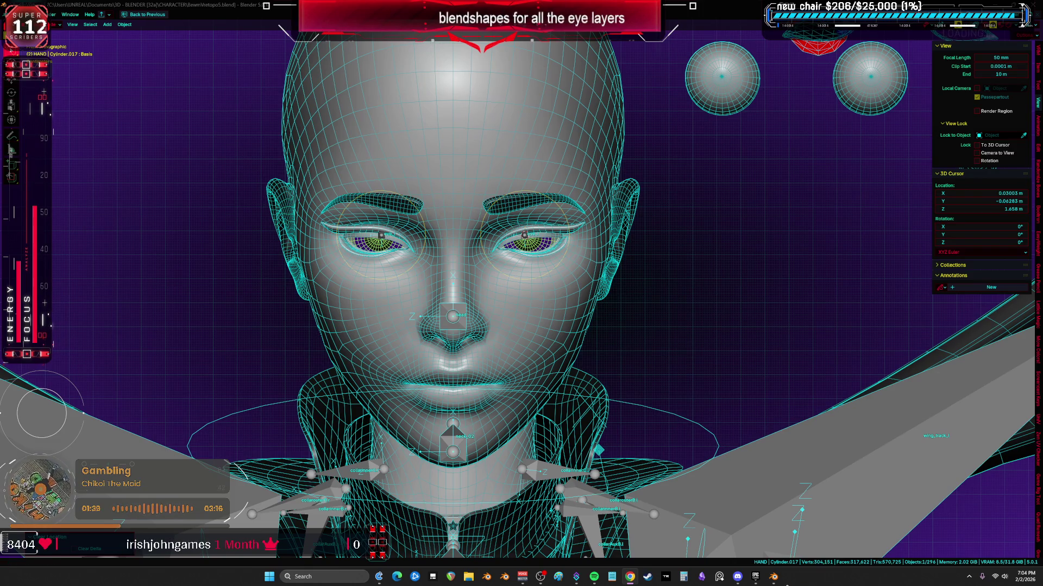
right_click(774, 577)
click(746, 529)
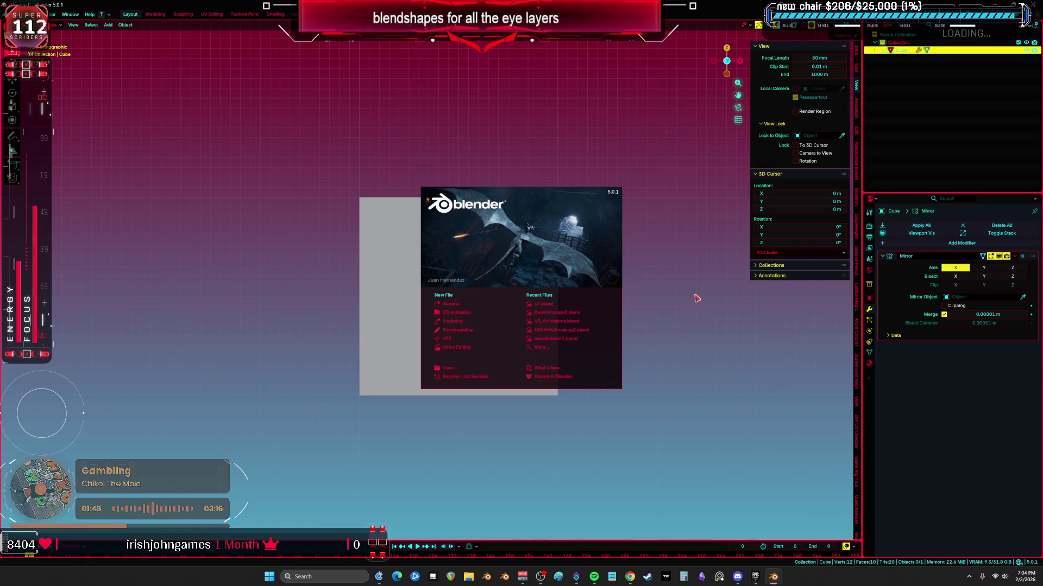
- Open the recent character retopo file and view it in wireframe with bones
key(Down)
key(Down)
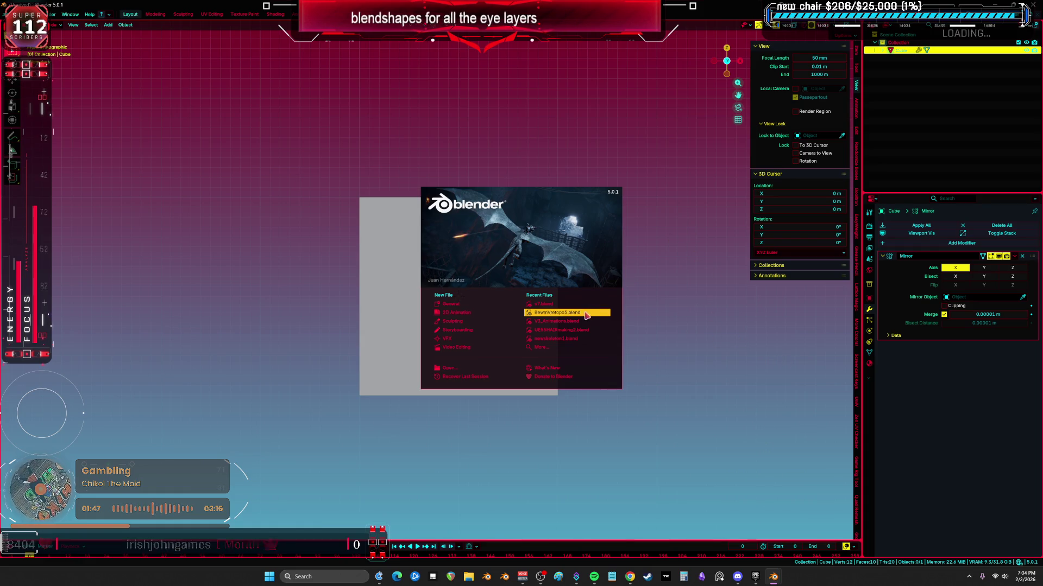
key(Return)
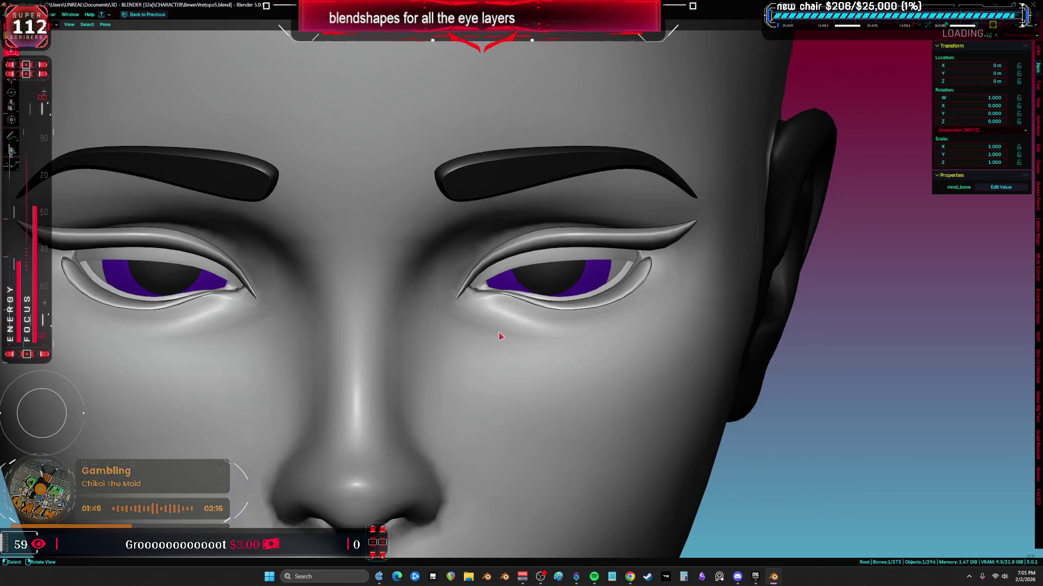
scroll(559, 294, down, 2)
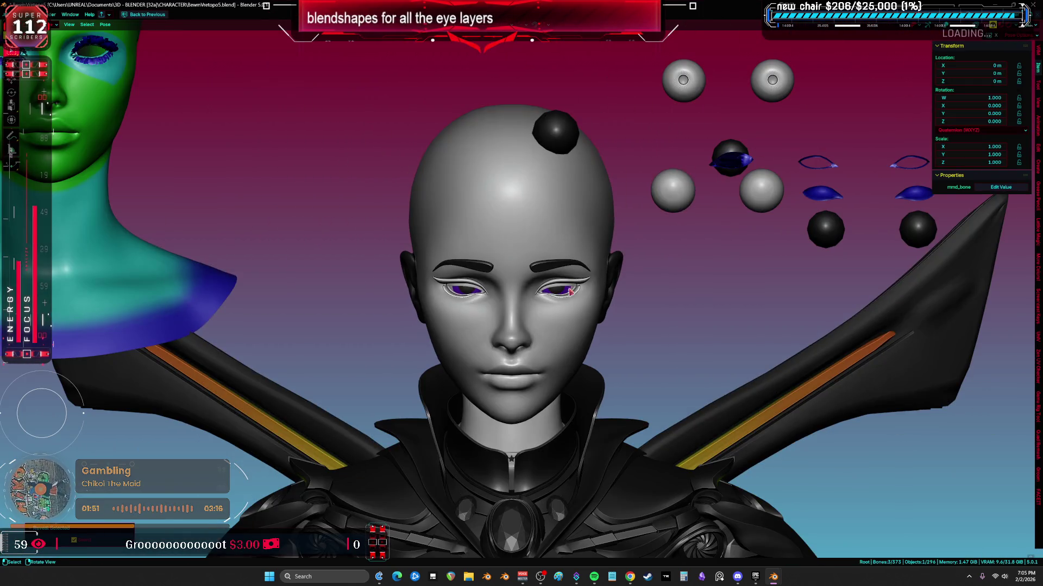
scroll(570, 292, down, 2)
key(shift+z)
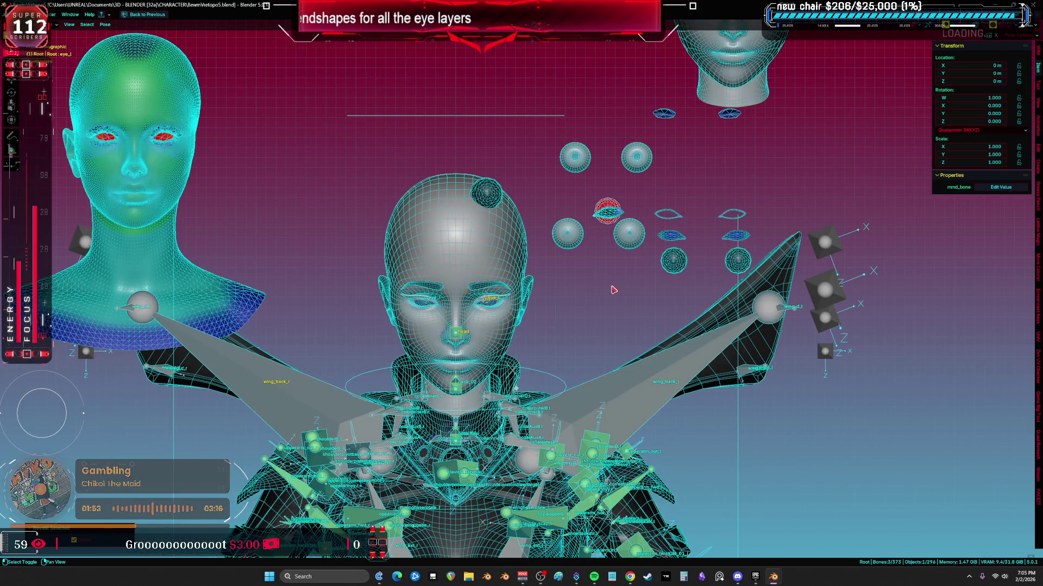
shift+middle_drag(616, 290, 663, 230)
scroll(664, 230, down, 3)
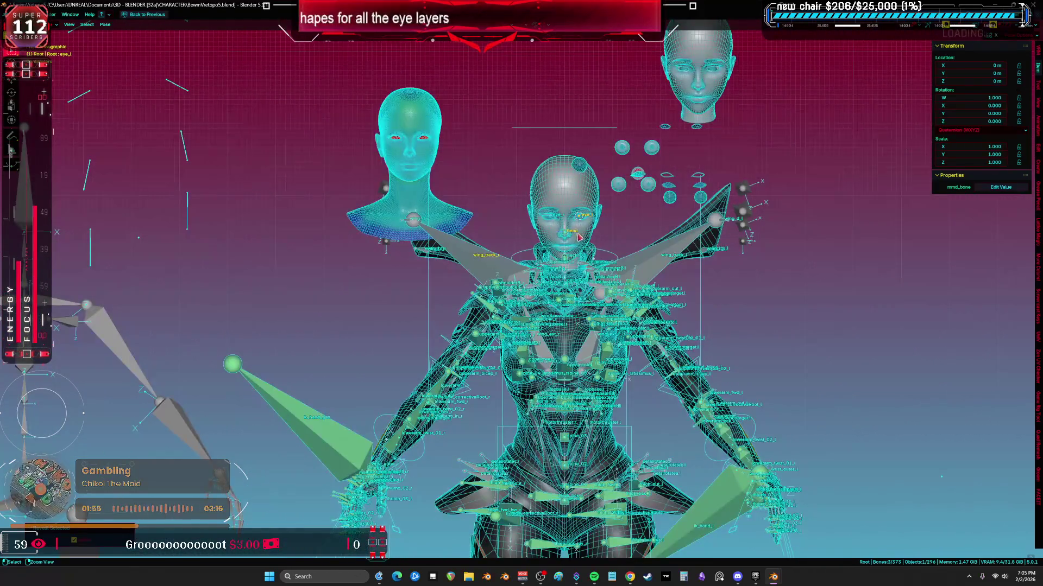
- Turn the top-right area into an Outliner, select Cylinder.022, and restore the normal layout
key(ctrl+space)
drag(650, 91, 650, 302)
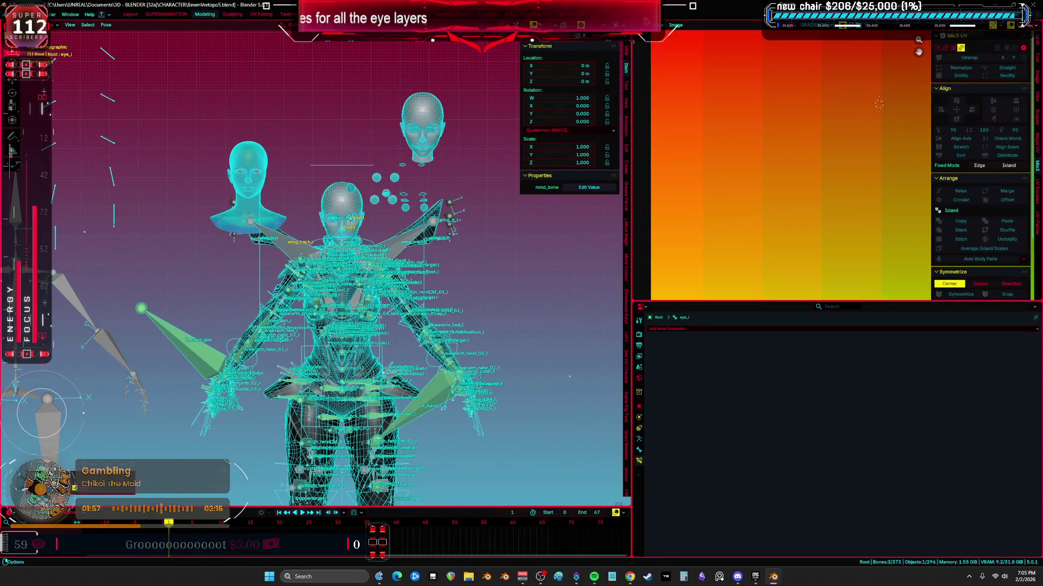
key(shift+F9)
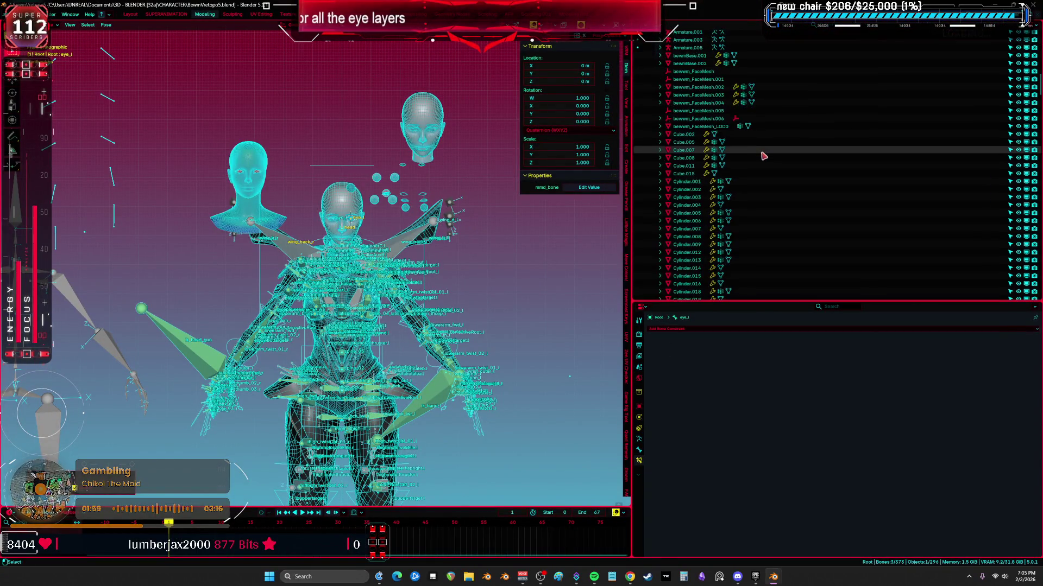
key(ctrl+space)
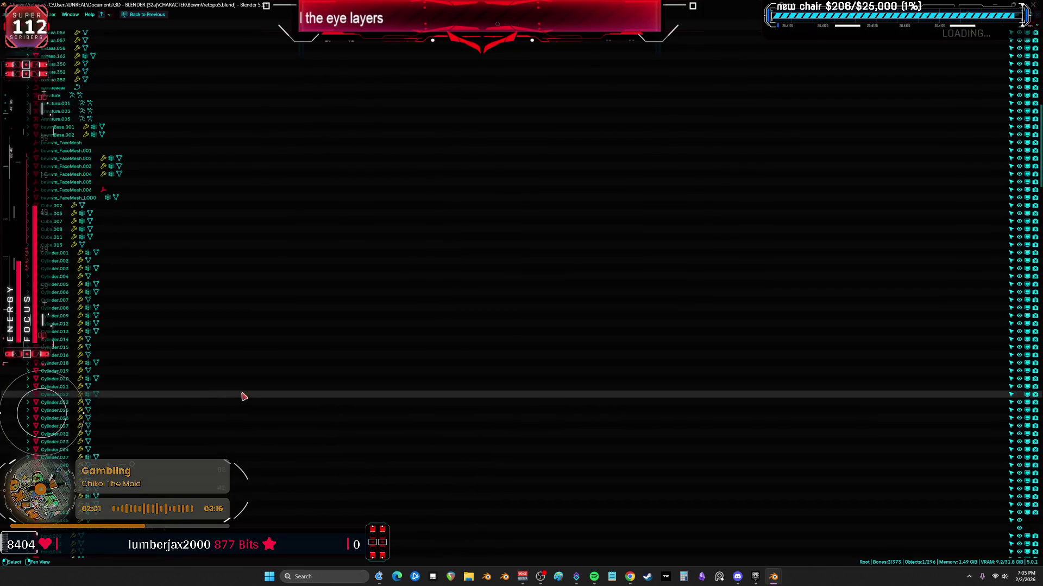
click(244, 397)
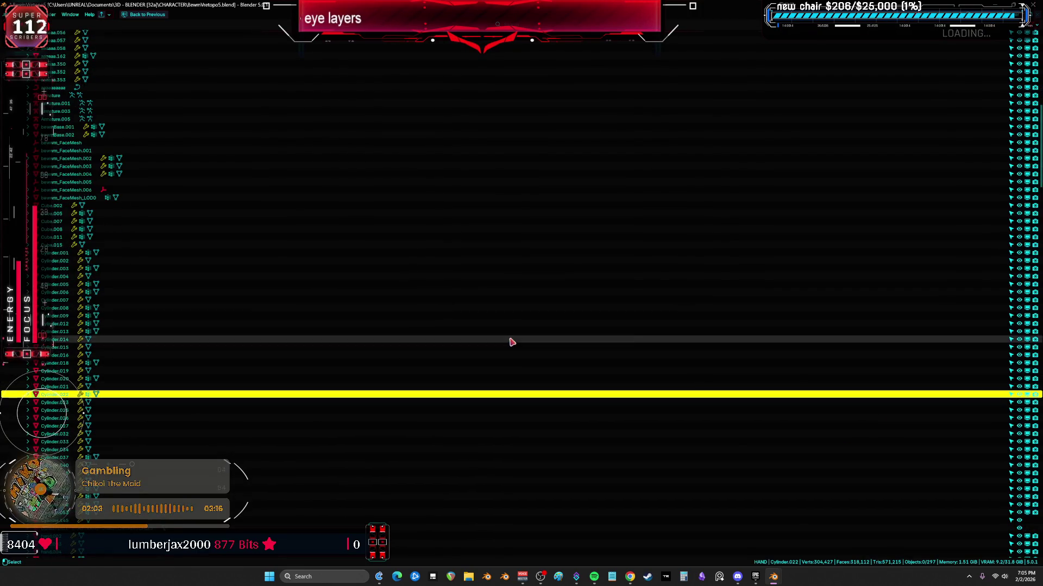
key(ctrl+space)
key(Home)
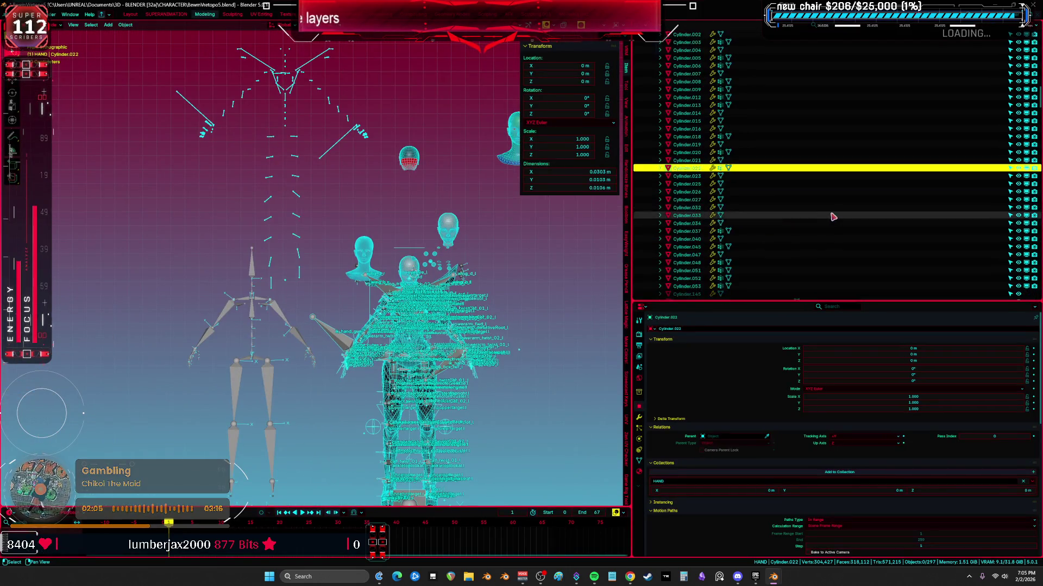
scroll(894, 213, down, 8)
scroll(893, 213, down, 6)
scroll(893, 212, down, 4)
scroll(893, 163, down, 5)
scroll(893, 163, down, 8)
scroll(893, 163, down, 6)
scroll(804, 248, up, 8)
scroll(804, 249, up, 6)
scroll(804, 249, up, 6)
scroll(804, 248, up, 6)
scroll(803, 249, up, 6)
scroll(803, 245, up, 5)
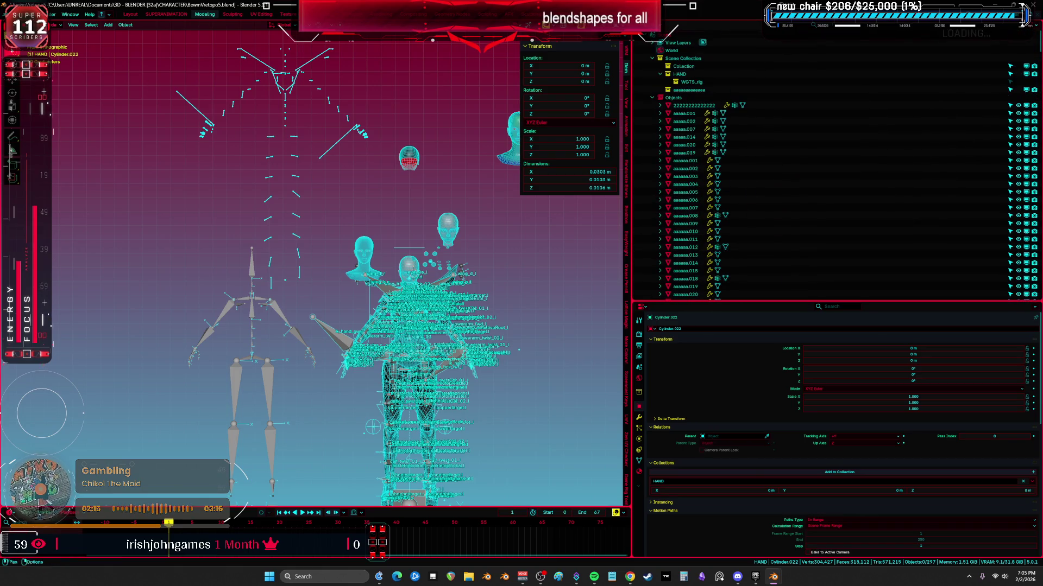
- Browse the File > Recover > Auto Save list and cancel without recovering
click(37, 24)
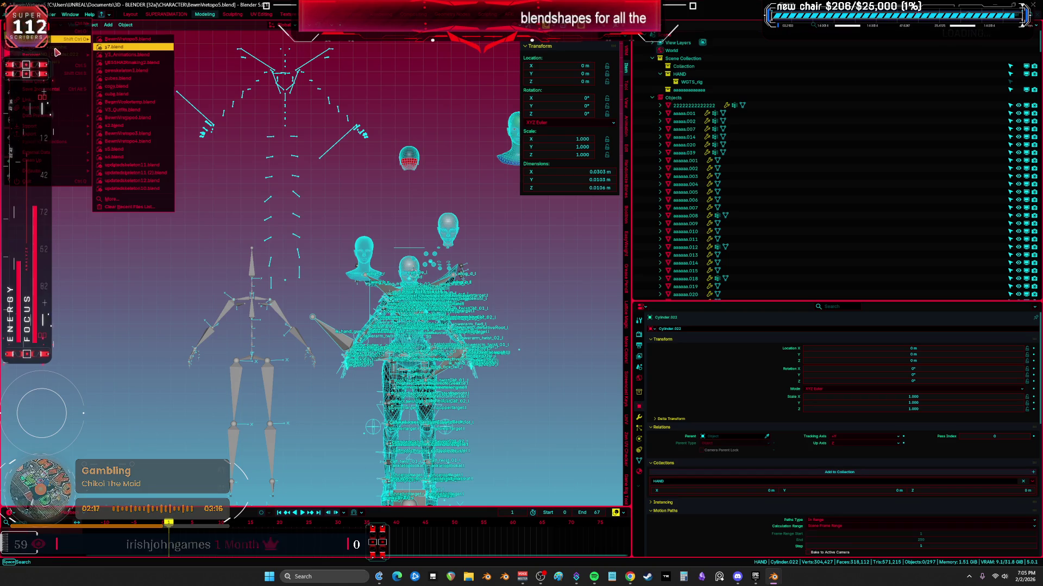
click(130, 57)
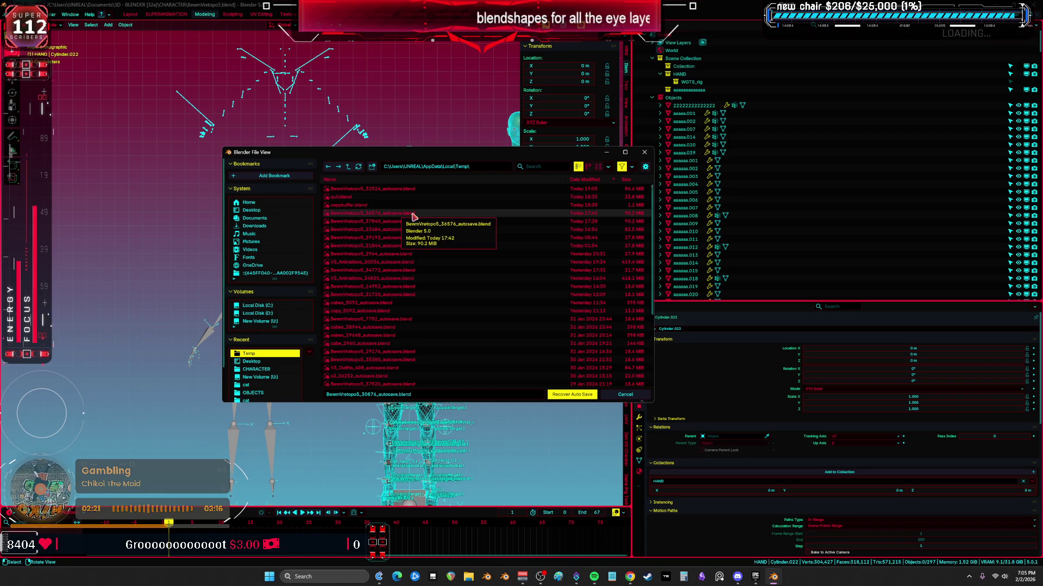
click(572, 395)
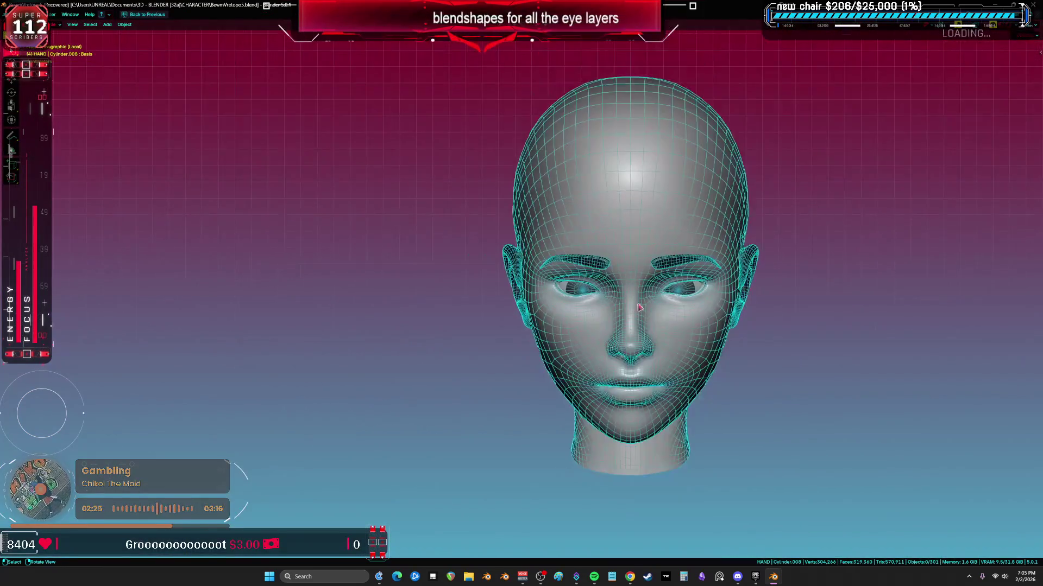
shift+middle_drag(640, 307, 655, 283)
scroll(655, 284, up, 5)
- Select the blue eyelid mesh, hide and unhide rig objects, ending with both eye layers selected
key(Tab)
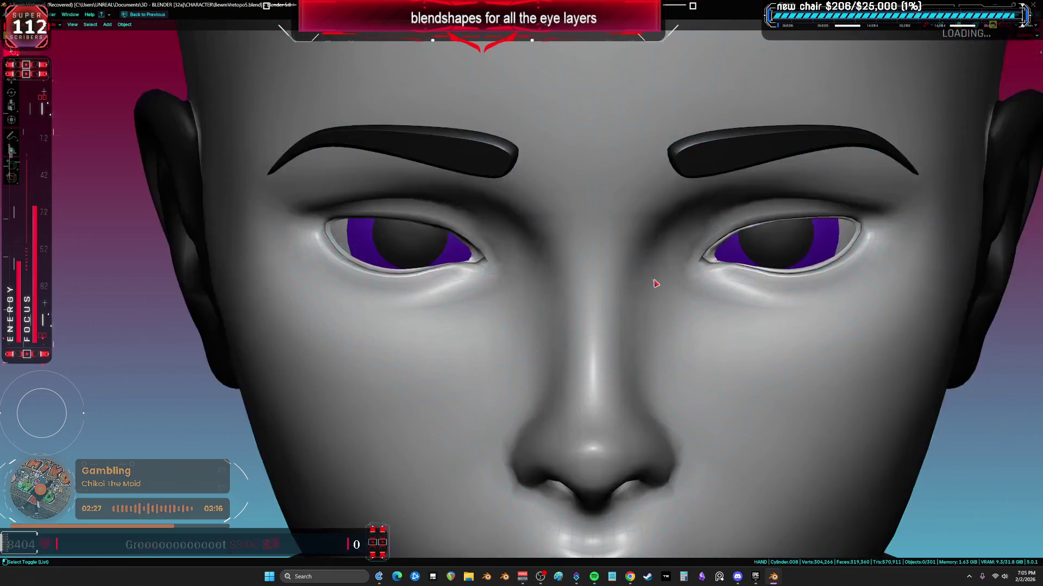
scroll(611, 302, down, 6)
scroll(610, 303, down, 3)
scroll(610, 304, up, 5)
key(Tab)
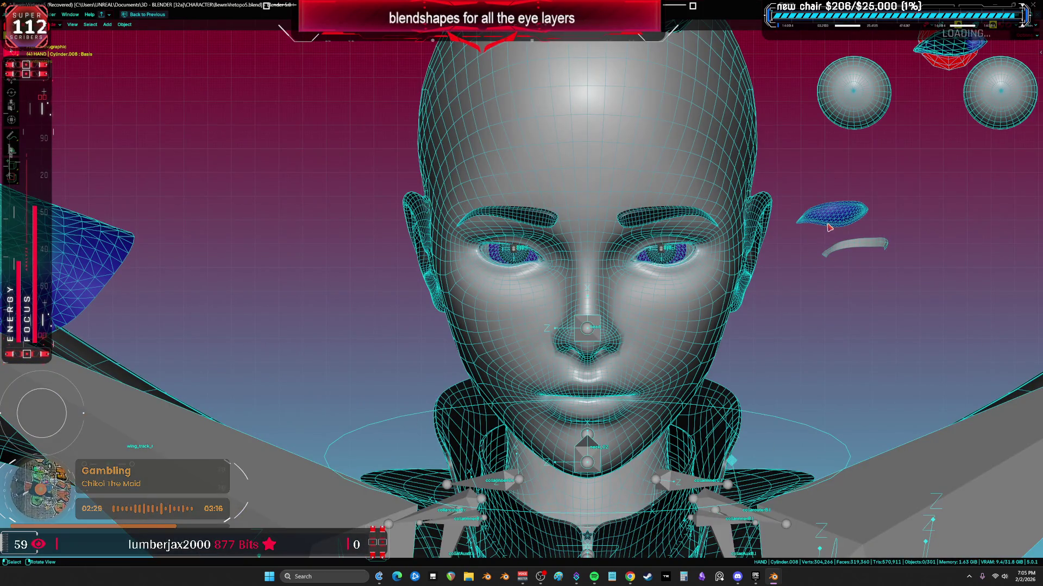
click(828, 228)
scroll(829, 227, up, 3)
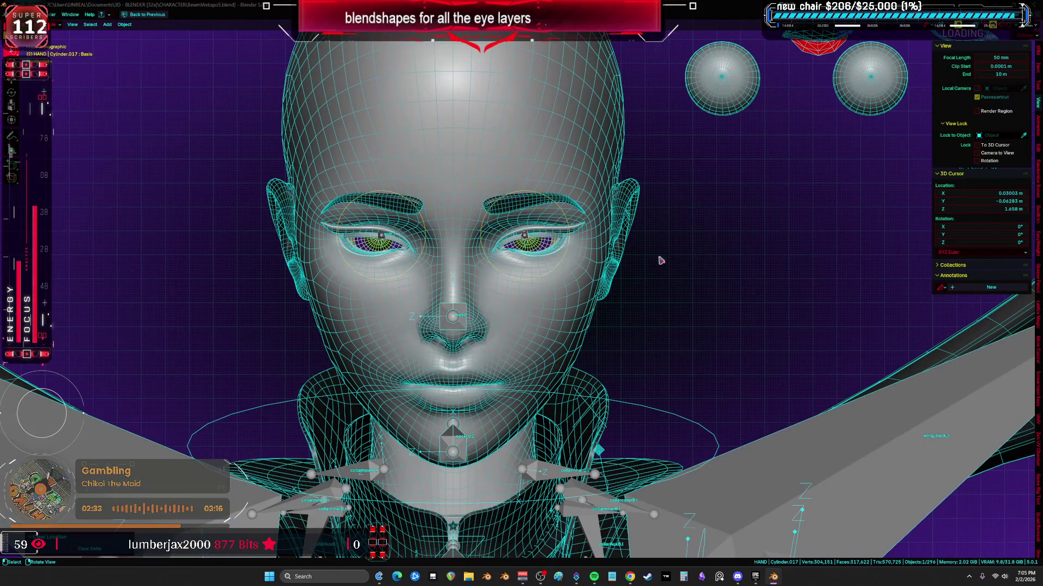
key(h)
key(alt+shift+z)
key(alt+shift+z)
key(alt+h)
scroll(628, 290, down, 3)
key(ctrl+z)
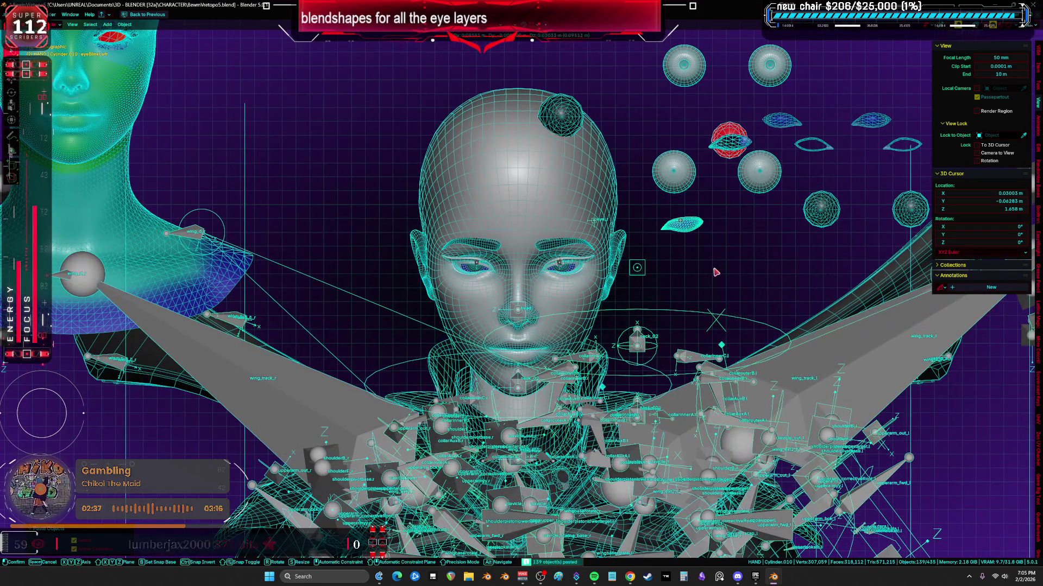
key(ctrl+z)
scroll(680, 289, down, 3)
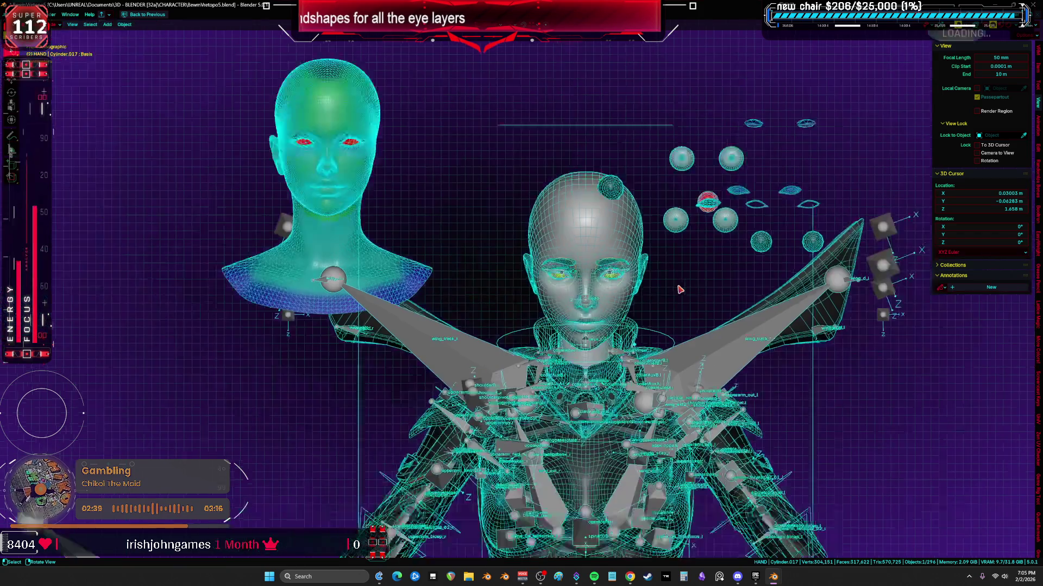
scroll(660, 309, up, 4)
- Paste the eyeBlinkLeft mesh into the scene over the left eye and check it without overlays
key(h)
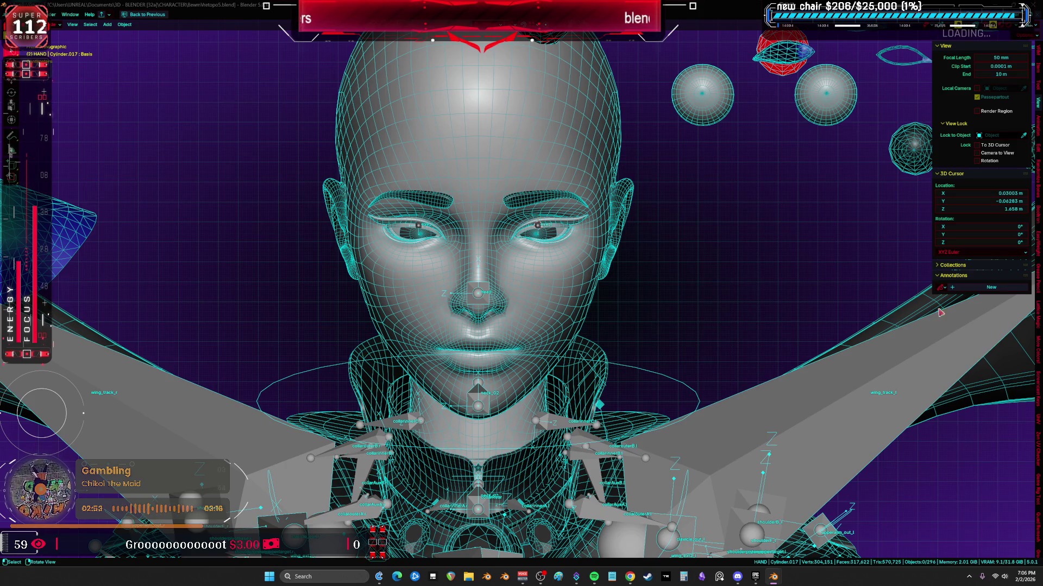
key(ctrl+v)
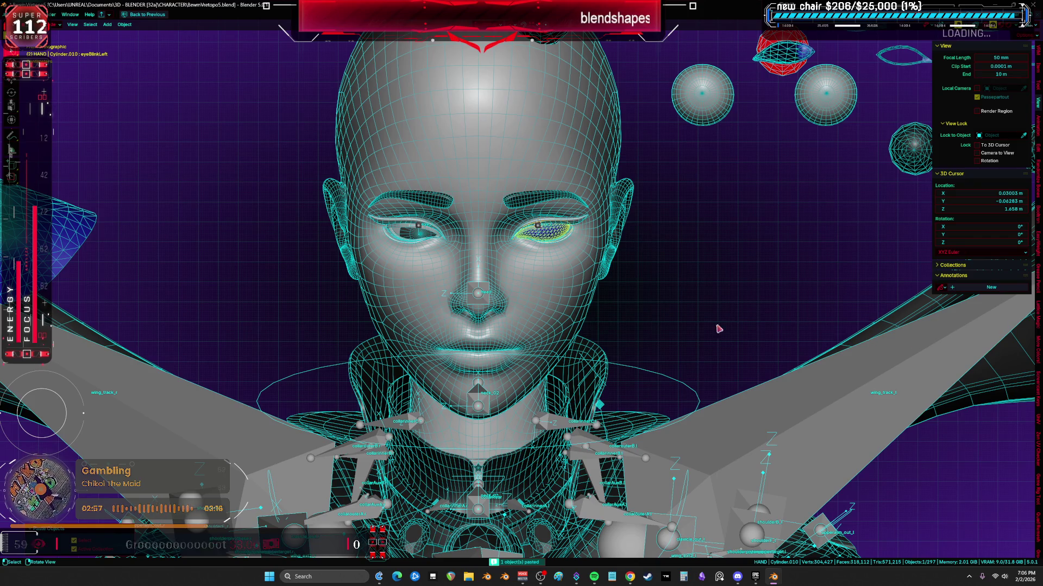
key(shift+alt+z)
scroll(559, 301, up, 5)
scroll(559, 300, up, 3)
key(shift+alt+z)
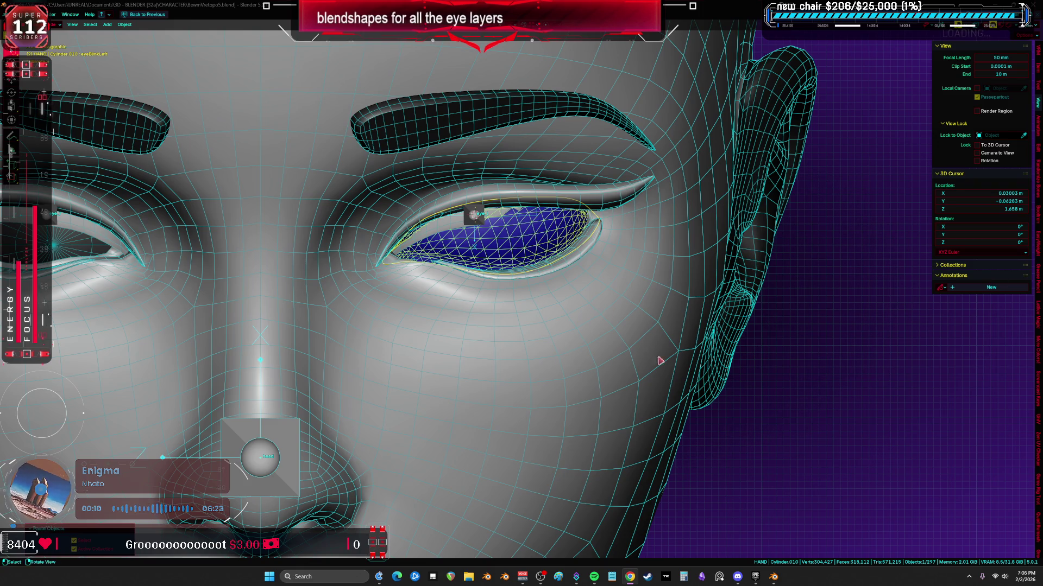
- Save the file and frame the blue left-eye layer close-up with overlays off
middle_drag(644, 358, 620, 312)
key(ctrl+s)
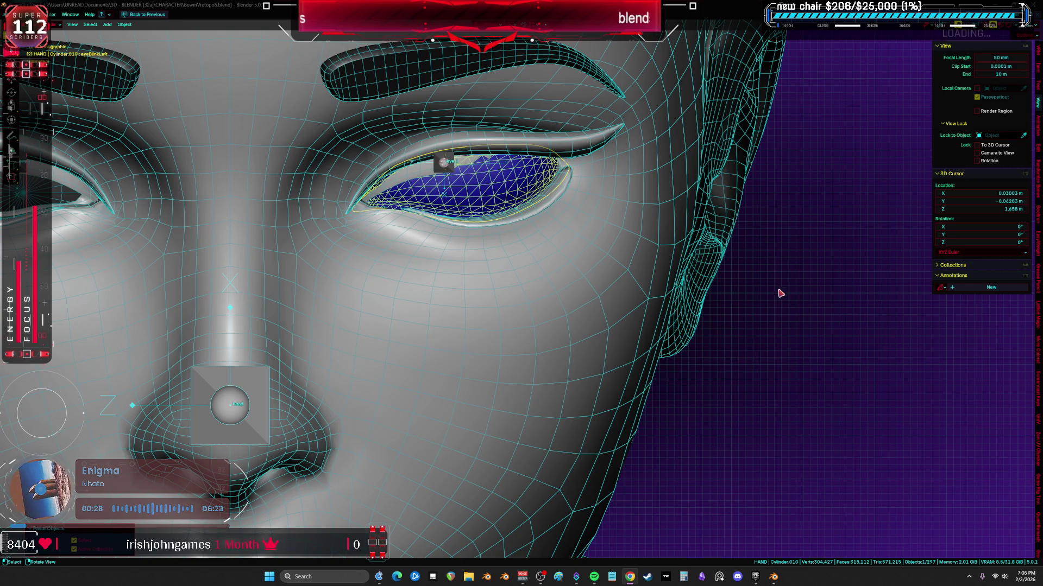
scroll(783, 277, down, 4)
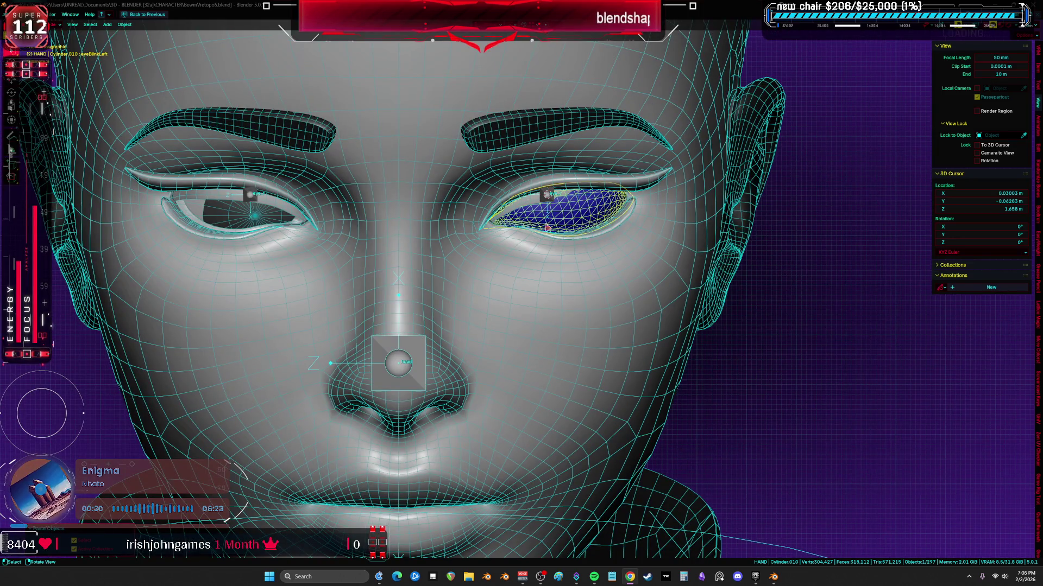
key(shift+alt+z)
scroll(546, 231, down, 5)
key(KP_Decimal)
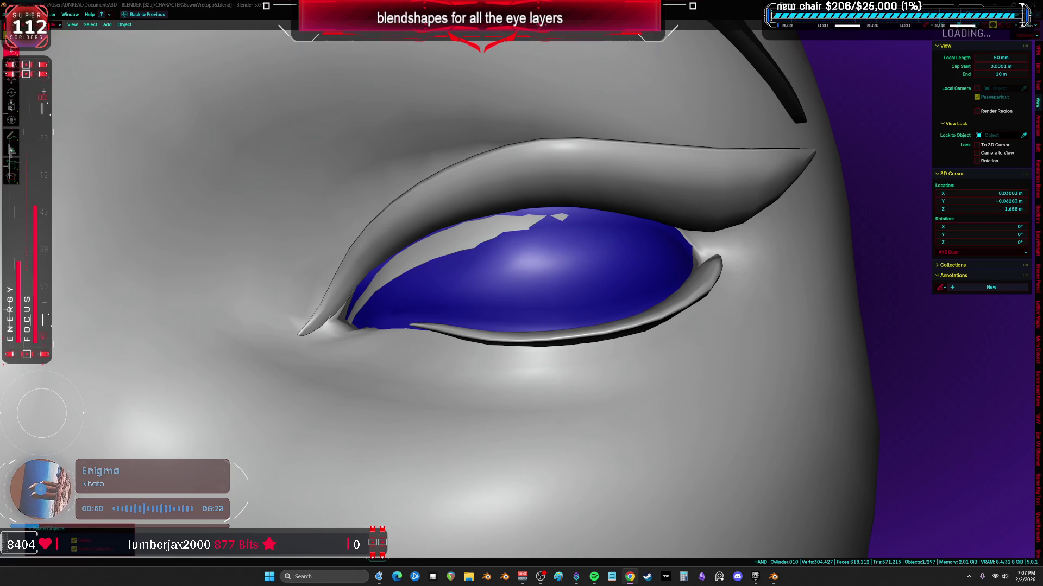
mouse_move(545, 265)
middle_down()
mouse_move(539, 329)
mouse_move(571, 310)
mouse_move(522, 327)
middle_up()
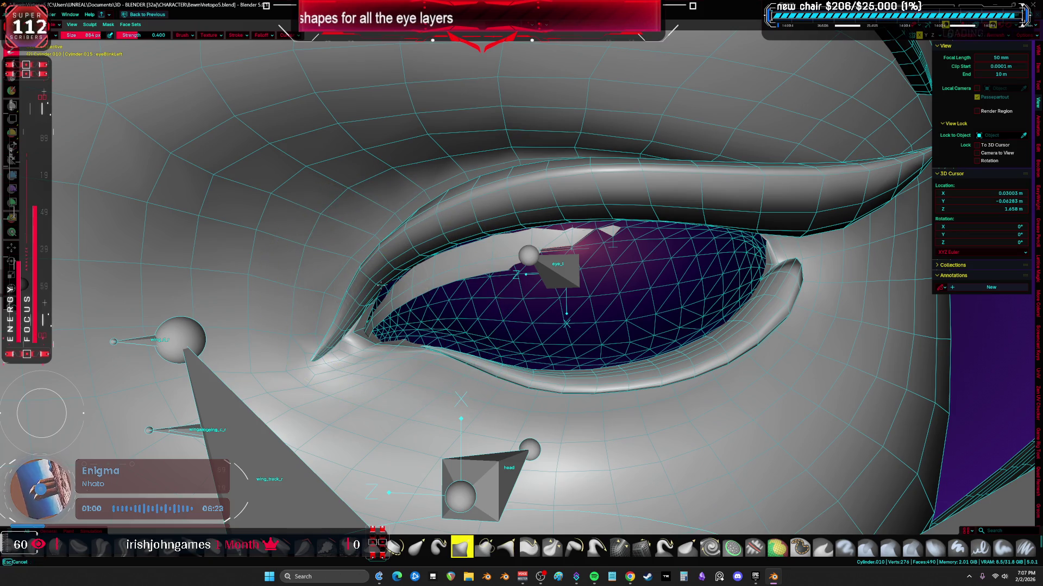
- Nudge the eyelid vertices along a single axis with soft falloff to close the gap at the eye corner
middle_drag(342, 269, 432, 264)
key(f)
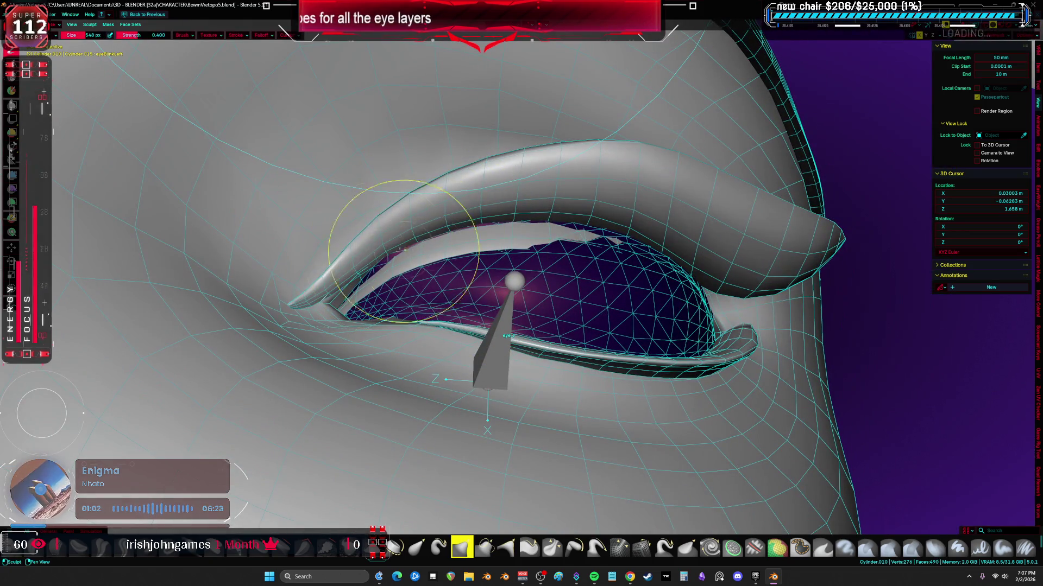
middle_drag(489, 245, 570, 229)
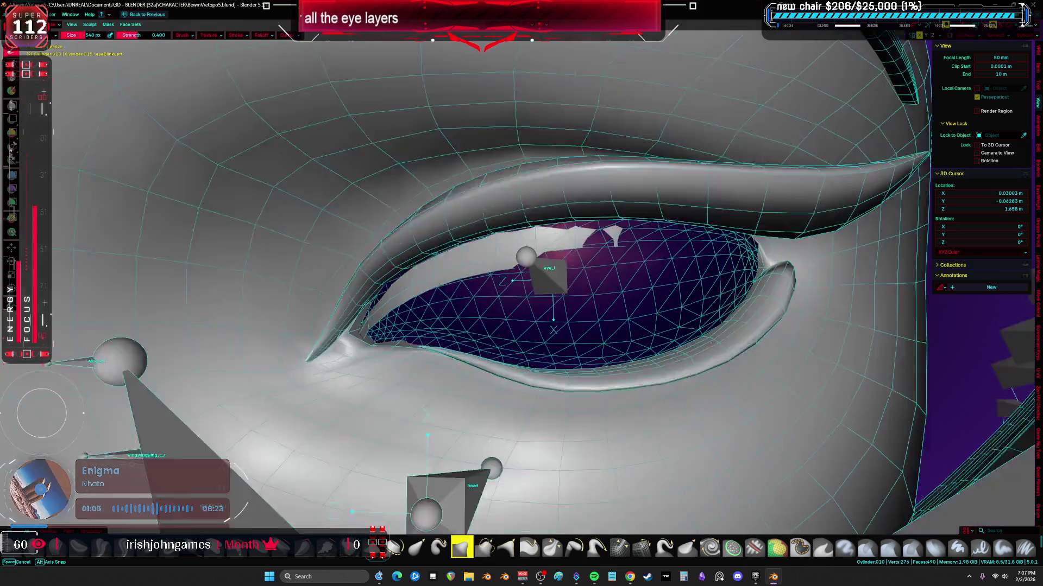
middle_drag(513, 286, 530, 342)
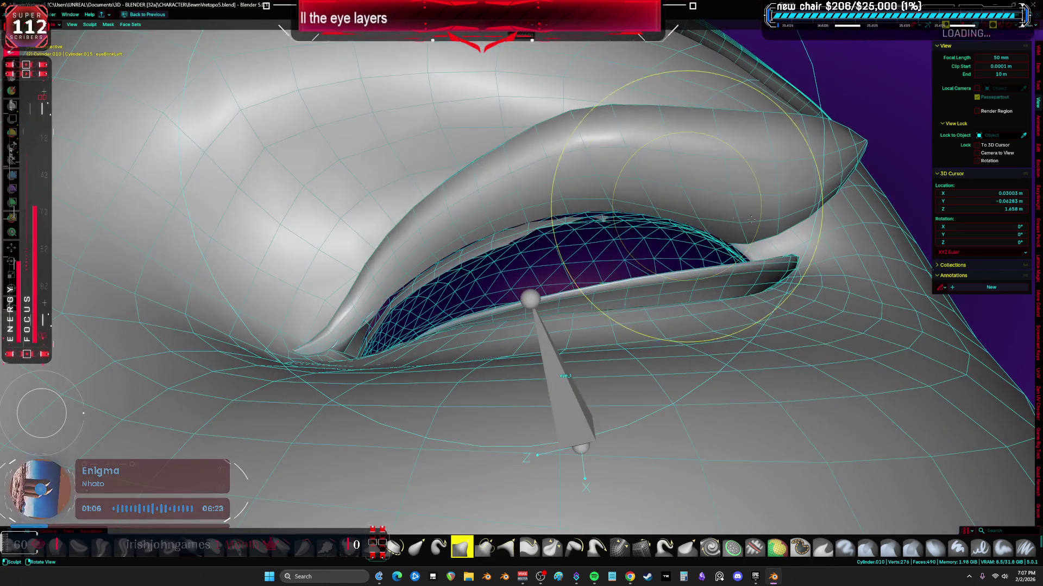
key(Tab)
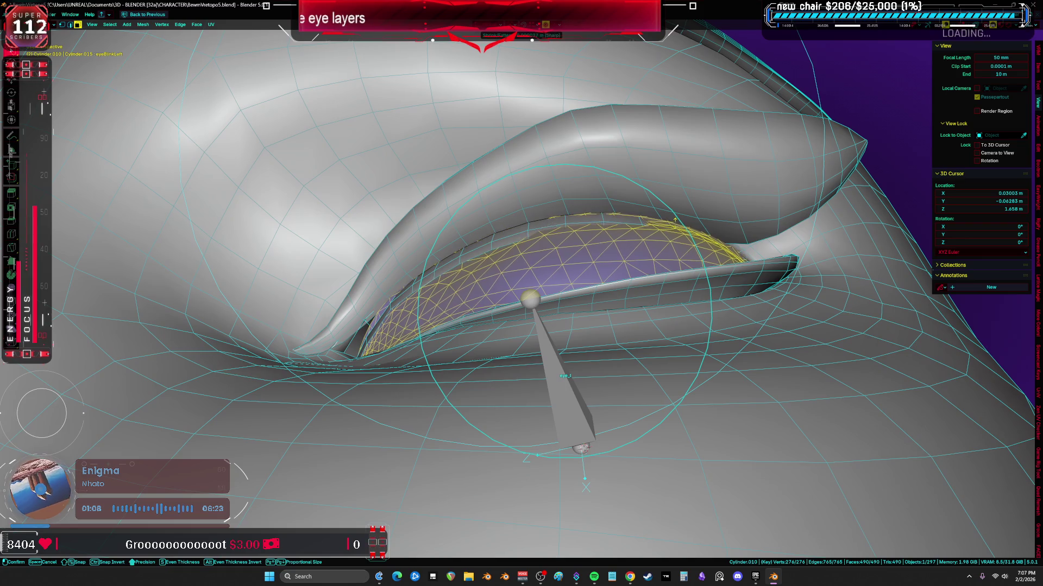
middle_drag(521, 285, 570, 244)
key(g)
key(y)
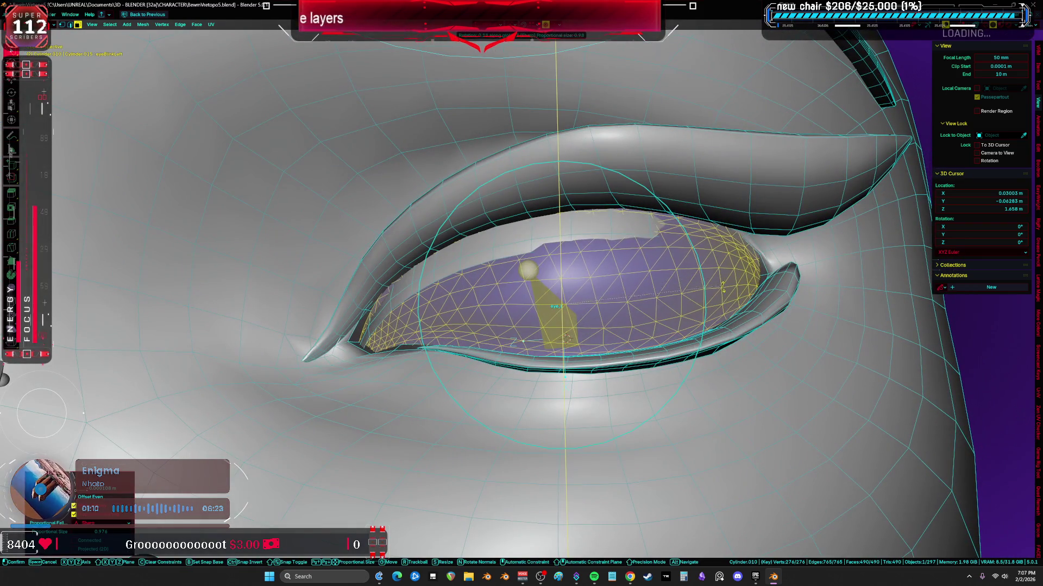
click(562, 310)
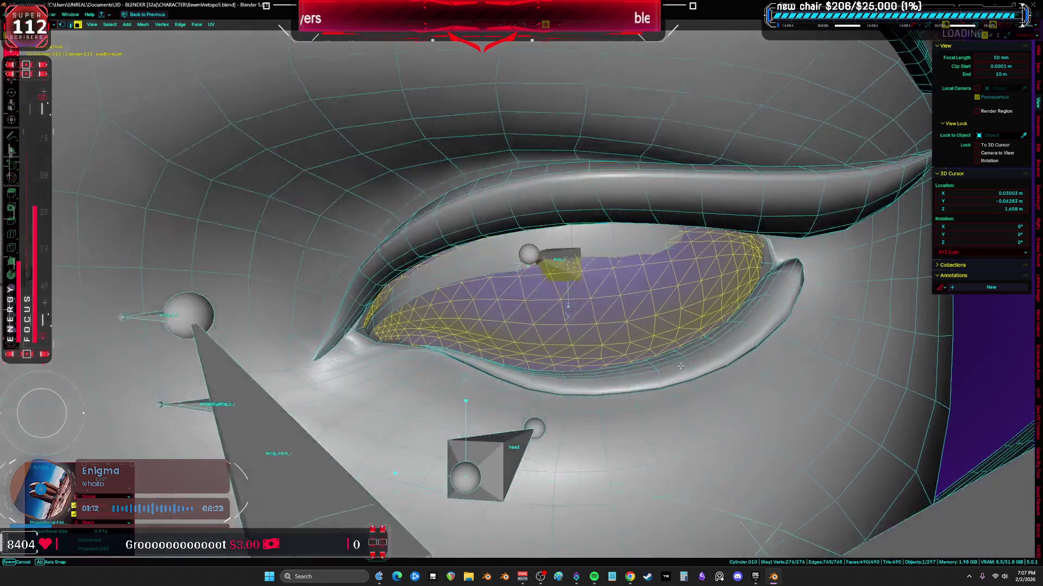
middle_drag(522, 294, 407, 244)
key(Tab)
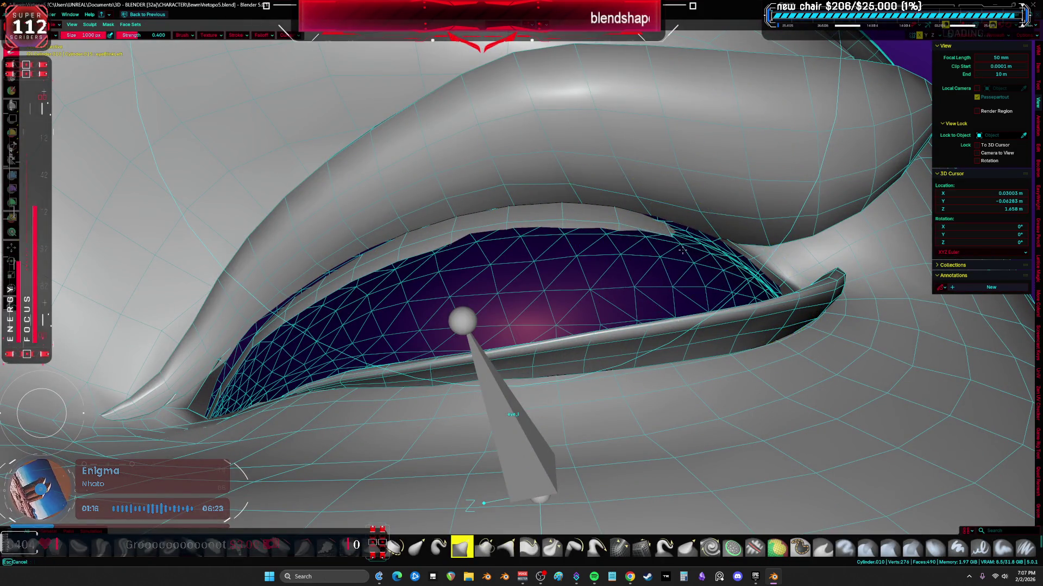
- Sculpt the eyelid surface over the eyeball and check it from several angles
middle_drag(669, 245, 505, 269)
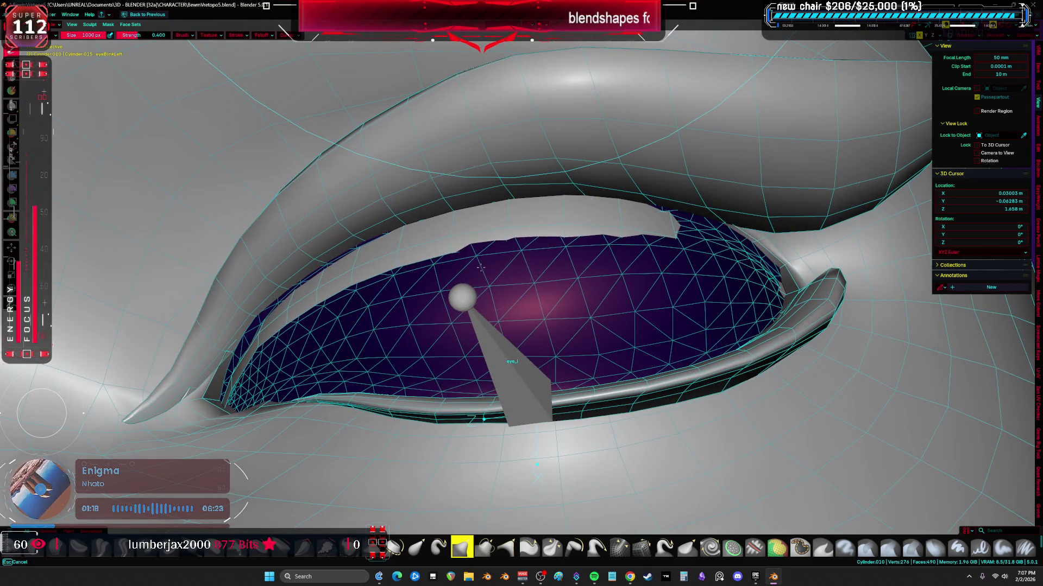
mouse_move(456, 269)
mouse_down()
mouse_move(582, 256)
mouse_move(733, 267)
mouse_up()
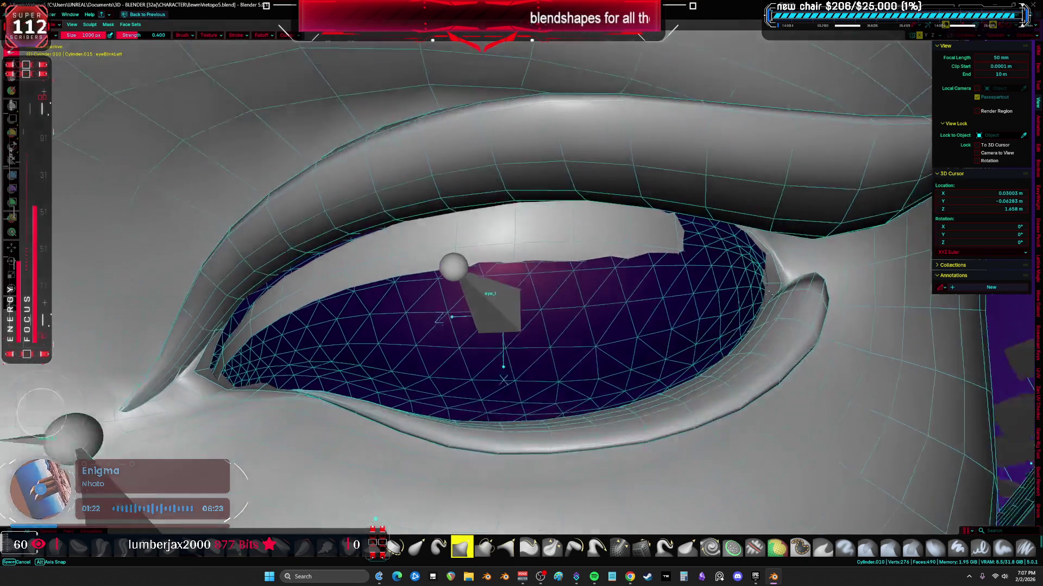
mouse_move(757, 270)
middle_down()
mouse_move(717, 200)
mouse_move(693, 188)
middle_up()
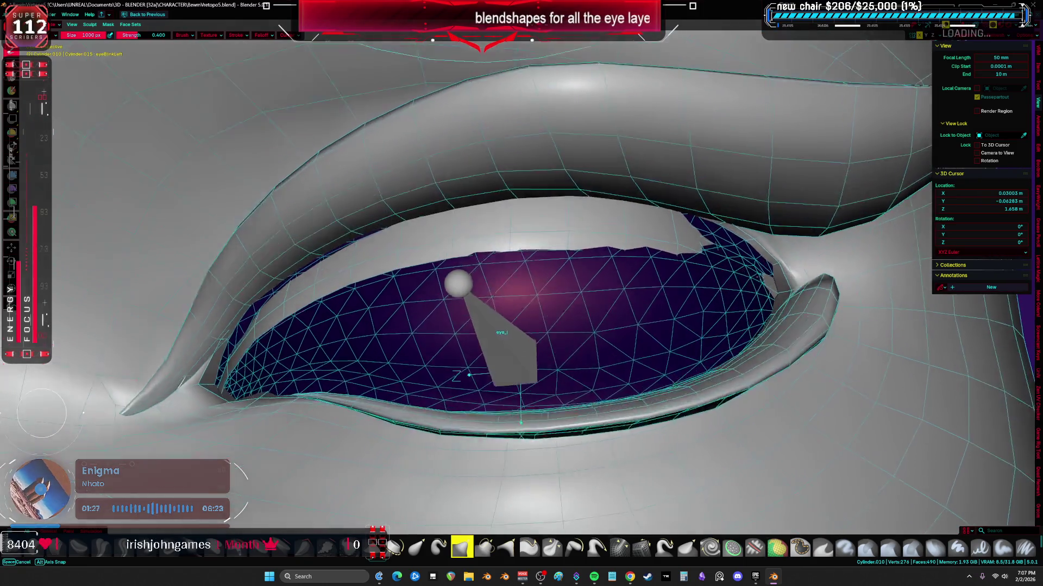
middle_drag(749, 268, 701, 228)
middle_drag(664, 322, 635, 293)
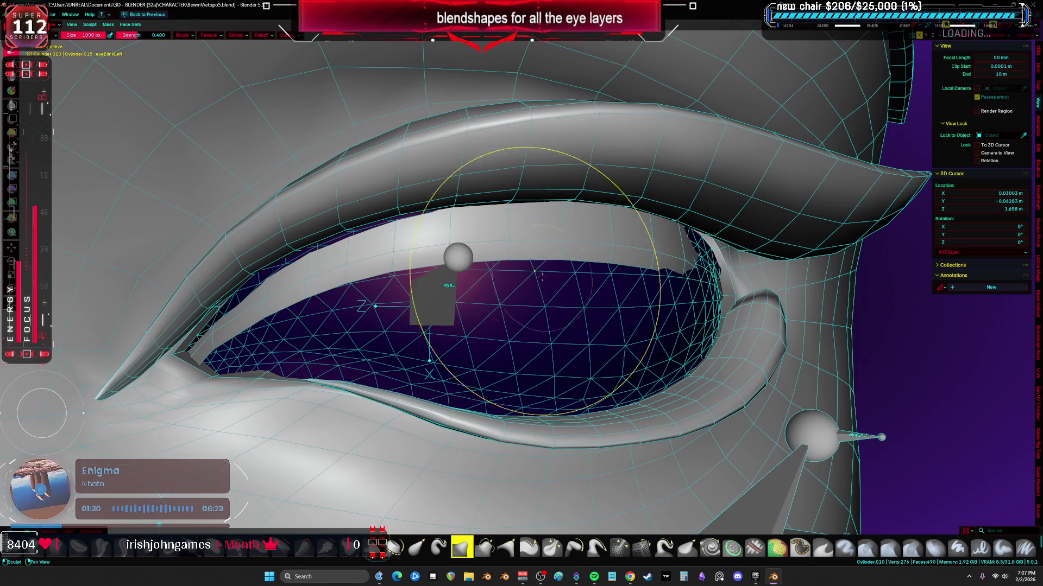
middle_drag(123, 326, 163, 293)
middle_drag(521, 293, 456, 245)
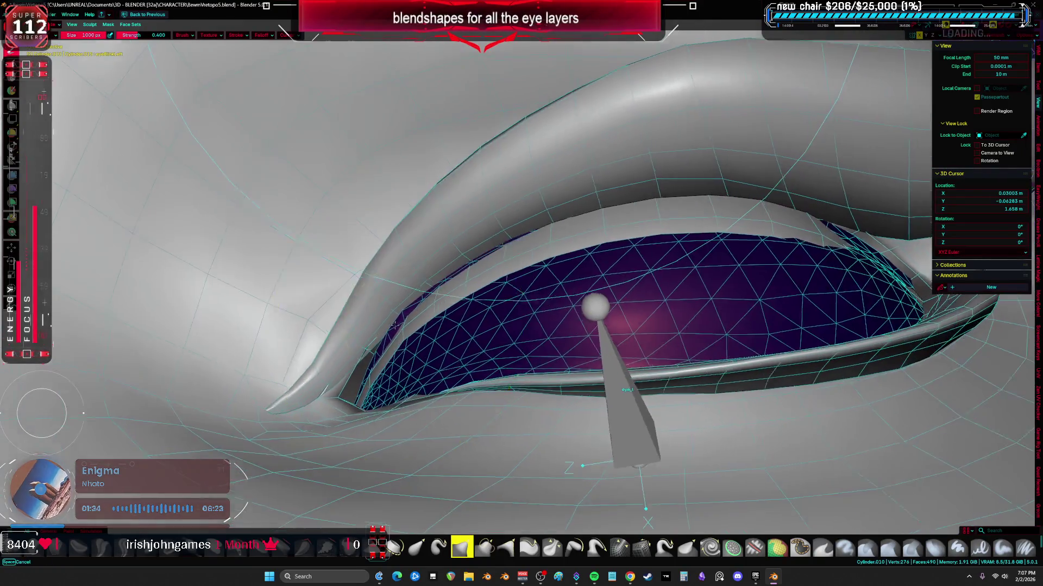
scroll(325, 366, up, 3)
- Isolate the eyelid mesh, enter Sculpt Mode on it, reveal the head again and pick a sculpt brush
key(Tab)
key(slash)
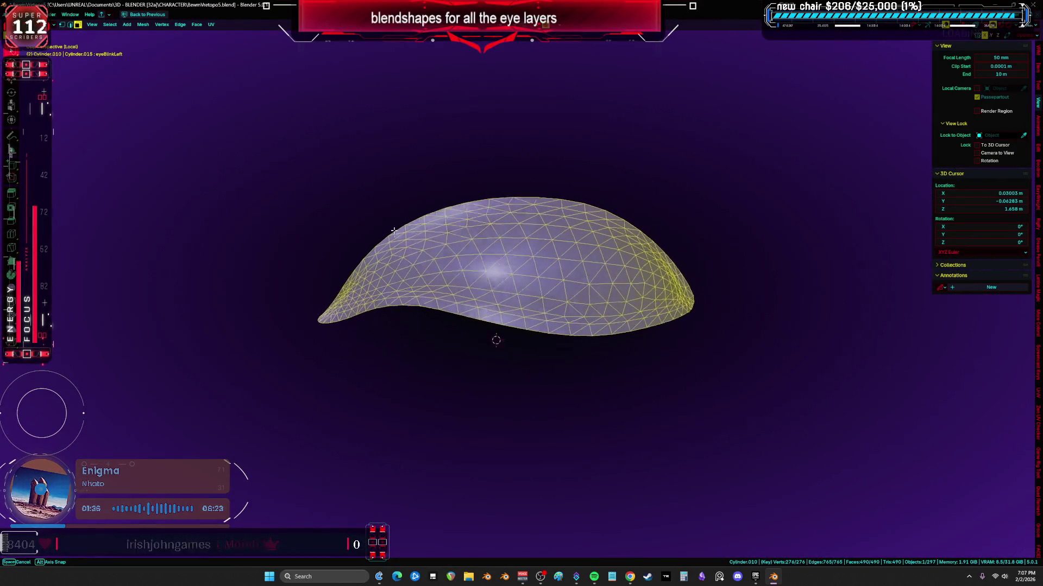
middle_drag(439, 328, 466, 245)
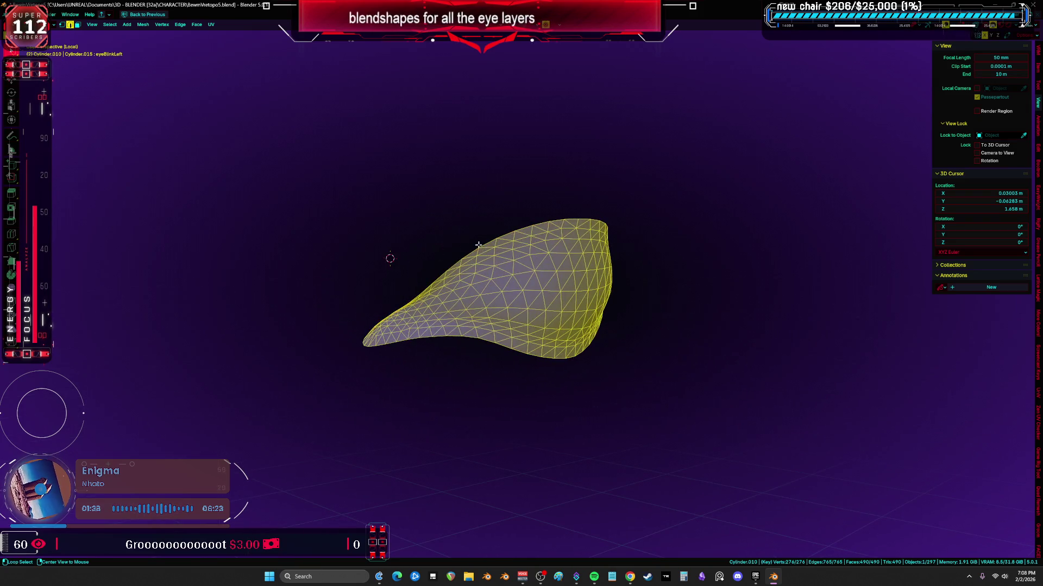
key(Tab)
key(a)
mouse_move(493, 234)
middle_down()
mouse_move(531, 264)
mouse_move(498, 307)
mouse_move(521, 314)
mouse_move(417, 330)
middle_up()
key(ctrl+Tab)
click(481, 454)
key(alt+h)
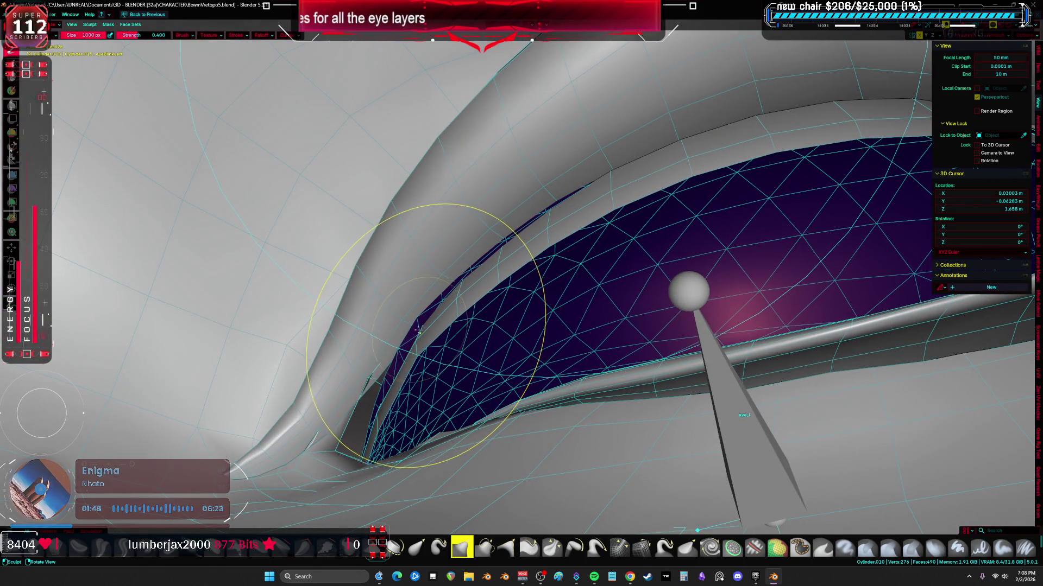
key(shift+s)
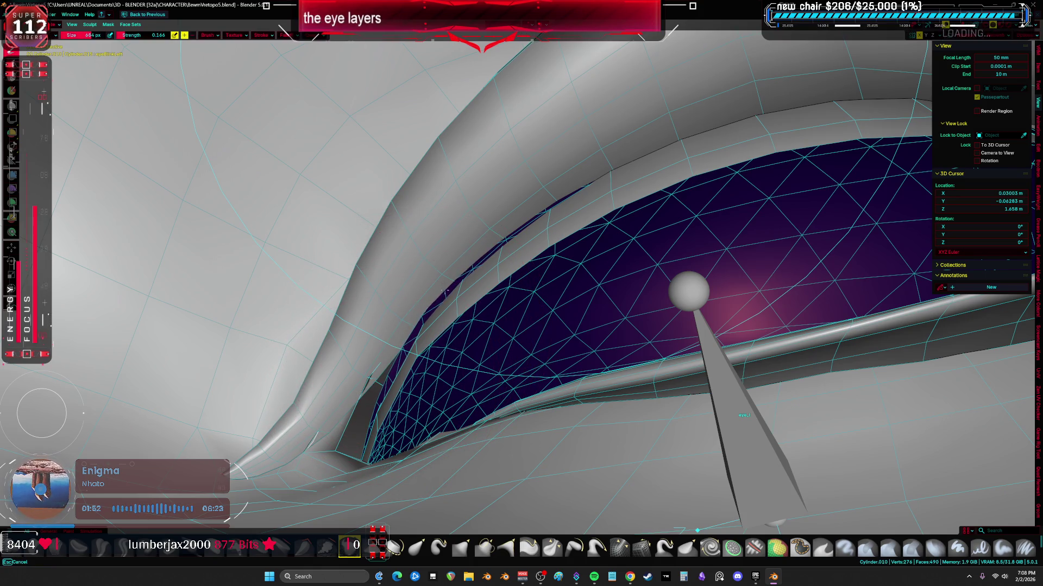
- Switch brushes and inspect the eye corner, socket and eyelid rim from many angles
middle_drag(558, 198, 559, 257)
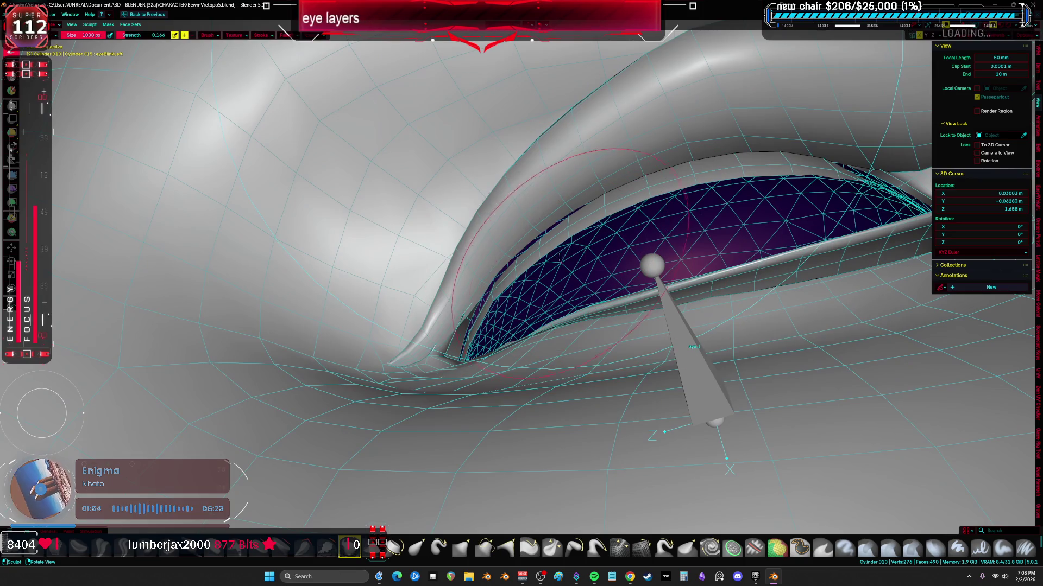
middle_drag(509, 322, 522, 269)
key(s)
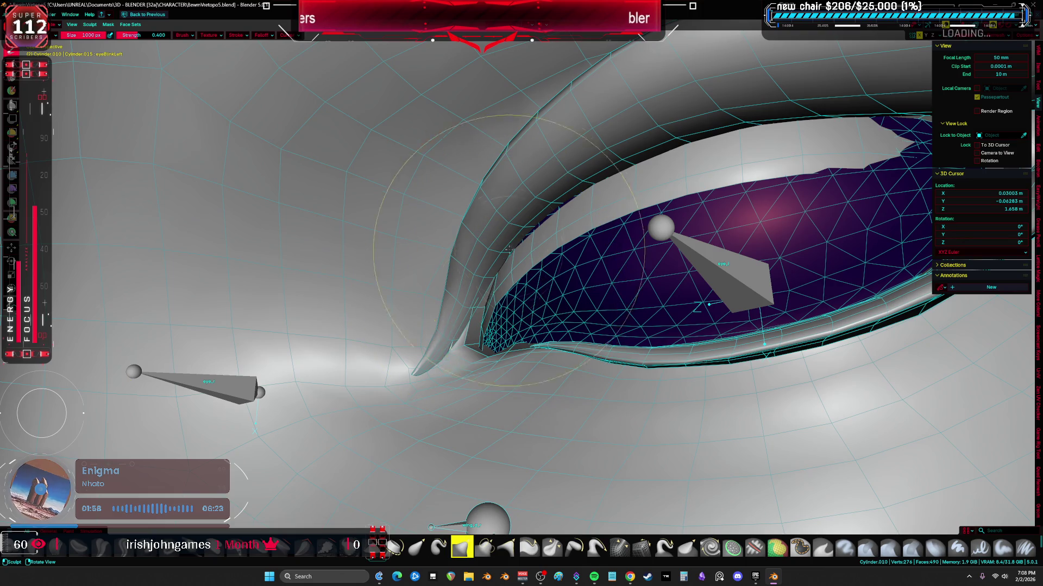
middle_drag(527, 232, 668, 244)
mouse_move(570, 245)
middle_down()
mouse_move(481, 259)
mouse_move(599, 214)
mouse_move(538, 326)
mouse_move(584, 381)
middle_up()
mouse_move(806, 269)
middle_down()
mouse_move(660, 313)
mouse_move(637, 293)
middle_up()
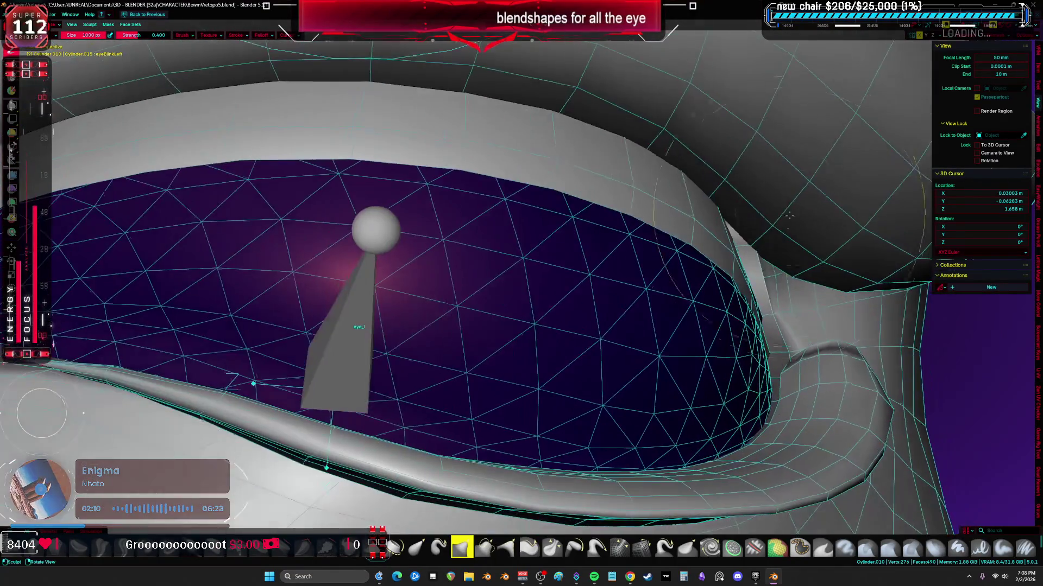
mouse_move(733, 244)
middle_down()
mouse_move(773, 277)
mouse_move(744, 227)
middle_up()
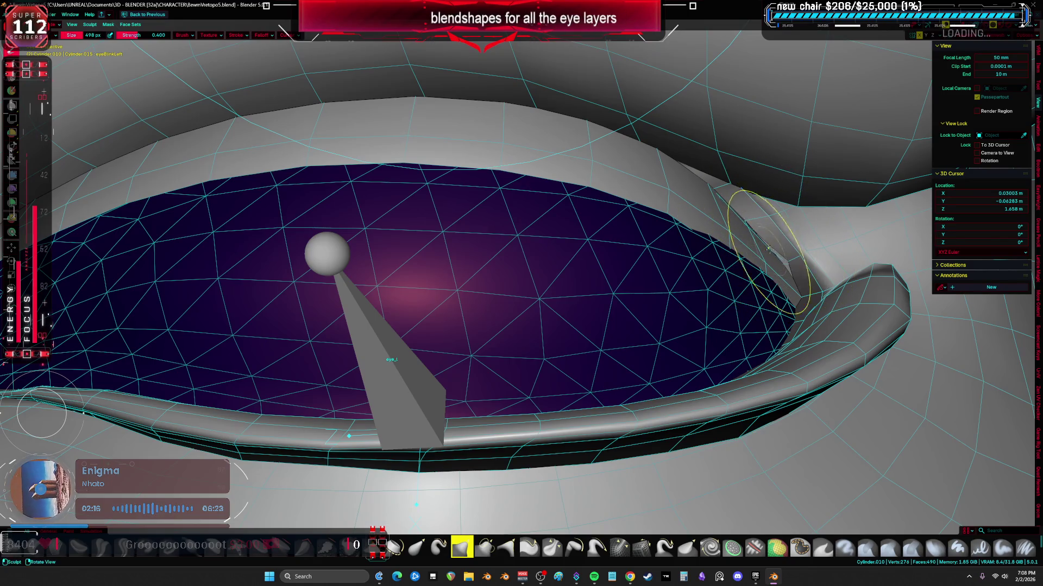
middle_drag(786, 260, 680, 191)
middle_drag(735, 233, 644, 234)
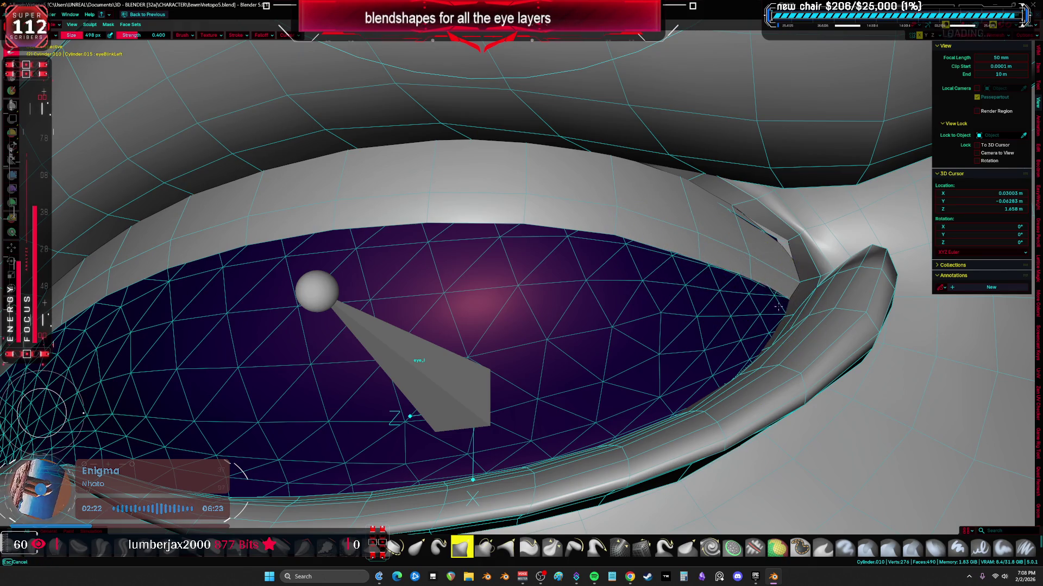
middle_drag(747, 322, 653, 309)
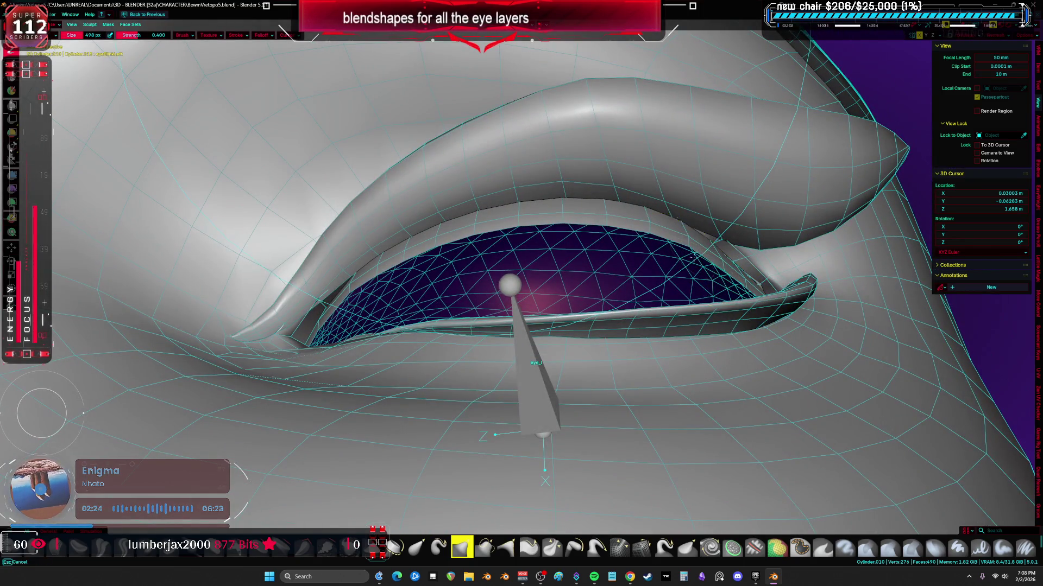
mouse_move(594, 241)
middle_down()
mouse_move(571, 268)
mouse_move(590, 344)
mouse_move(529, 326)
mouse_move(570, 309)
mouse_move(554, 326)
middle_up()
middle_drag(540, 427, 603, 325)
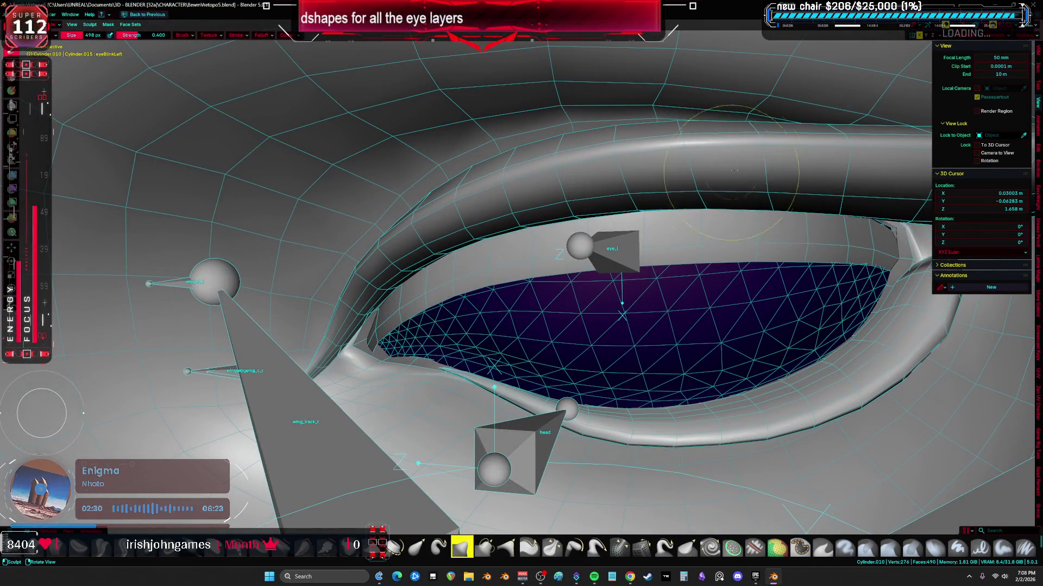
- Hide bones in the viewport overlays, smooth the lower eyelid near the corner, then return to Object Mode
click(1012, 35)
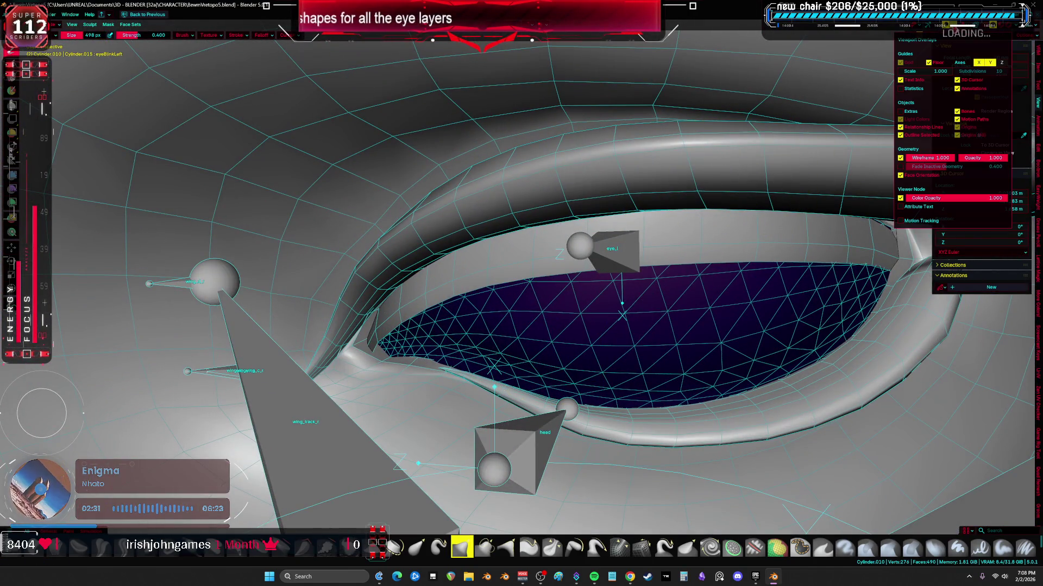
click(959, 114)
key(Escape)
mouse_move(408, 350)
mouse_down()
mouse_move(715, 376)
mouse_move(896, 342)
mouse_up()
middle_drag(896, 342, 912, 270)
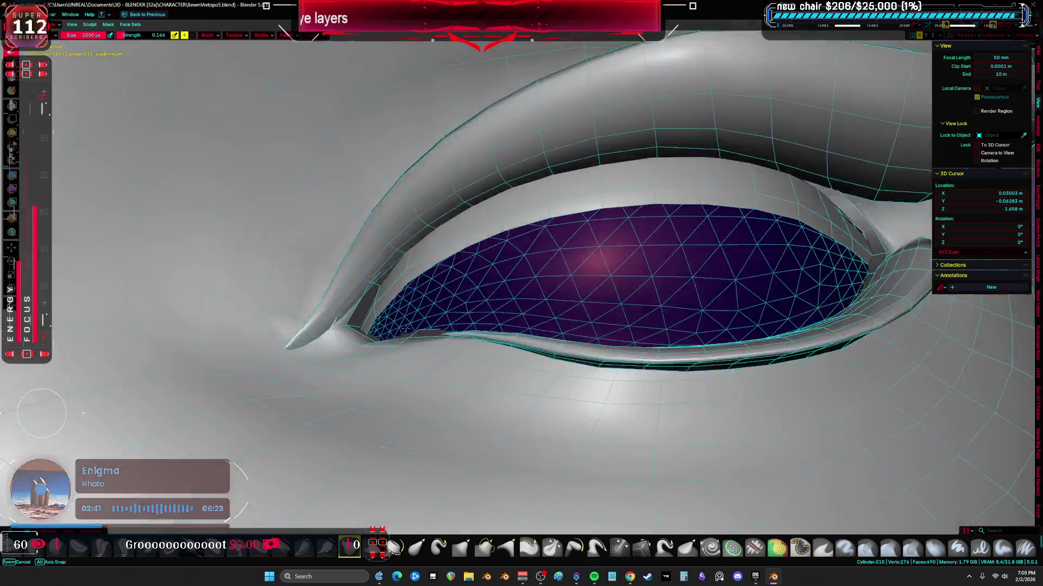
middle_drag(399, 291, 554, 355)
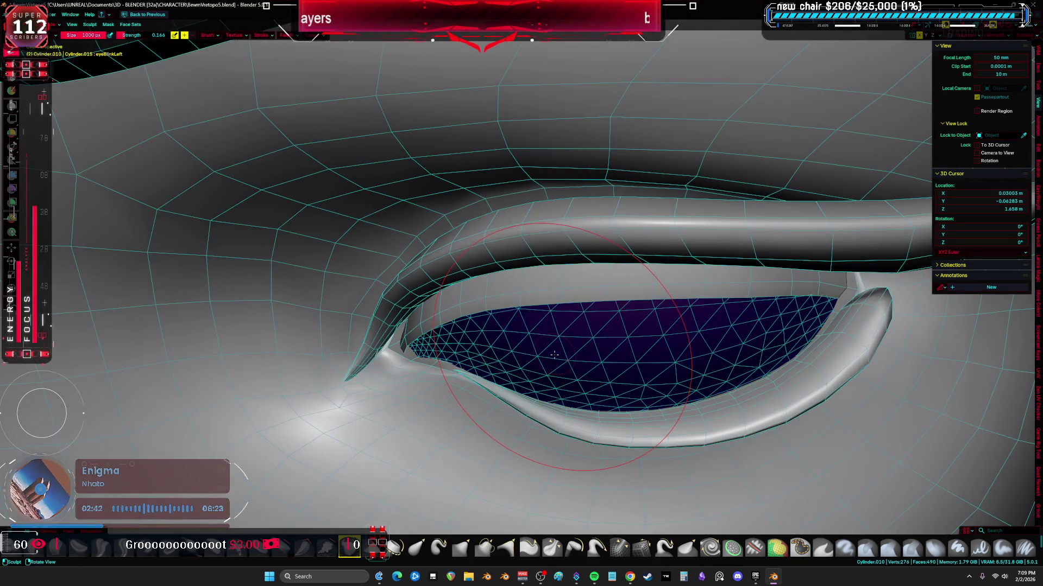
scroll(555, 355, down, 3)
key(ctrl+Tab)
click(668, 269)
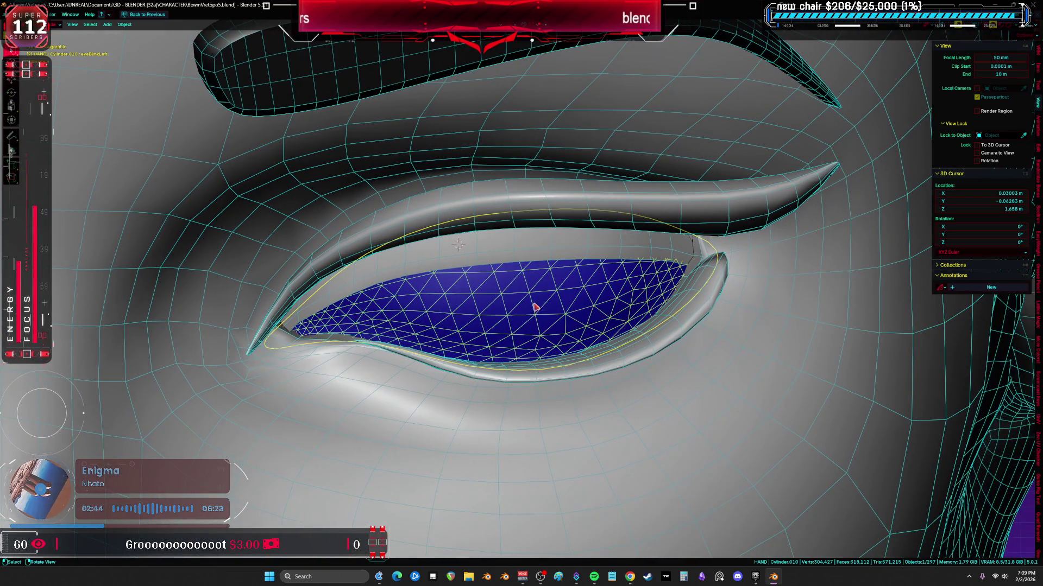
- Delete all shape keys from the eyelid mesh via Shape Key Specials and save the file
key(ctrl+space)
click(641, 263)
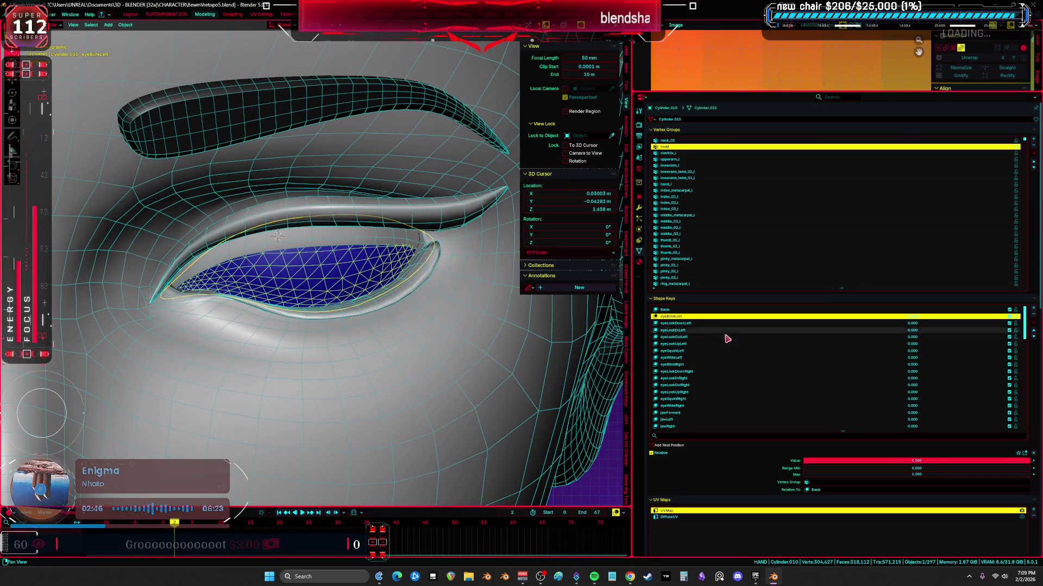
click(694, 321)
click(694, 316)
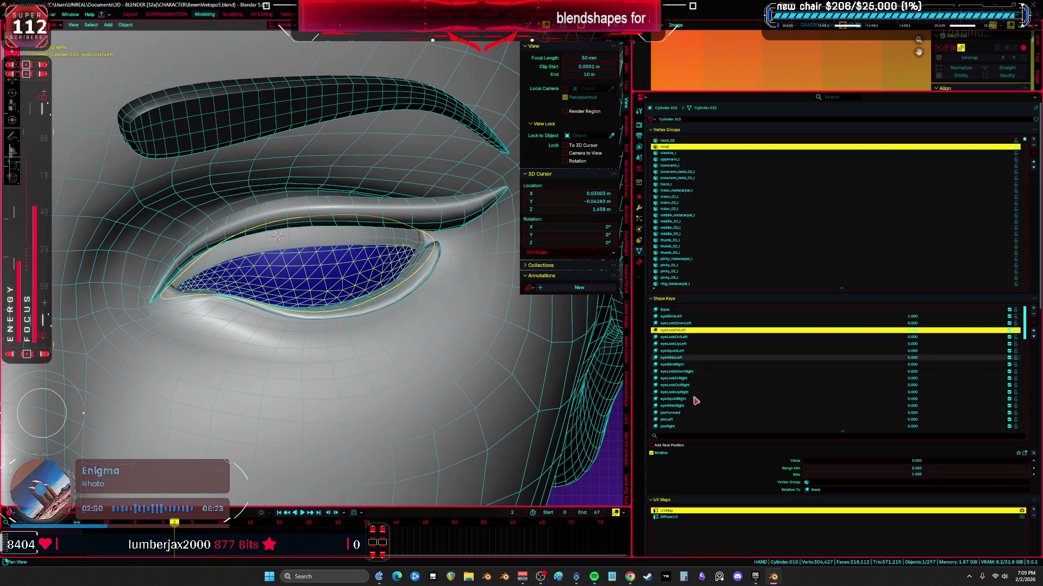
click(1032, 323)
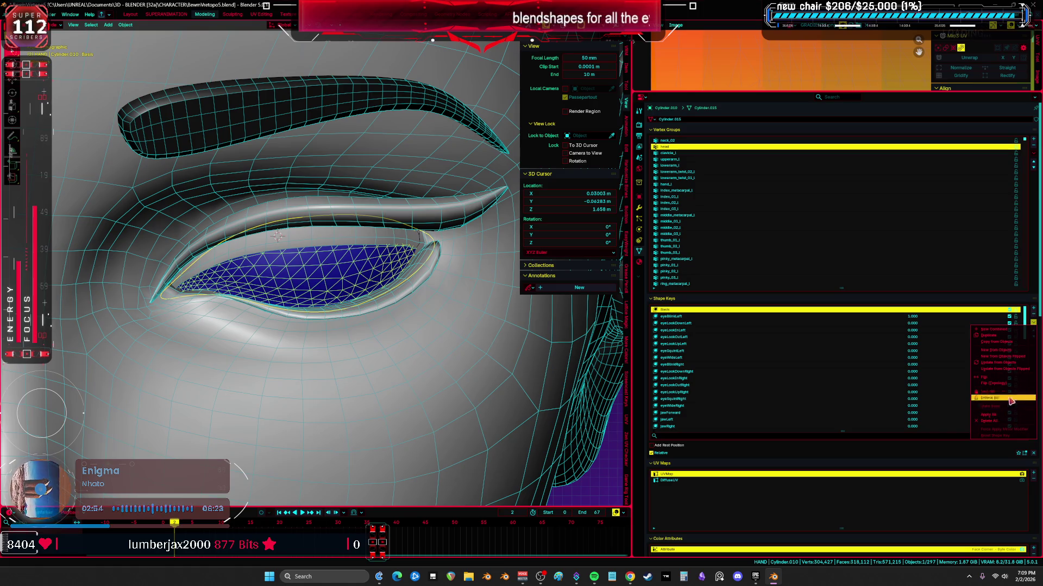
click(1009, 421)
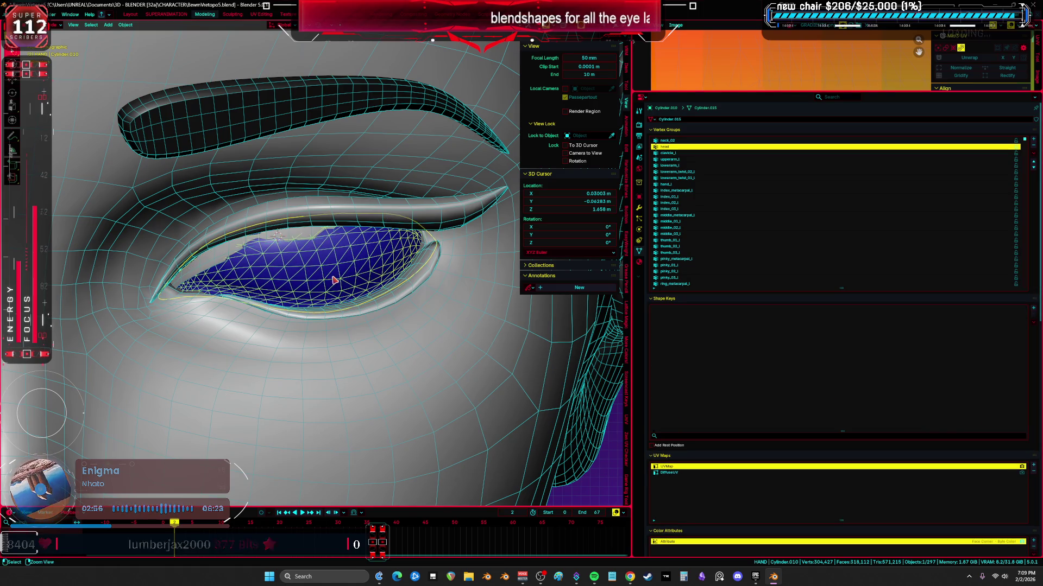
key(ctrl+z)
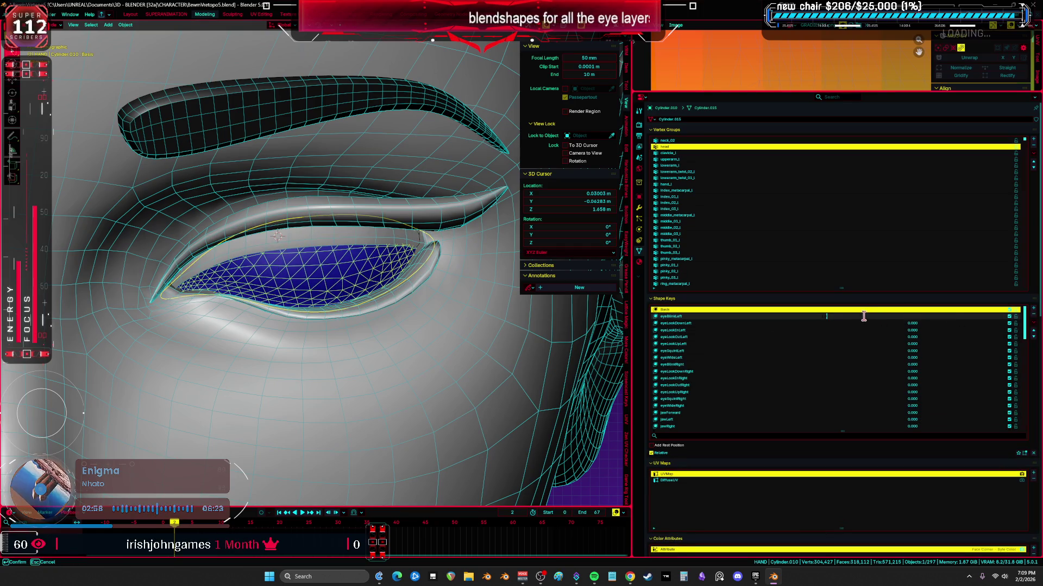
click(1033, 323)
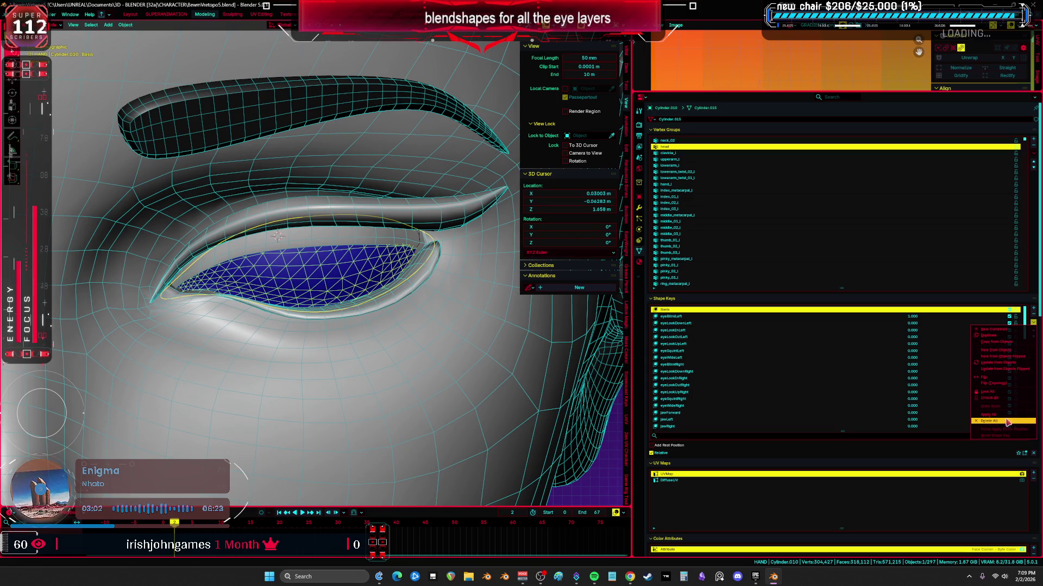
click(1002, 418)
key(ctrl+s)
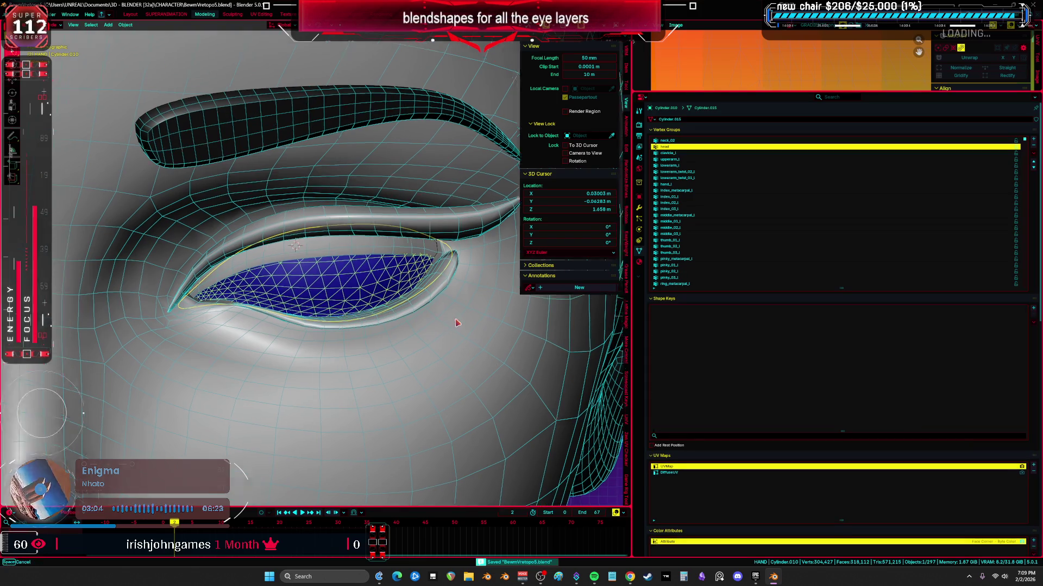
- Delete all vertex groups from the eyelid mesh and bring up its modifier stack's Add Modifier list
middle_drag(415, 312, 481, 330)
click(1033, 154)
click(933, 164)
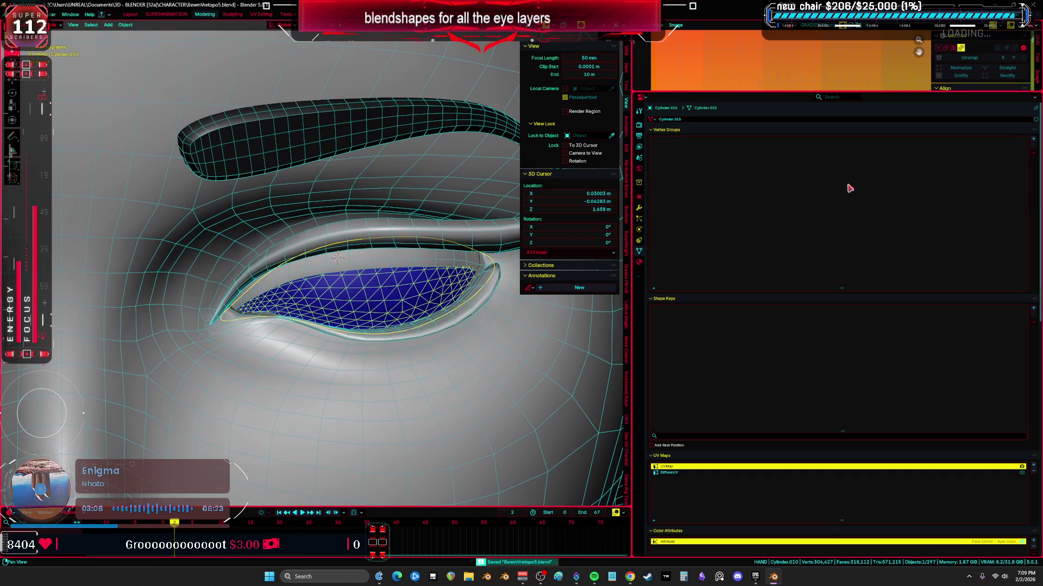
click(639, 213)
click(846, 119)
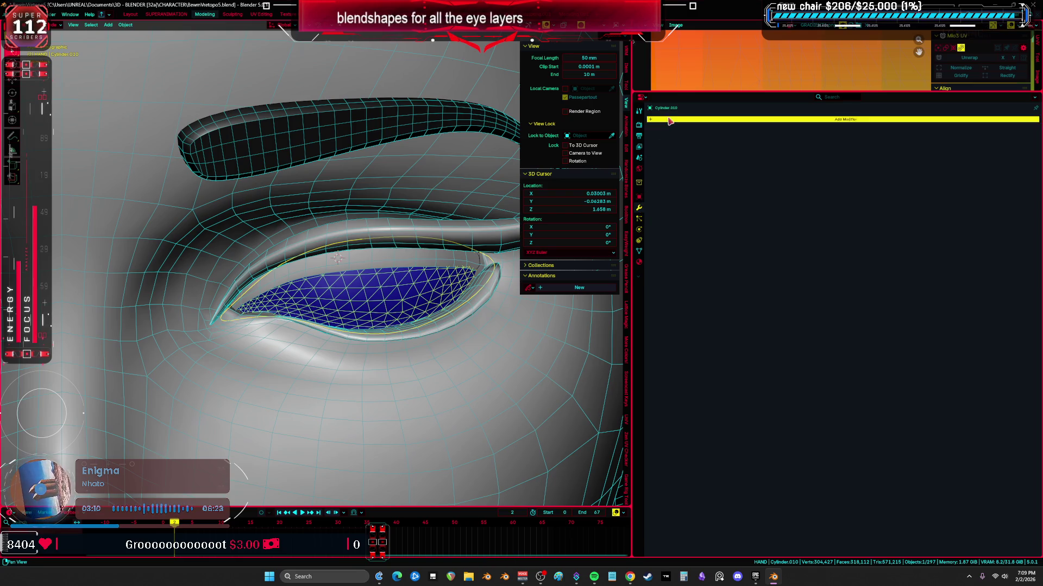
- Add a Data Transfer modifier for vertex data with Nearest Edge Interpolated mapping, generate layers and apply it
click(725, 140)
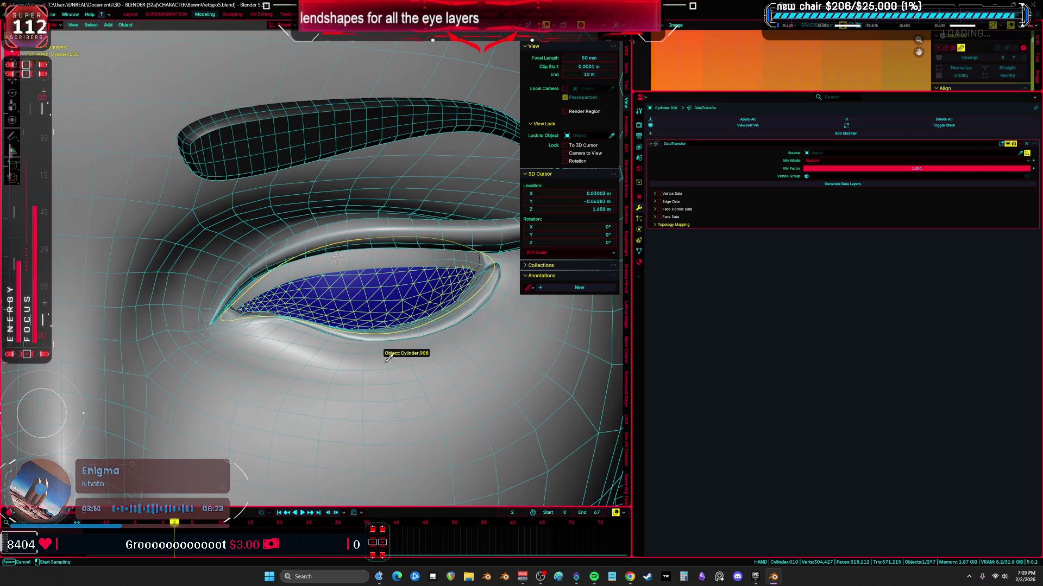
click(659, 194)
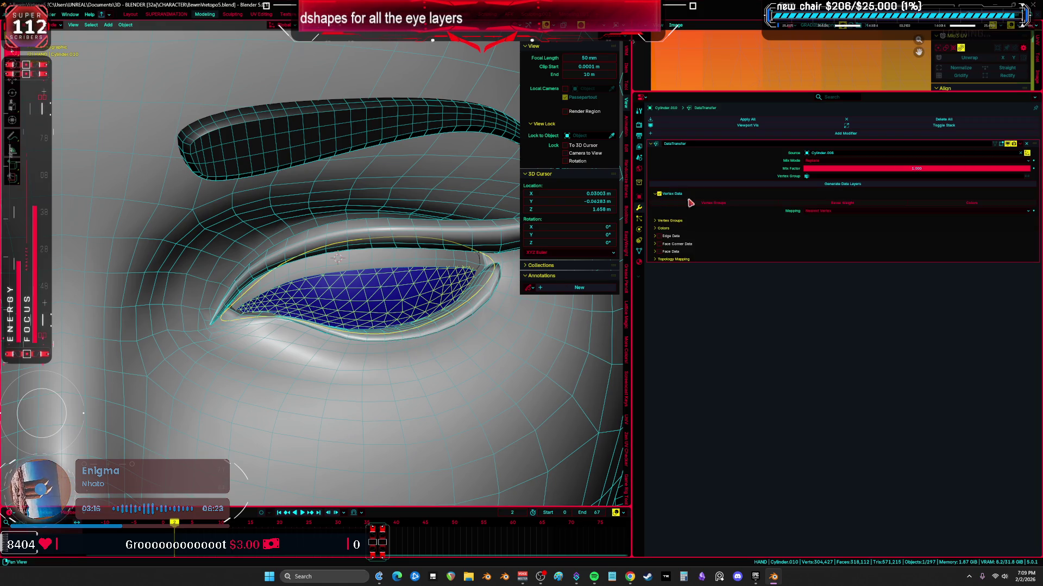
click(825, 210)
click(846, 240)
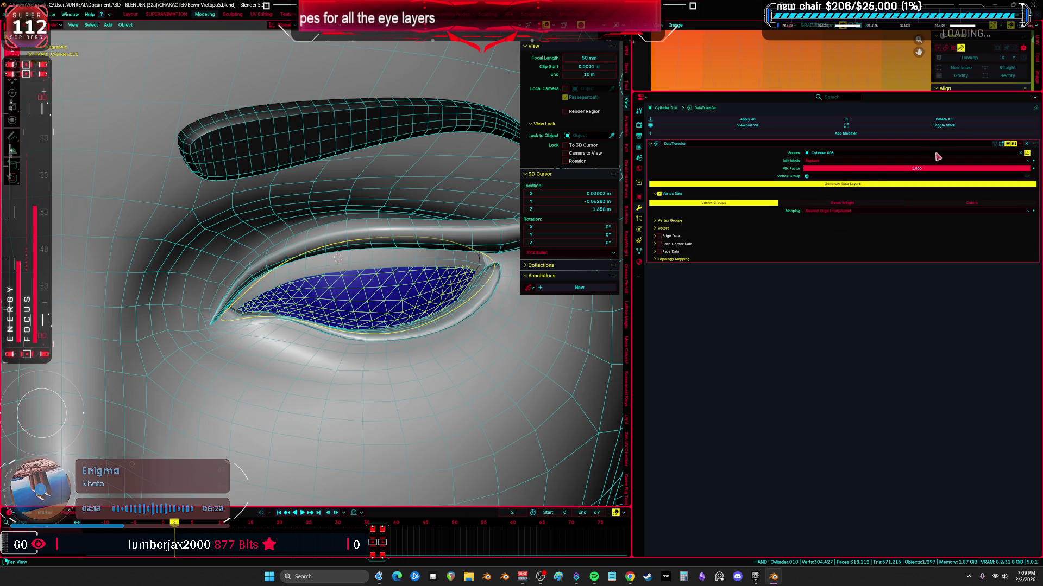
click(1018, 144)
click(1000, 159)
scroll(401, 314, down, 4)
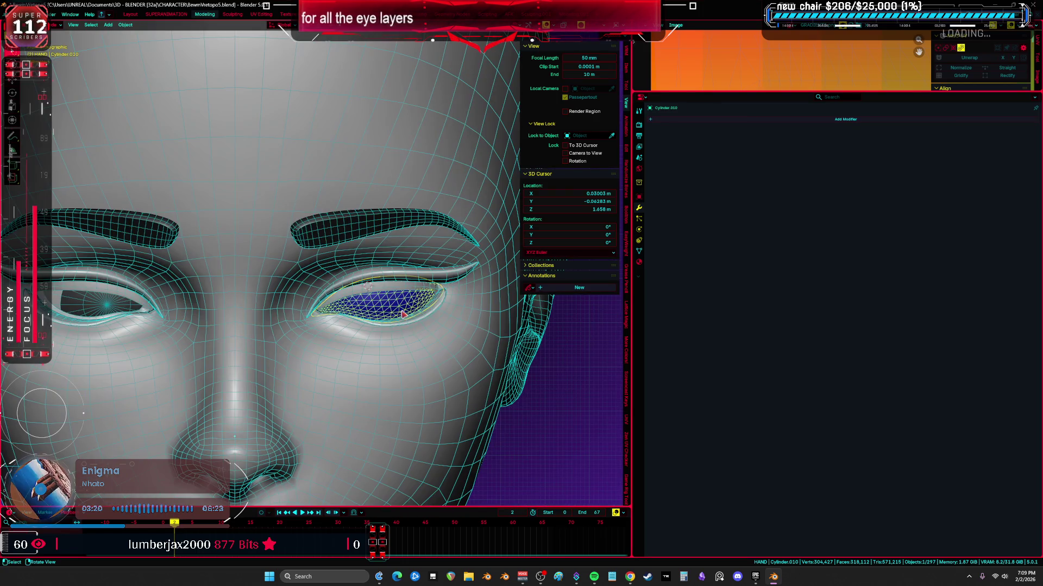
- Show bones again in the viewport overlays and select the Root rig driving the eye
click(564, 27)
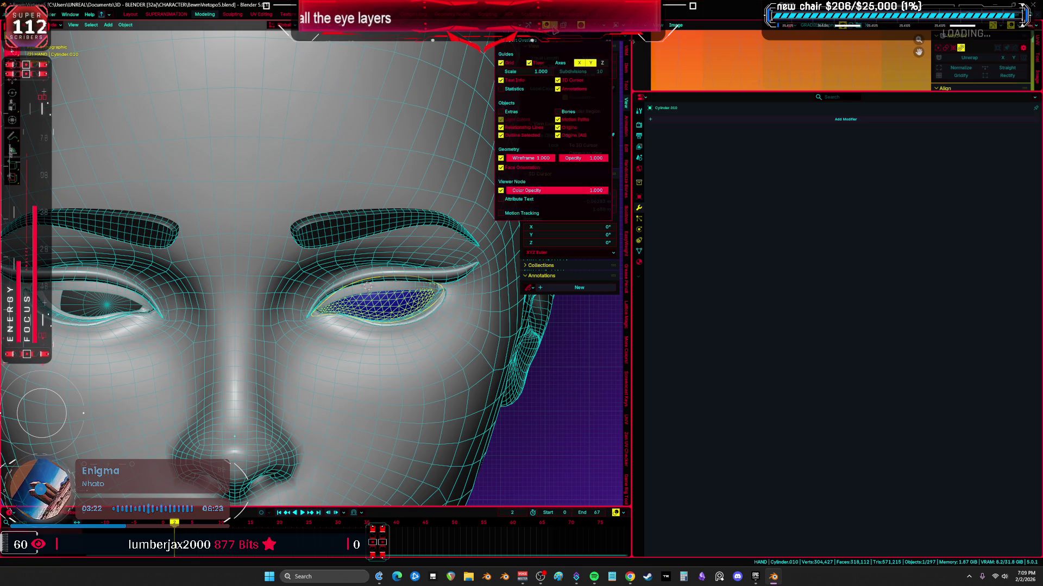
click(559, 113)
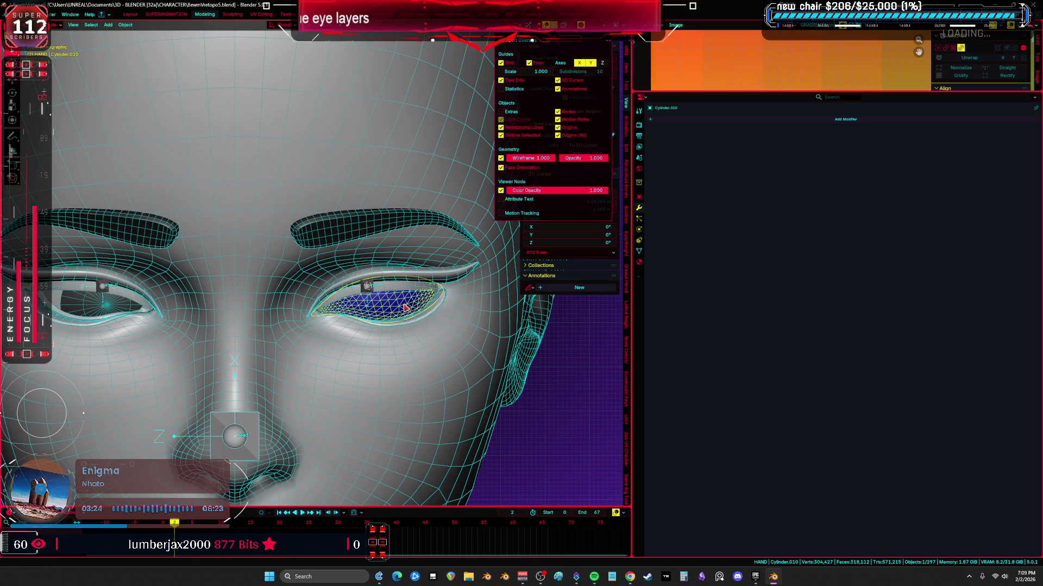
click(365, 287)
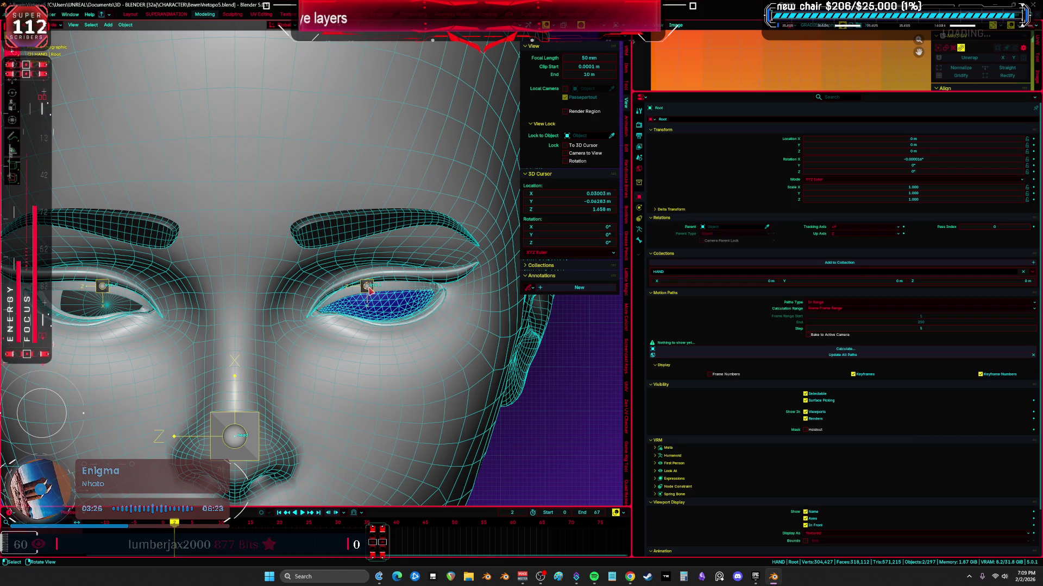
- Maximize the 3D view, swing the eye controller bone upward to deform the eyelid, then enter Edit Mode on the eyelid
right_click(369, 289)
click(350, 298)
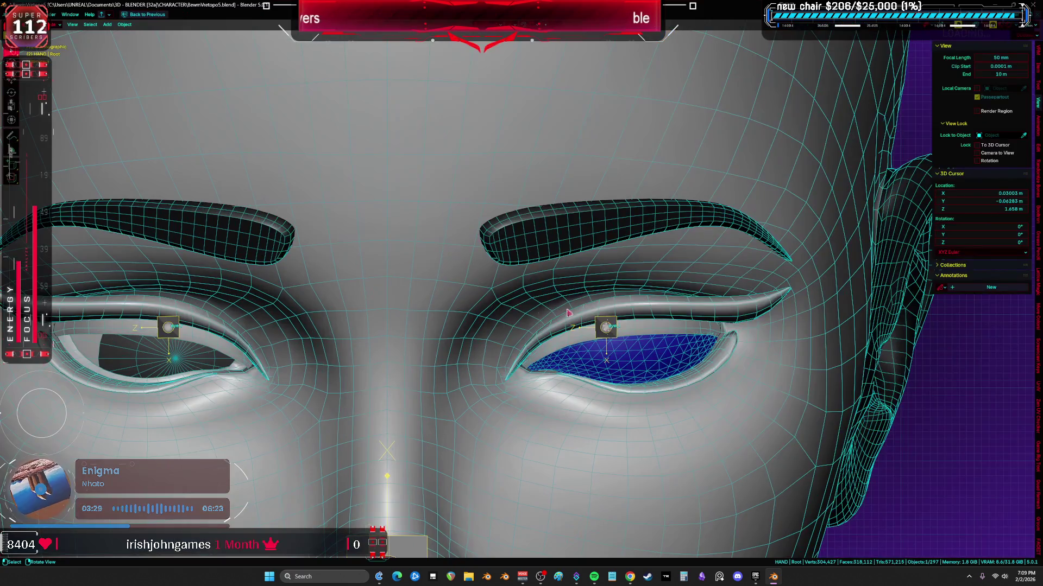
key(ctrl+space)
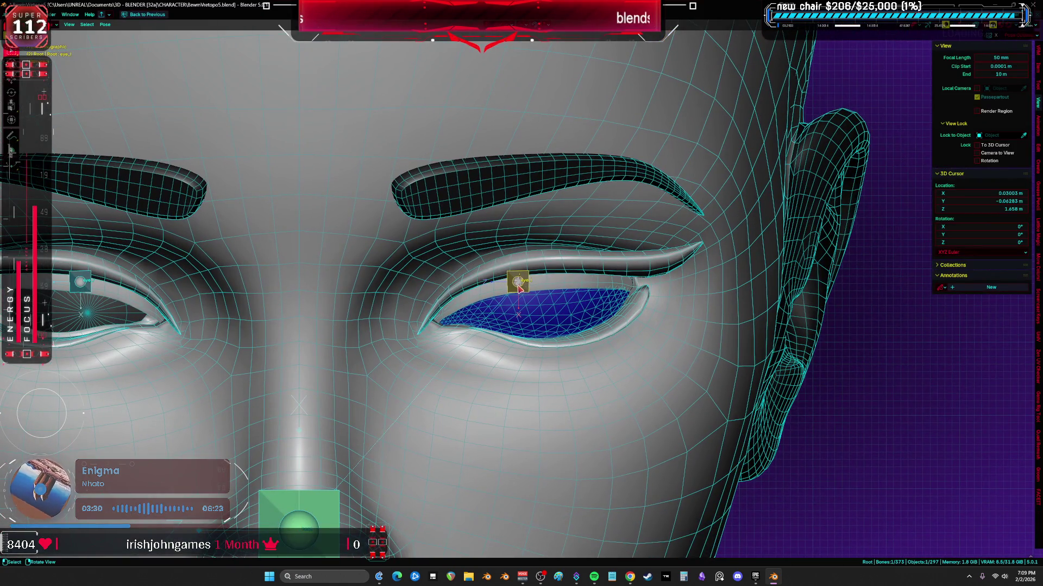
key(alt+shift+z)
scroll(562, 309, up, 3)
key(alt+shift+z)
click(499, 269)
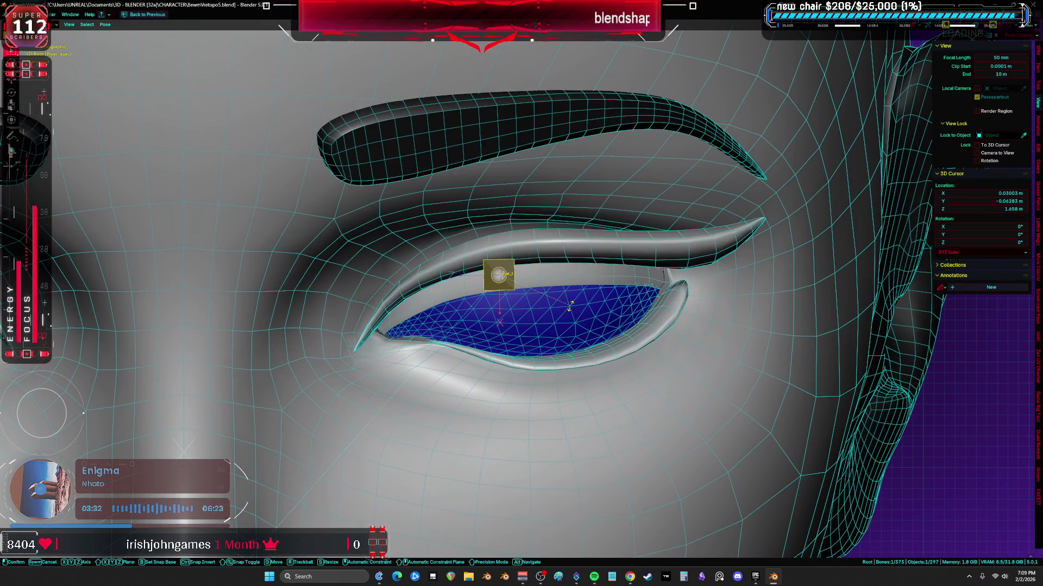
key(g)
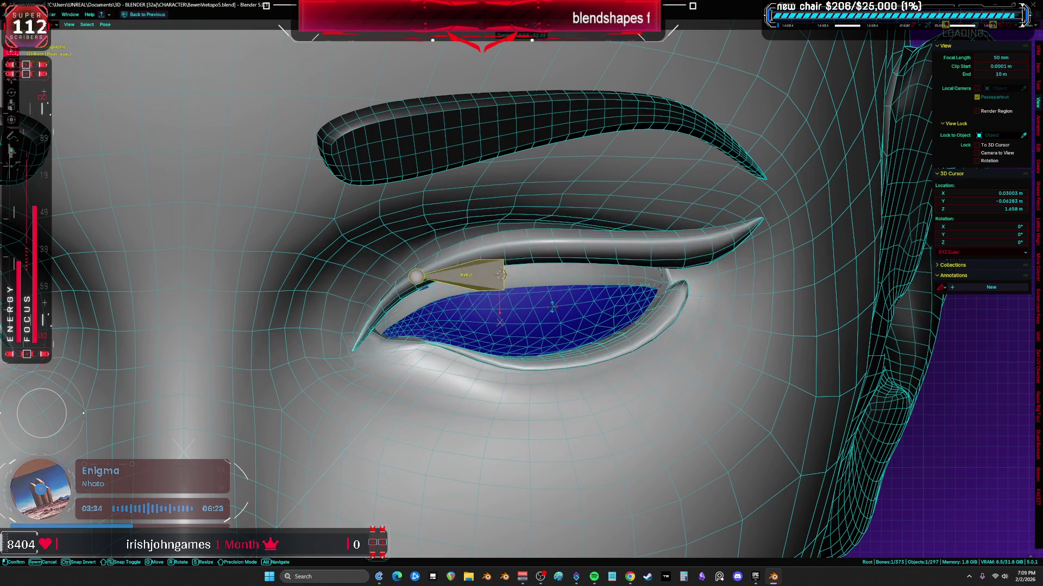
drag(505, 281, 499, 277)
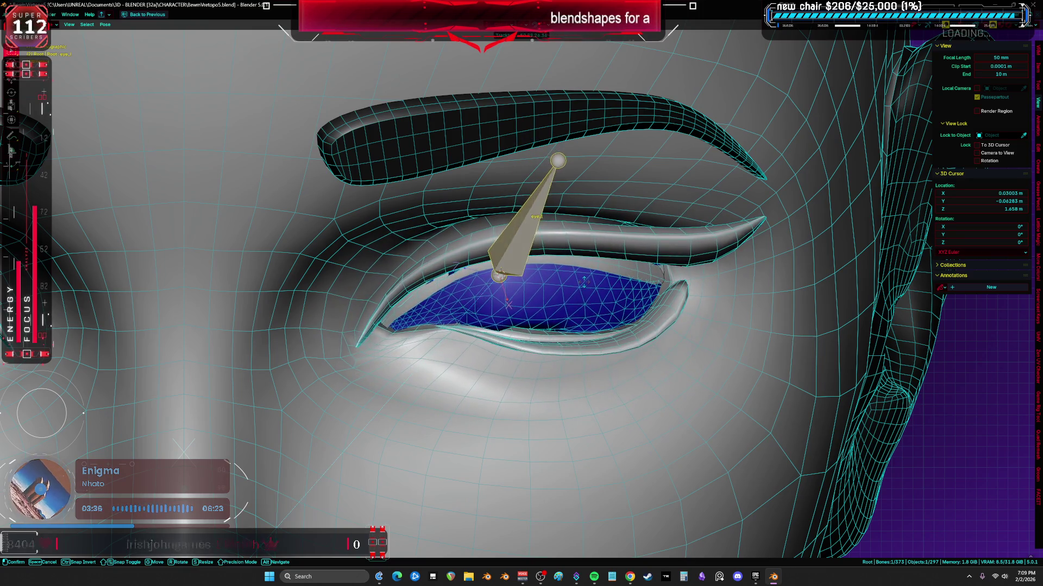
click(562, 309)
key(Tab)
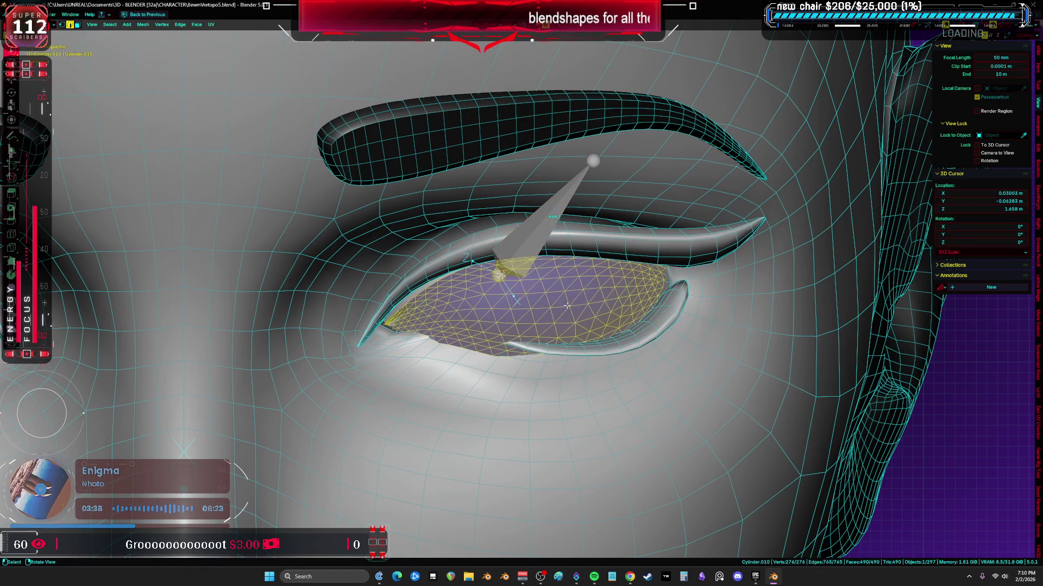
scroll(562, 308, up, 3)
- Run Smooth Vertex Weights on the eyelid with a chosen group subset and factor 0.05, then leave Edit Mode
key(ctrl+space)
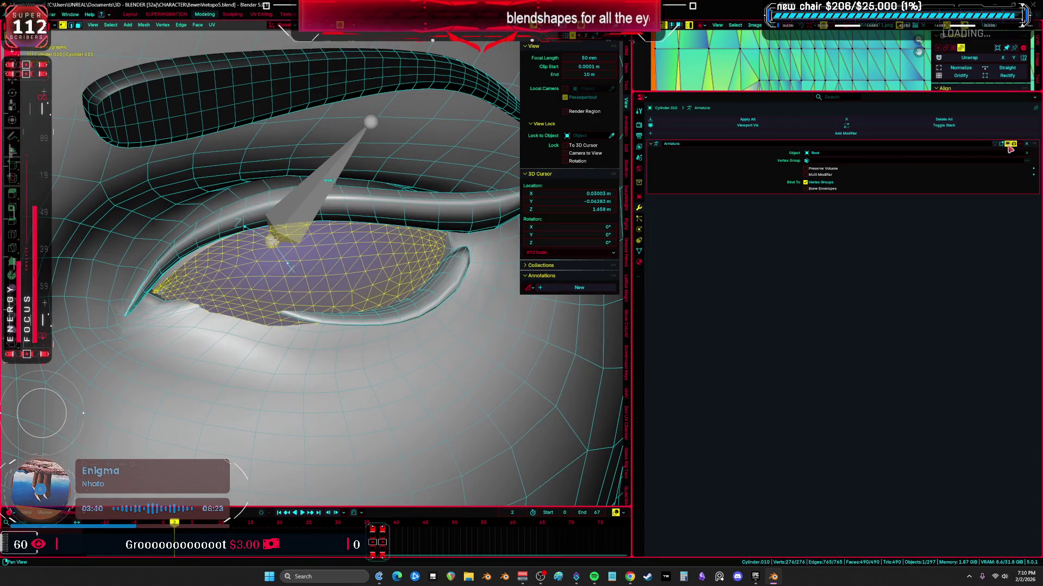
key(ctrl+space)
key(F3)
text(smooth)
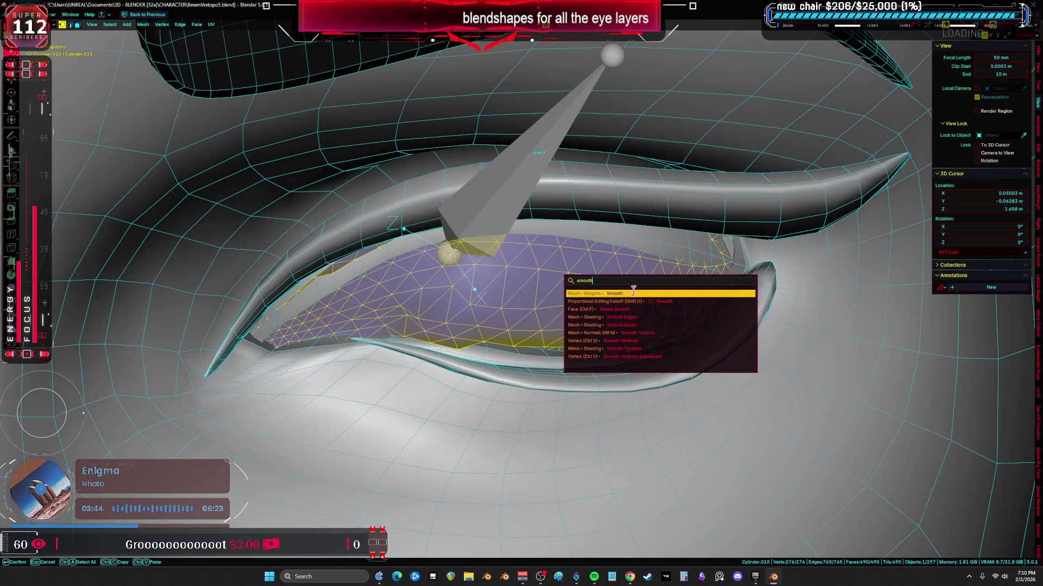
click(640, 294)
click(98, 523)
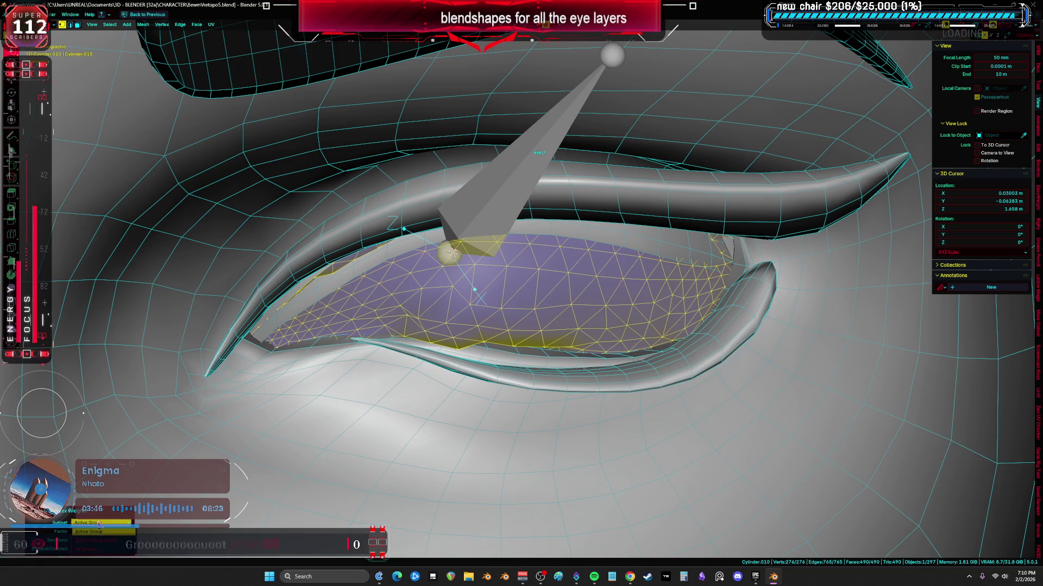
click(98, 551)
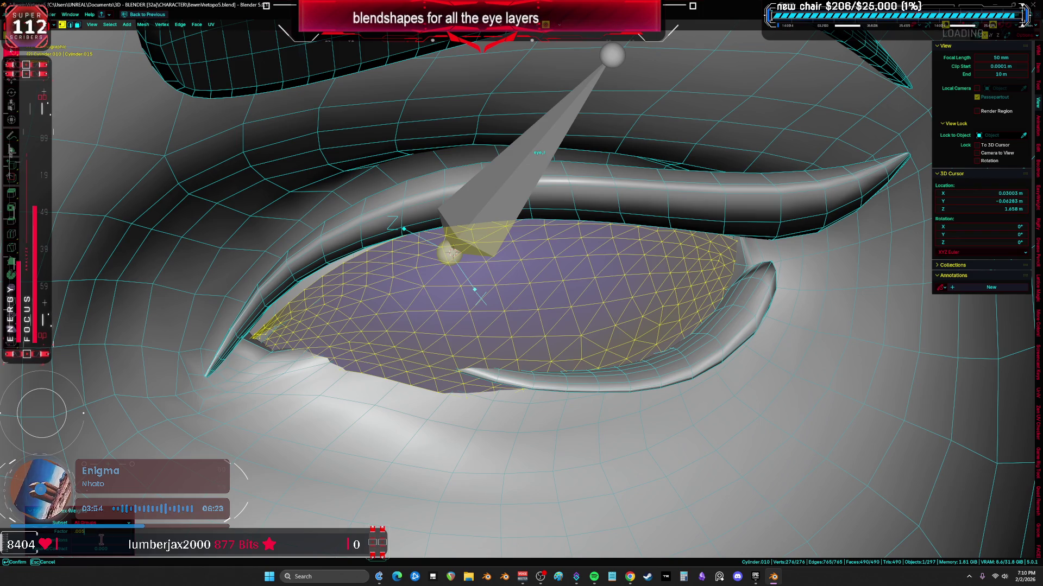
key(Return)
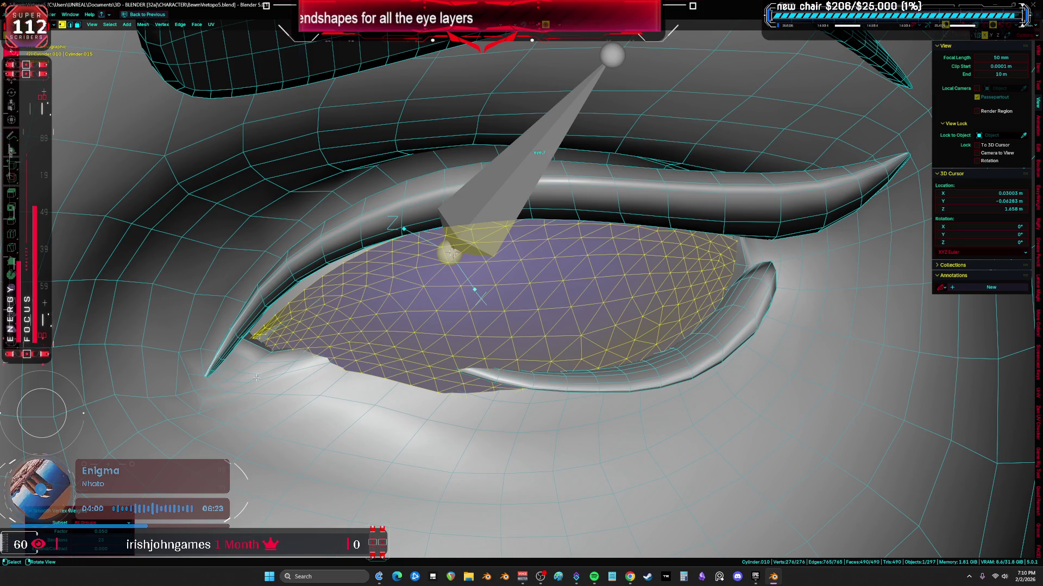
key(Tab)
scroll(539, 326, down, 4)
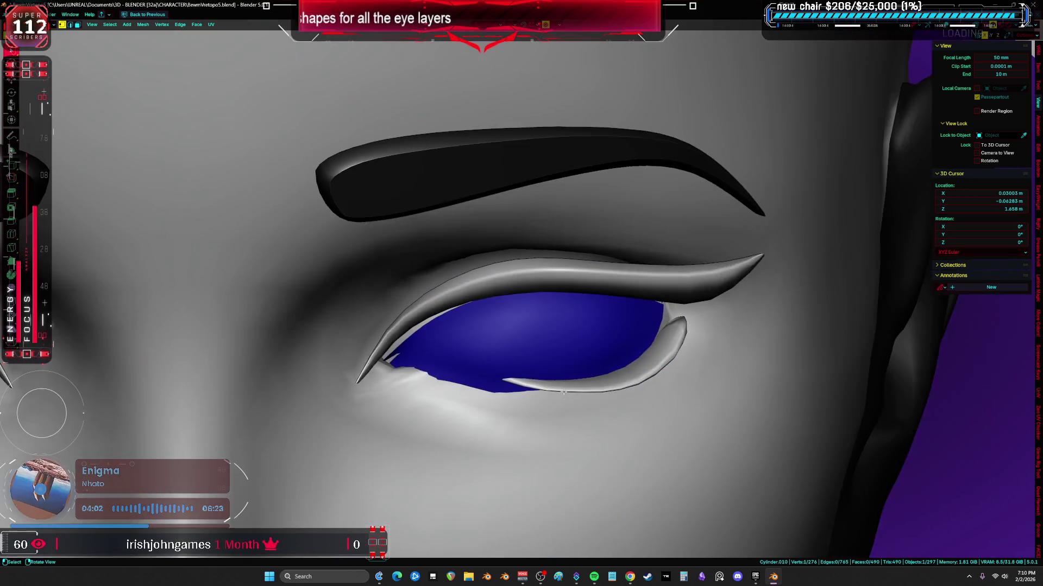
- Select the eye bone, cancel a move, then rotate it about a chosen axis and confirm the pose
click(540, 269)
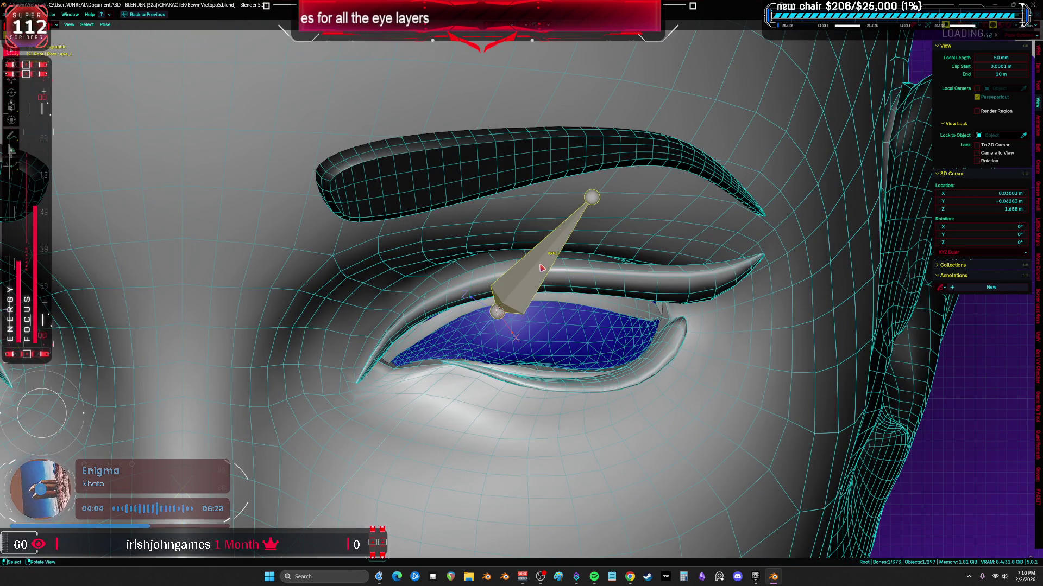
key(g)
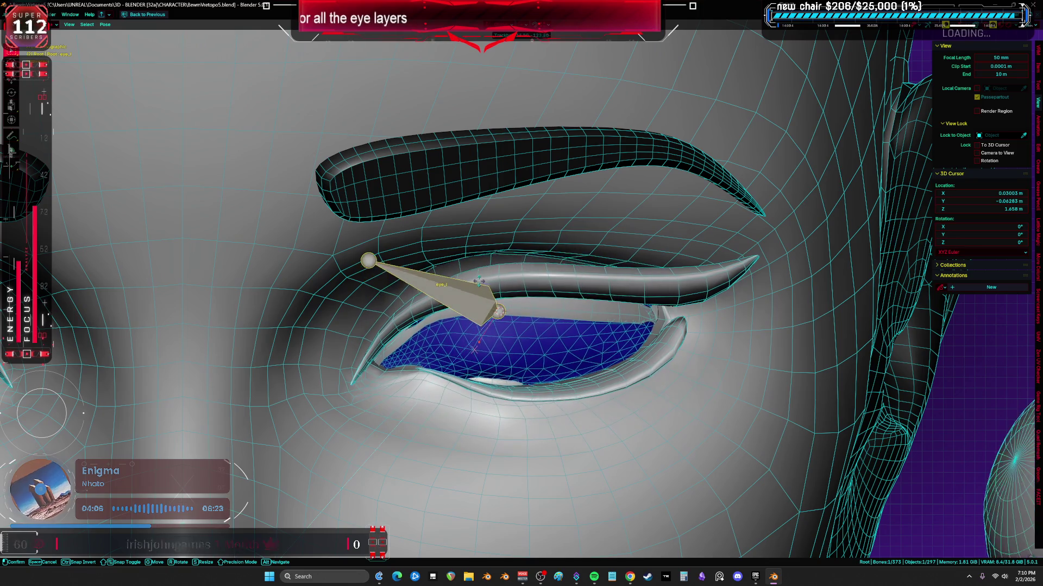
right_click(505, 284)
click(505, 285)
key(g)
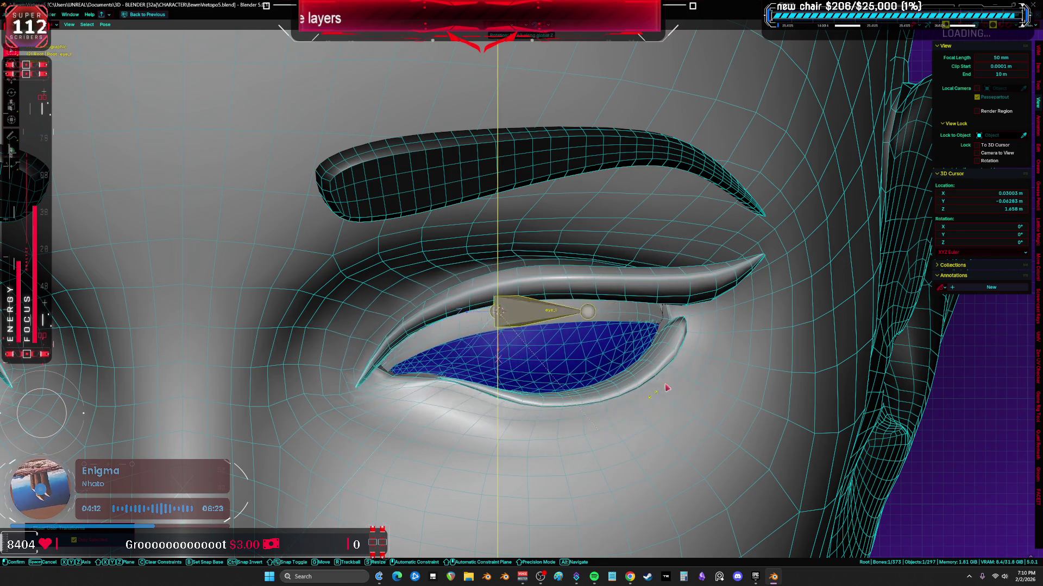
key(x)
key(x)
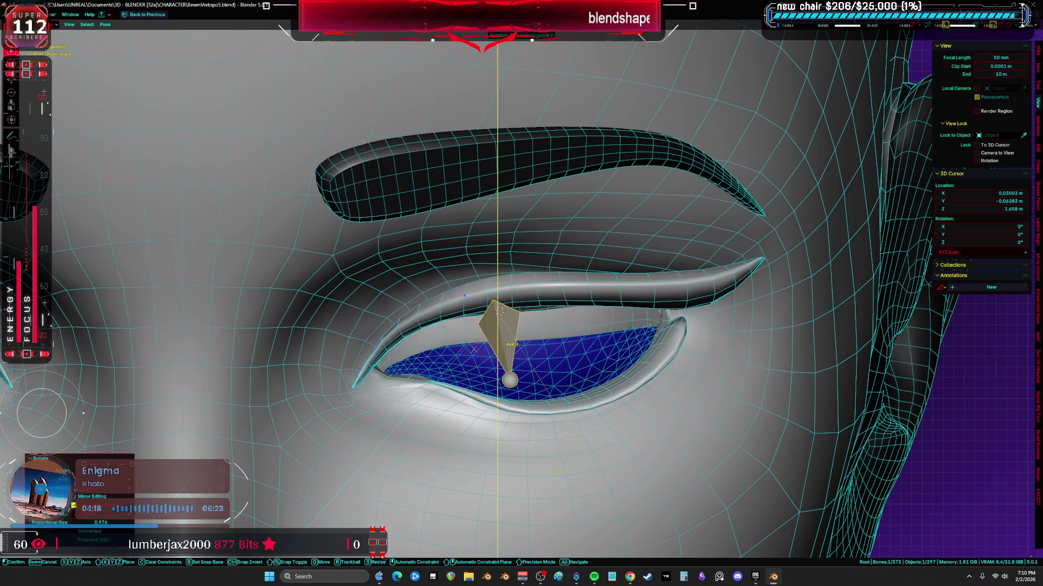
click(502, 380)
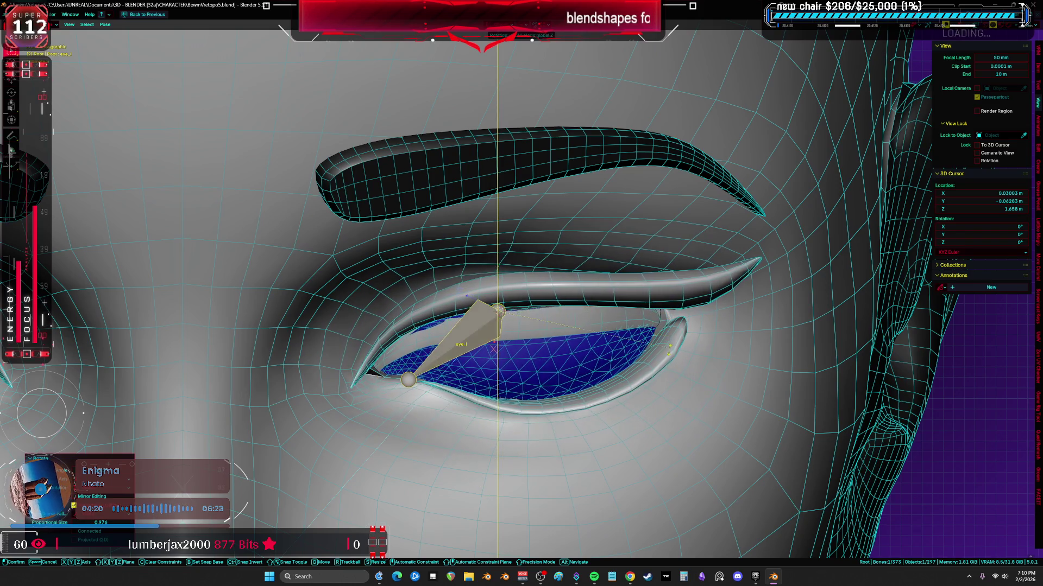
- Toggle overlays off and orbit the eye to check the shaded eyelid, then restore overlays
key(alt+shift+z)
mouse_move(503, 380)
middle_down()
mouse_move(521, 342)
mouse_move(525, 259)
middle_up()
key(alt+shift+z)
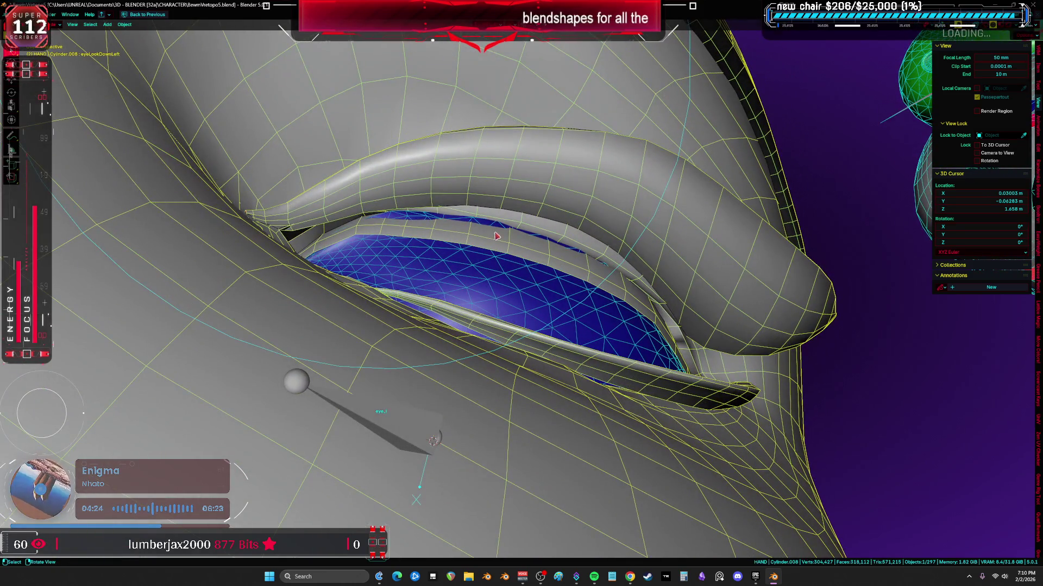
scroll(496, 236, up, 2)
- Sculpt along the upper eyelid edge near the corner with a smaller brush
click(497, 236)
key(ctrl+Tab)
scroll(496, 236, up, 2)
key(f)
click(358, 192)
key(s)
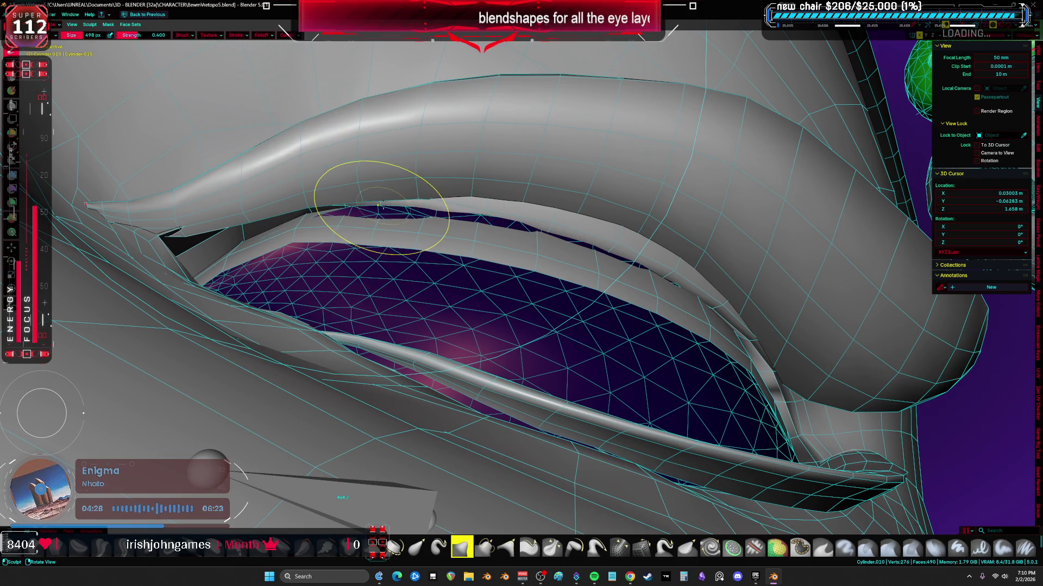
middle_drag(376, 210, 379, 208)
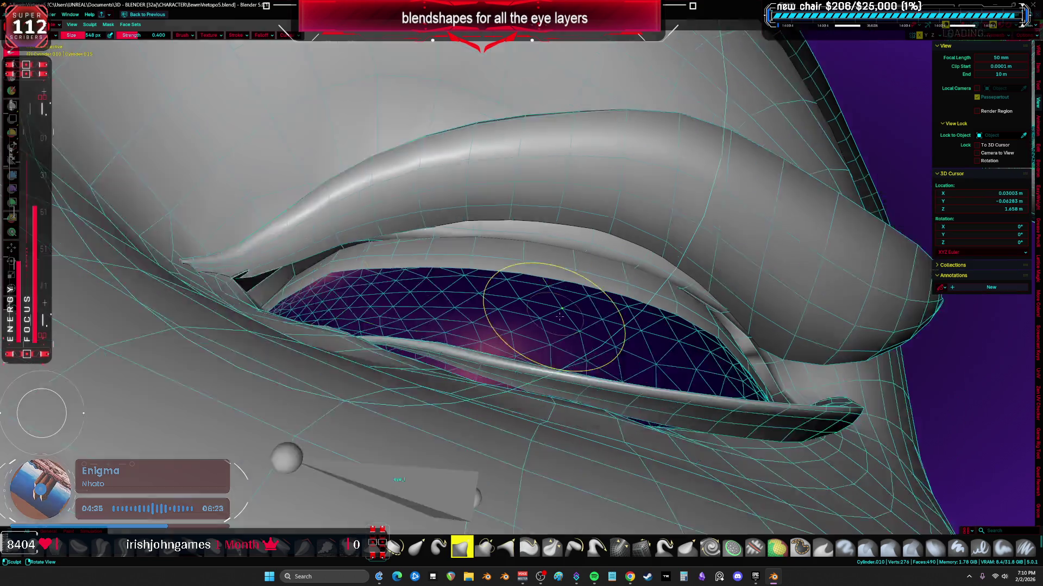
scroll(522, 293, down, 5)
mouse_move(522, 294)
middle_down()
mouse_move(627, 314)
mouse_move(587, 277)
middle_up()
scroll(631, 314, up, 3)
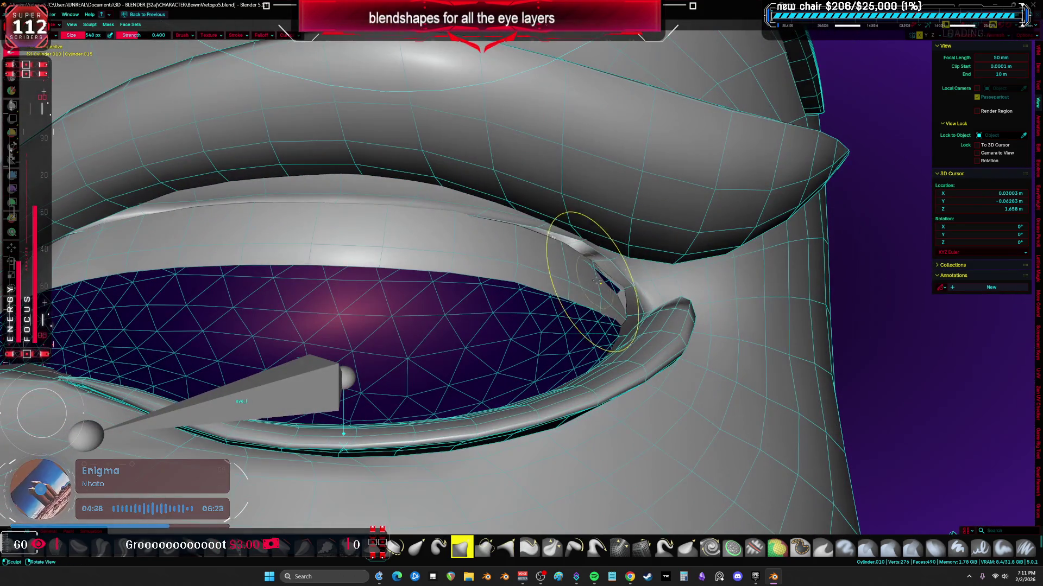
- Return to Object Mode, select the eye rig and switch it into Pose Mode
key(ctrl+Tab)
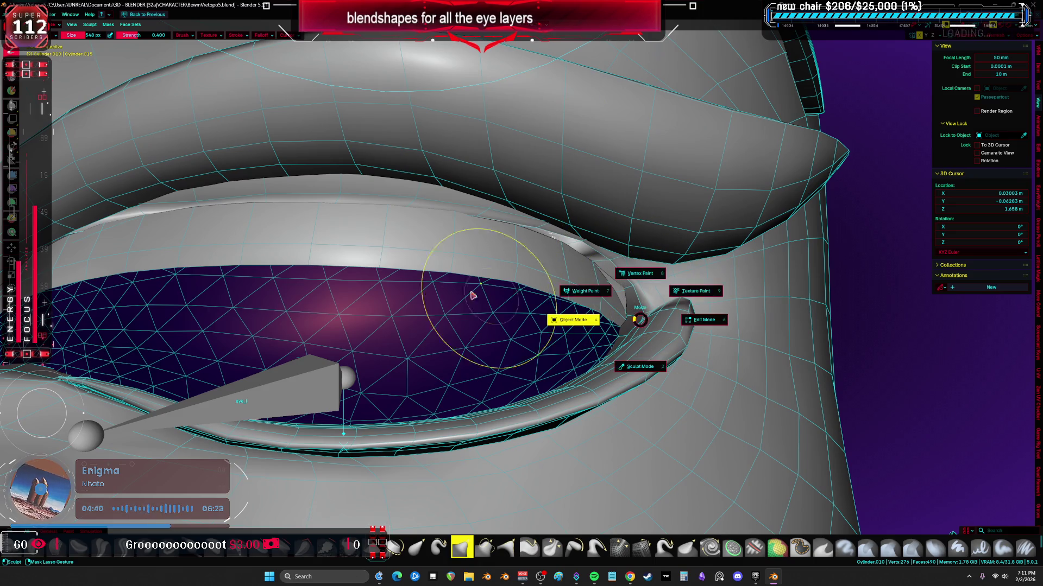
click(575, 321)
shift+click(335, 400)
right_click(335, 401)
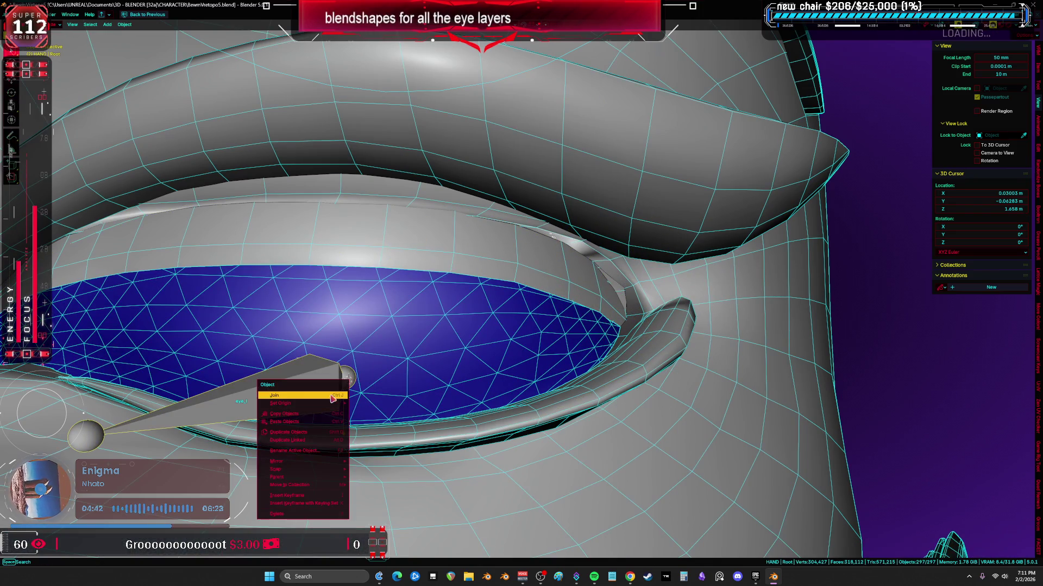
click(281, 394)
right_click(326, 379)
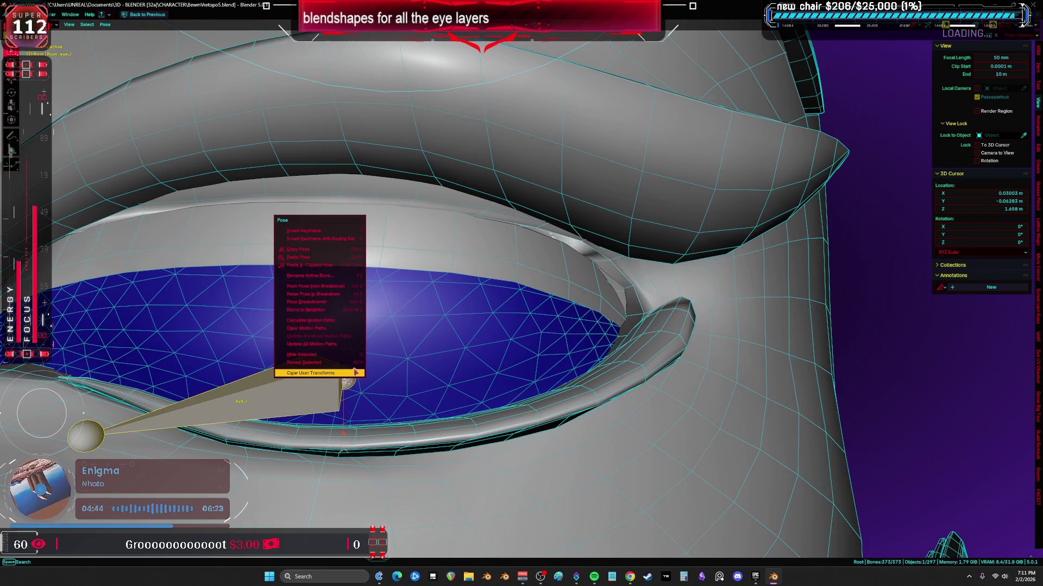
- Reset the bone's pose, delete the grown face loop around the eye from the face mesh, and hide it
click(327, 387)
click(571, 260)
key(Tab)
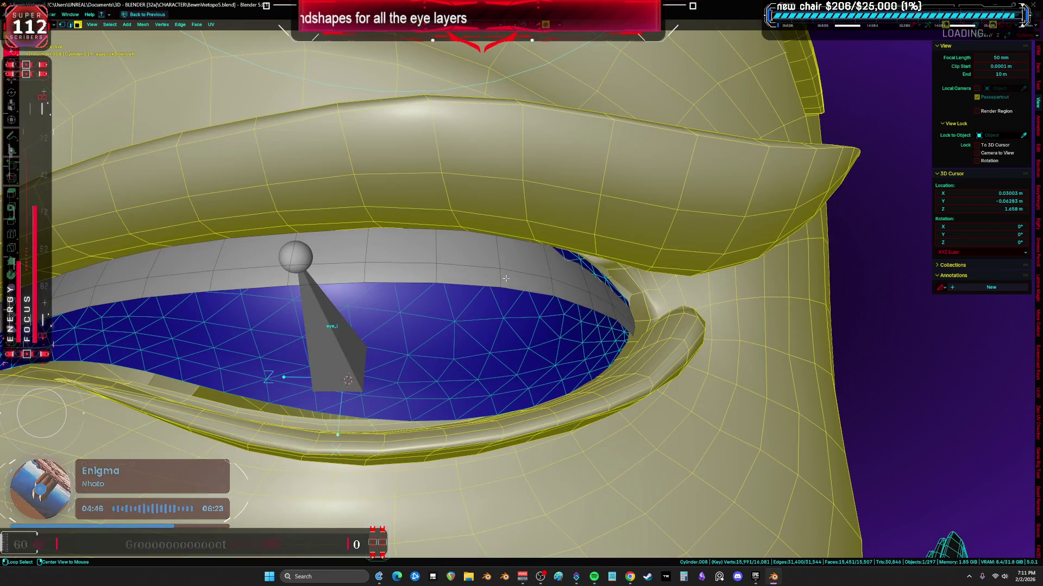
alt+click(505, 280)
key(ctrl+KP_Add)
key(x)
click(533, 273)
click(495, 314)
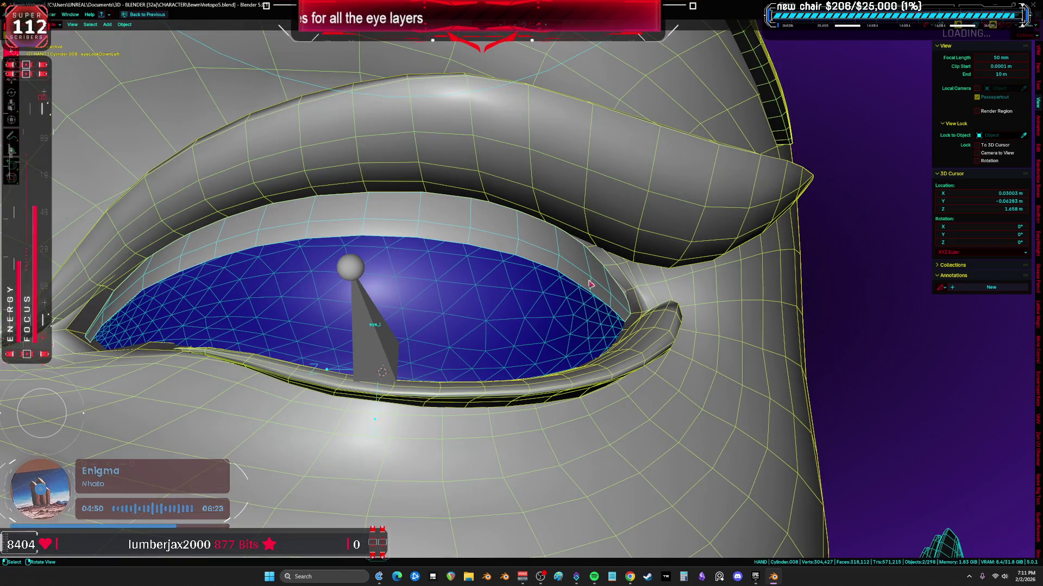
key(h)
- From front view rotate the eye_l bone about the X and Y axes to watch the eyelid follow
click(392, 348)
key(ctrl+Tab)
key(r)
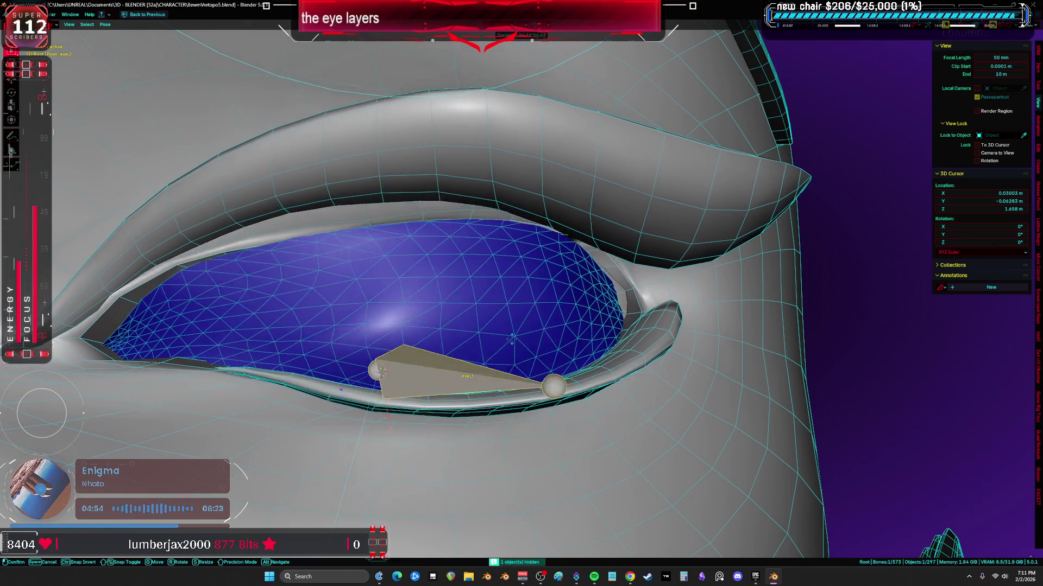
right_click(493, 336)
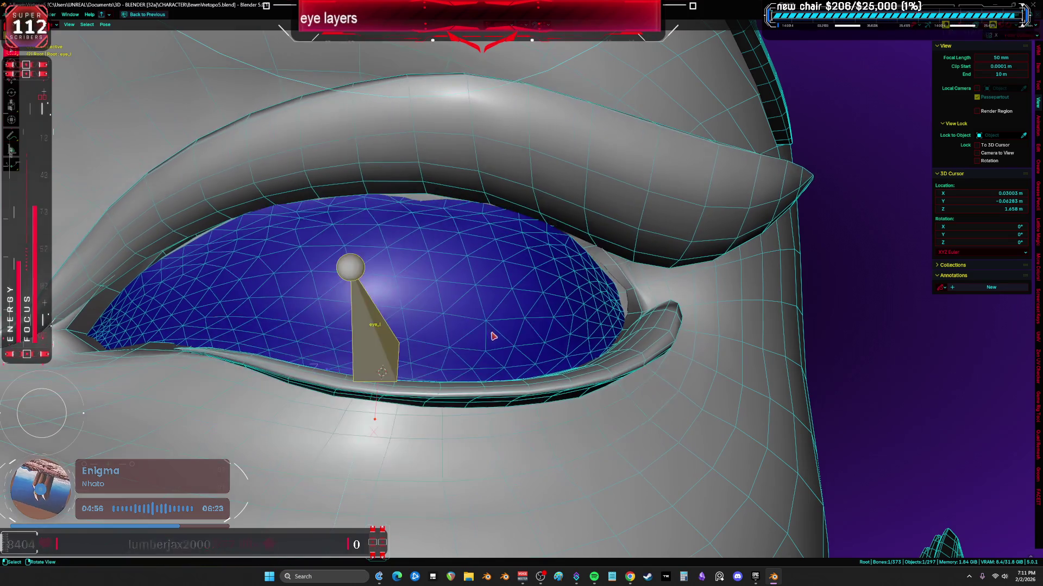
right_click(505, 344)
click(489, 338)
key(KP_1)
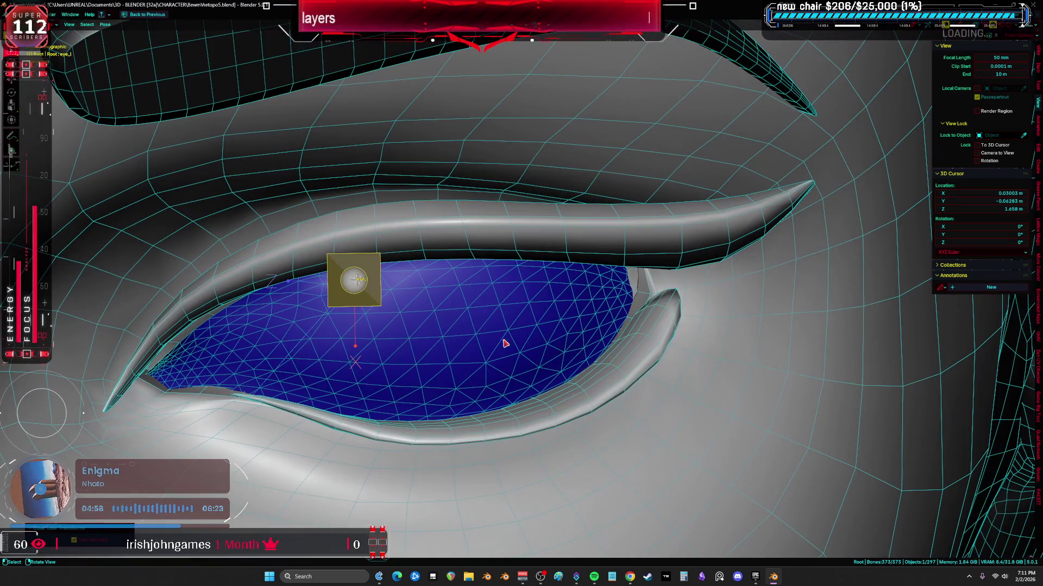
middle_drag(359, 282, 391, 270)
key(r)
key(y)
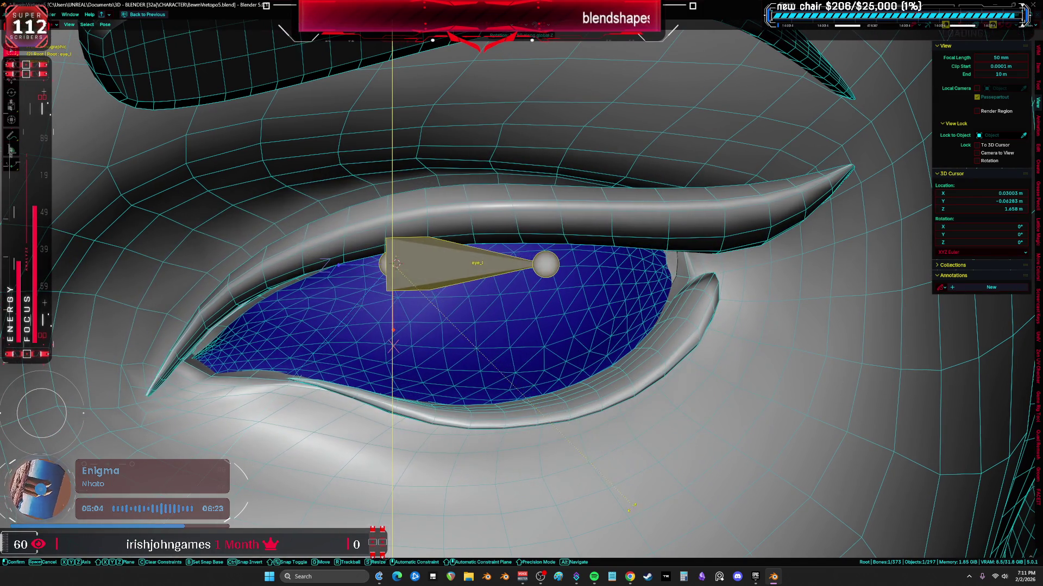
key(x)
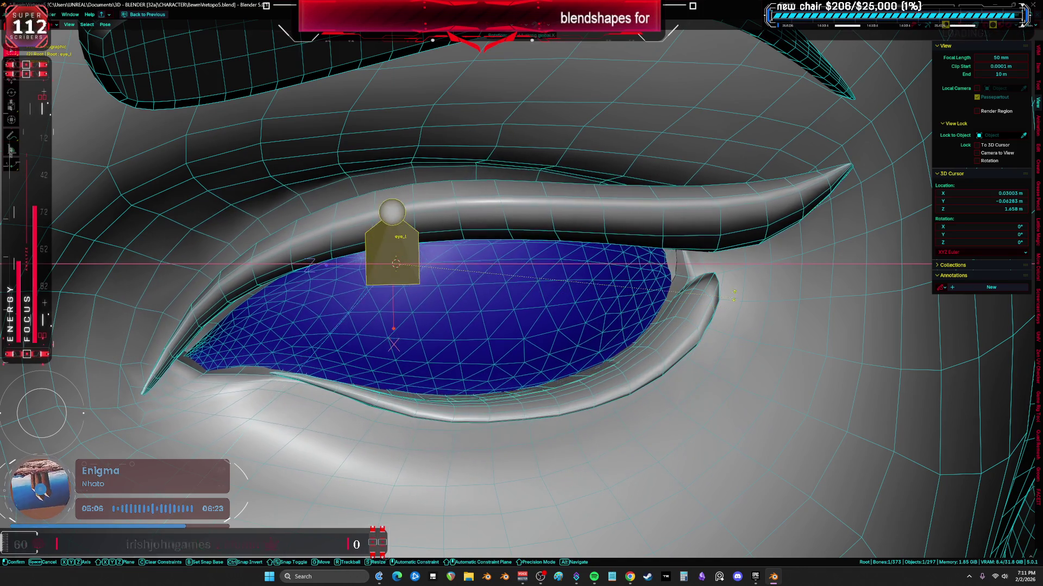
key(y)
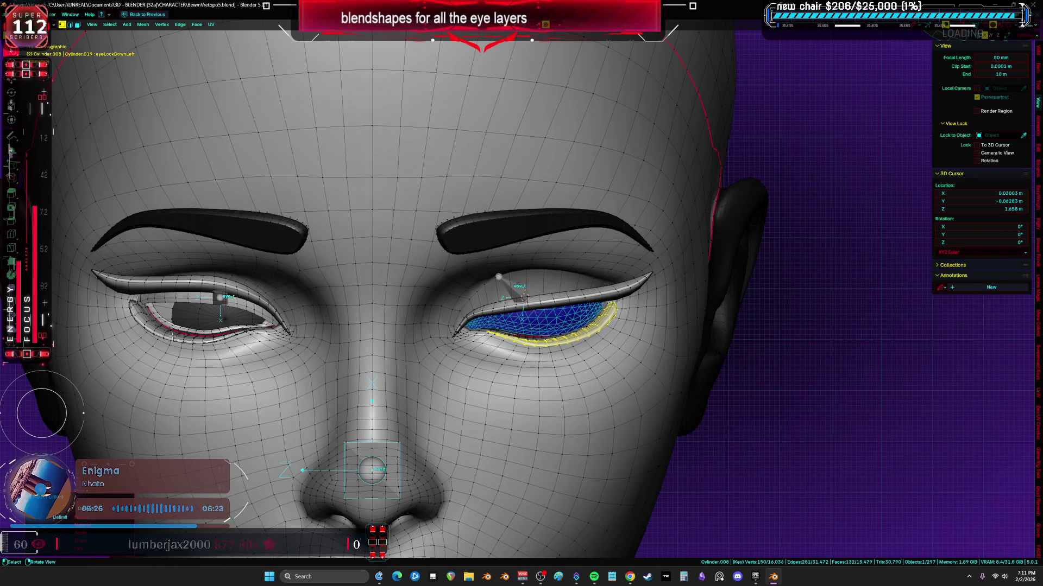
- Snap the lower eyelid mesh to symmetry across both eyes with the Basis shape key active
key(ctrl+l)
right_click(297, 324)
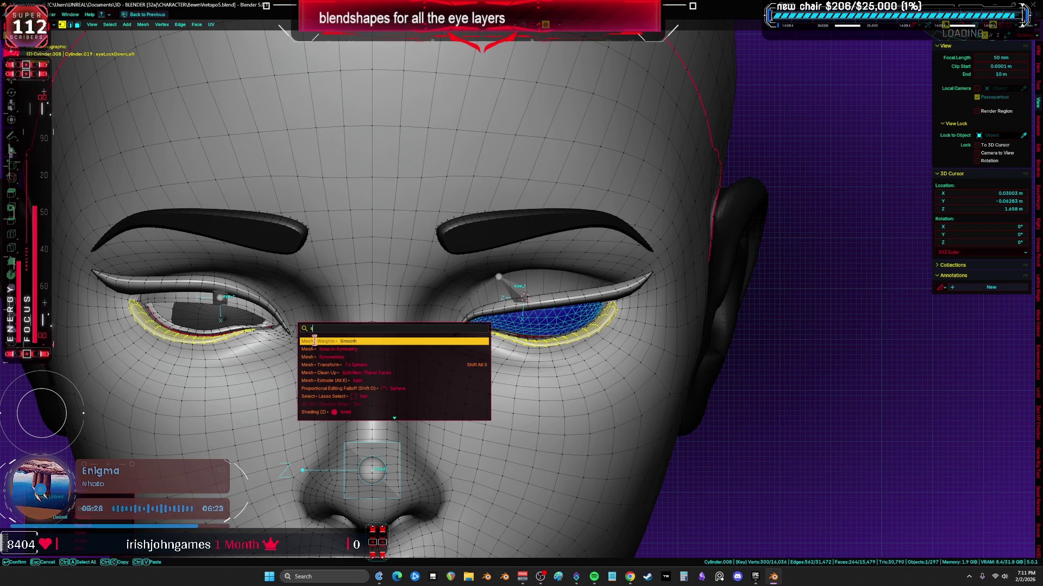
click(368, 346)
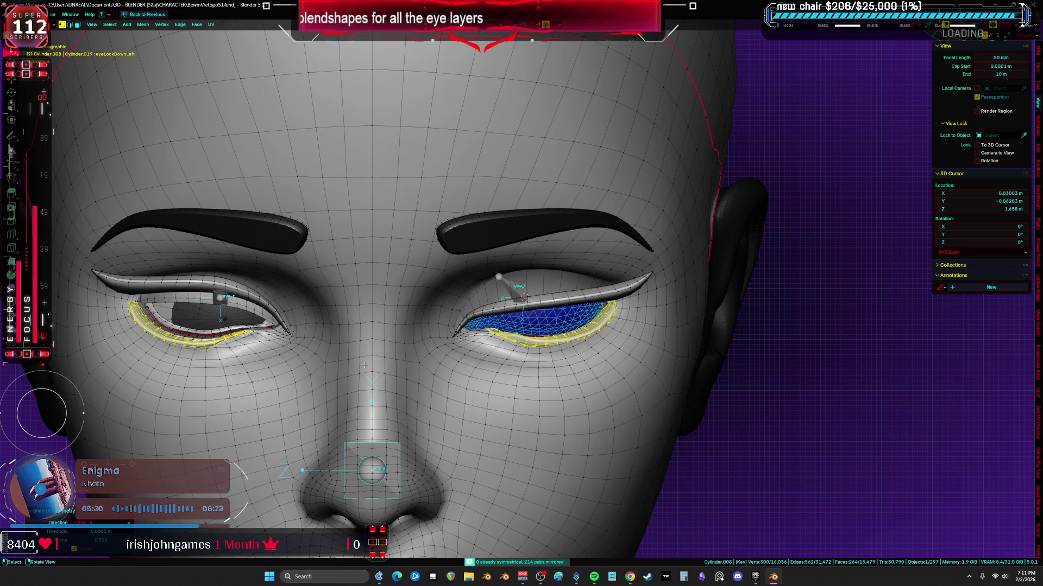
key(ctrl+space)
click(640, 255)
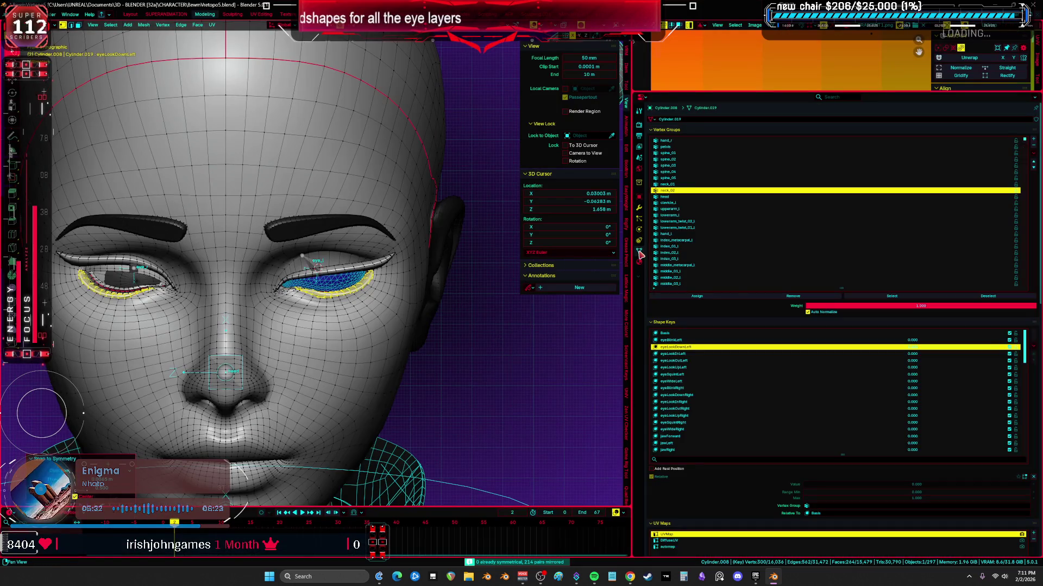
click(668, 334)
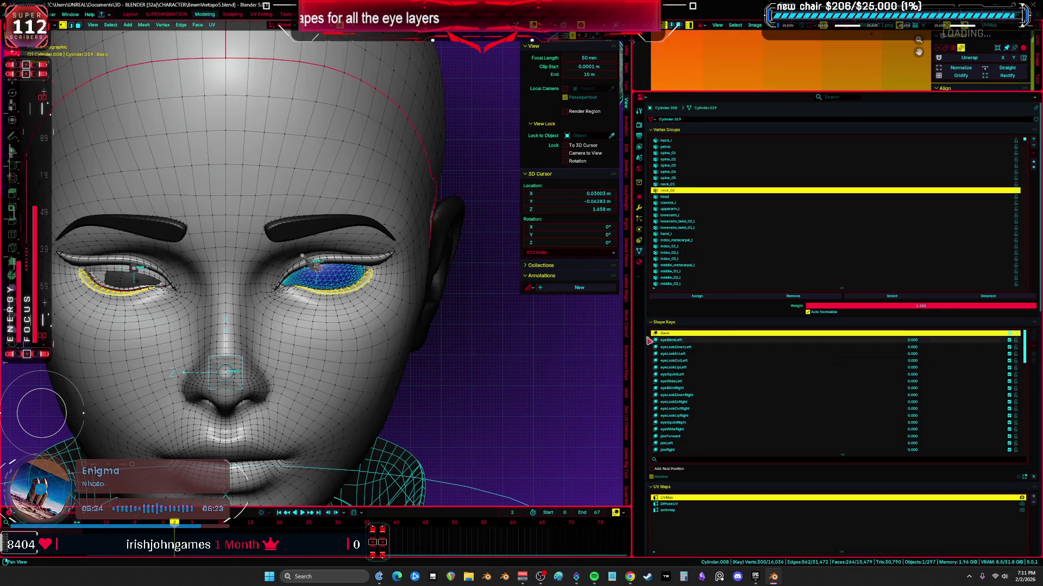
key(Down)
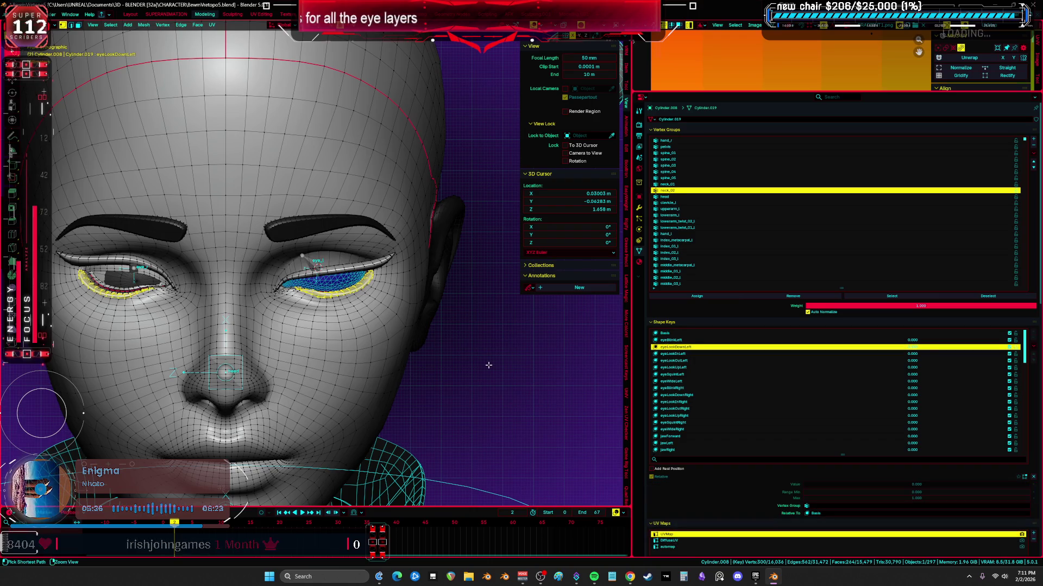
key(Up)
key(F3)
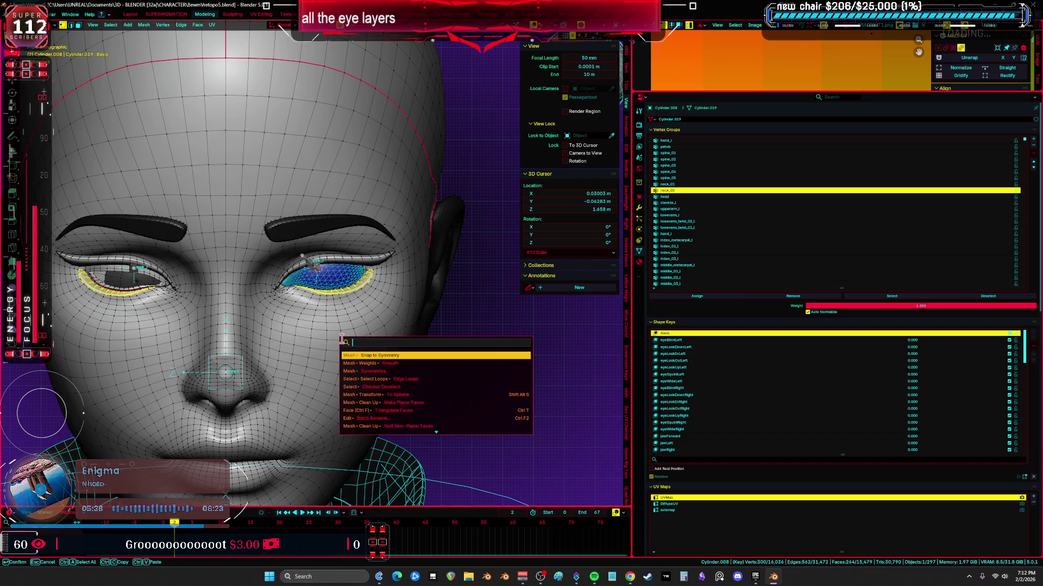
click(391, 354)
- Raise the lower eyelid vertices slightly with proportional-falloff moves along the vertical axis
key(Tab)
key(Tab)
key(g)
key(z)
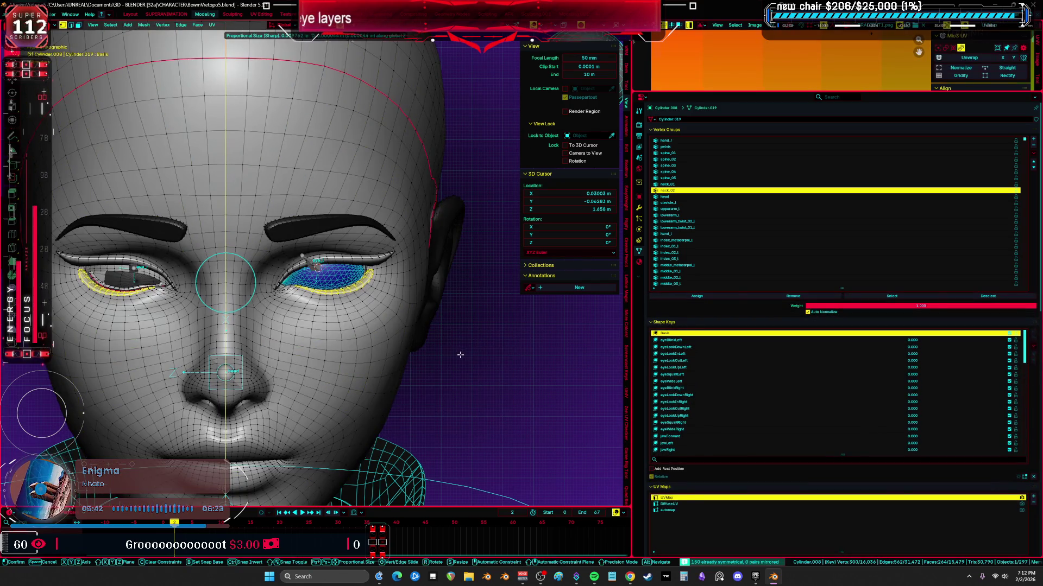
click(459, 356)
key(ctrl+space)
scroll(460, 356, up, 4)
scroll(408, 244, up, 3)
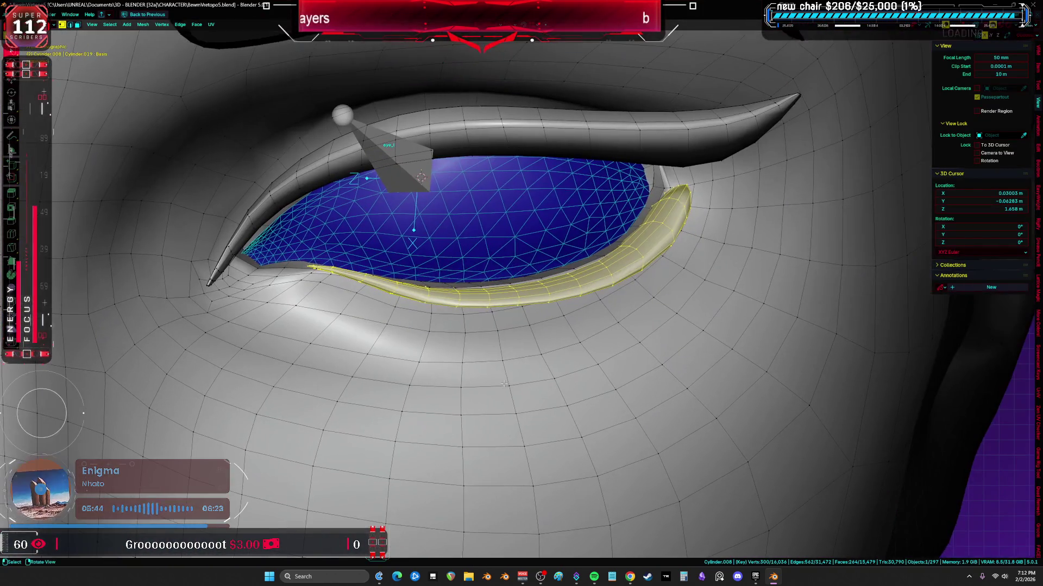
key(g)
drag(573, 308, 573, 288)
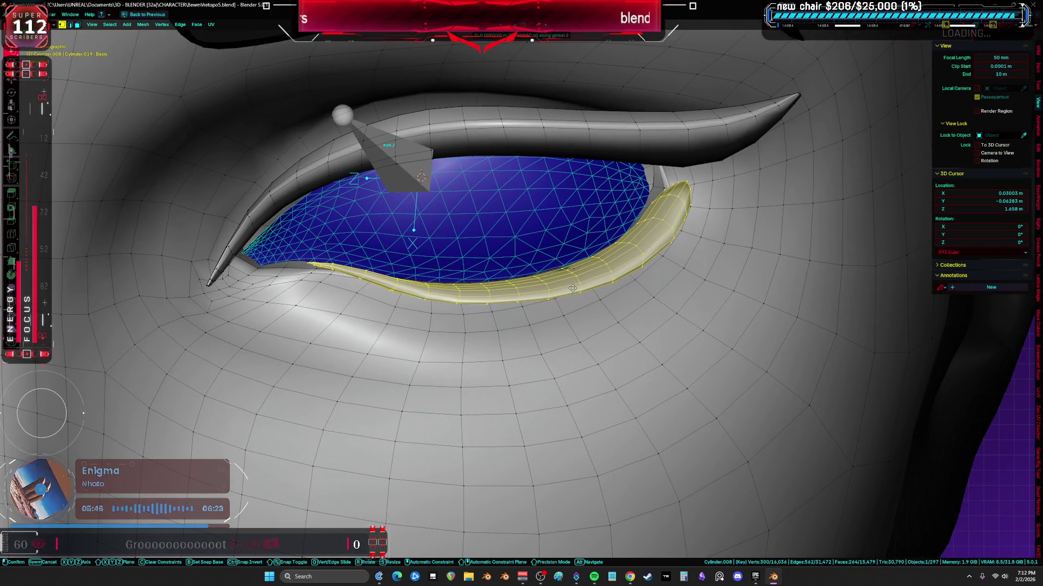
click(573, 281)
scroll(573, 280, up, 2)
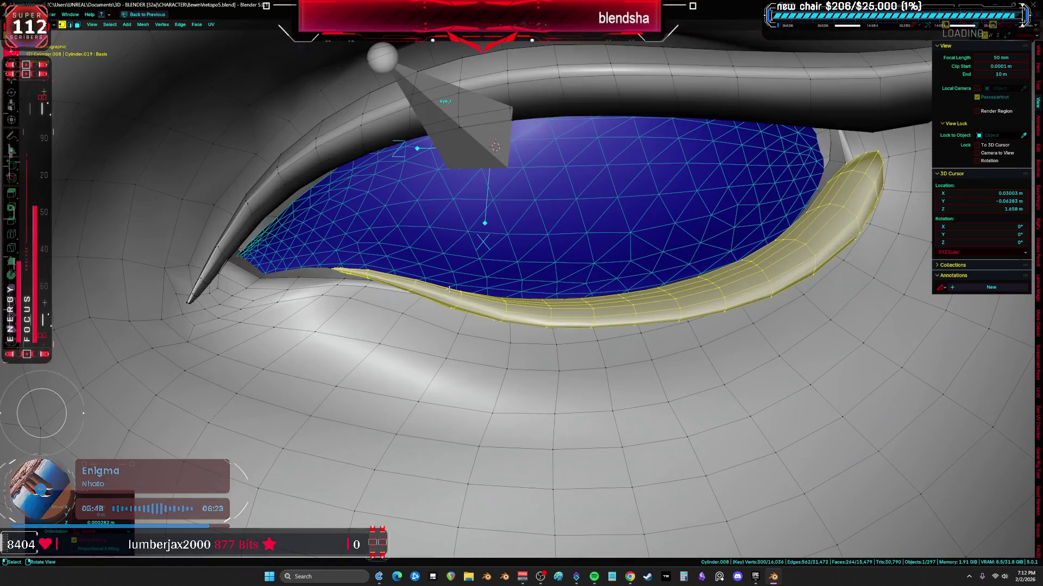
scroll(572, 301, down, 8)
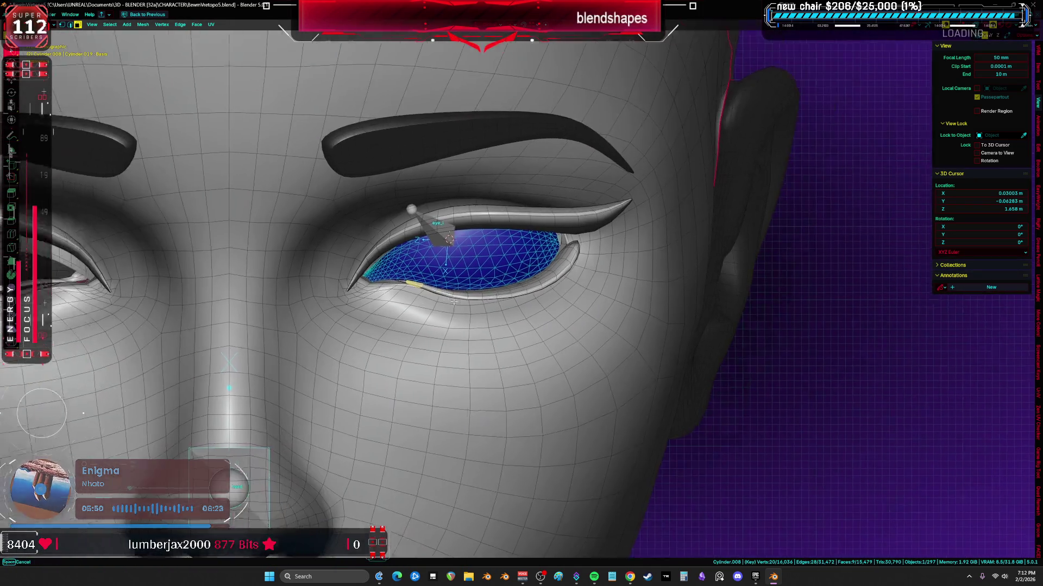
key(g)
key(y)
click(599, 302)
scroll(599, 301, up, 6)
scroll(599, 302, up, 3)
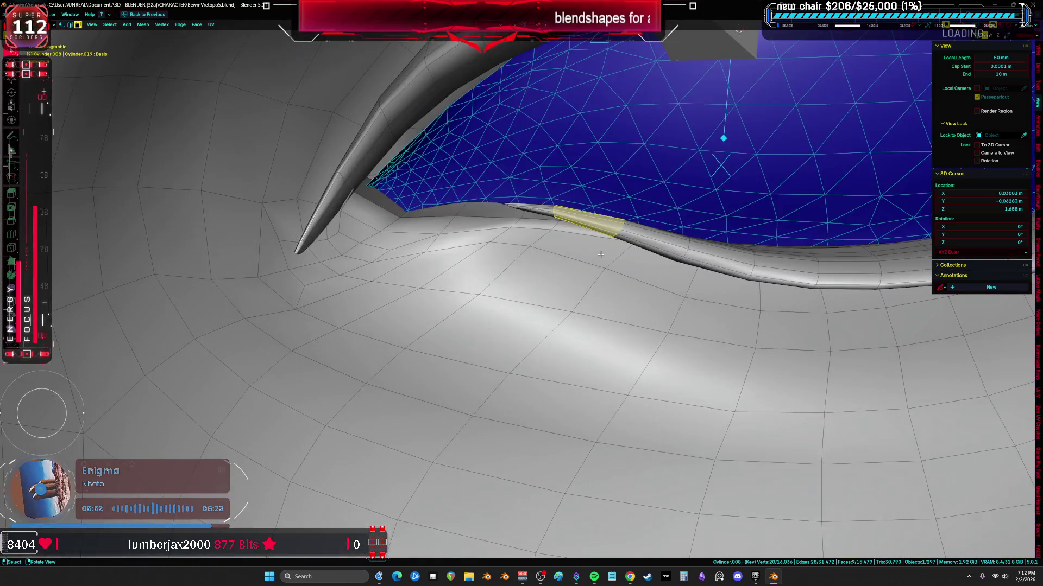
scroll(599, 302, down, 5)
- Review both eyes from the front and switch to editing the whole face mesh
shift+middle_drag(599, 301, 733, 244)
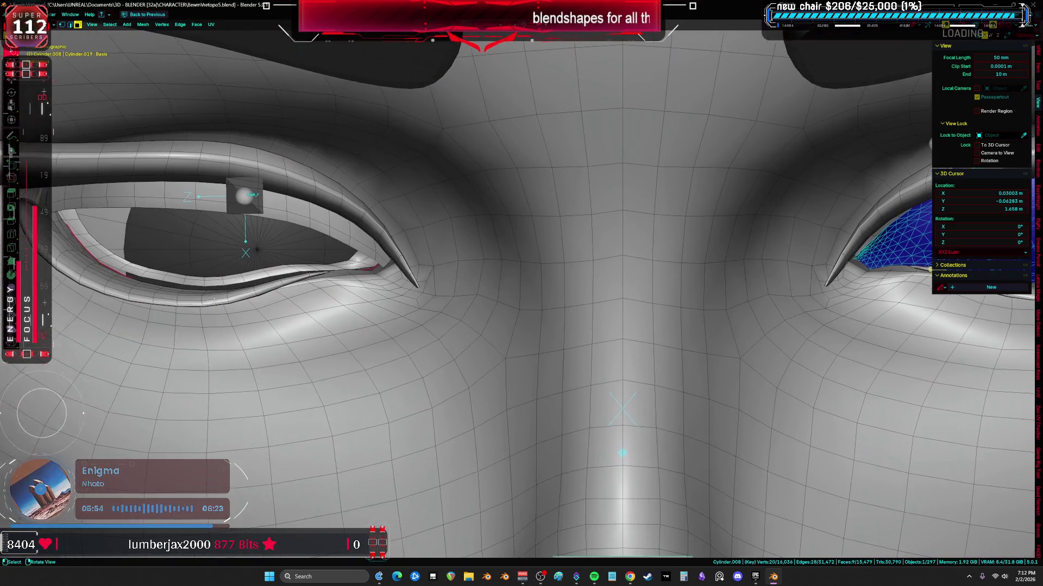
middle_drag(599, 367, 293, 306)
key(KP_1)
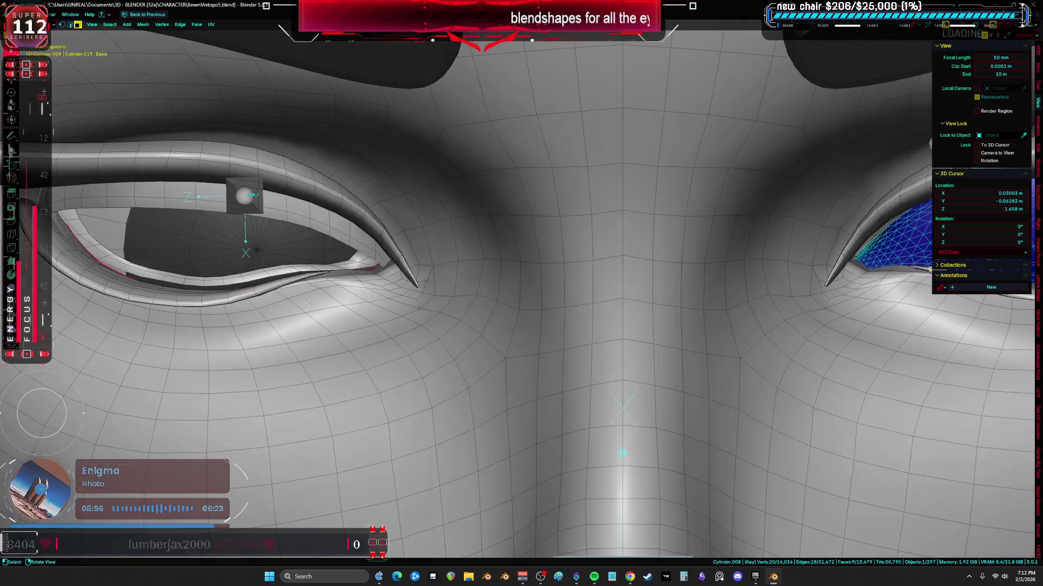
scroll(448, 316, down, 3)
scroll(449, 317, down, 4)
scroll(449, 316, up, 2)
key(alt+z)
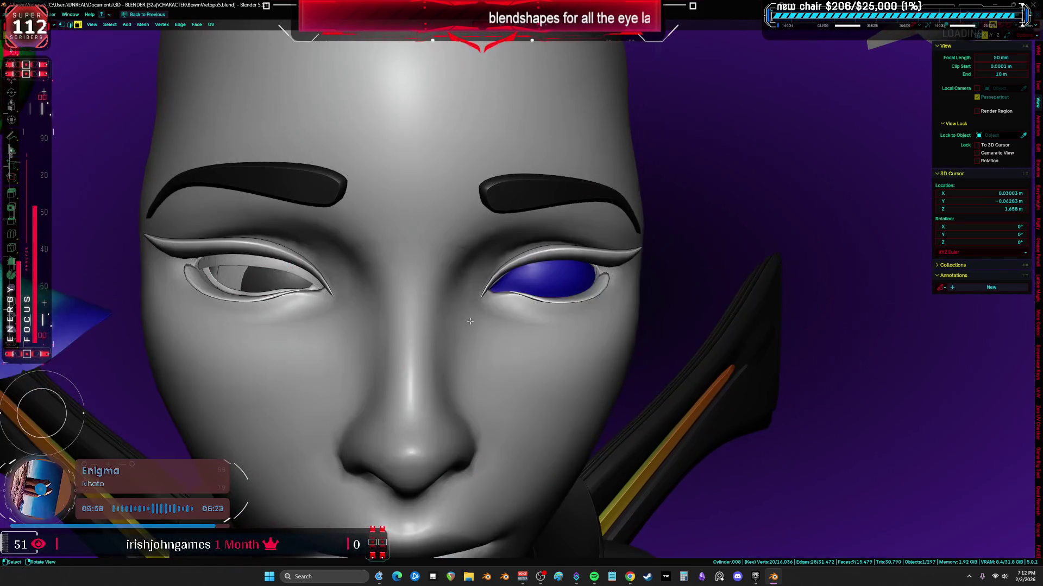
key(alt+z)
key(ctrl+Tab)
click(456, 327)
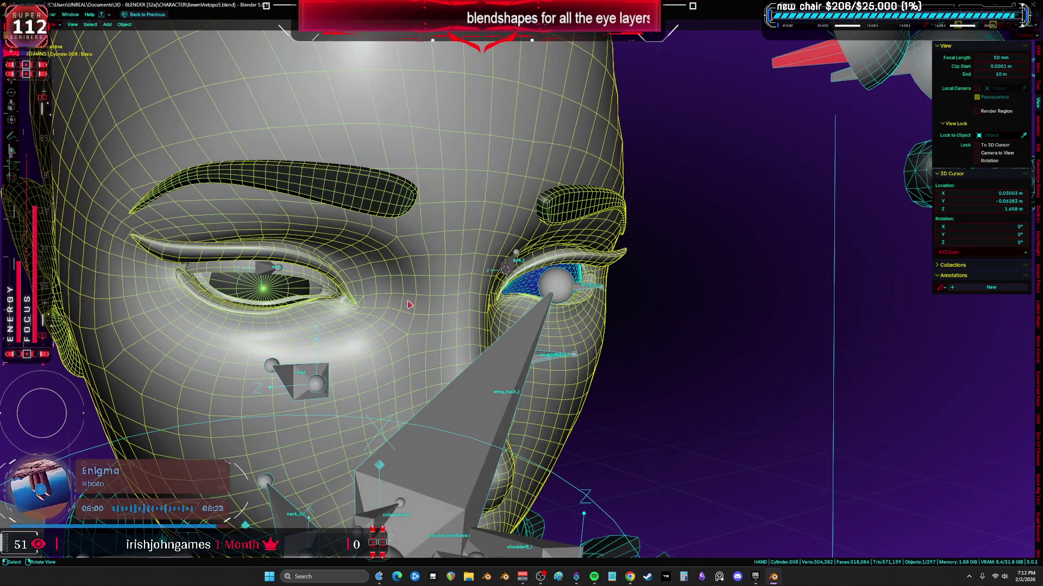
- In Pose Mode, clear the eye bone's user transforms and swing it again to test the eye layer
key(ctrl+space)
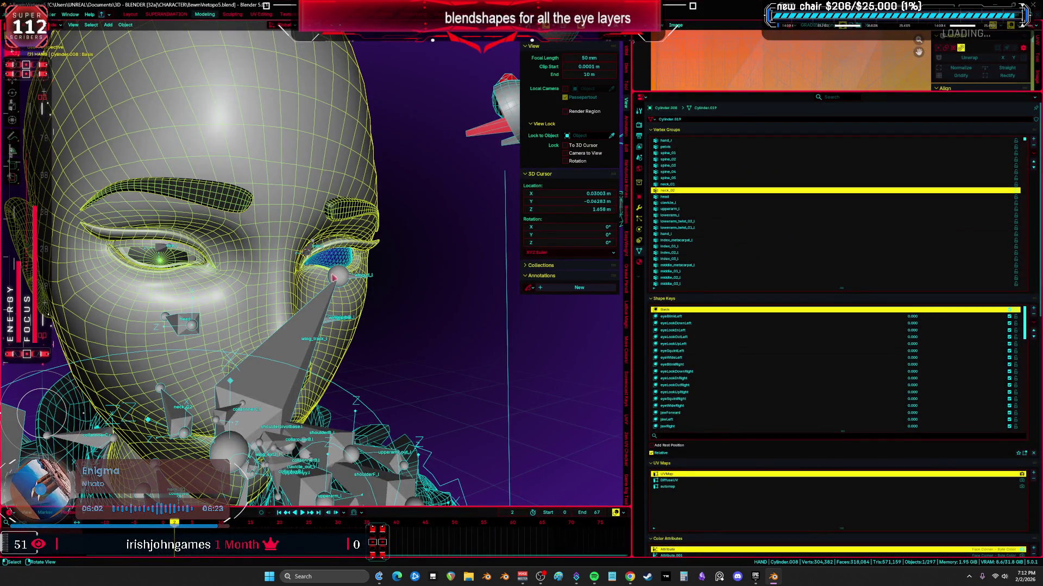
scroll(332, 277, up, 3)
scroll(317, 281, up, 3)
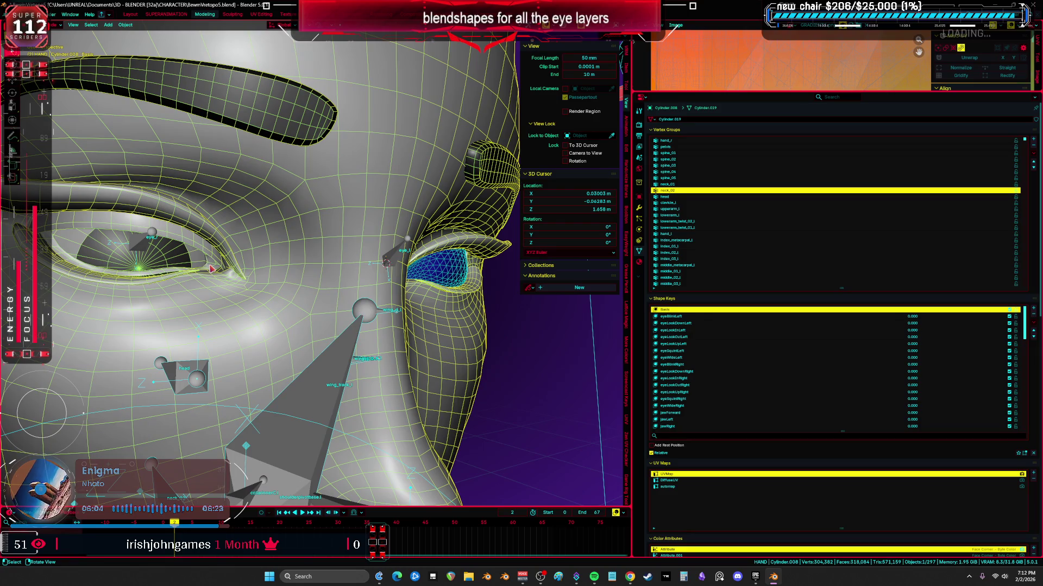
click(150, 251)
key(ctrl+Tab)
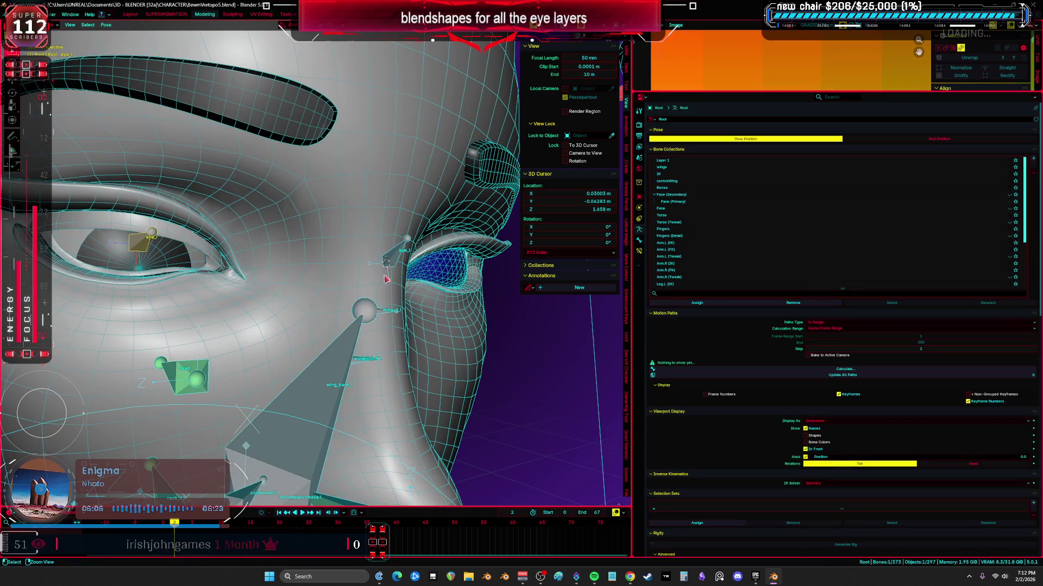
right_click(330, 122)
click(400, 280)
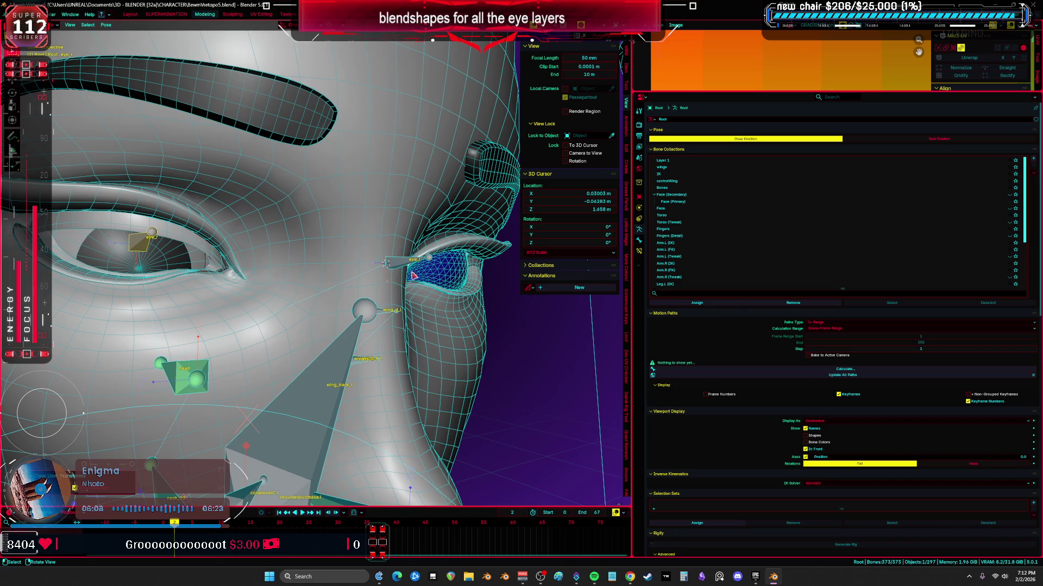
click(423, 265)
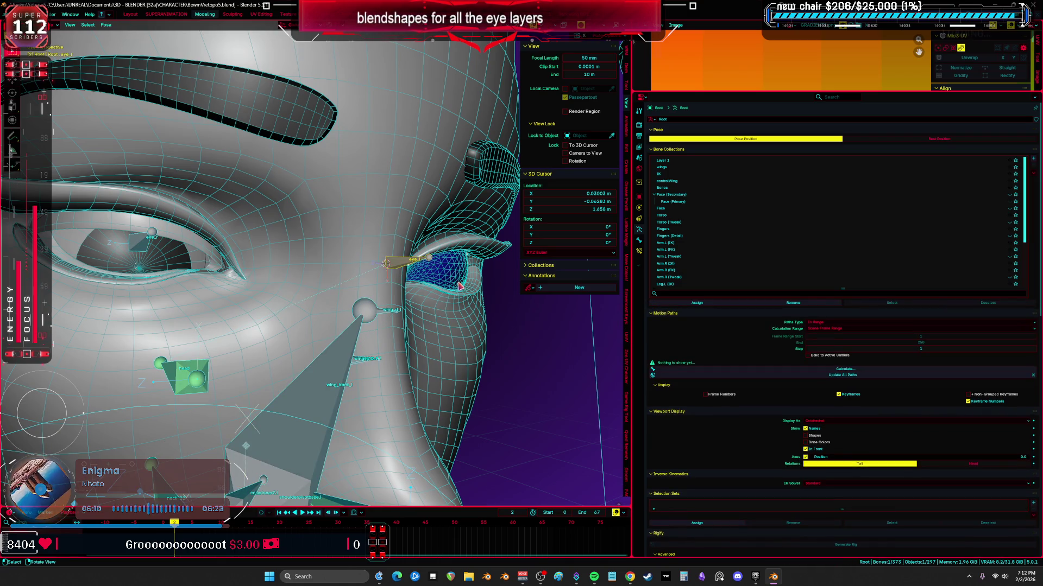
key(g)
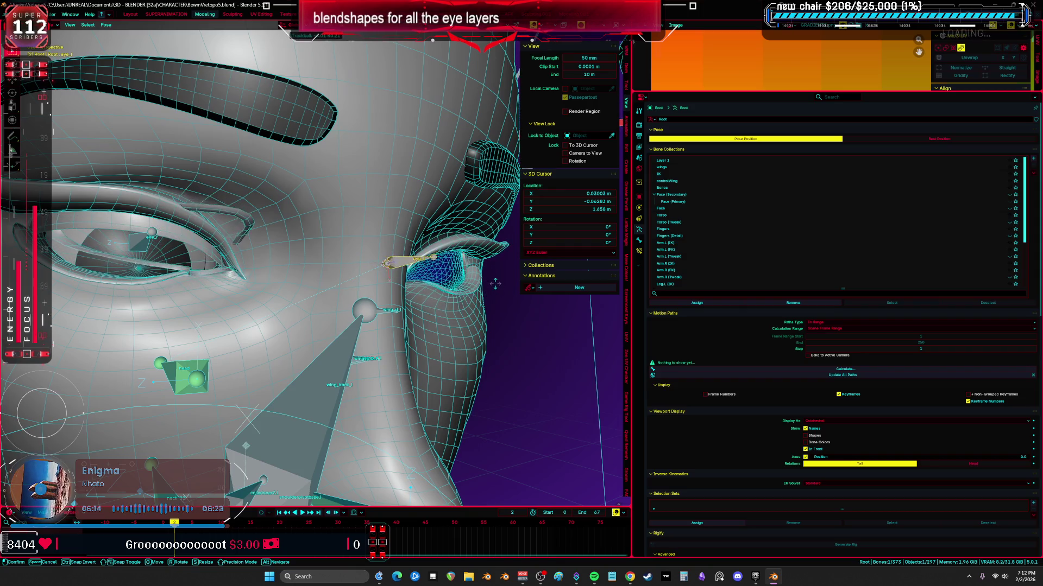
click(447, 266)
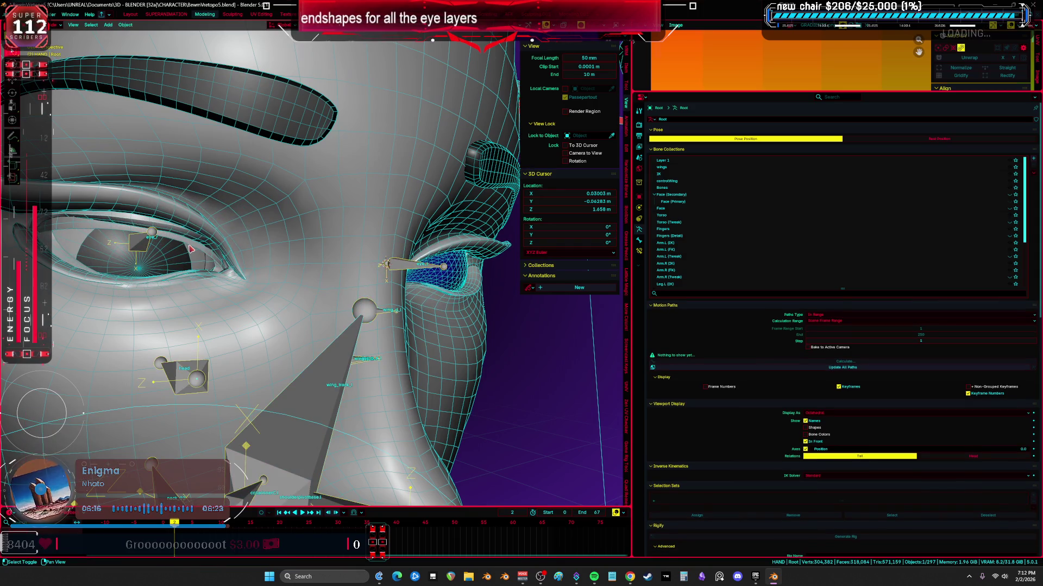
- Put the eyelid layer mesh Cylinder.019 into Weight Paint mode
click(346, 317)
key(ctrl+Tab)
click(324, 269)
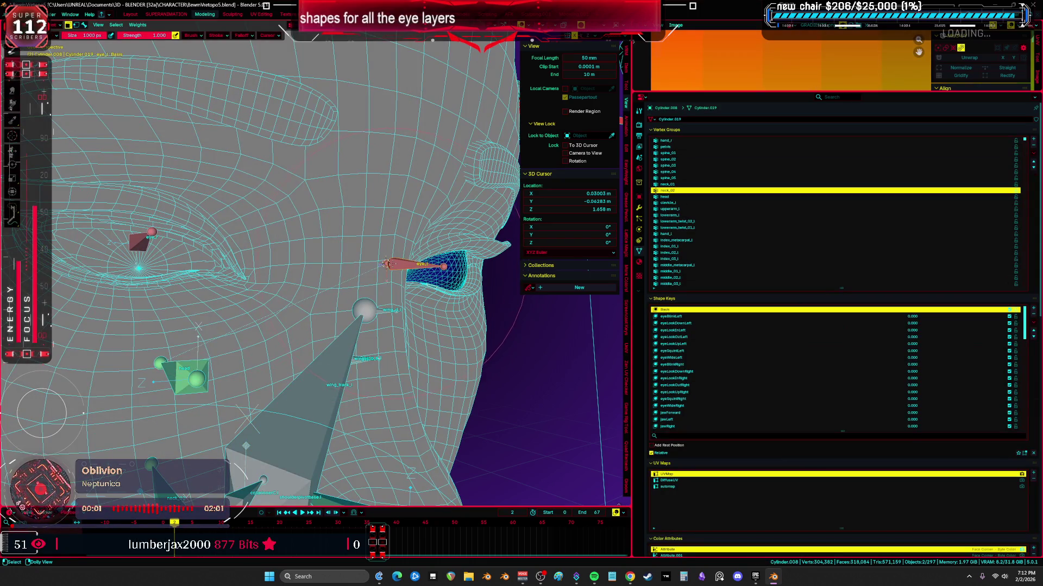
- Display the eye layers' vertex group weights and inspect the left eye up close
key(z)
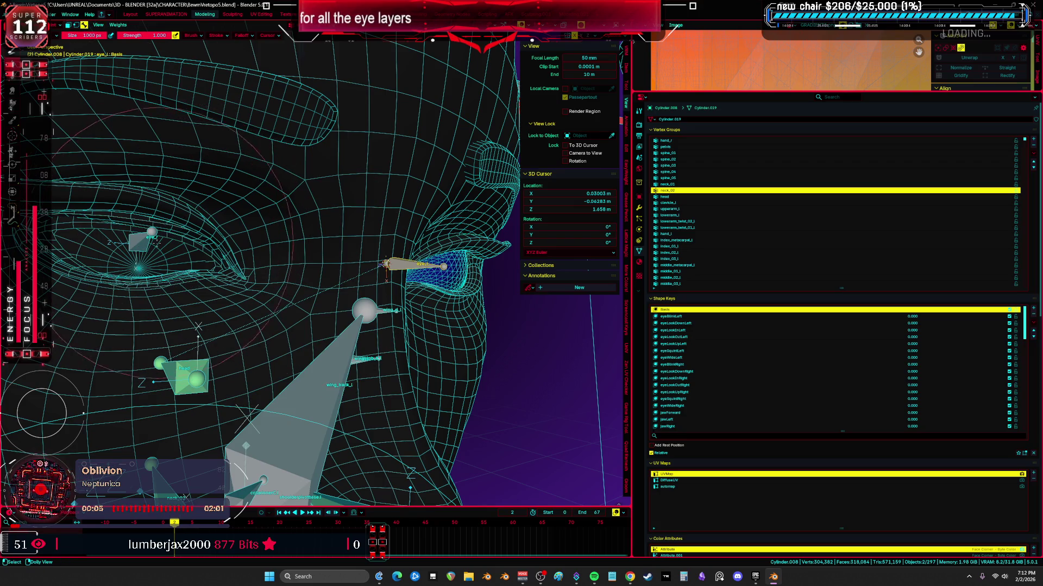
ctrl+click(303, 249)
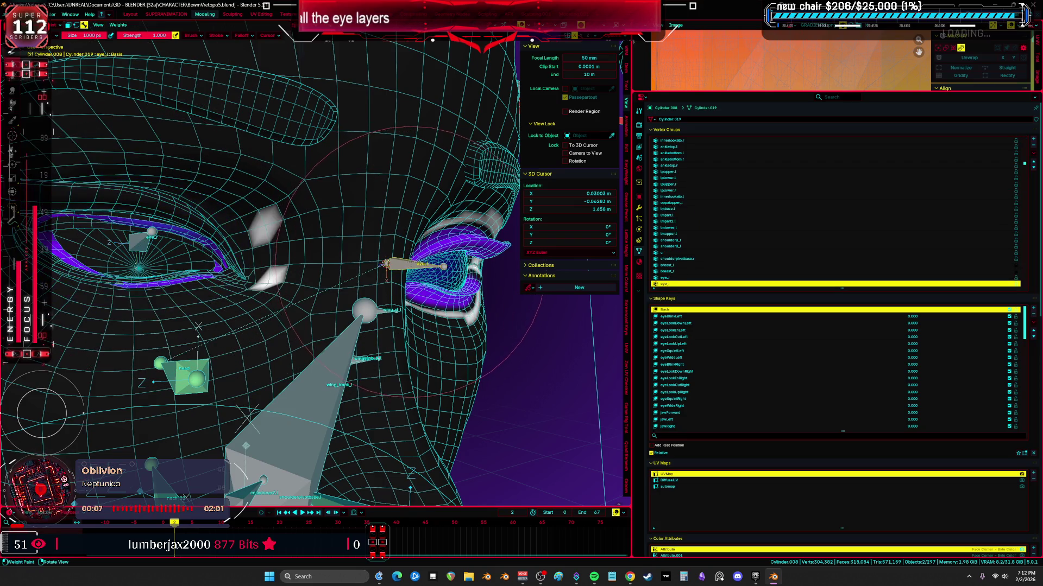
middle_drag(244, 269, 367, 244)
scroll(326, 269, down, 3)
key(Tab)
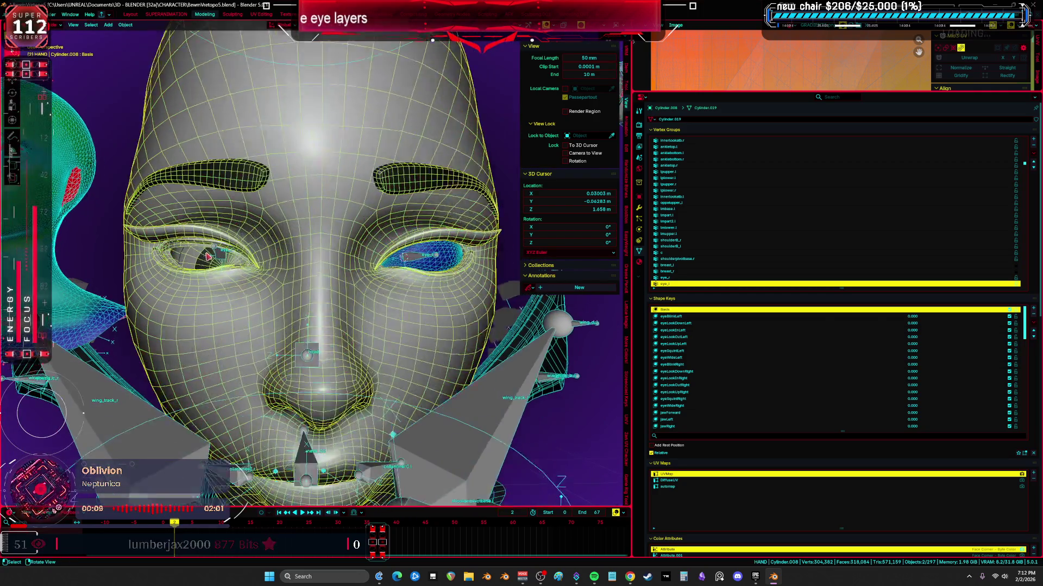
scroll(245, 244, up, 4)
middle_drag(245, 245, 432, 267)
key(Tab)
scroll(327, 270, up, 3)
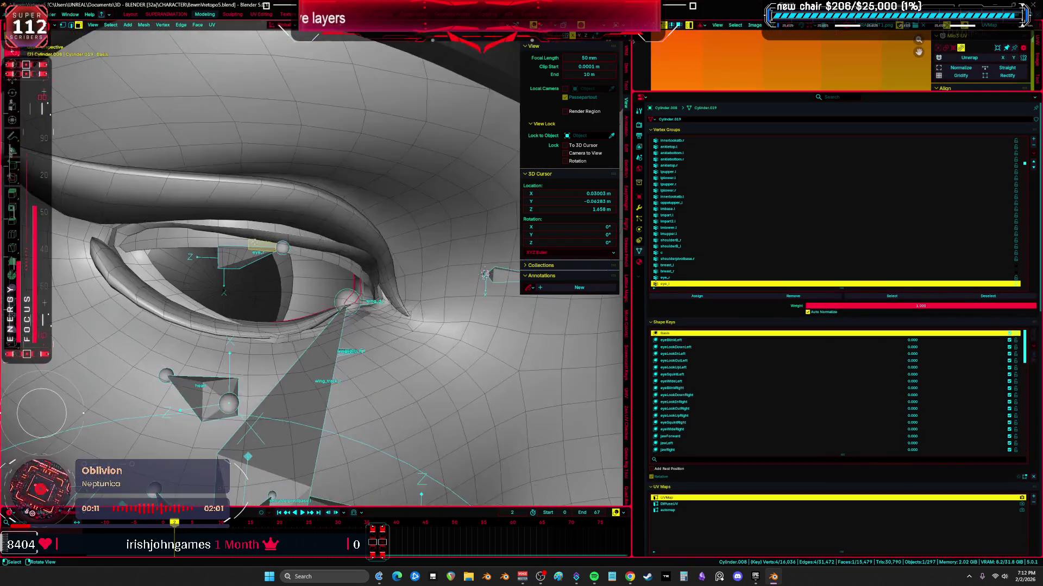
middle_drag(326, 270, 266, 236)
scroll(292, 235, down, 5)
- Make the eye layer mesh active for weight painting and pick the eye_r then eye_l groups
right_click(287, 244)
click(309, 252)
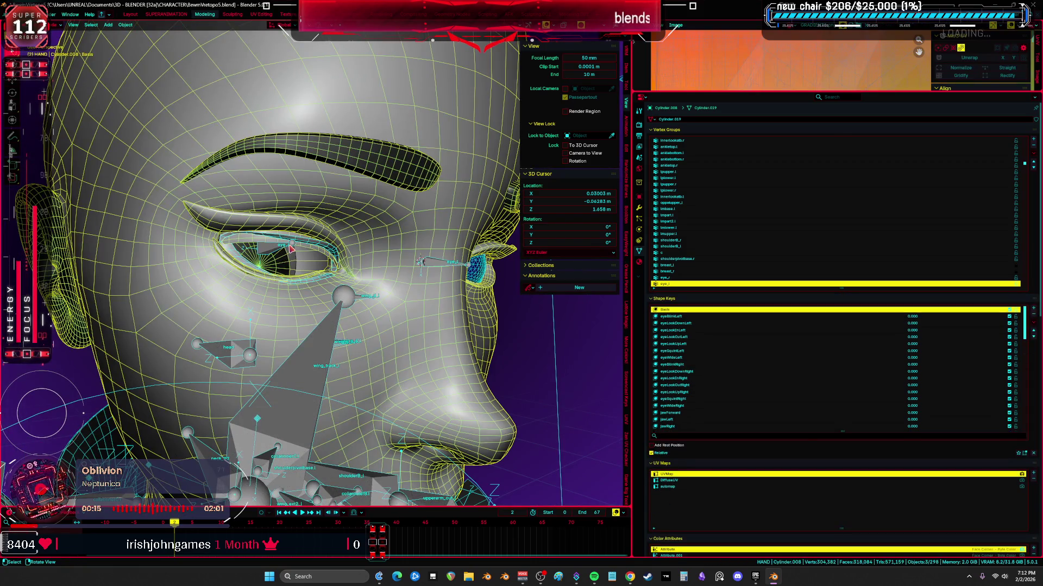
click(287, 256)
key(ctrl+Tab)
middle_drag(420, 260, 342, 294)
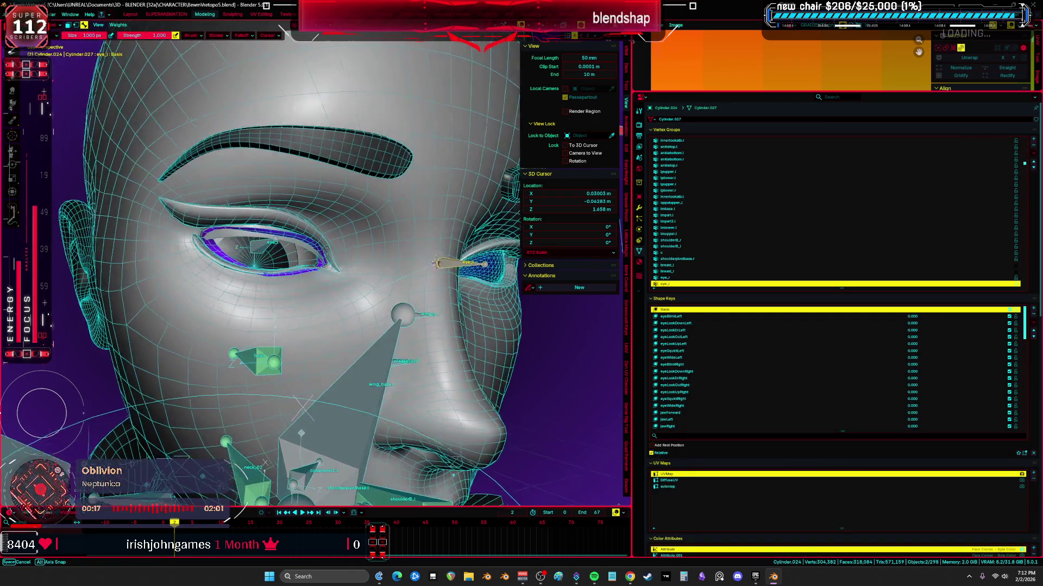
key(ctrl+Tab)
click(289, 334)
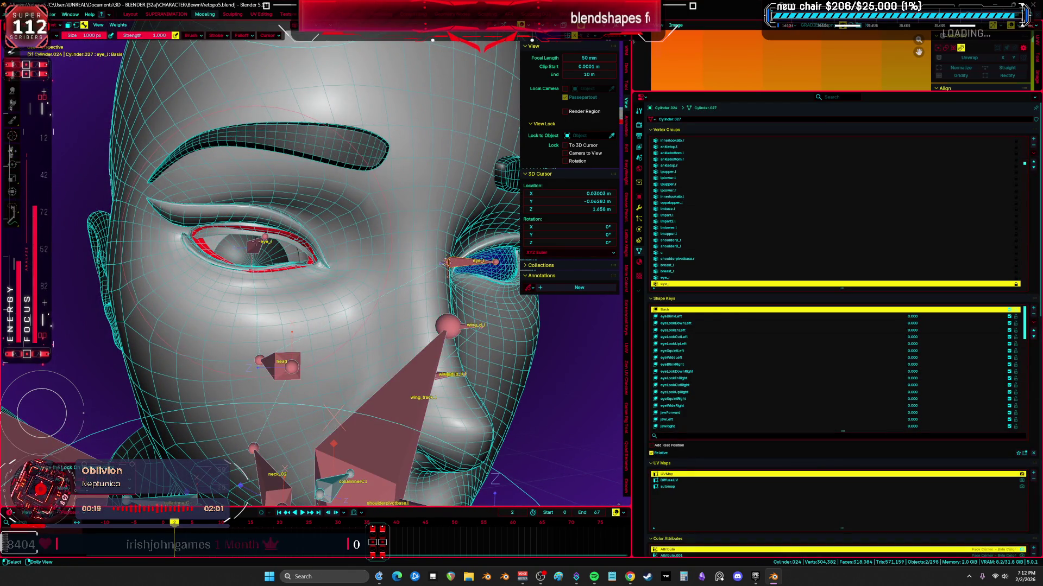
click(262, 242)
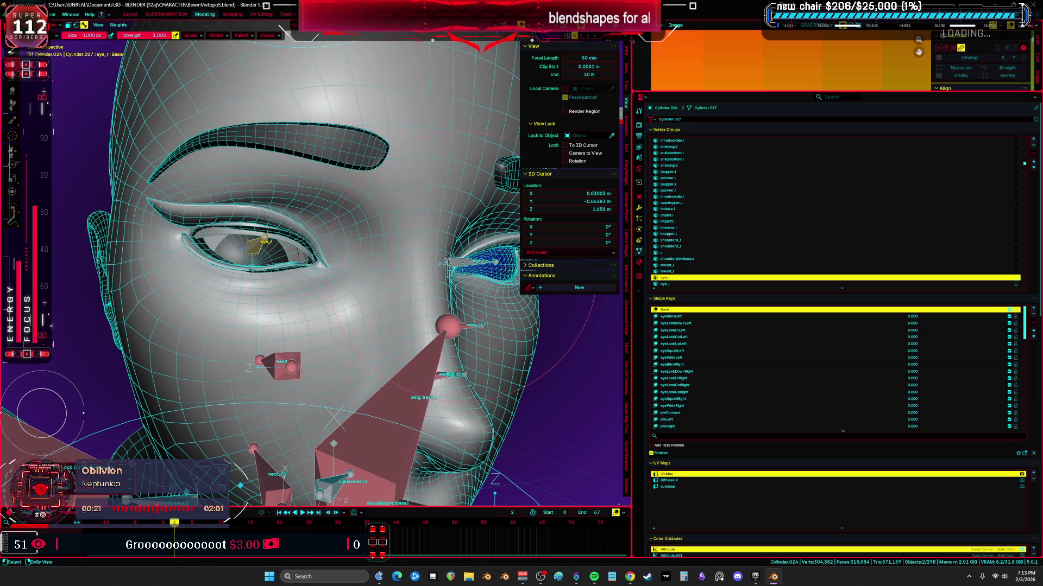
click(471, 263)
- Hop to the Root armature, rotate the eyelid bones to test deformation, and return to weight painting
key(alt+q)
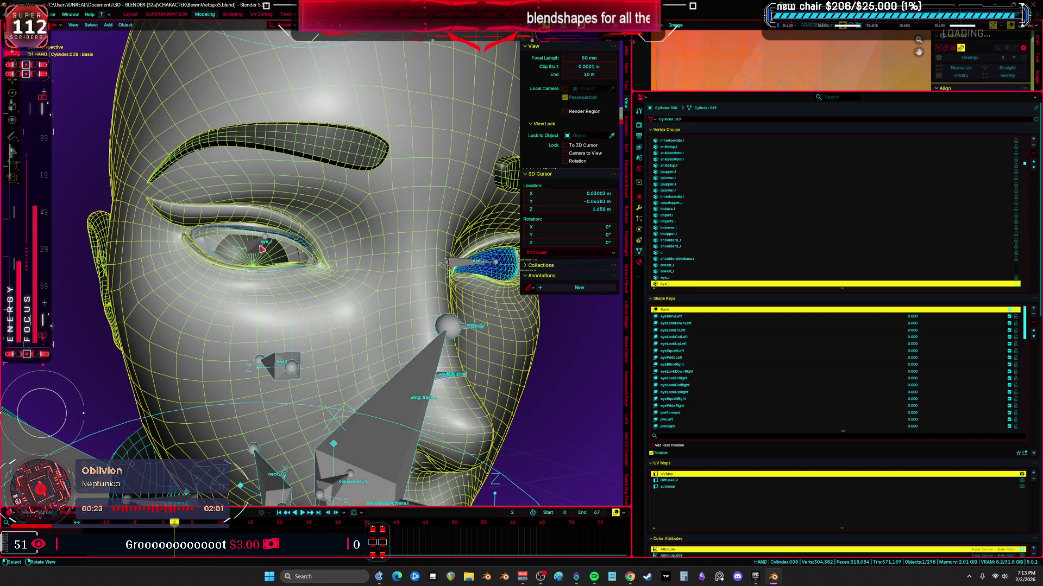
click(262, 247)
key(alt+q)
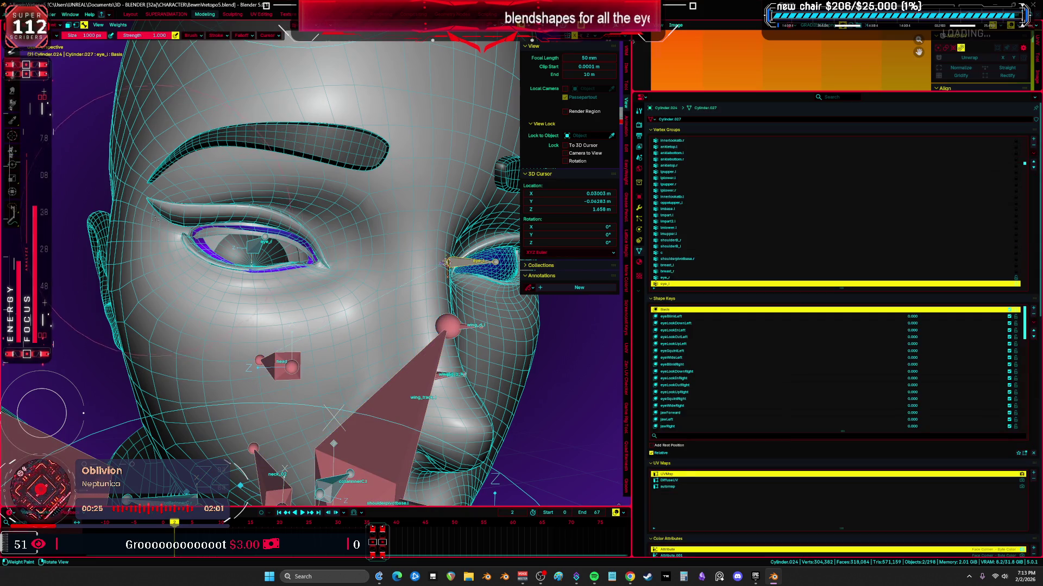
key(1)
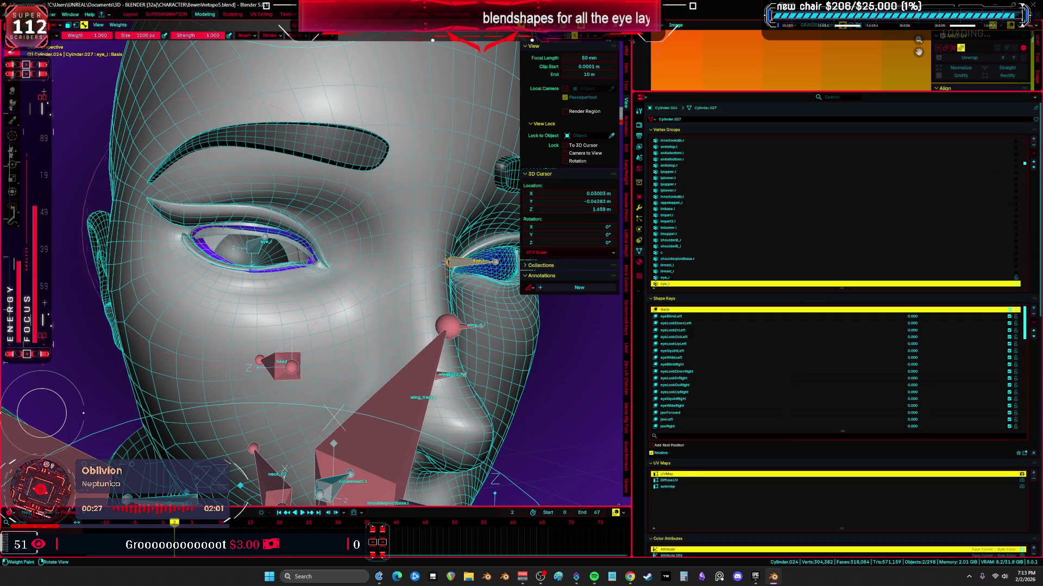
key(KP_1)
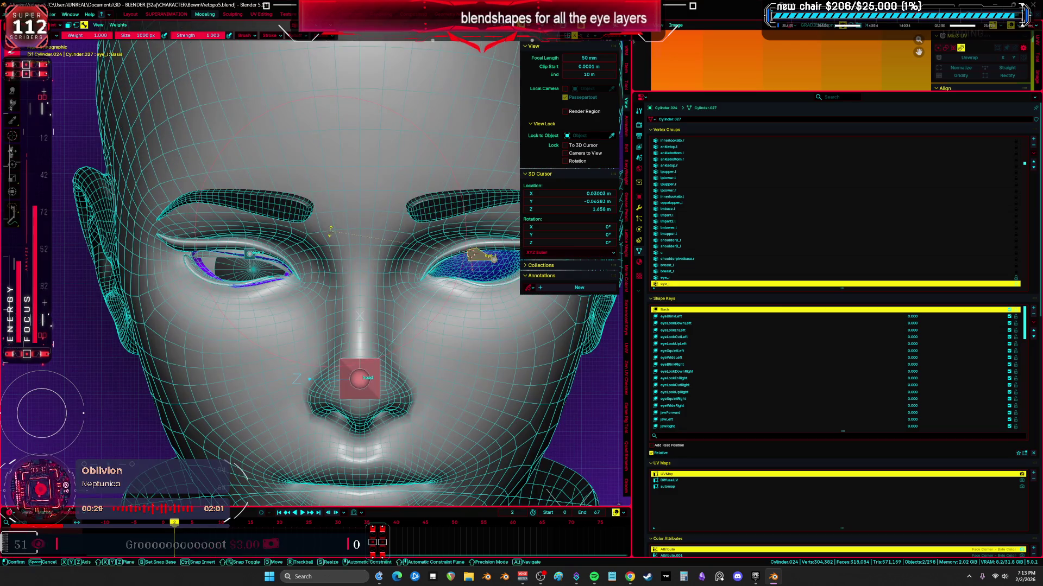
key(r)
click(365, 380)
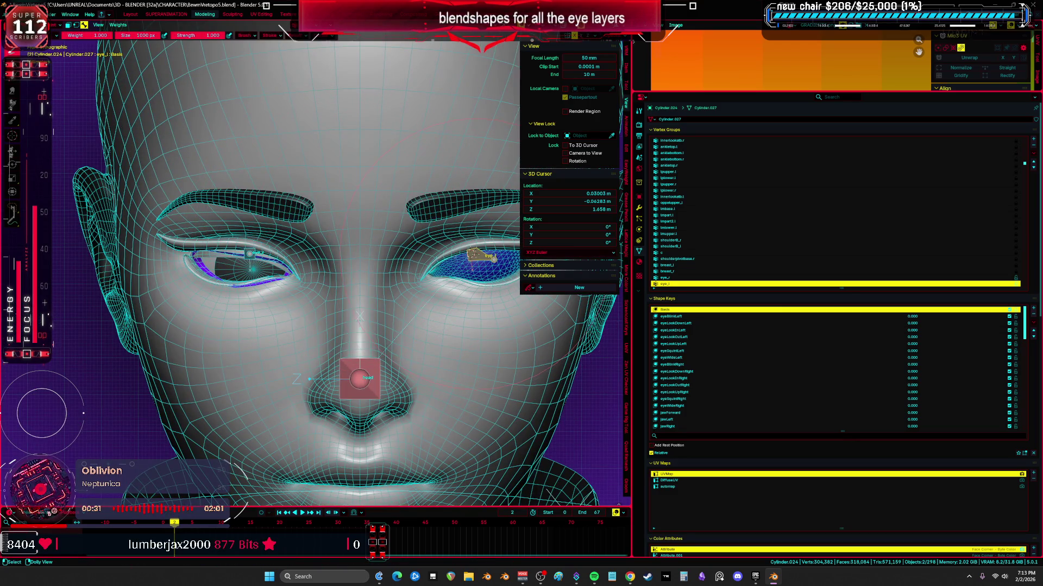
- Pick the weight group one row up and switch the brush to a different falloff shape
ctrl+click(253, 254)
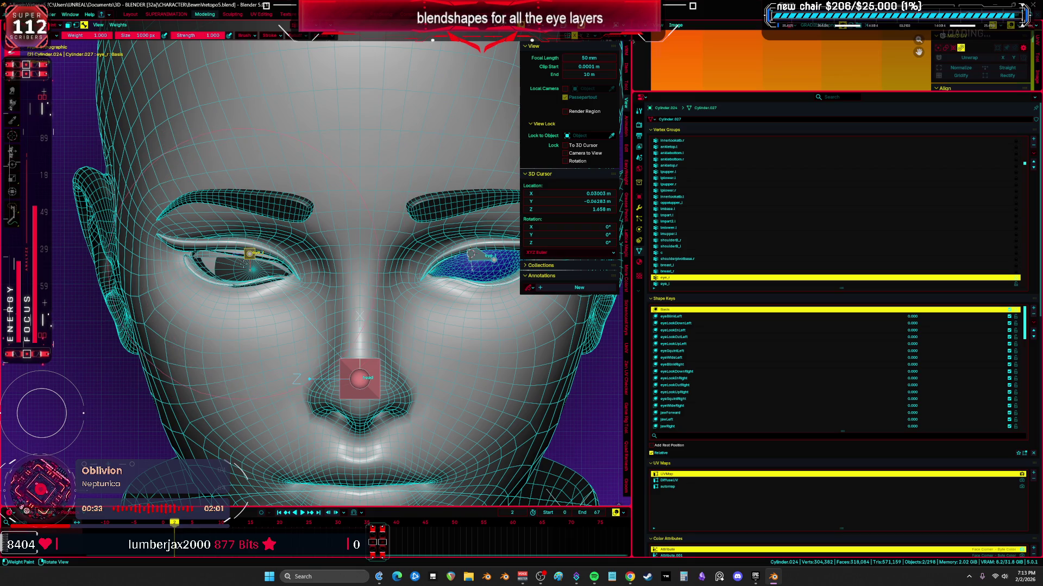
click(293, 36)
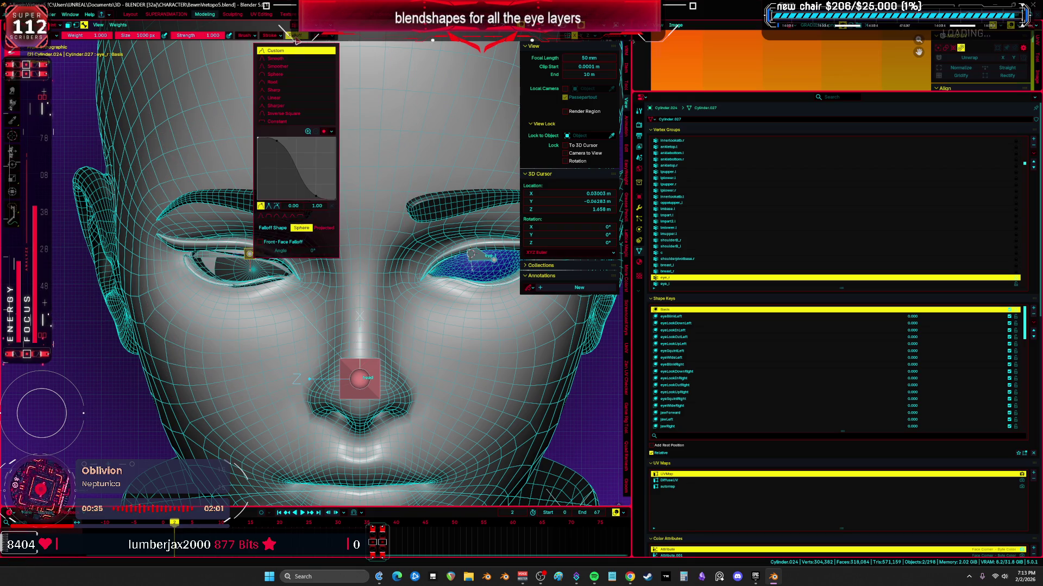
click(318, 231)
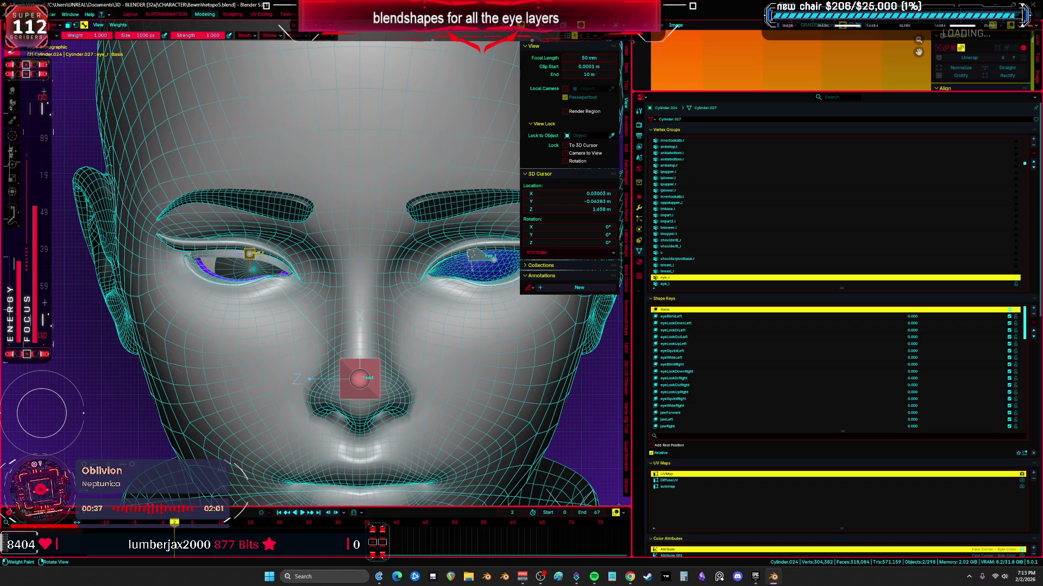
- Leave weight painting for Pose Mode on the eye bones with the 3D view maximized
key(ctrl+Tab)
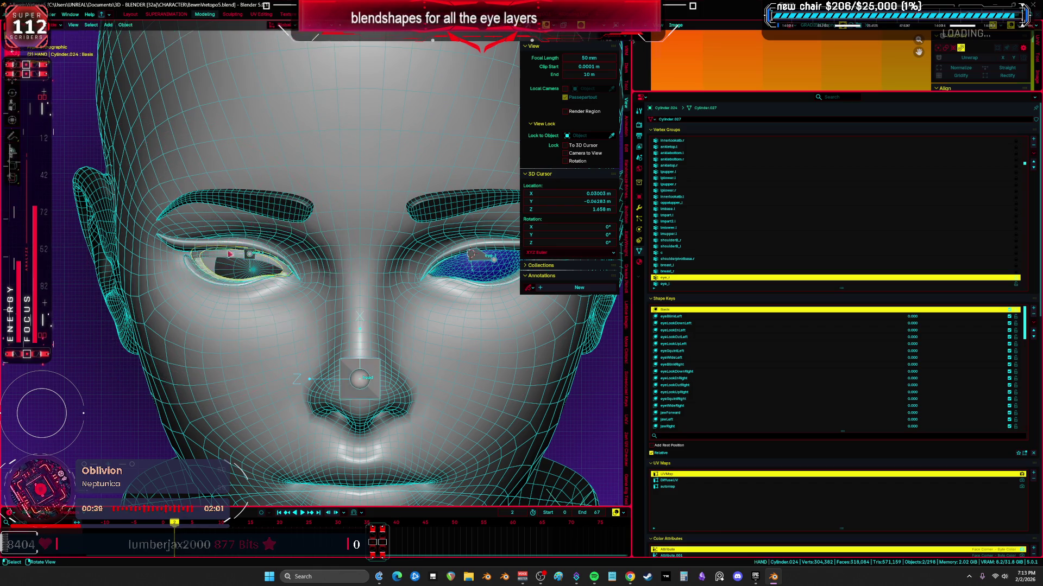
right_click(248, 257)
click(294, 244)
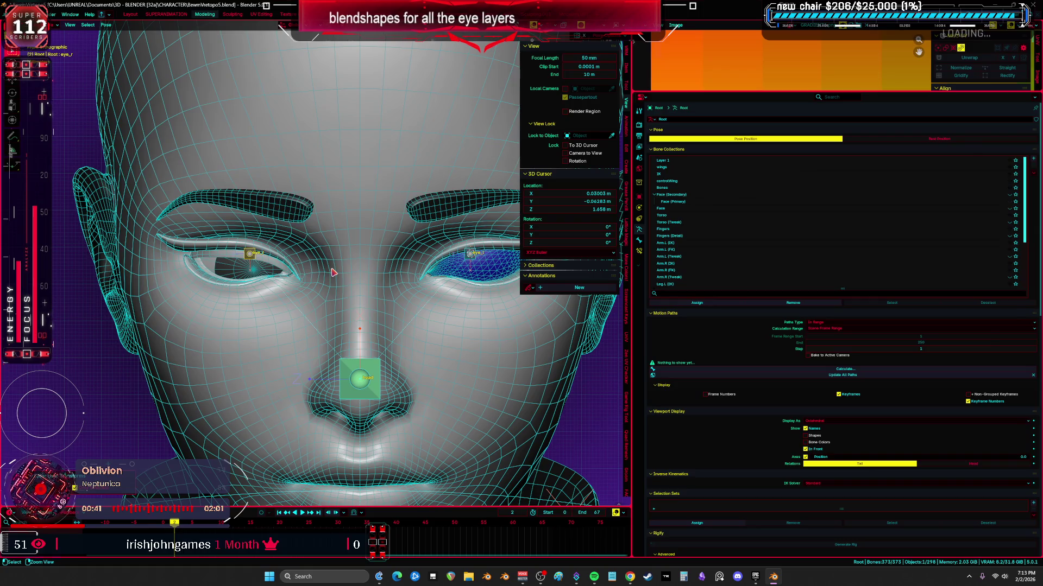
key(ctrl+space)
- Rotate the right then left eye bones to check the eyelid layers follow, ending close on the blue eye
click(603, 259)
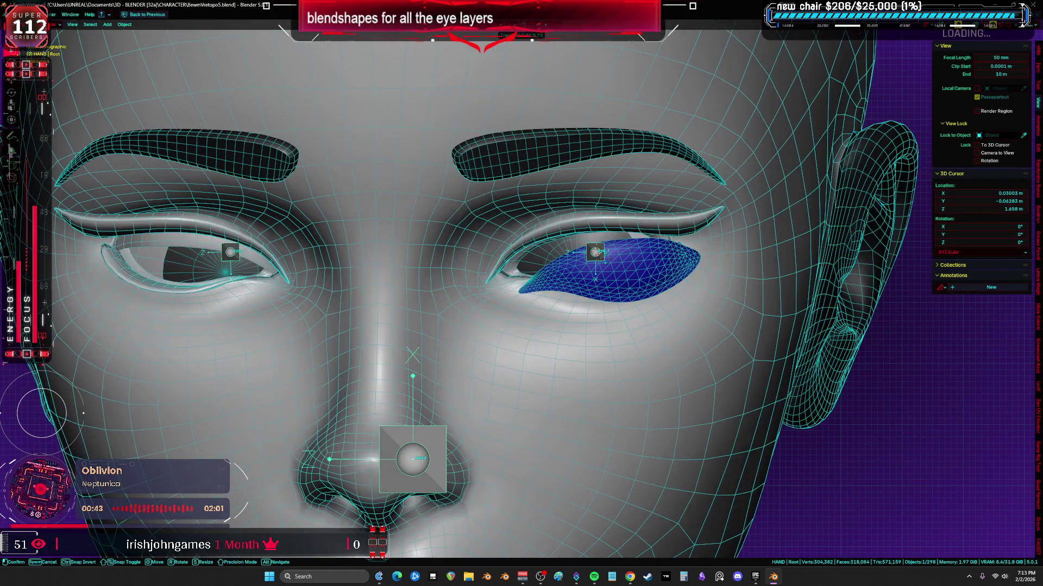
key(r)
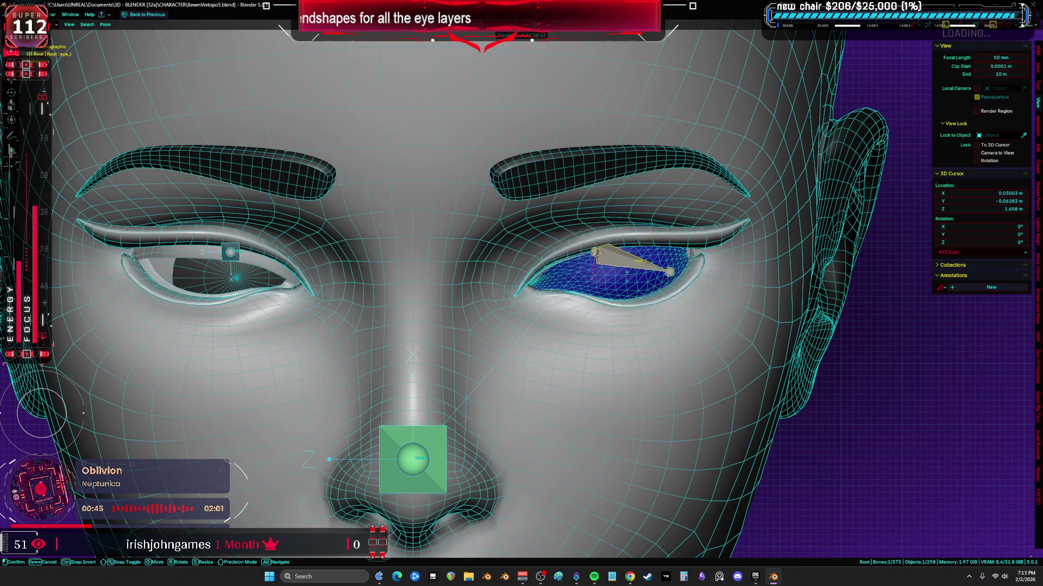
click(595, 254)
click(232, 252)
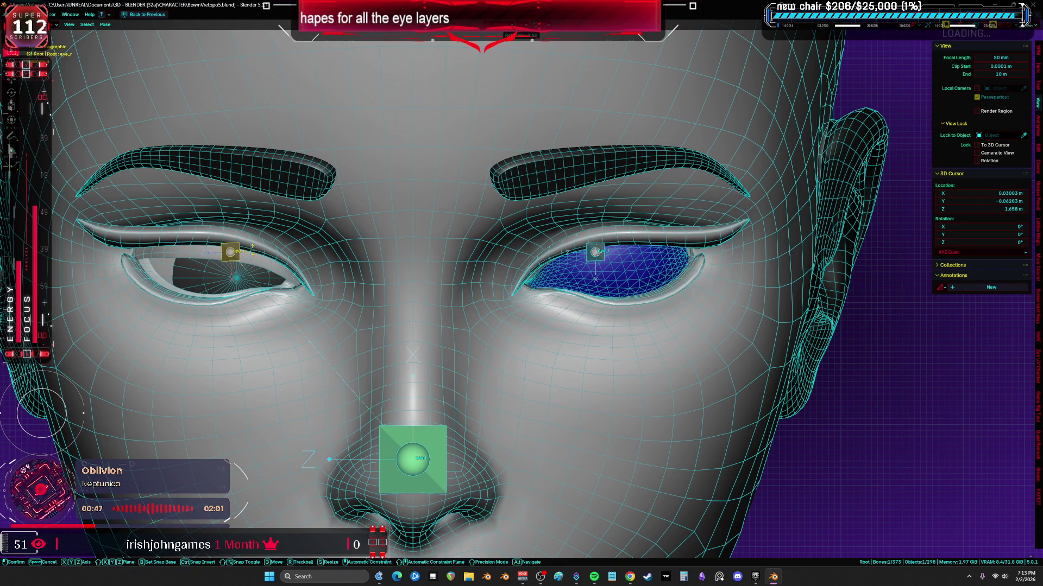
key(r)
click(245, 269)
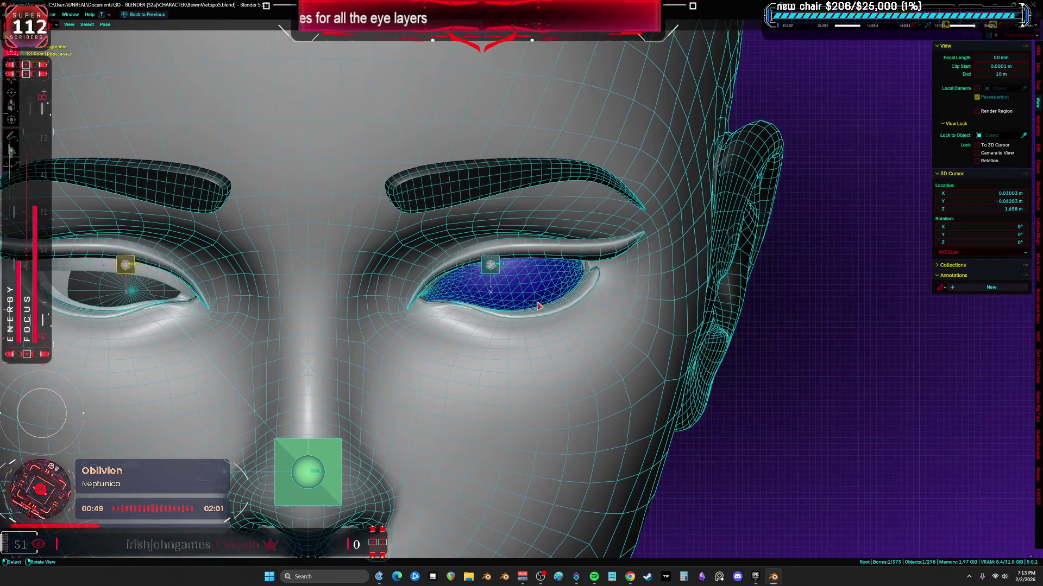
middle_drag(522, 294, 408, 294)
scroll(570, 269, up, 4)
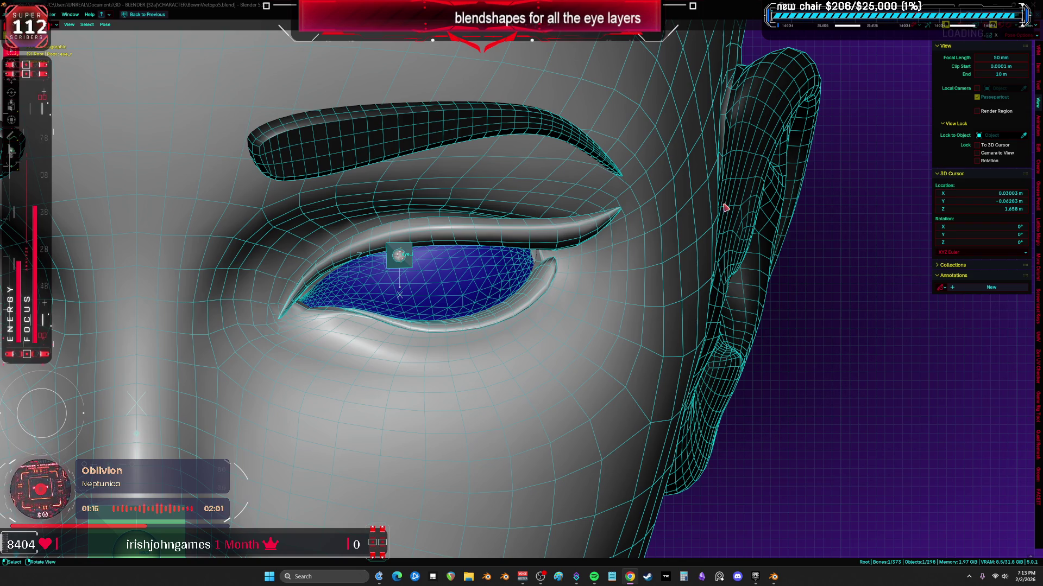
scroll(724, 208, down, 5)
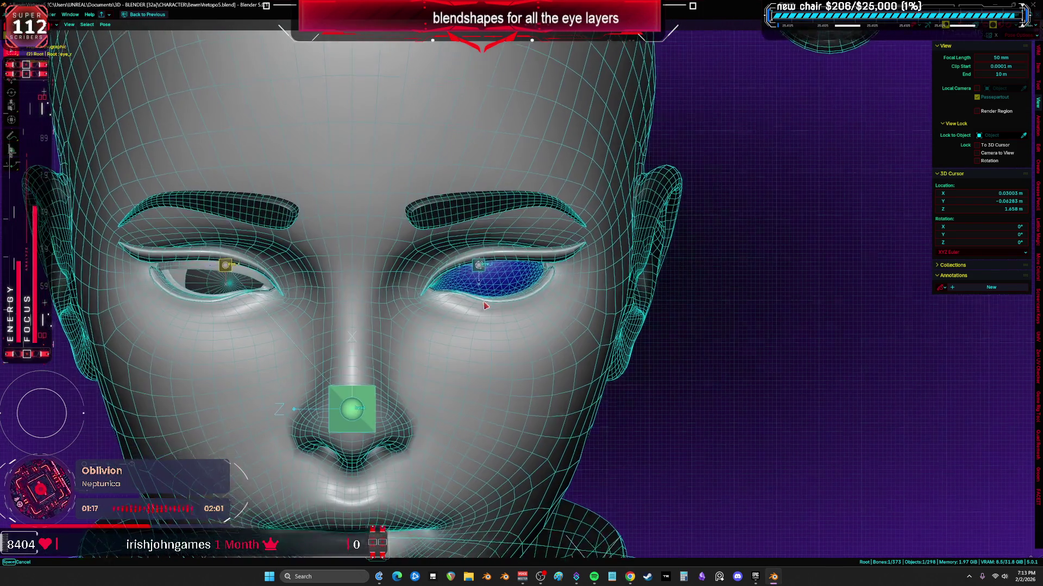
scroll(435, 295, up, 1)
- Switch to Rendered shading and orbit to a three-quarter view of the whole armored character
key(z)
click(490, 338)
scroll(545, 359, down, 5)
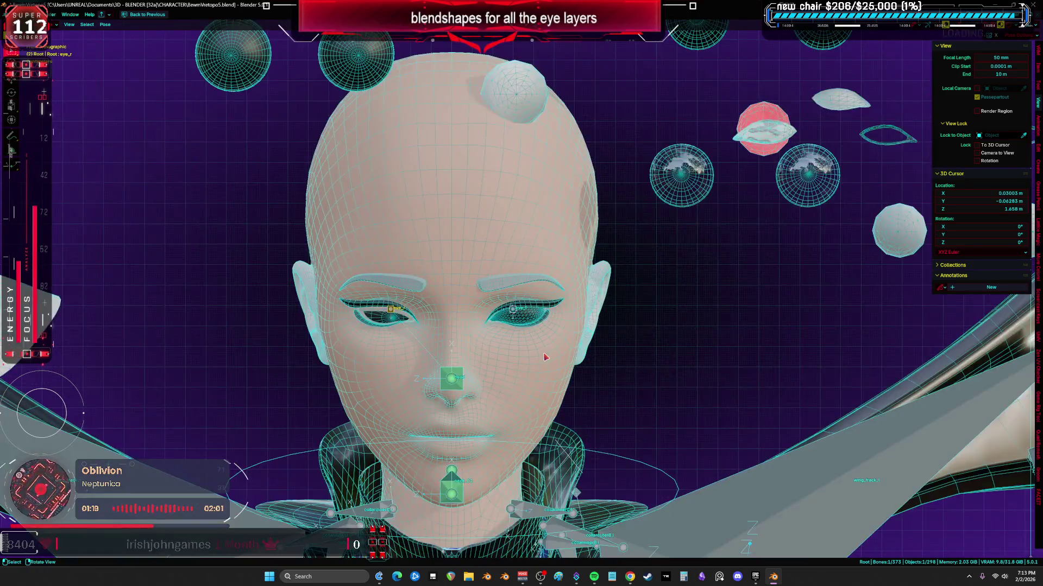
scroll(545, 360, up, 5)
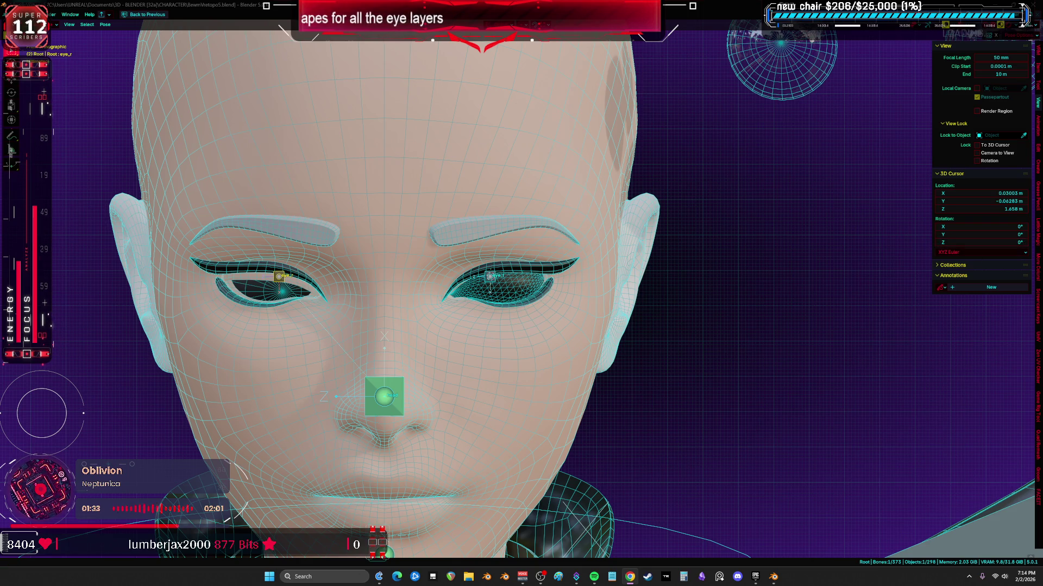
scroll(530, 259, down, 4)
scroll(563, 366, down, 3)
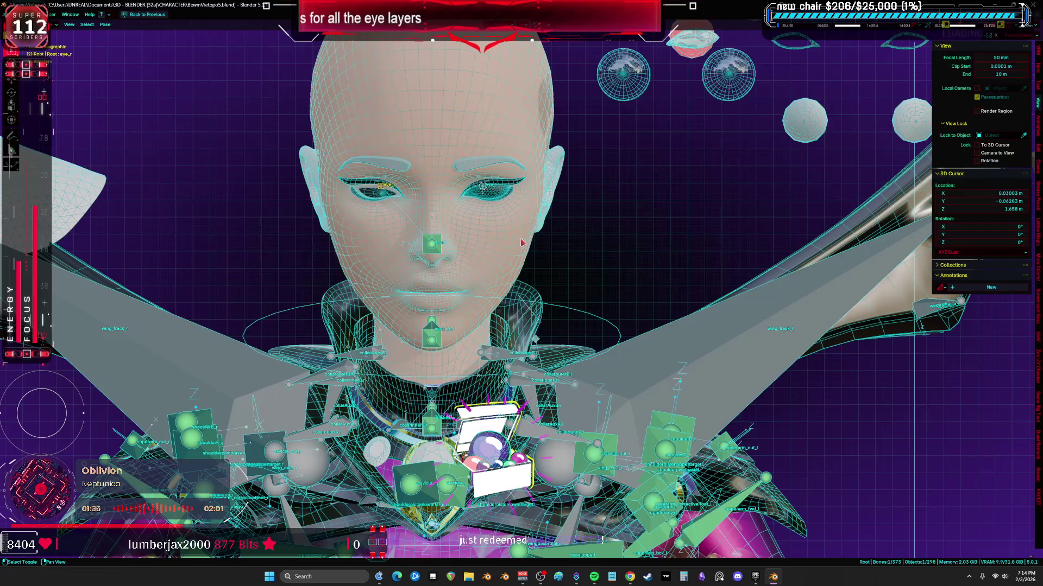
key(z)
scroll(572, 292, down, 2)
mouse_move(572, 292)
middle_down()
mouse_move(860, 324)
mouse_move(666, 317)
middle_up()
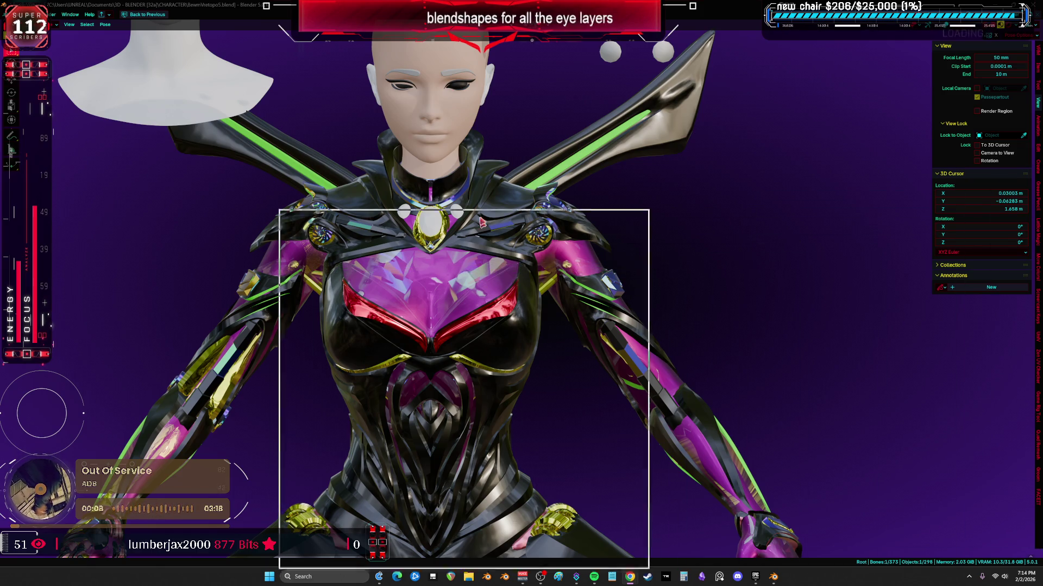
- Reject All & Refund the queued Twitch channel-point requests and close the reward queue window
click(608, 427)
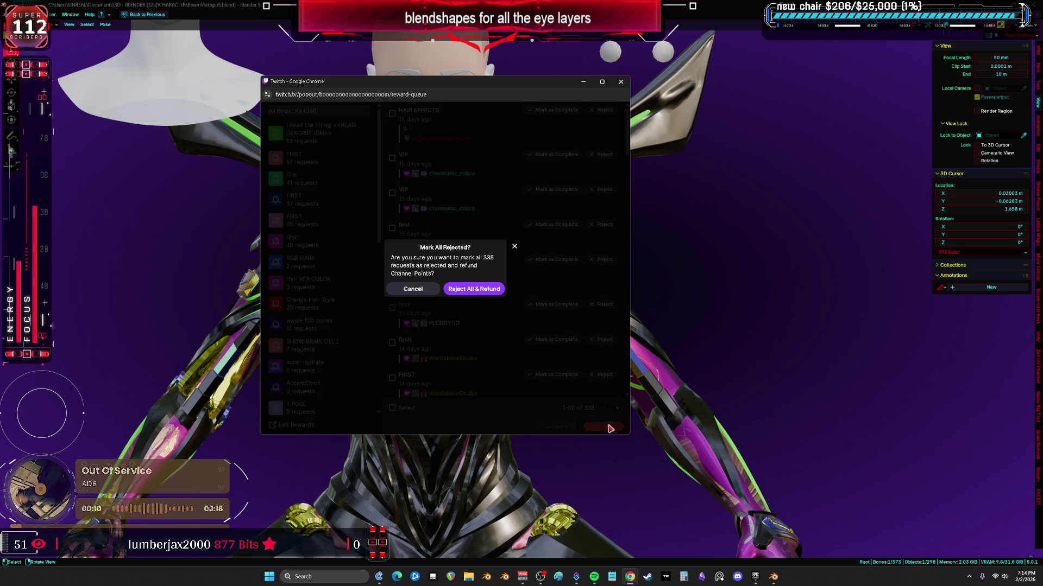
click(474, 288)
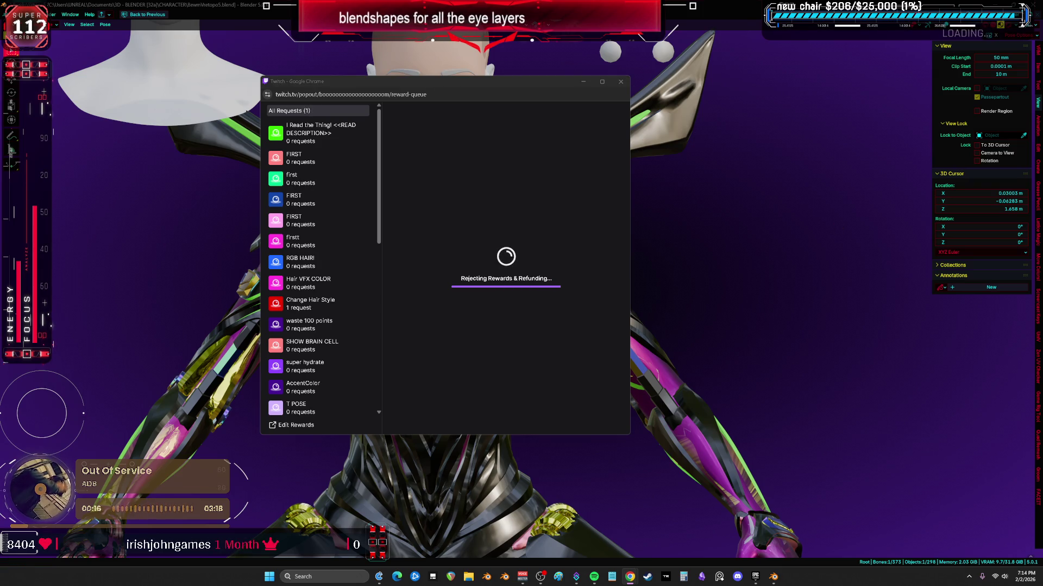
click(621, 81)
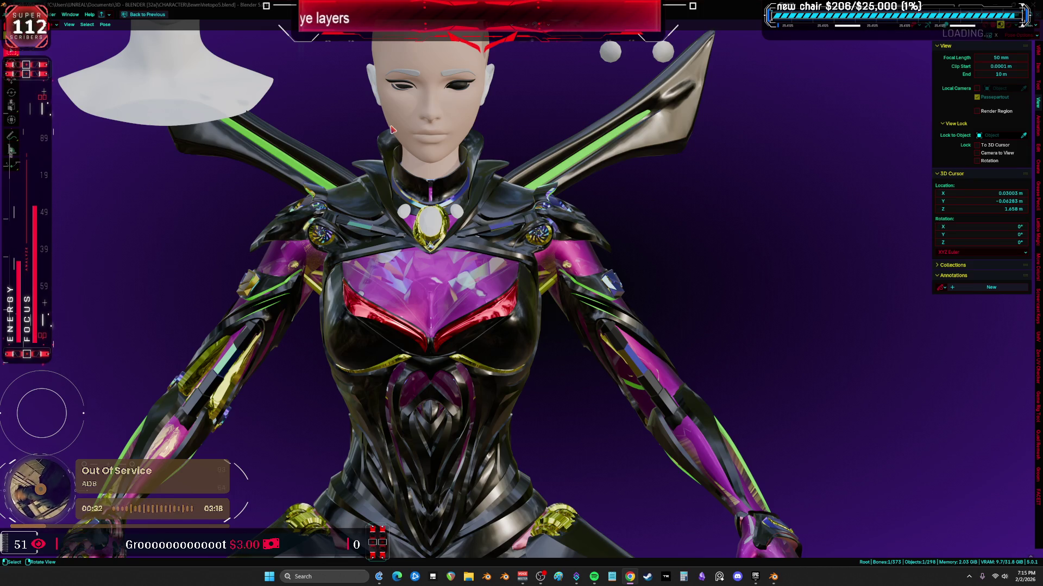
scroll(392, 128, up, 4)
scroll(440, 179, up, 4)
scroll(464, 212, up, 4)
scroll(487, 242, up, 3)
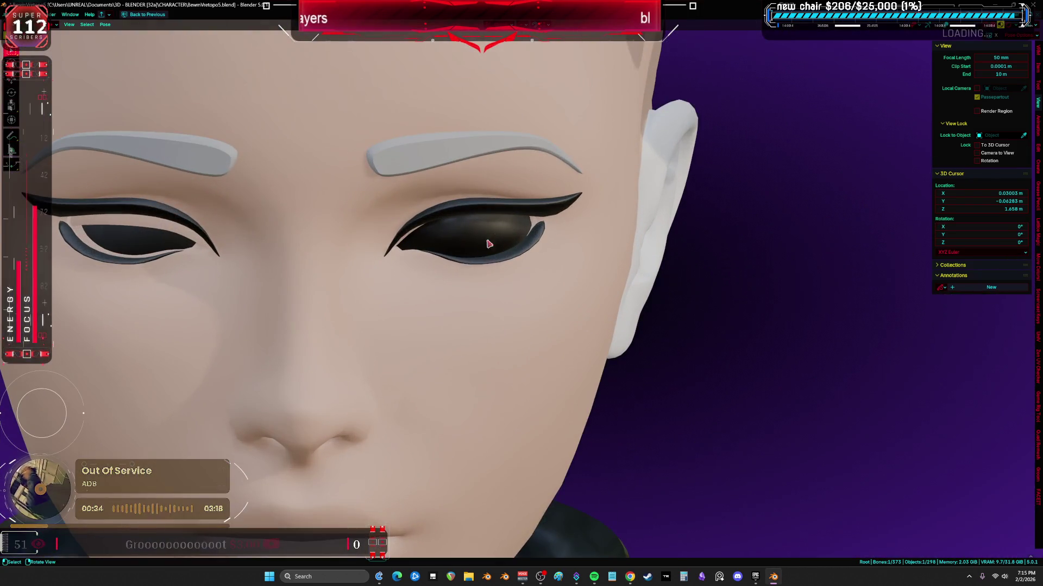
- Switch from posing to Object Mode and select the eye meshes in solid shading with wireframe overlays
key(shift+alt+z)
middle_drag(488, 243, 557, 275)
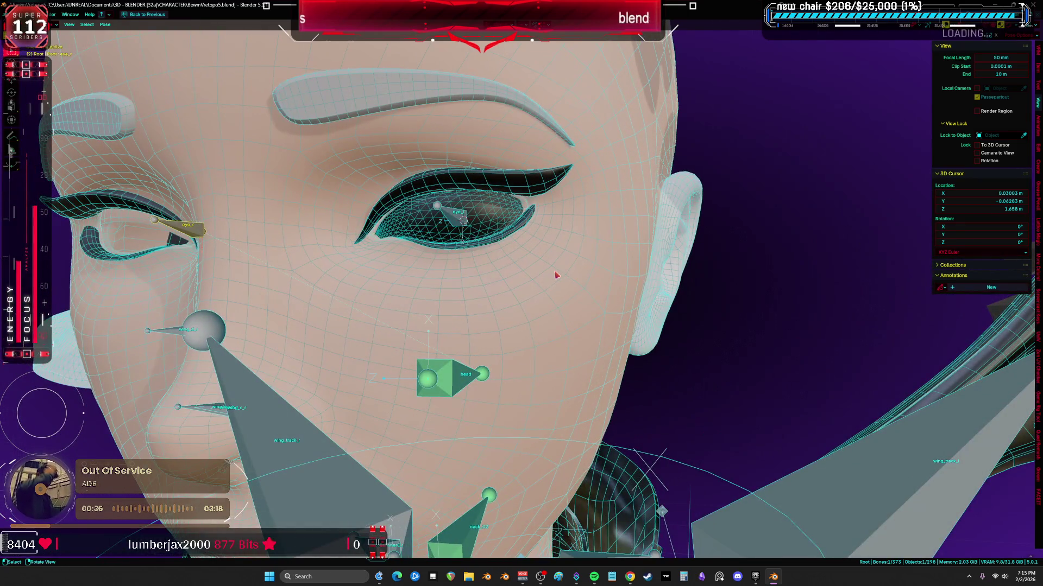
key(ctrl+Tab)
key(shift+alt+z)
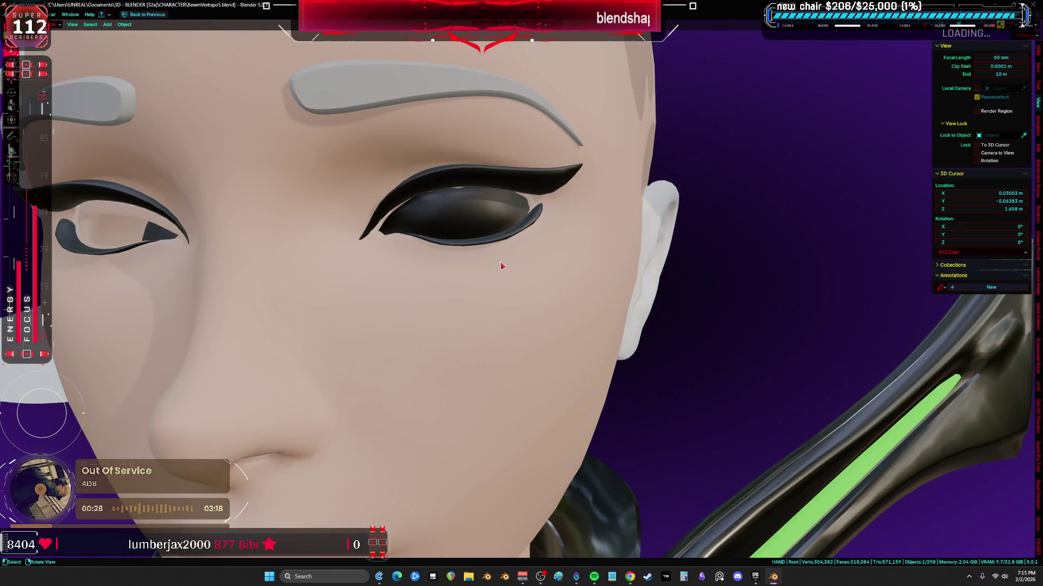
key(shift+alt+z)
click(503, 245)
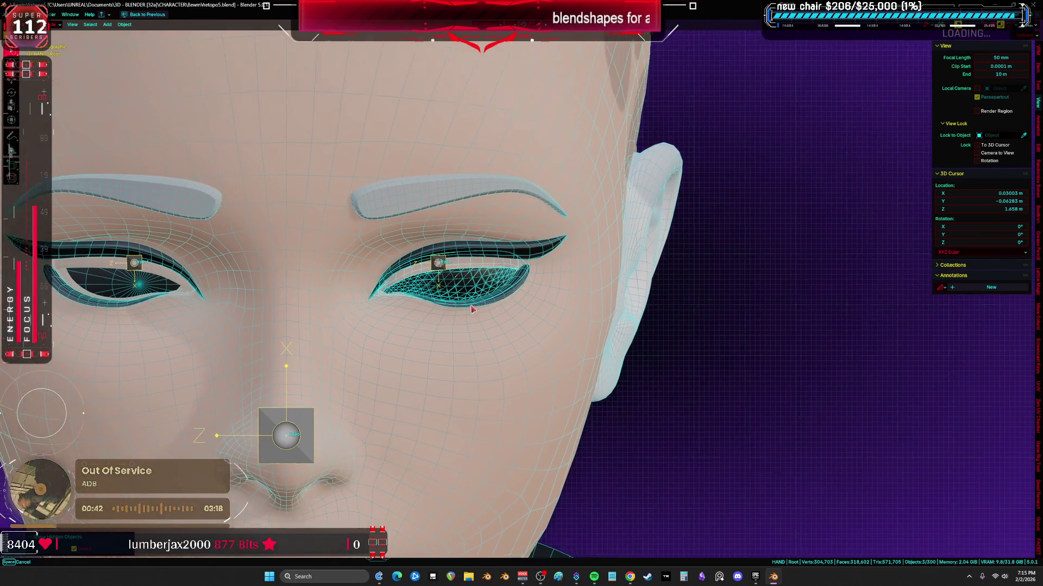
scroll(480, 280, up, 4)
key(shift+alt+z)
key(z)
scroll(467, 259, down, 3)
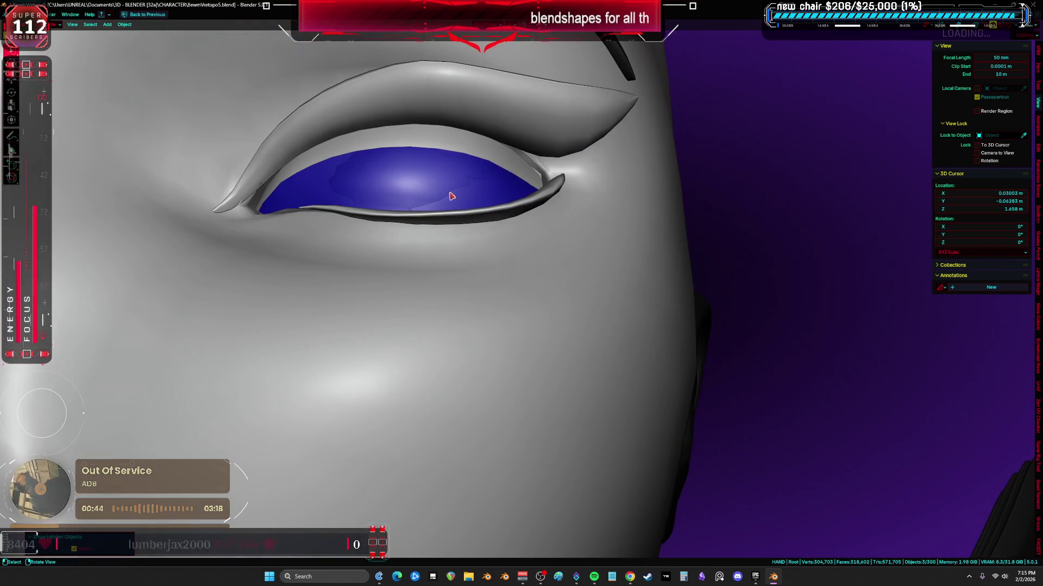
key(shift+alt+z)
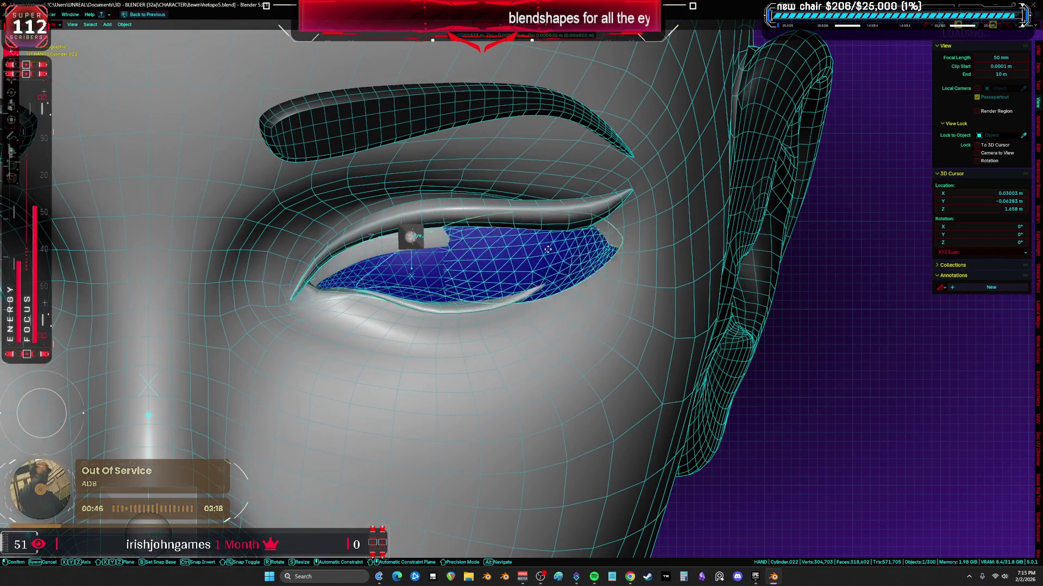
scroll(598, 277, down, 5)
- Move the blue eye layer out beside the head and duplicate it as a second copy below
key(g)
click(776, 287)
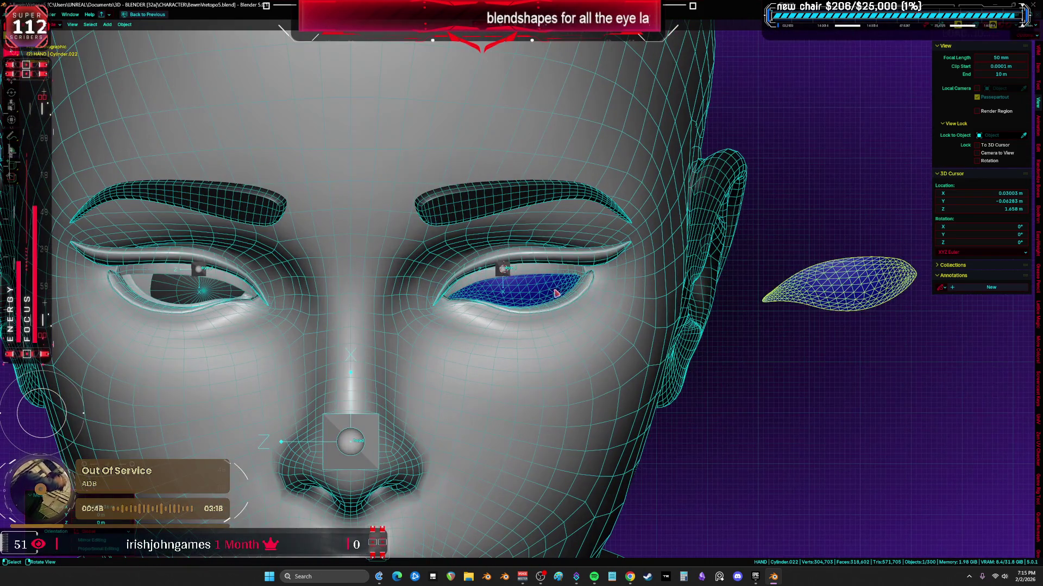
scroll(554, 293, up, 3)
shift+middle_drag(555, 293, 755, 335)
key(shift+d)
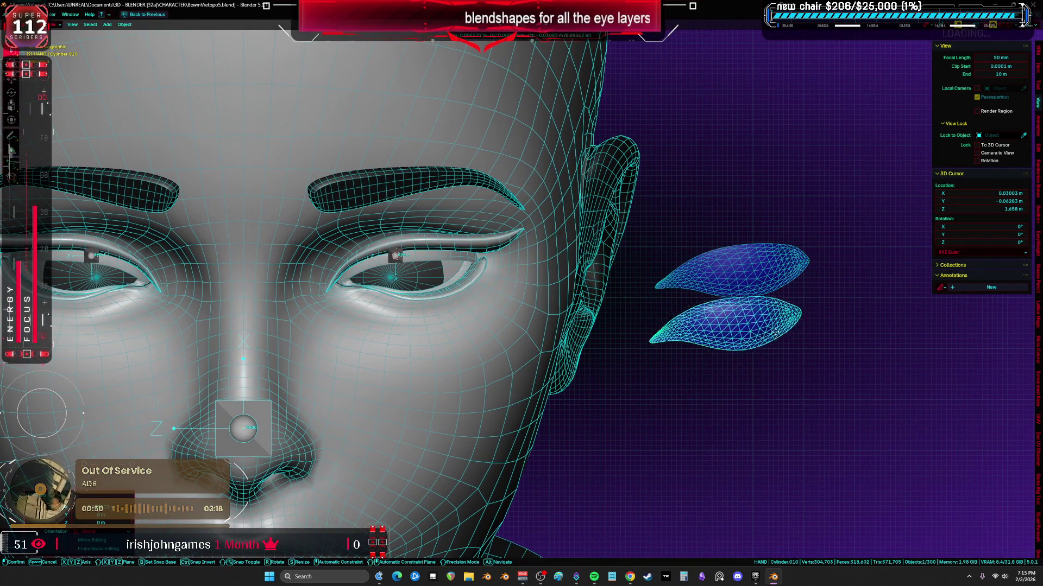
click(733, 326)
key(shift+alt+z)
key(shift+alt+z)
scroll(720, 317, up, 3)
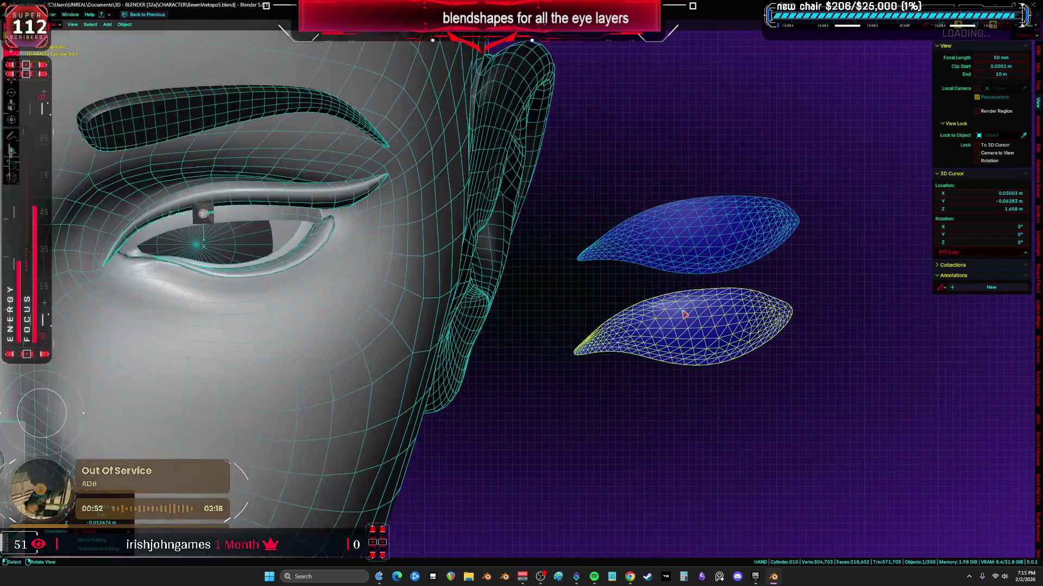
scroll(720, 316, down, 5)
scroll(652, 310, up, 4)
- Select the upper floating copy and restore the layout showing its vertex groups and empty shape keys
shift+middle_drag(651, 310, 627, 282)
scroll(628, 282, down, 4)
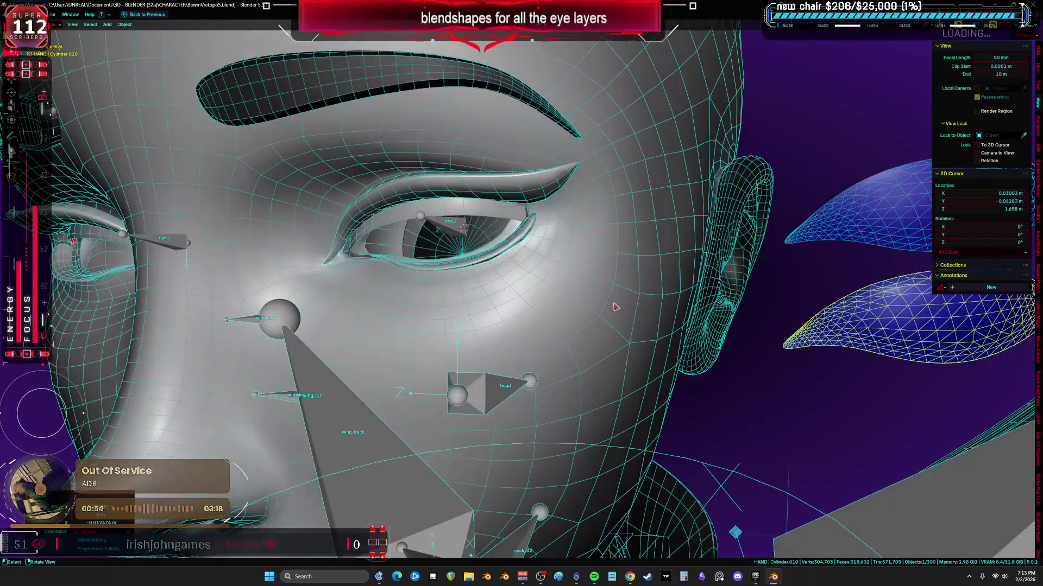
scroll(619, 302, down, 2)
scroll(605, 312, up, 2)
click(678, 316)
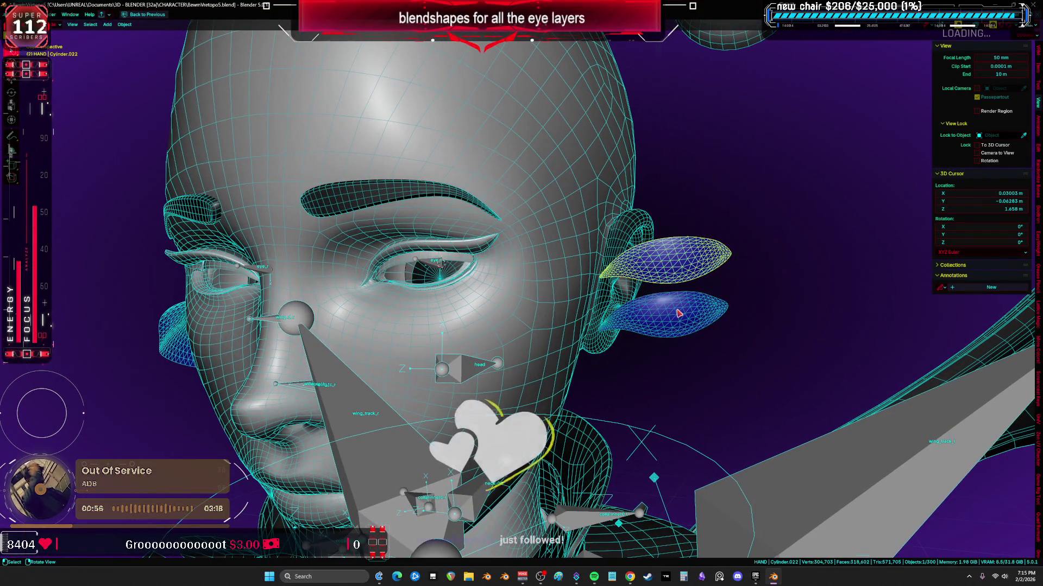
click(673, 270)
click(678, 315)
click(672, 261)
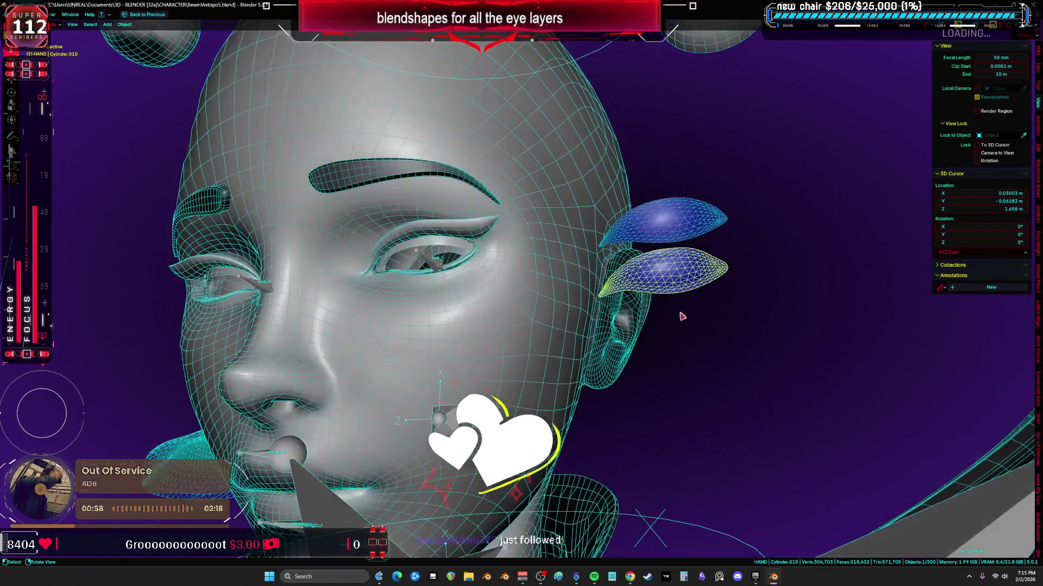
scroll(676, 310, down, 4)
scroll(670, 311, up, 5)
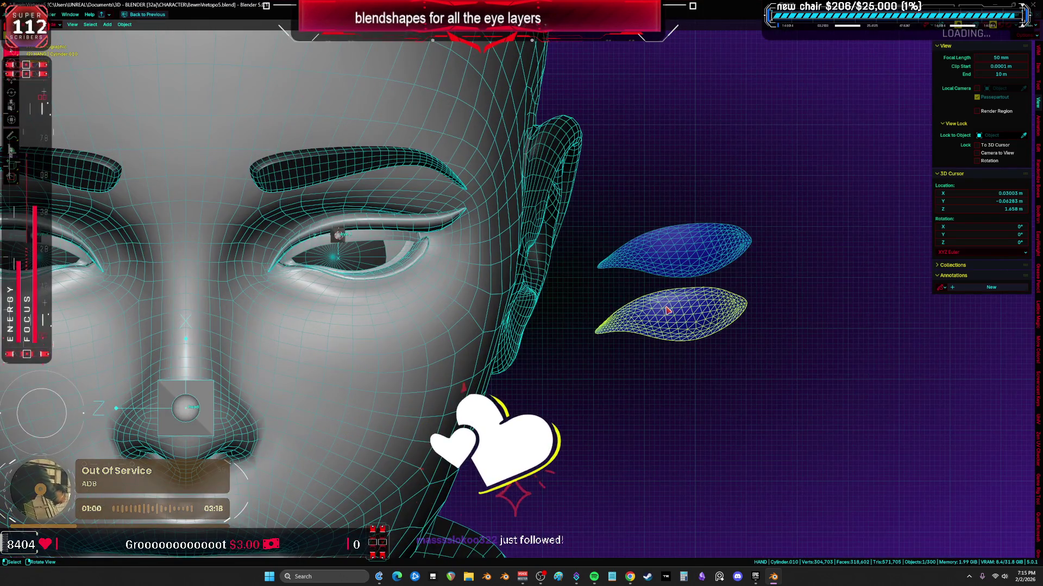
key(ctrl+space)
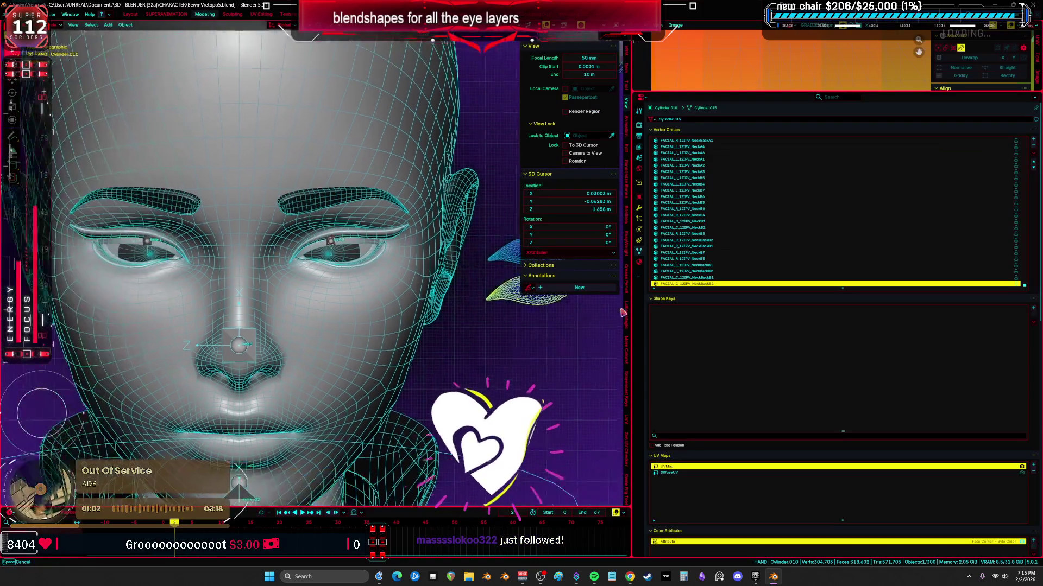
scroll(440, 350, down, 1)
- Snap both floating copies back into the socket with Alt+G and maximize the viewport on the eye
shift+middle_drag(439, 356, 326, 351)
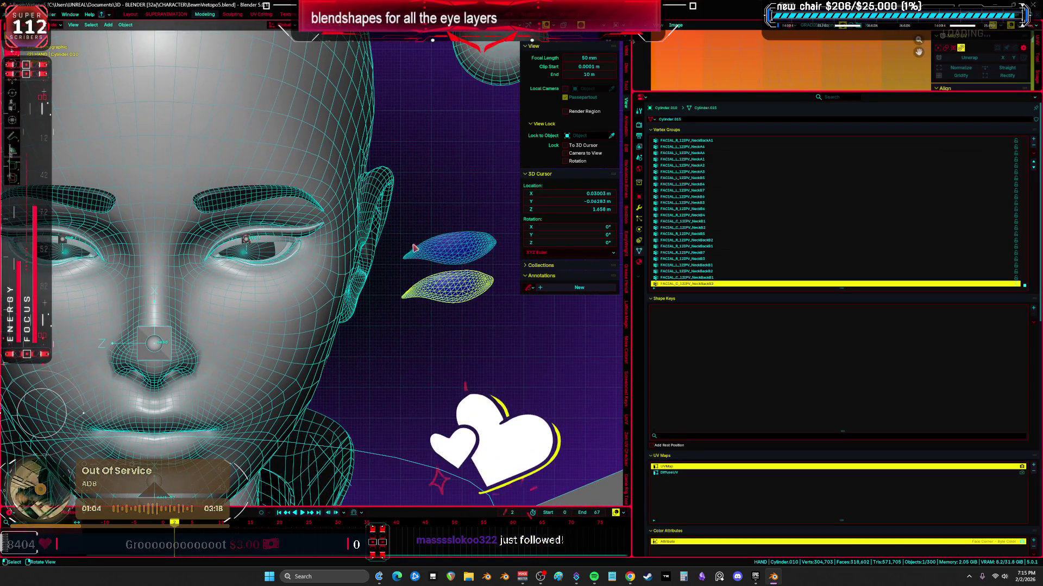
click(454, 293)
key(alt+g)
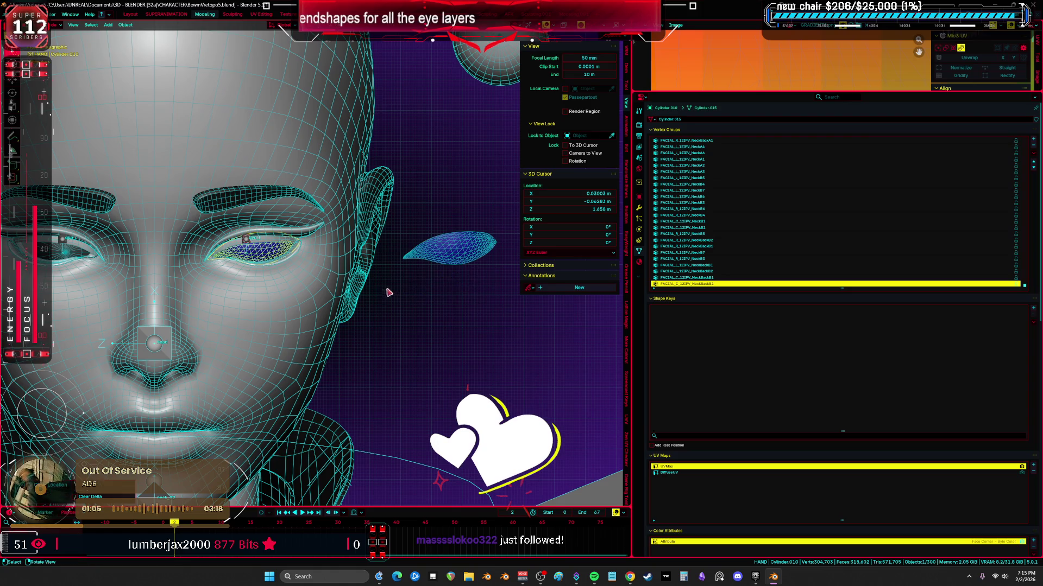
click(450, 247)
key(alt+g)
key(ctrl+space)
scroll(418, 299, up, 2)
scroll(418, 299, up, 4)
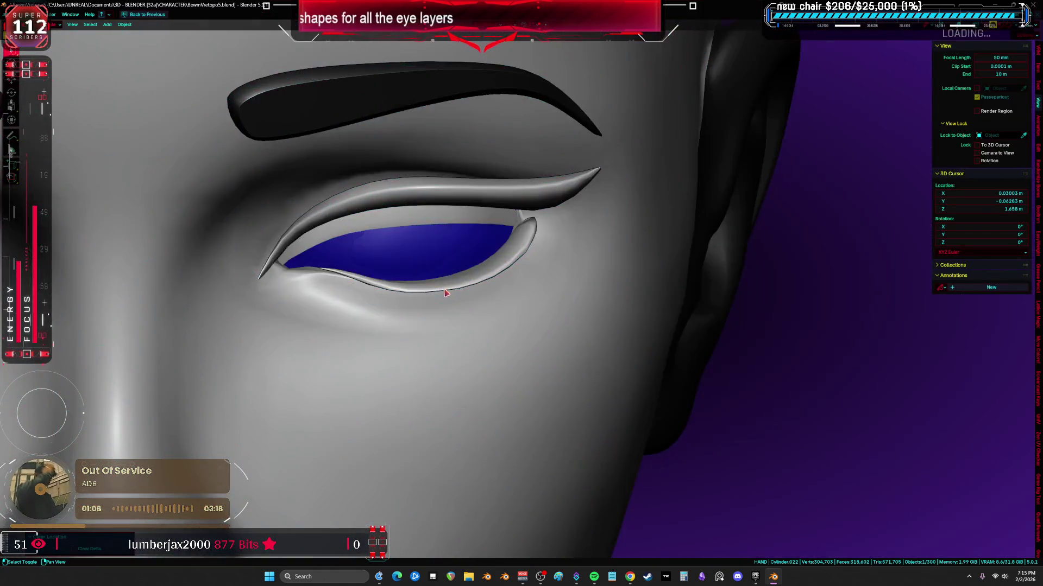
middle_drag(418, 299, 375, 278)
scroll(375, 278, down, 3)
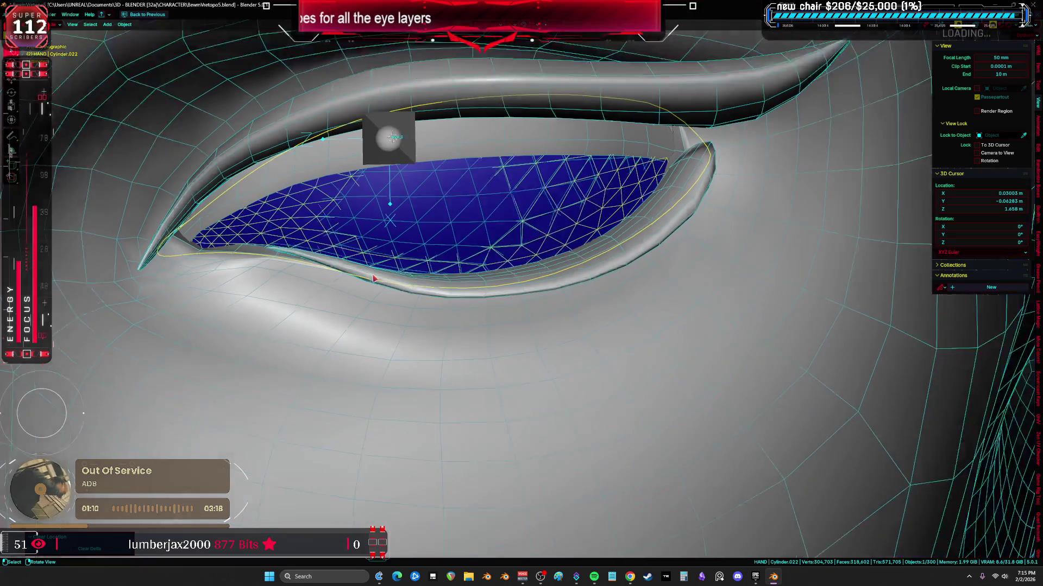
- In wireframe, duplicate the eye layer beside the ear and move the original below it
key(shift+z)
key(shift+z)
key(shift+z)
click(253, 248)
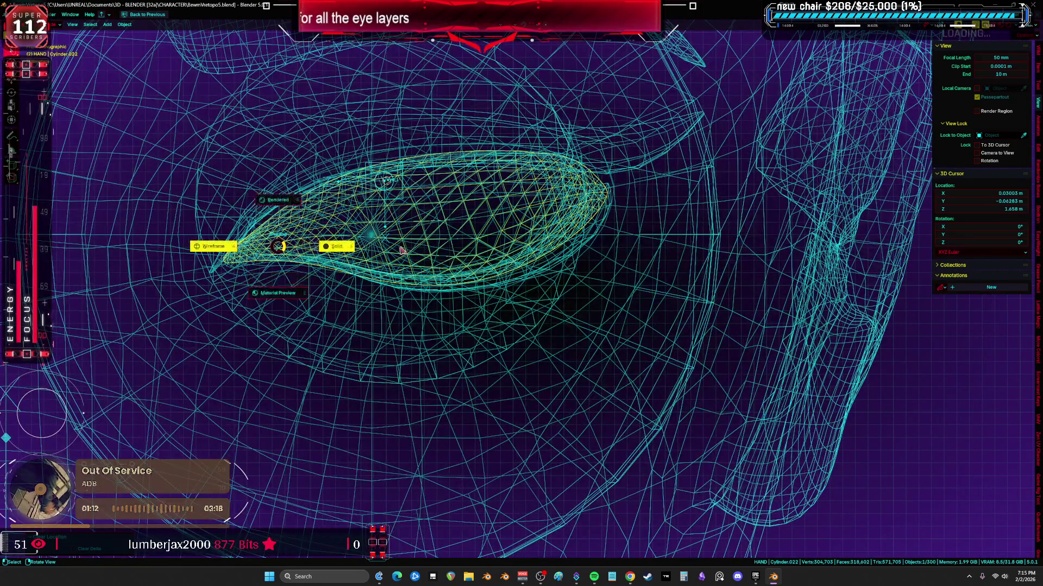
key(shift+z)
key(shift+d)
click(777, 291)
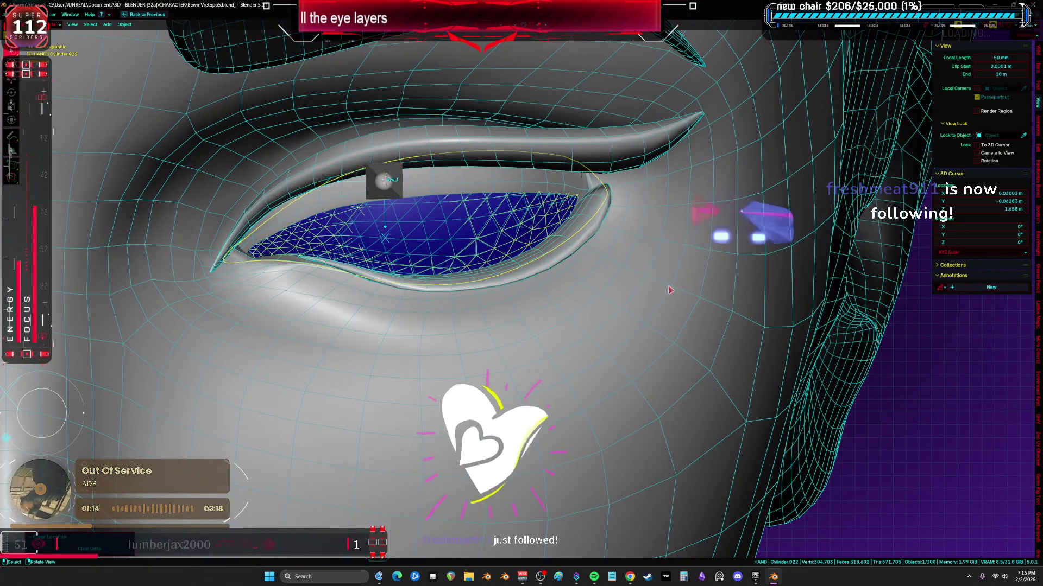
scroll(522, 270, down, 5)
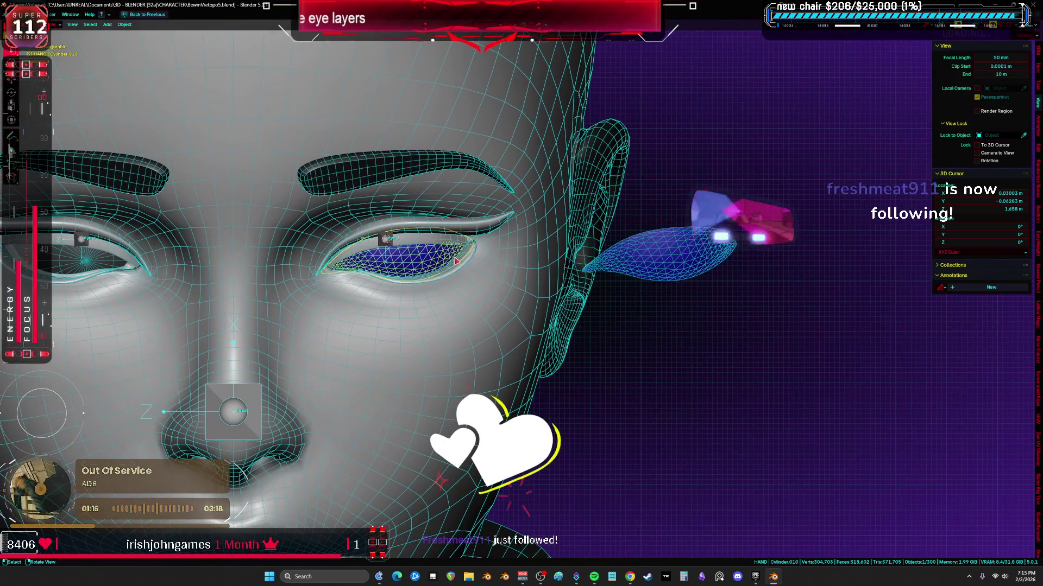
shift+middle_drag(538, 259, 440, 260)
key(g)
click(677, 238)
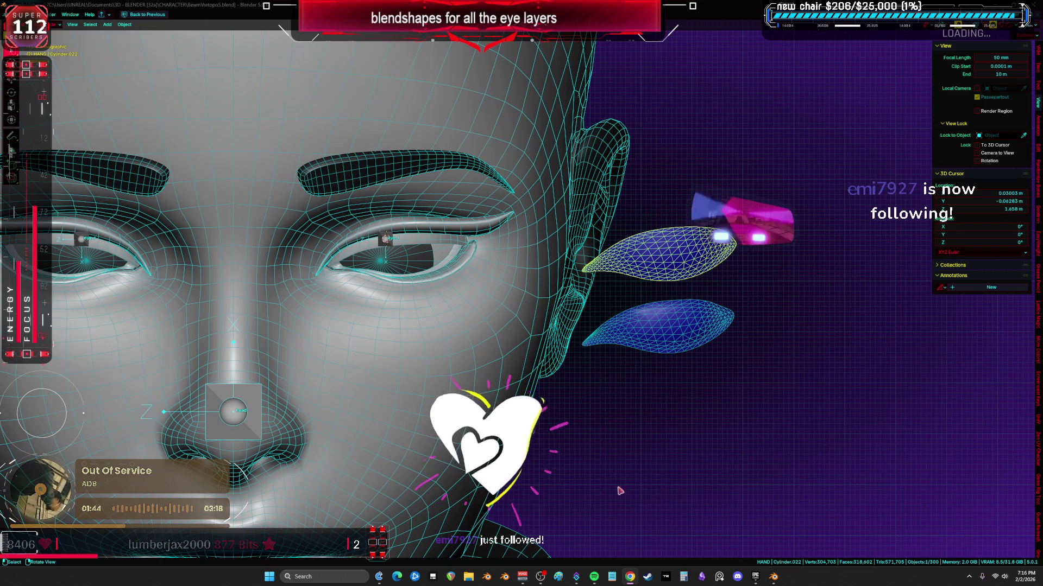
scroll(693, 403, down, 3)
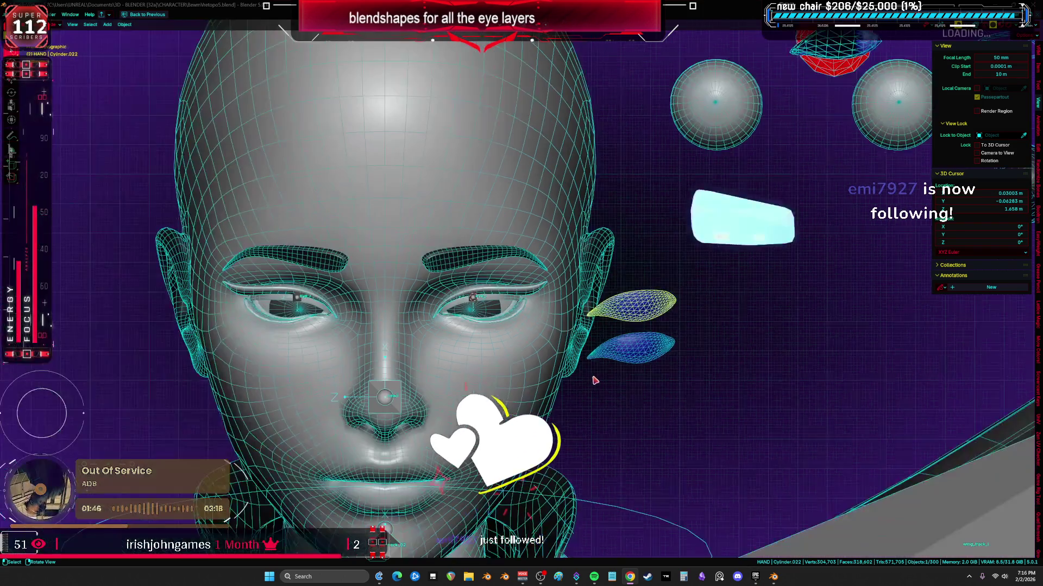
scroll(692, 403, up, 3)
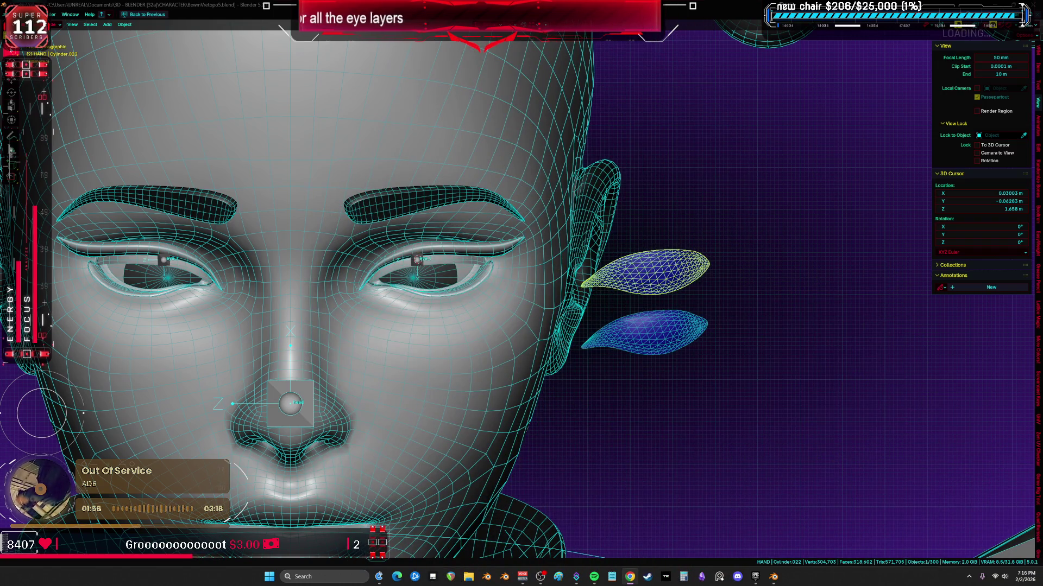
scroll(499, 180, down, 5)
- Cycle wireframe, material and rendered shading around the head, ending in solid front view with floating copies visible
key(z)
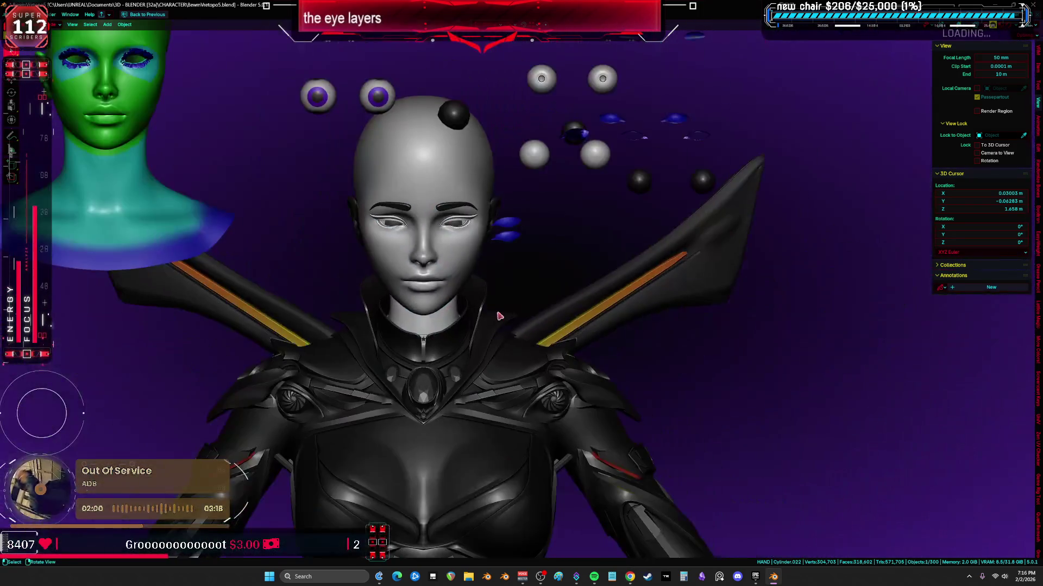
scroll(498, 179, down, 4)
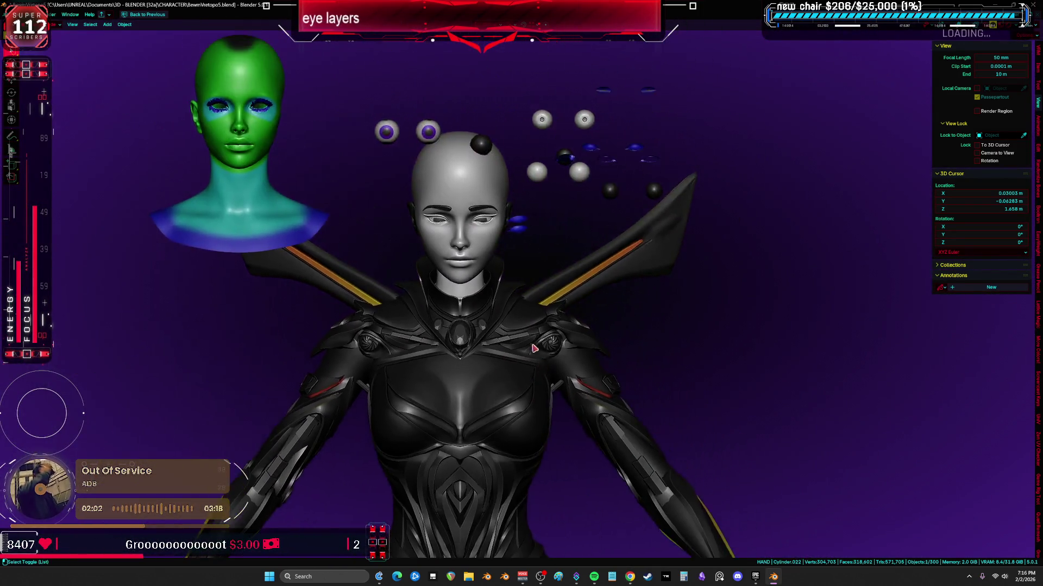
key(z)
scroll(493, 282, up, 5)
middle_drag(492, 282, 521, 301)
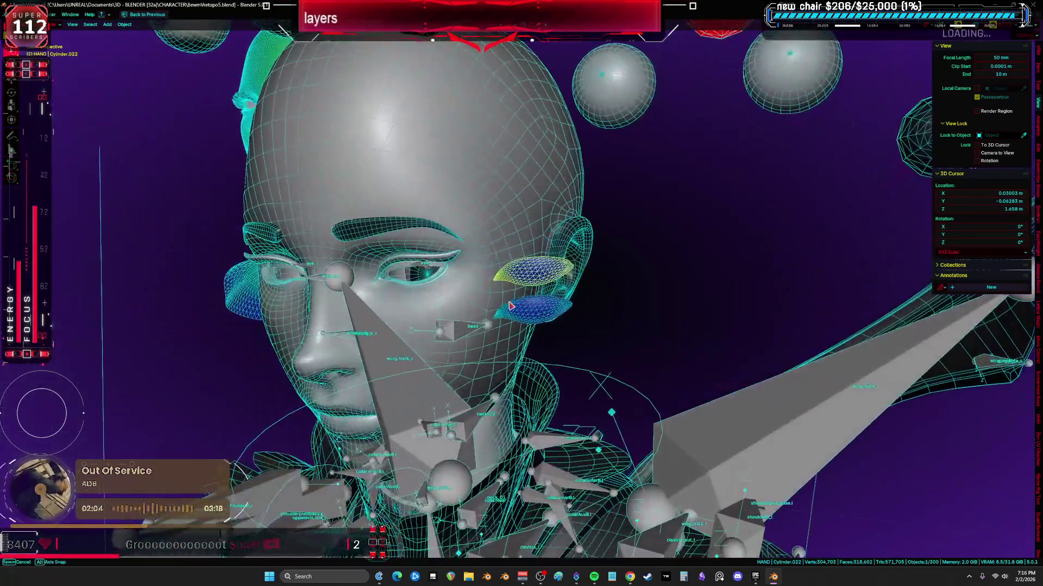
scroll(530, 313, down, 4)
key(z)
scroll(538, 319, up, 3)
scroll(544, 324, down, 3)
scroll(543, 324, down, 2)
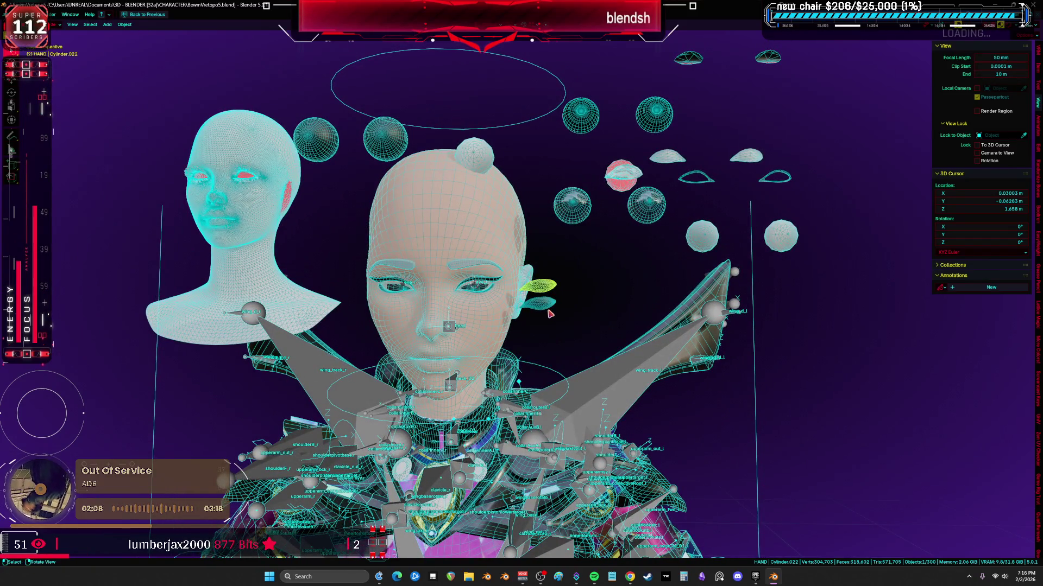
scroll(536, 362, down, 1)
key(z)
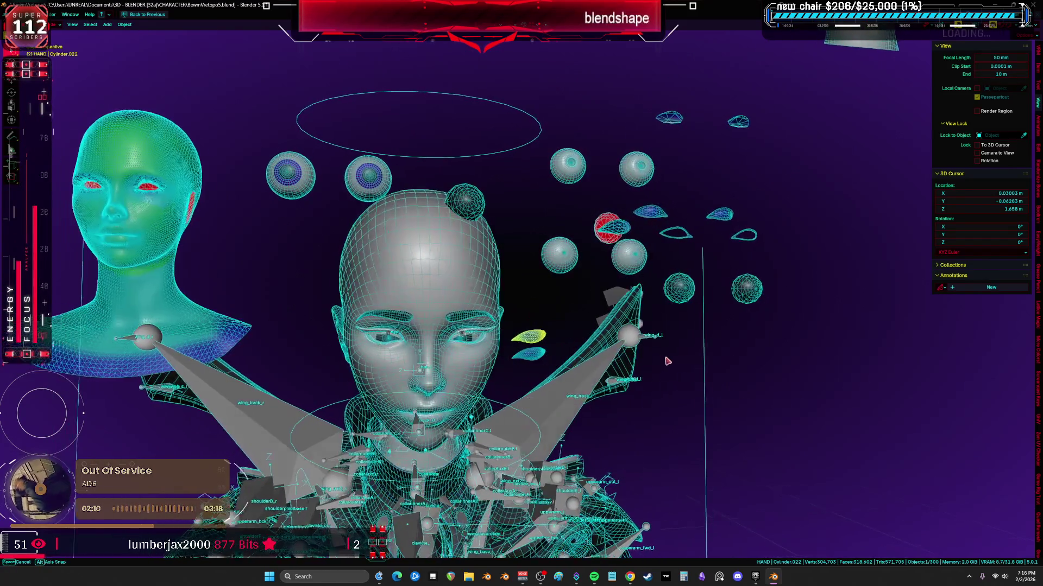
middle_drag(535, 362, 650, 356)
key(KP_1)
key(z)
key(z)
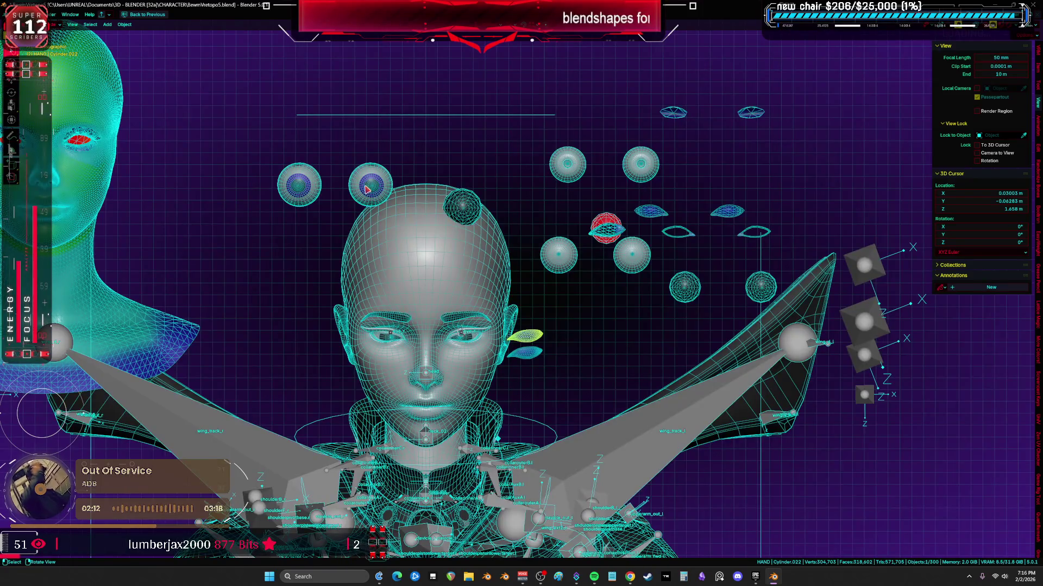
key(z)
scroll(367, 189, up, 3)
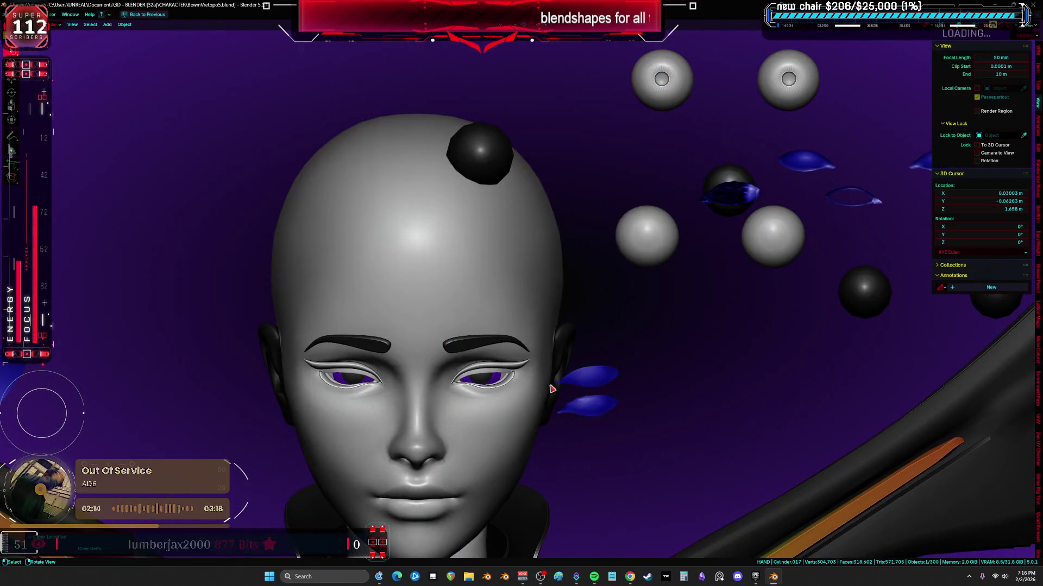
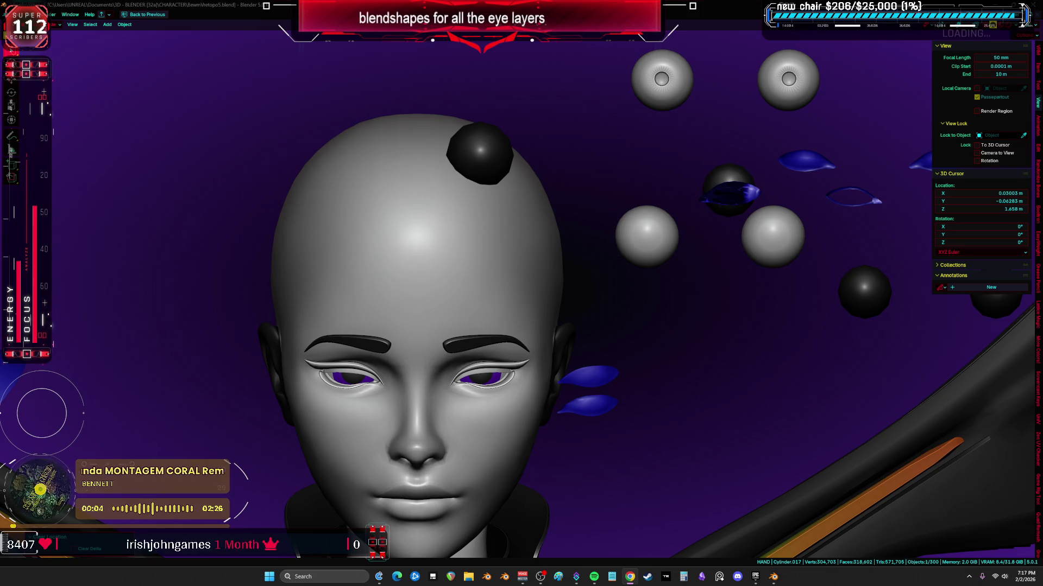
- Show the wireframe overlay and single out the floating blue eye-layer meshes beside the ear
shift+middle_drag(550, 424, 550, 266)
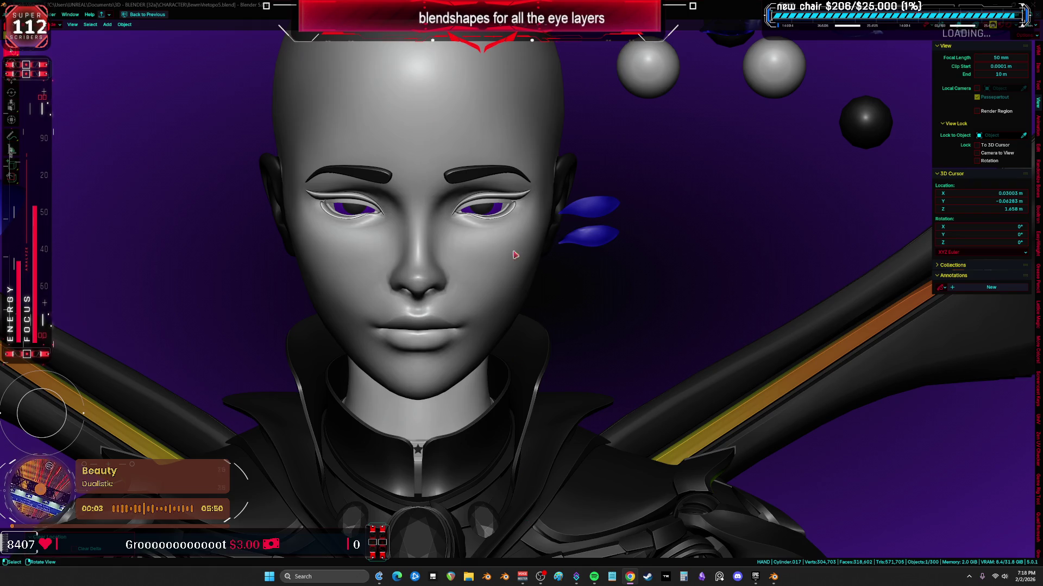
scroll(513, 255, up, 3)
key(shift+z)
scroll(529, 310, down, 1)
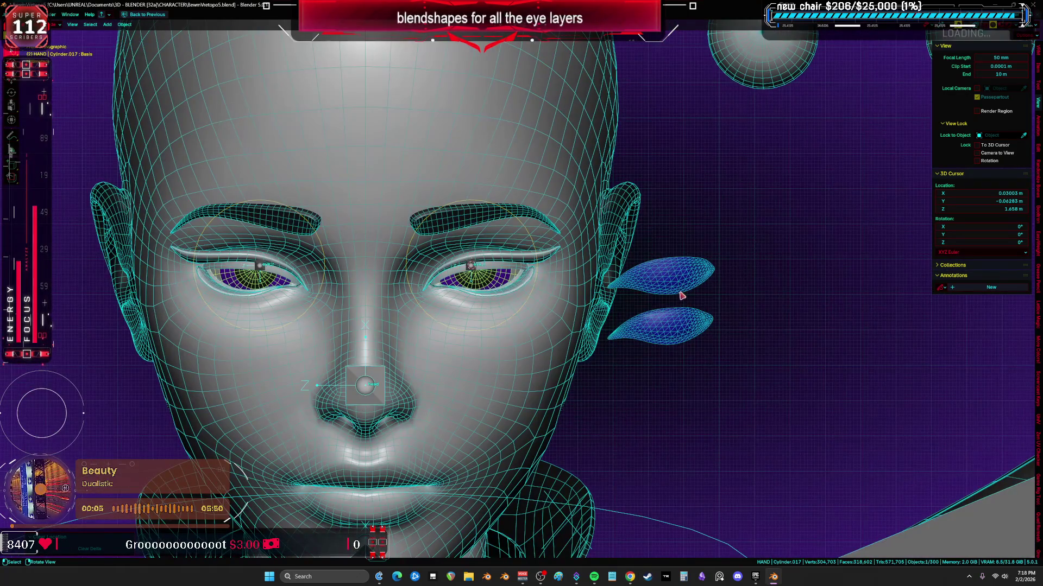
scroll(683, 295, up, 5)
click(538, 290)
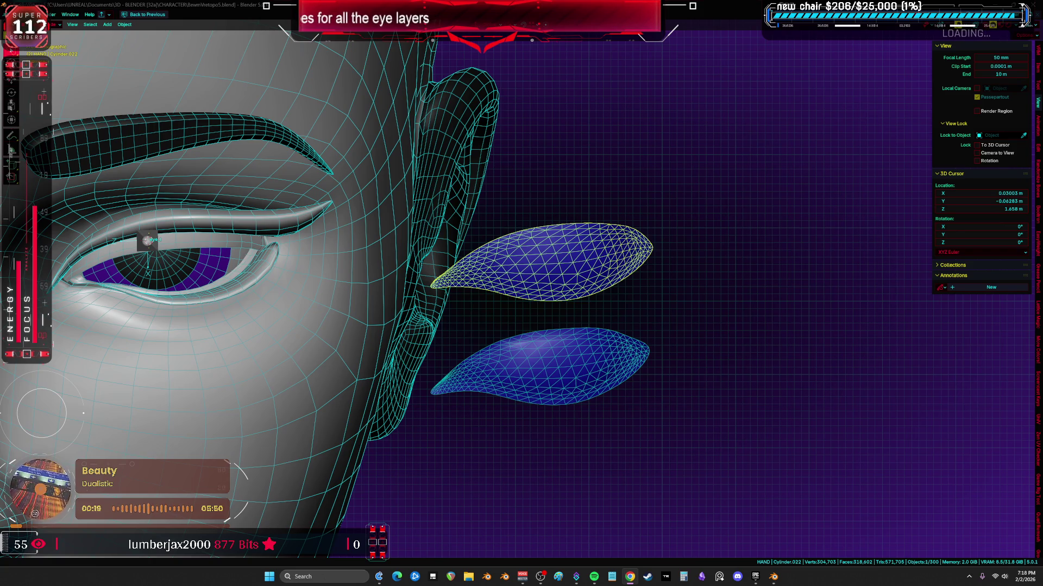
click(467, 373)
click(538, 268)
click(559, 367)
click(581, 315)
click(563, 370)
click(570, 277)
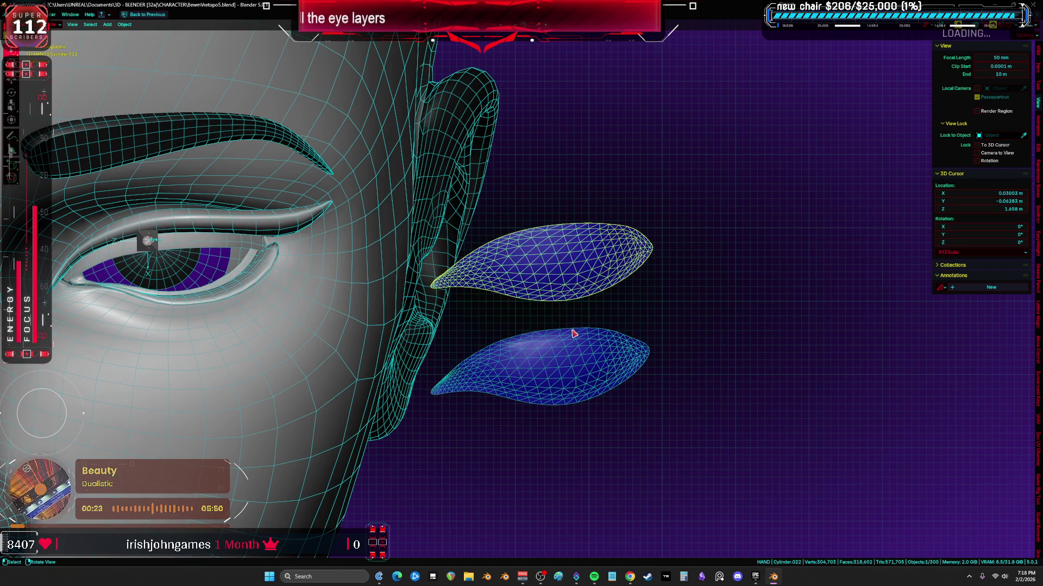
click(566, 360)
click(565, 280)
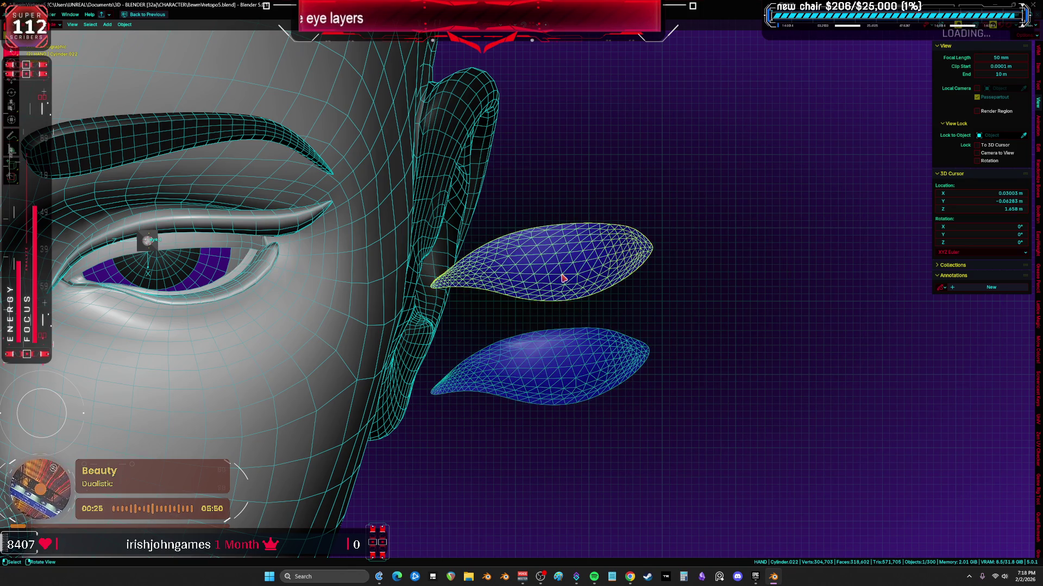
- Delete both floating blue eye-layer meshes, keeping the one inside the eye
key(Delete)
click(554, 350)
key(Delete)
scroll(505, 330, up, 3)
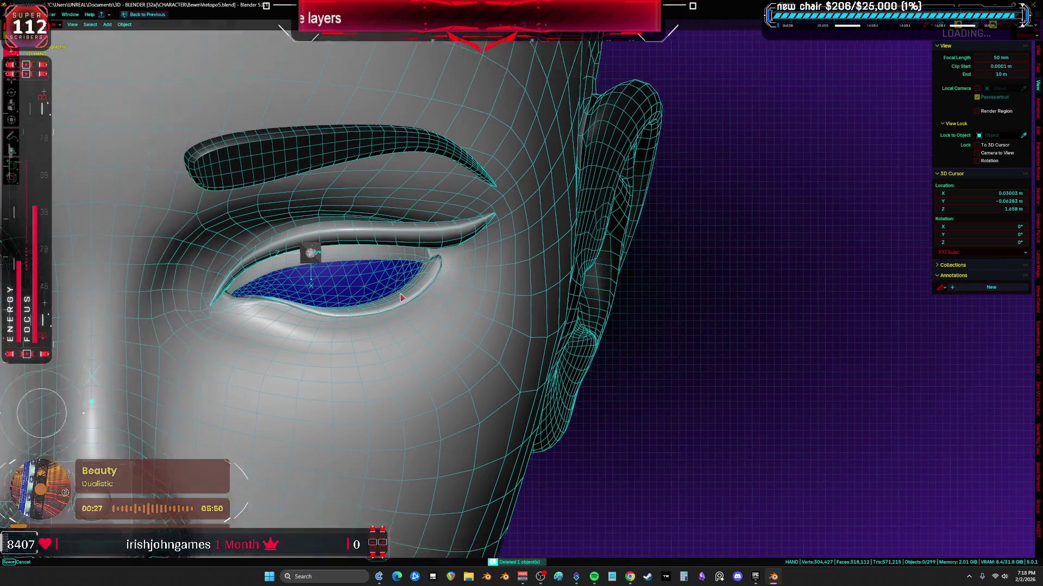
scroll(401, 299, up, 3)
scroll(402, 286, up, 3)
scroll(400, 262, down, 5)
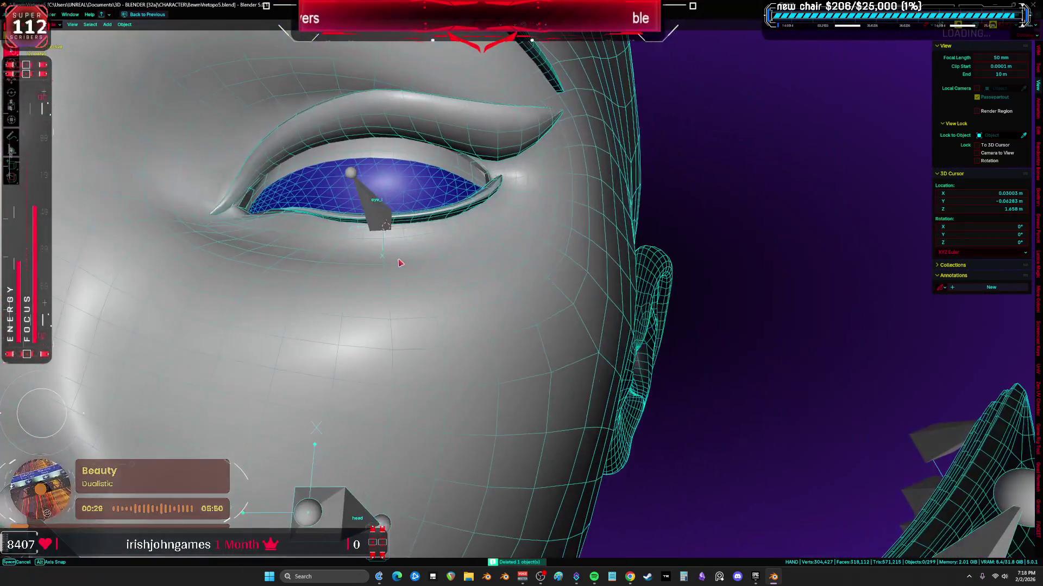
- Move the eye bone in pose mode and check the shaded result without wireframe
click(377, 199)
scroll(400, 264, down, 3)
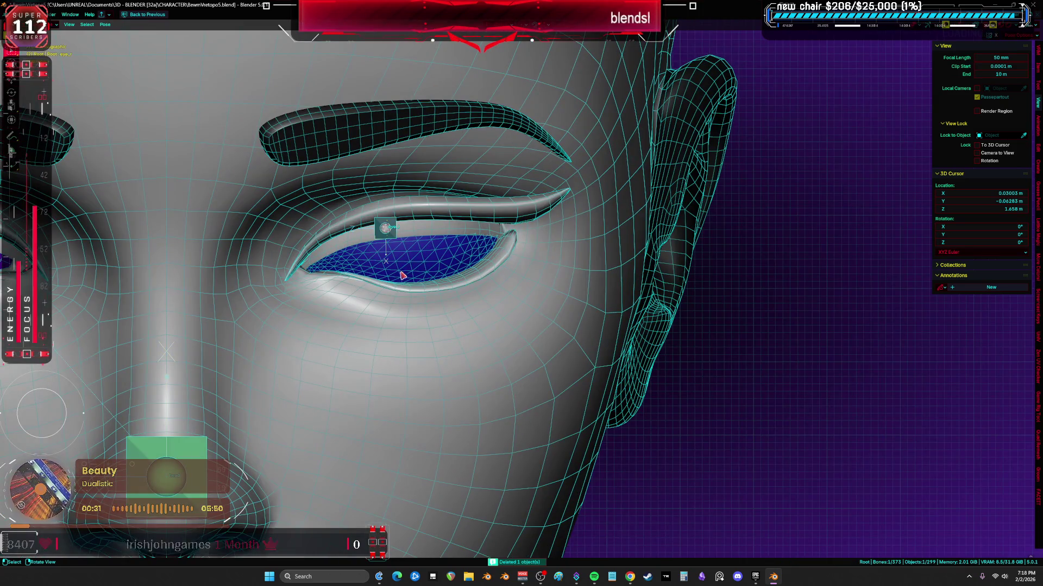
click(387, 230)
scroll(399, 245, up, 2)
key(g)
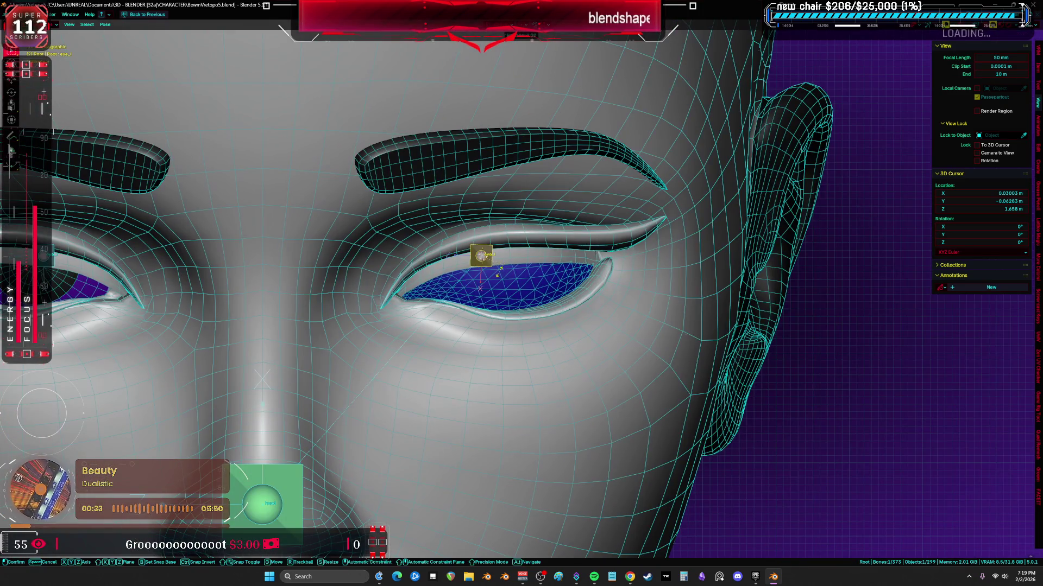
click(497, 277)
key(shift+alt+z)
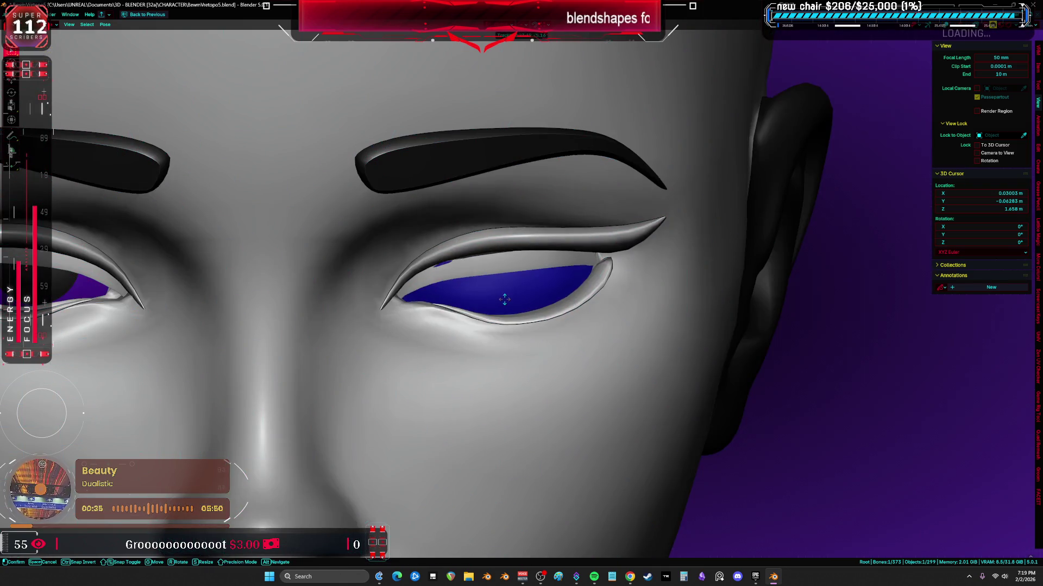
- Adjust the eye bone again to confirm the blue layer follows the eyelid, then restore wireframe
click(508, 252)
key(g)
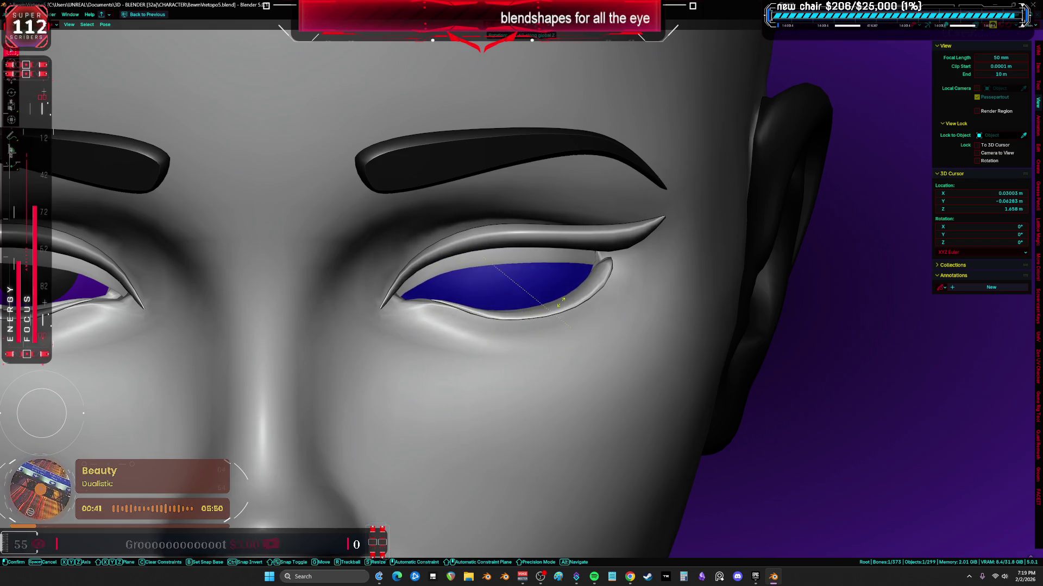
click(562, 301)
key(shift+z)
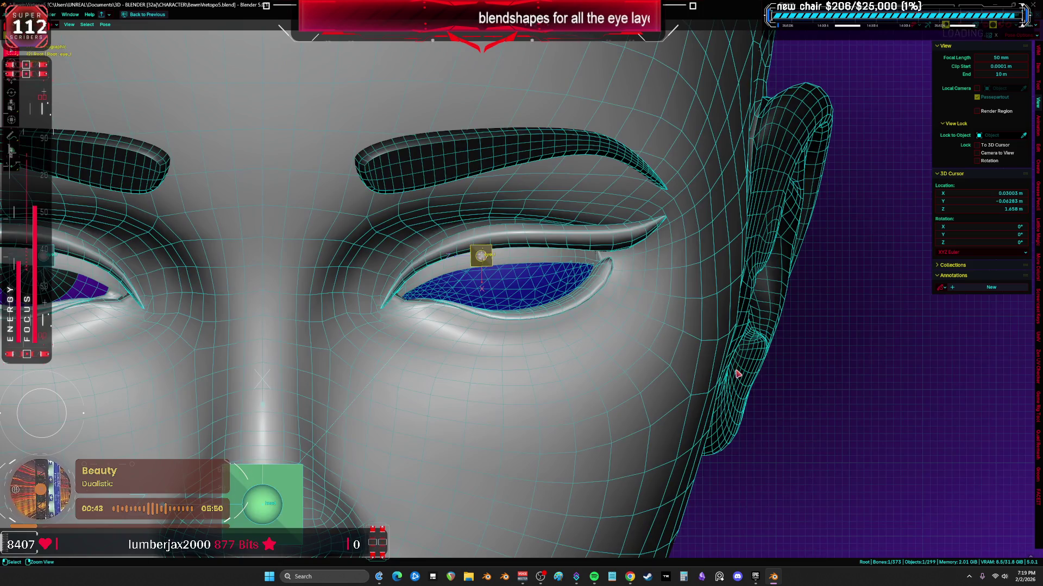
- Unhide the blue lens meshes and snap the lower one into the left eye socket
key(alt+h)
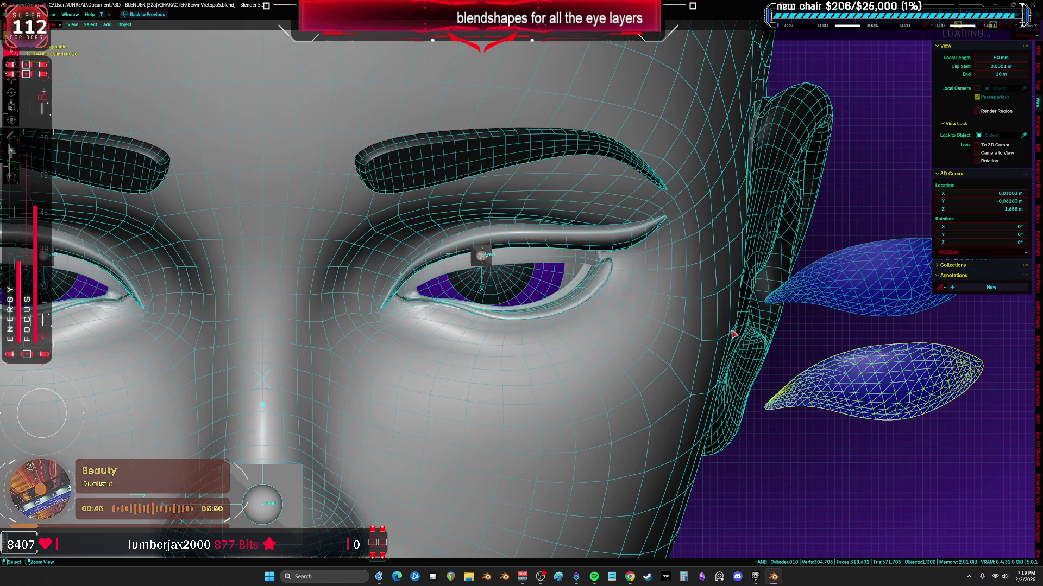
middle_drag(734, 334, 716, 338)
click(716, 339)
key(alt+g)
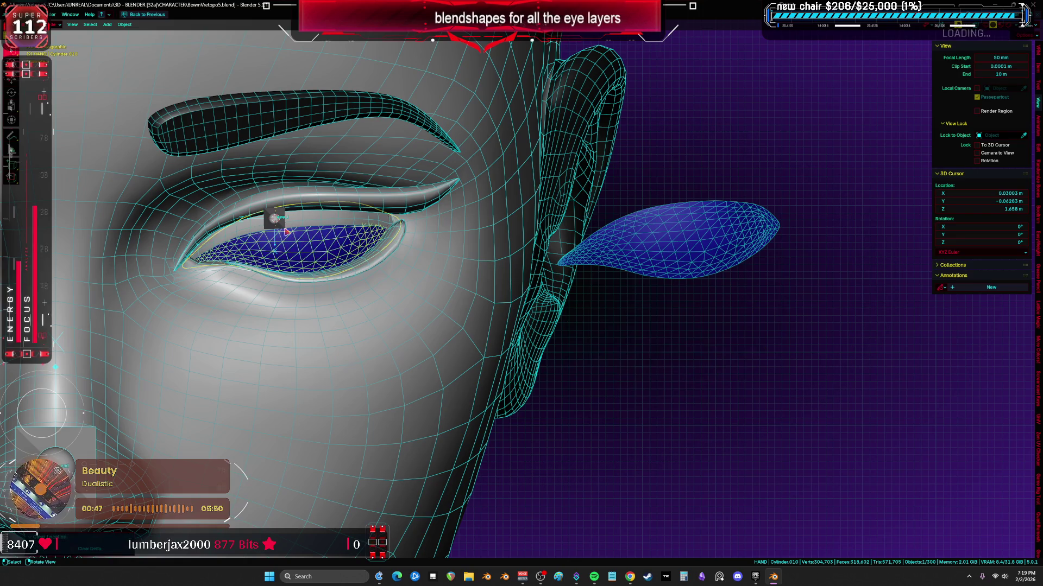
key(shift+z)
- Pose and rotate the eye bone to close the eyelid over the newly placed lens
key(ctrl+Tab)
scroll(391, 245, up, 2)
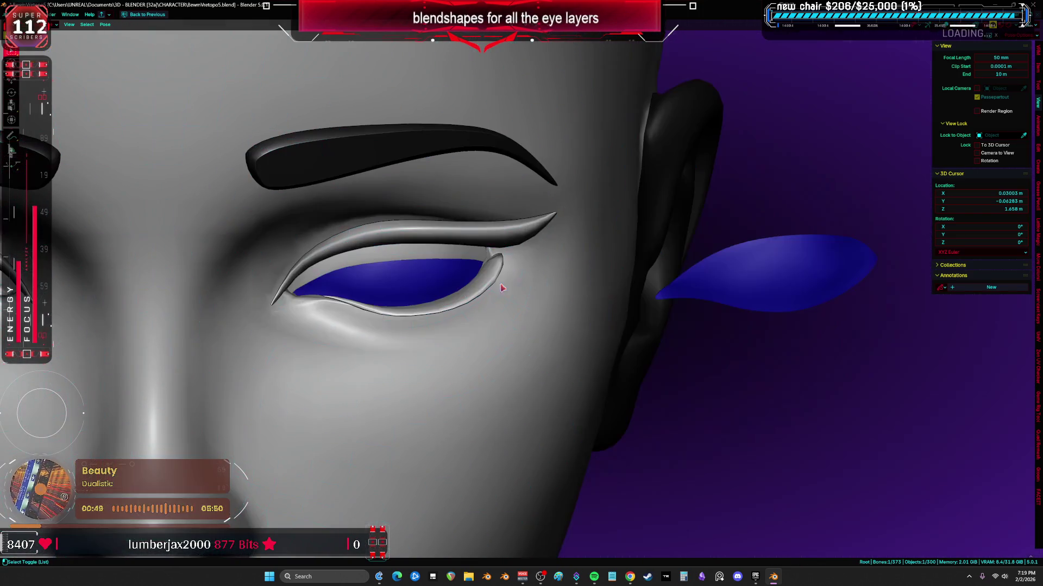
key(g)
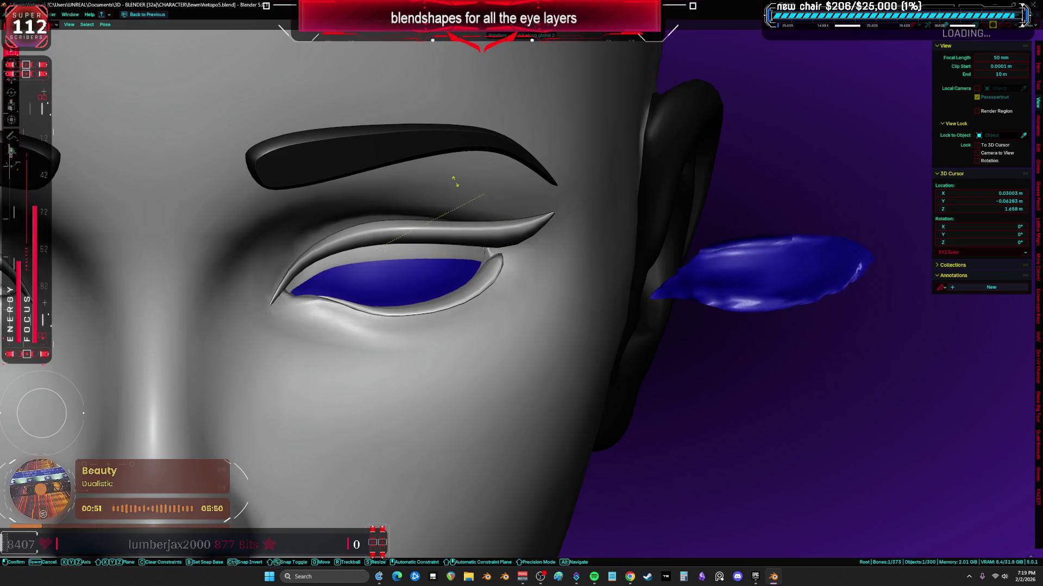
click(454, 180)
key(shift+z)
click(375, 248)
key(r)
click(350, 265)
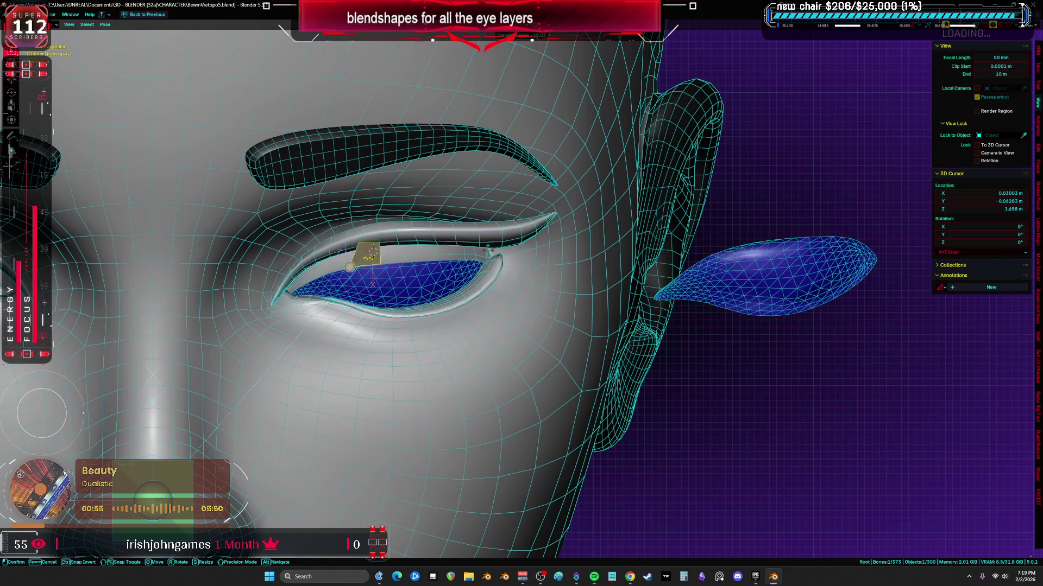
key(r)
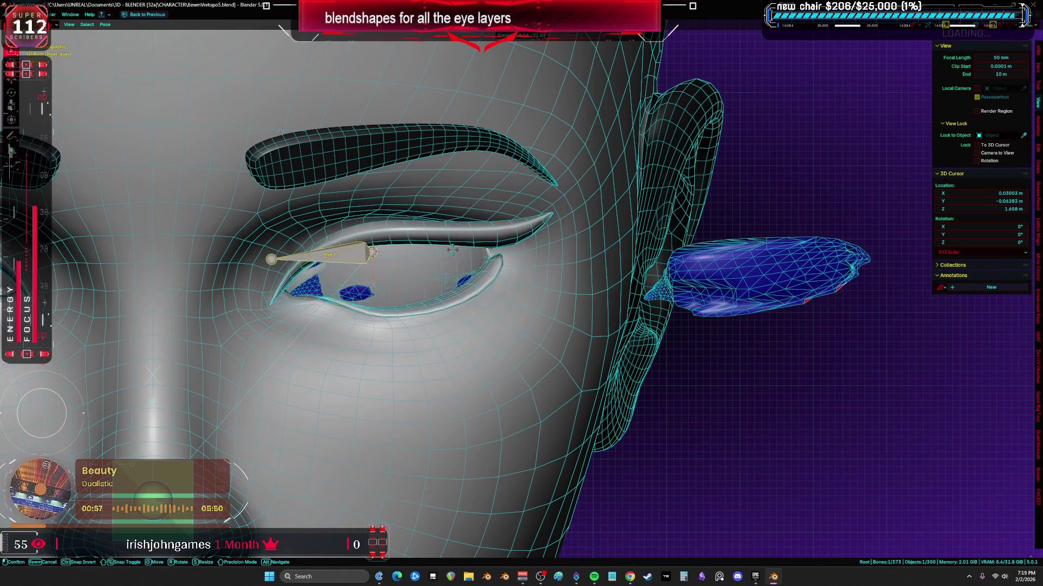
click(376, 253)
- Swing the eye bone around to test the lens, then cancel to restore the rest pose
key(shift+z)
key(shift+z)
key(g)
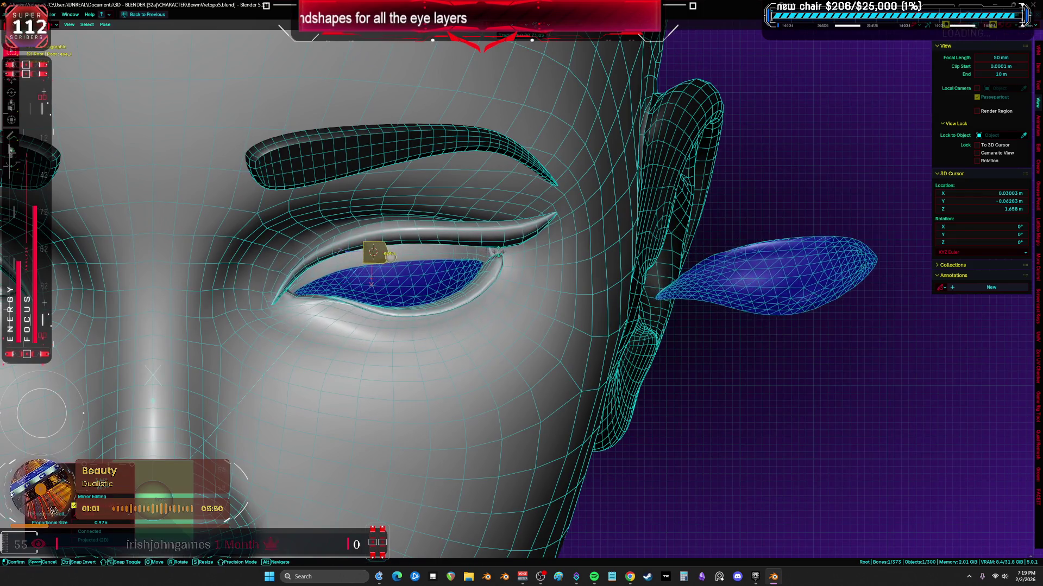
mouse_move(392, 255)
mouse_down()
mouse_move(375, 248)
mouse_move(374, 281)
mouse_up()
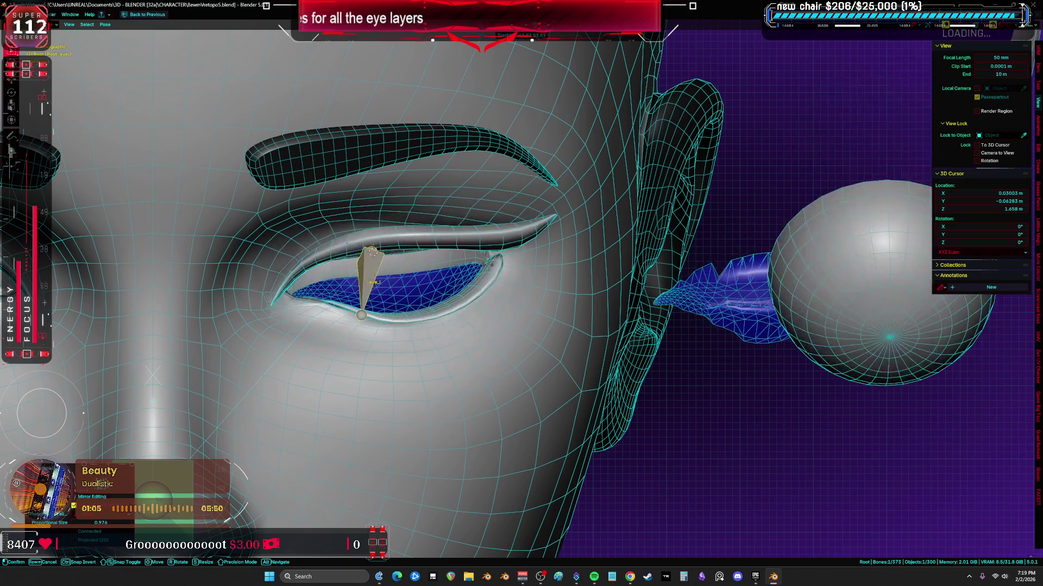
key(Escape)
right_click(534, 269)
click(534, 272)
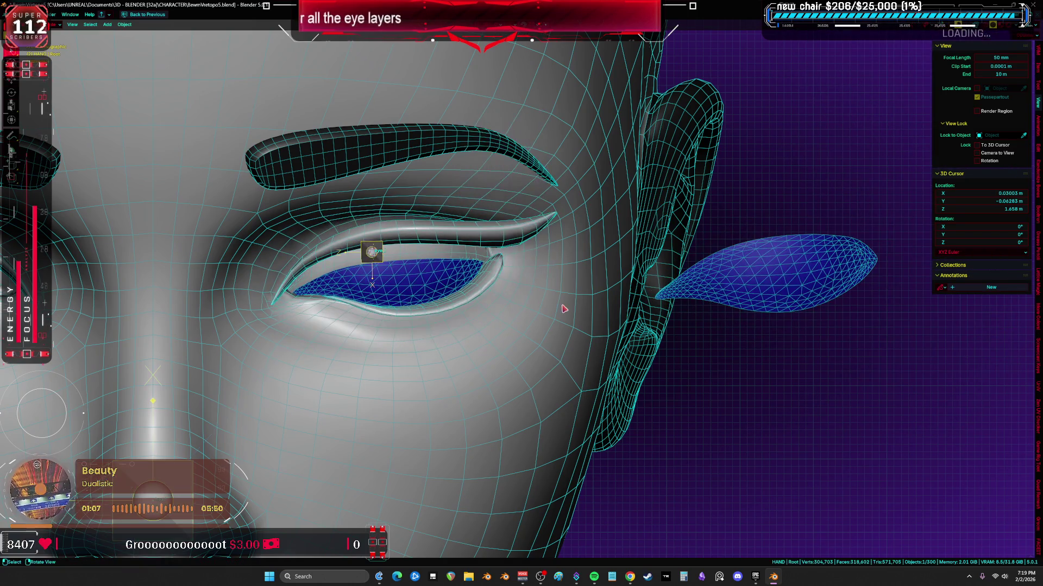
- Delete the leftover blue lens mesh beside the ear and hide the wireframe overlay
click(758, 281)
key(Delete)
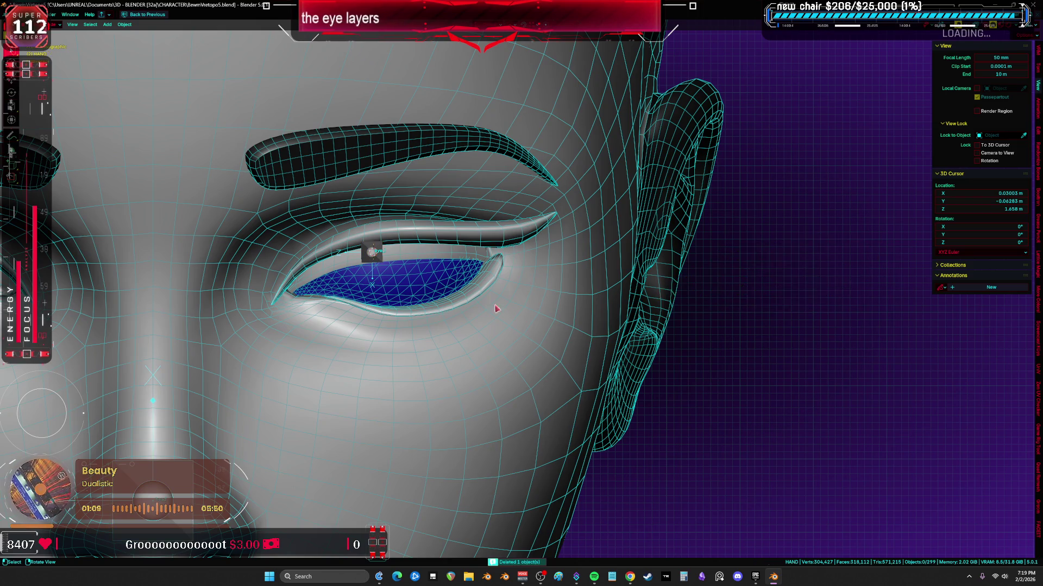
scroll(496, 309, down, 4)
key(shift+alt+z)
scroll(495, 308, up, 5)
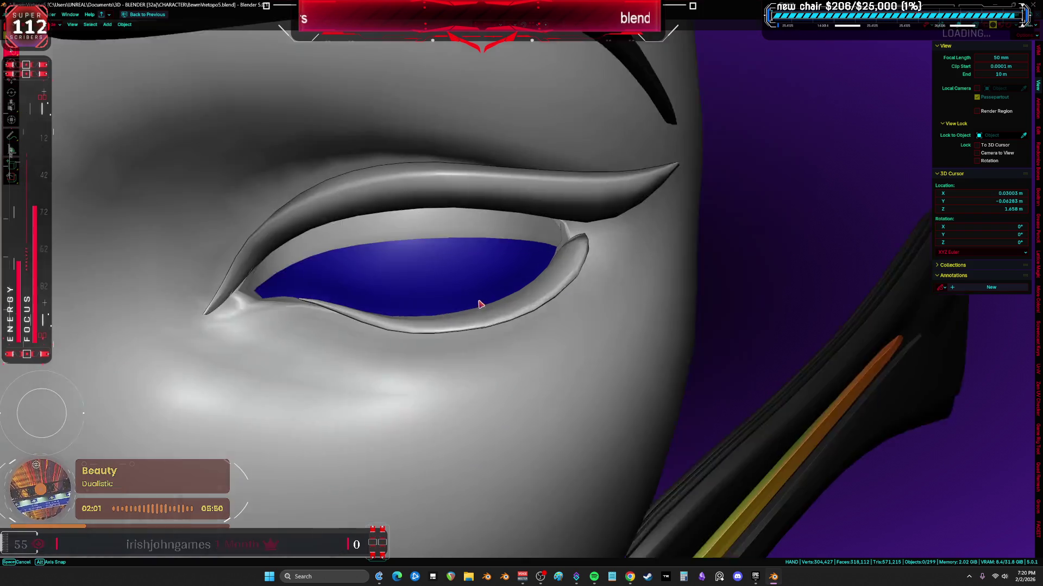
- Rotate the eyelid bone from front view to blink, confirming the blue layer closes with the lid
mouse_move(465, 285)
middle_down()
mouse_move(489, 269)
mouse_move(434, 247)
middle_up()
key(shift+z)
scroll(434, 246, down, 4)
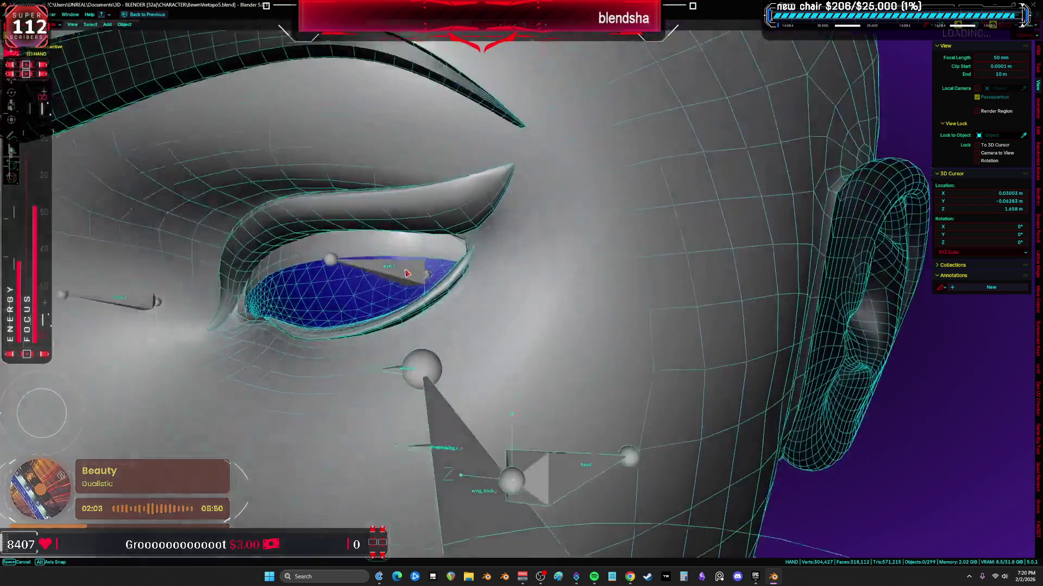
click(393, 271)
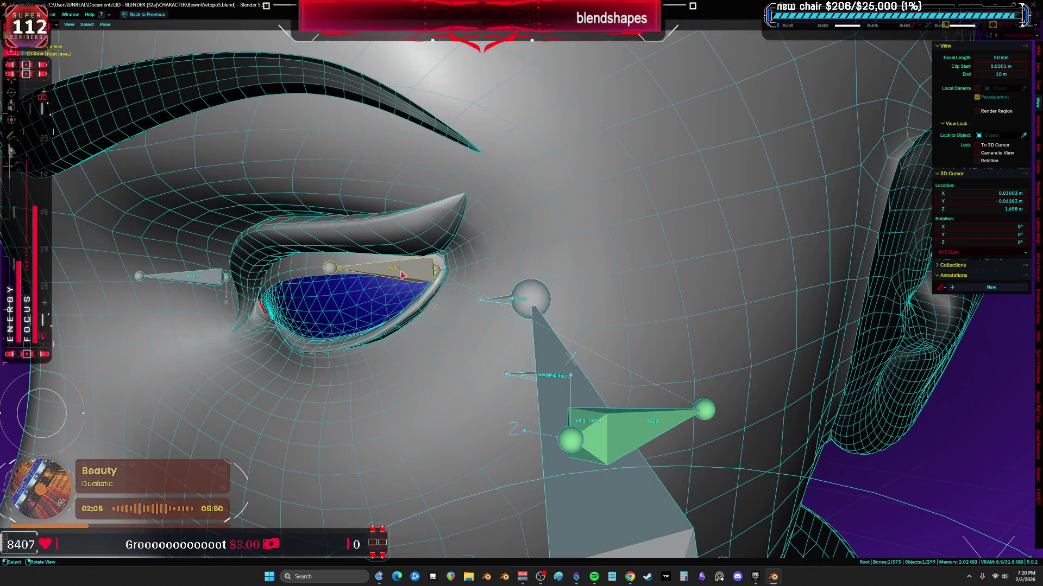
key(KP_1)
key(g)
key(r)
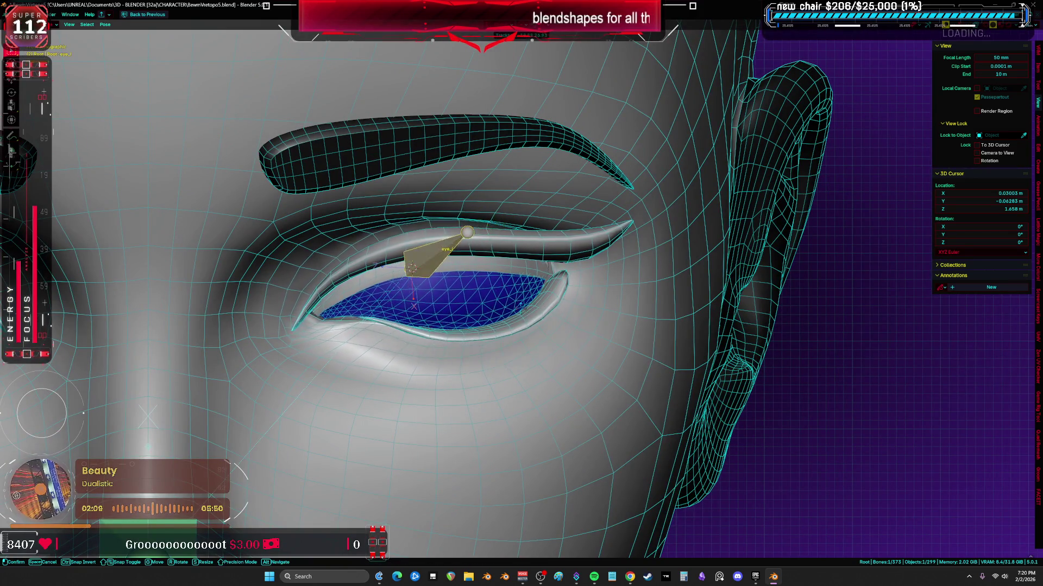
click(414, 269)
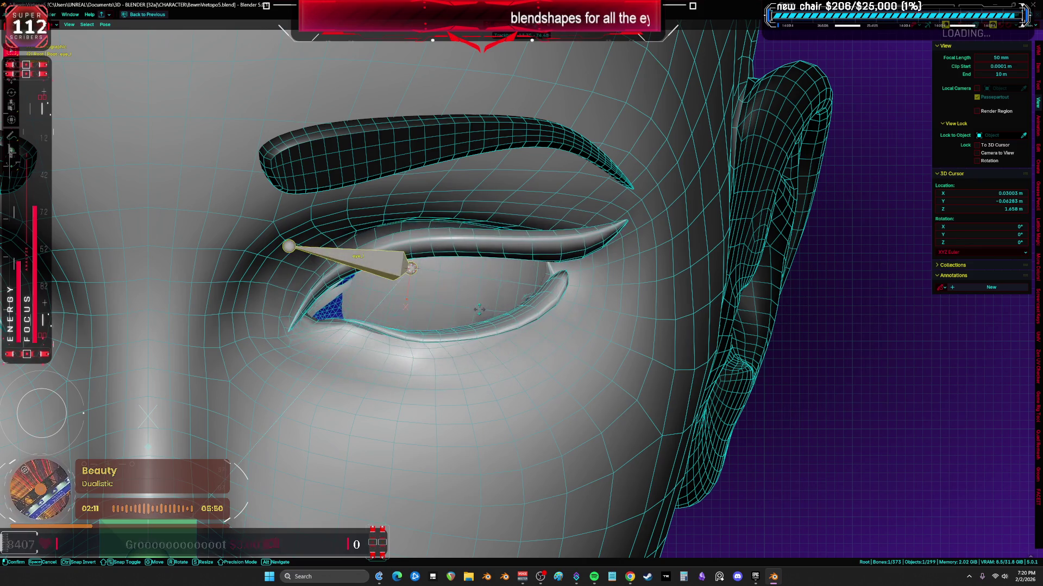
scroll(524, 320, down, 3)
scroll(523, 321, down, 2)
key(alt+shift+z)
scroll(530, 328, up, 3)
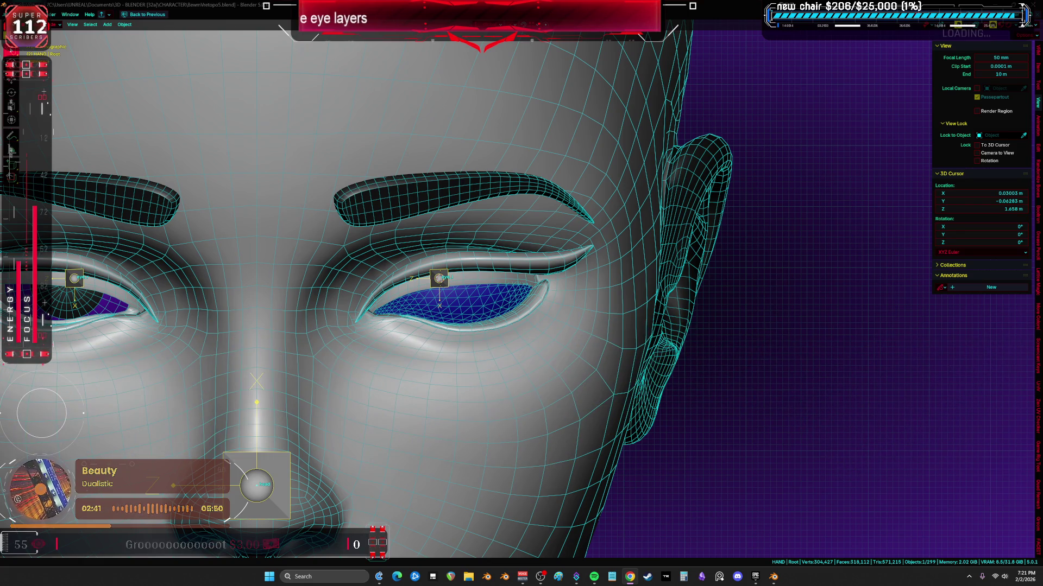
scroll(493, 440, up, 1)
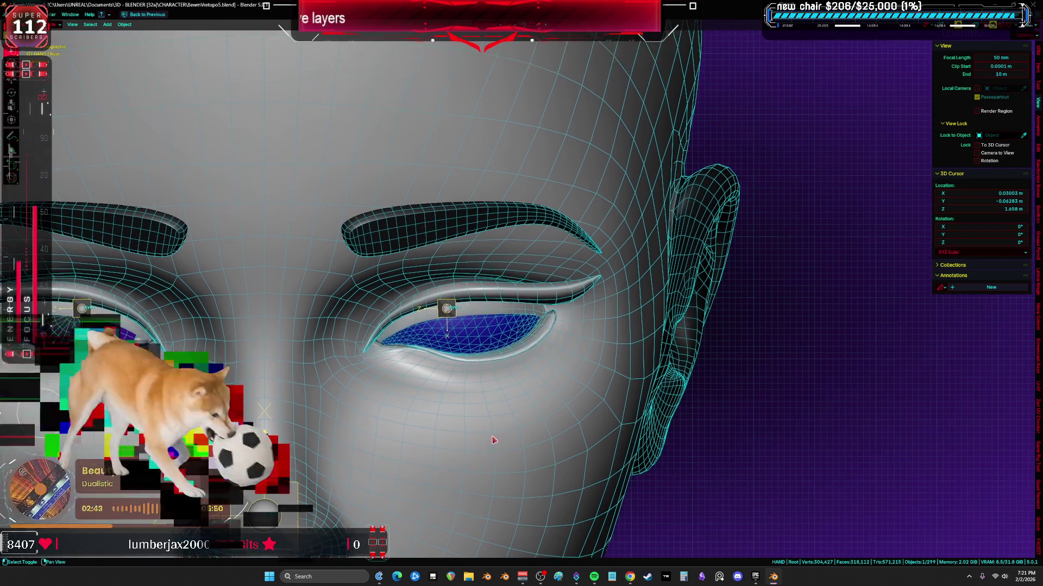
scroll(493, 441, up, 3)
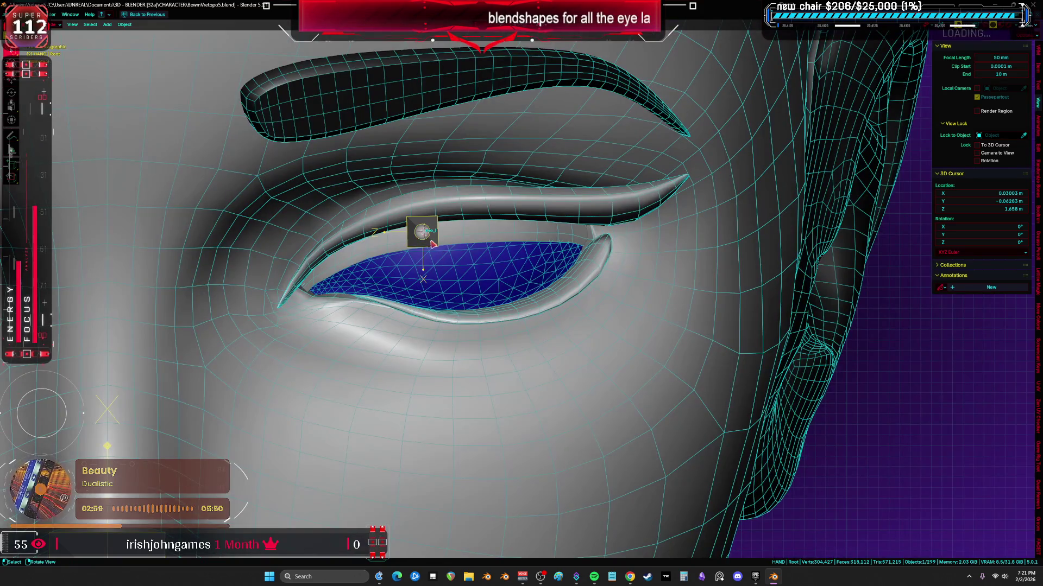
- Test-rotate the eye bone, cancel, then move one blue eye-layer mesh out beside the head
click(434, 241)
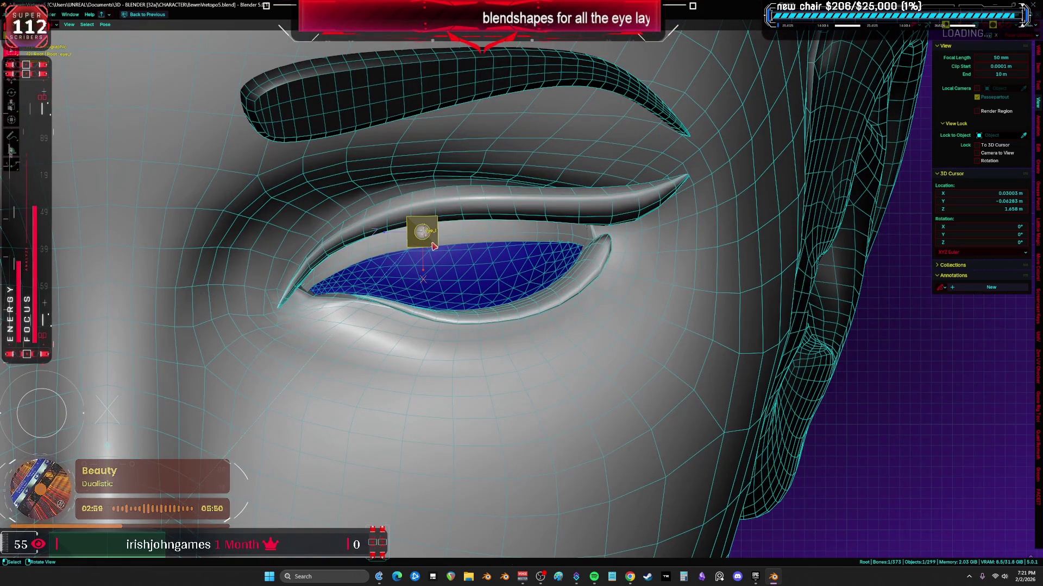
key(r)
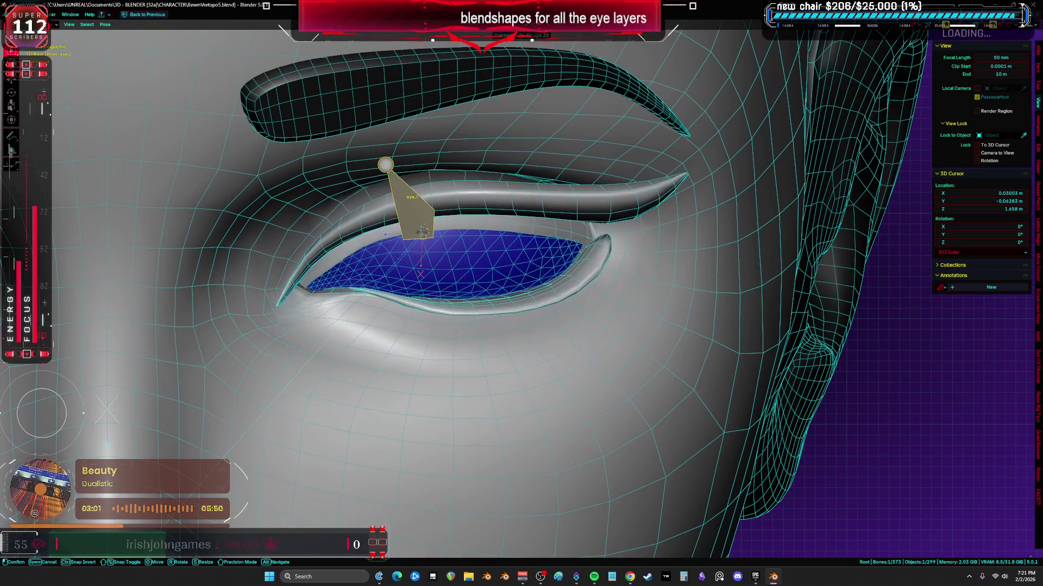
key(Escape)
scroll(442, 230, down, 5)
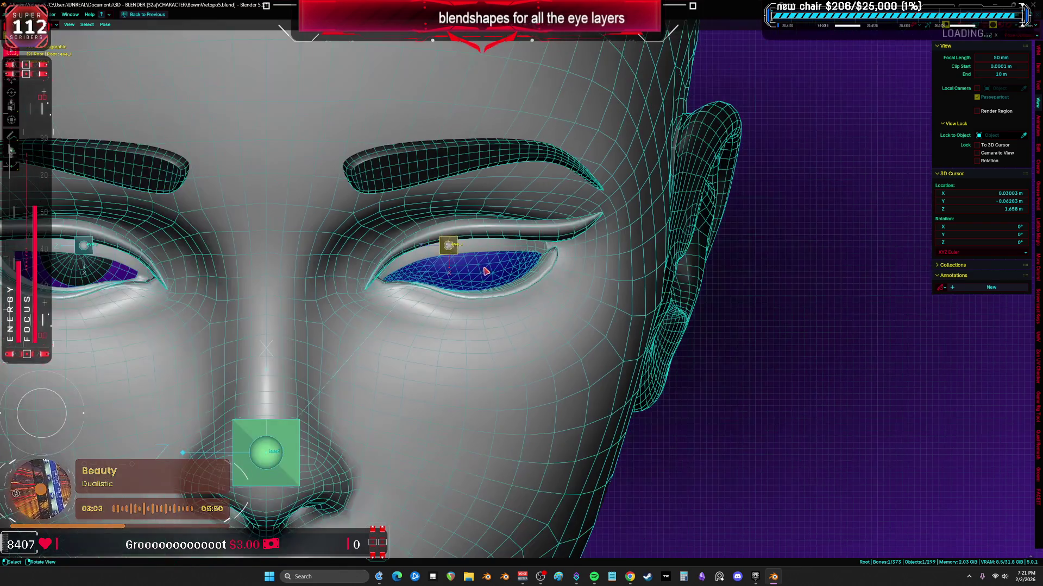
key(ctrl+Tab)
key(g)
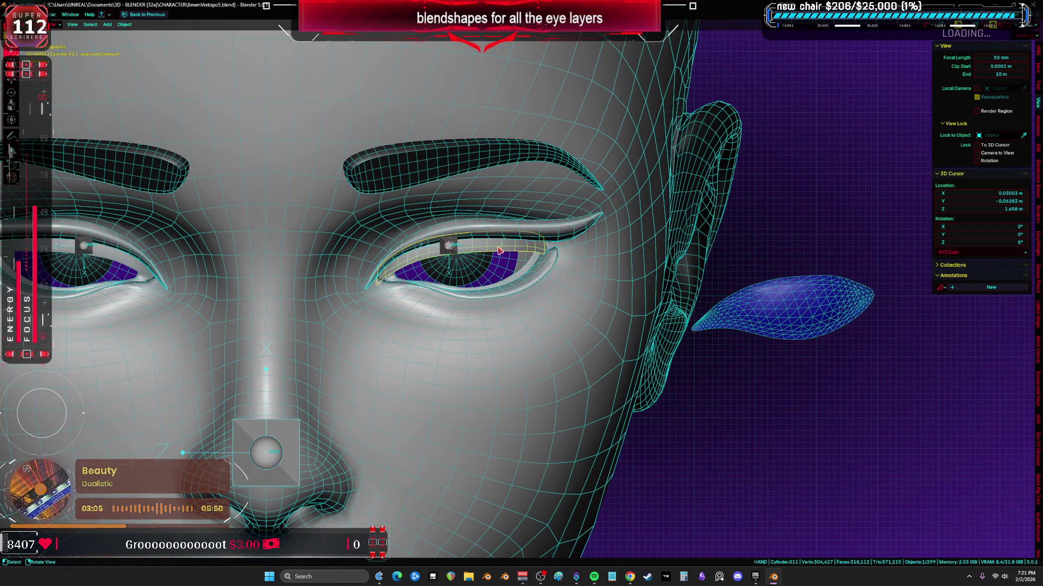
- Pull the upper eyelid and eyeball meshes out to the upper right of the head
click(531, 266)
key(g)
click(562, 233)
click(449, 287)
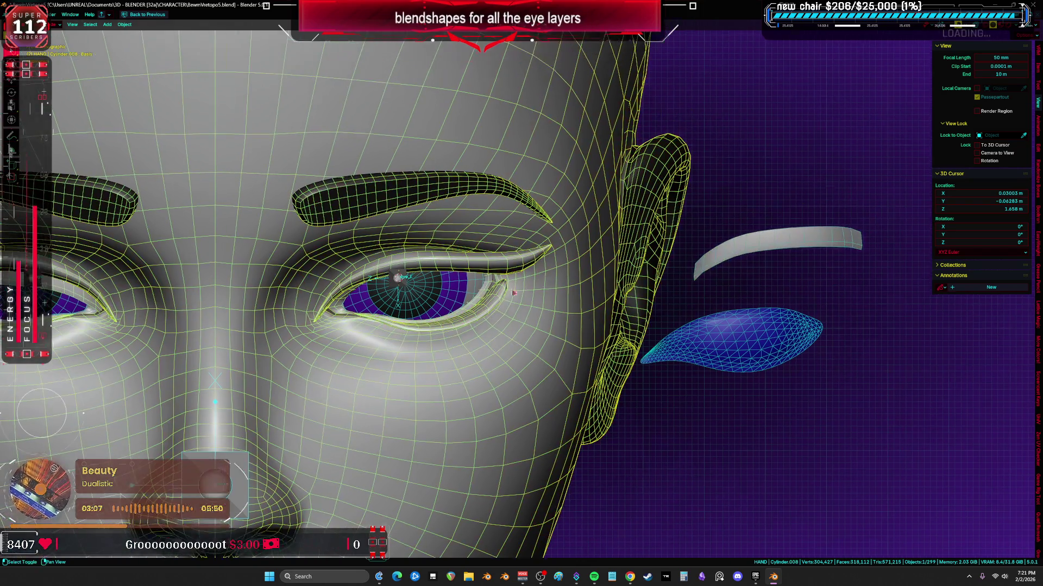
key(Tab)
key(g)
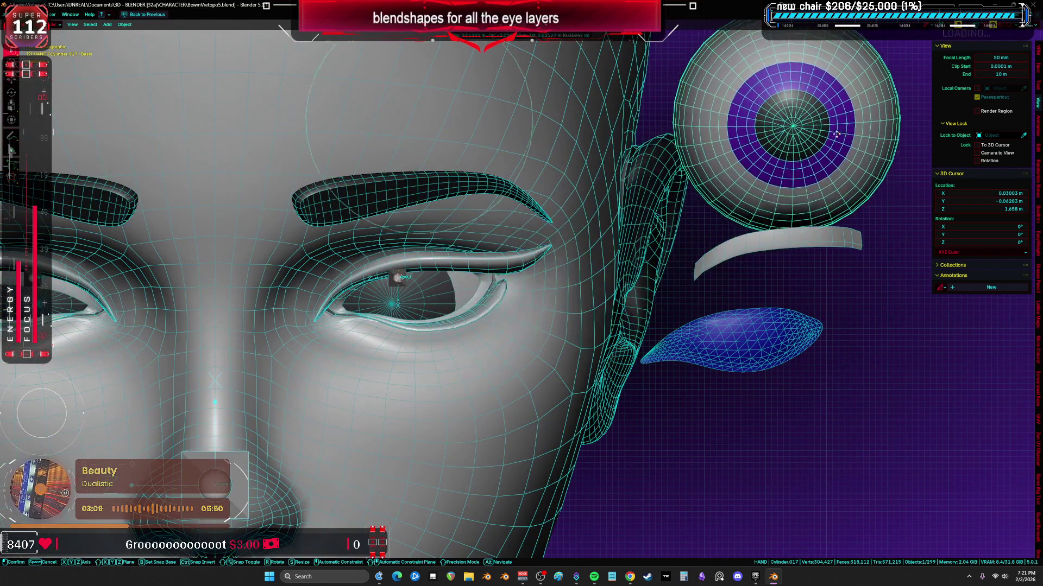
click(733, 122)
key(Tab)
scroll(447, 294, up, 5)
scroll(511, 332, down, 5)
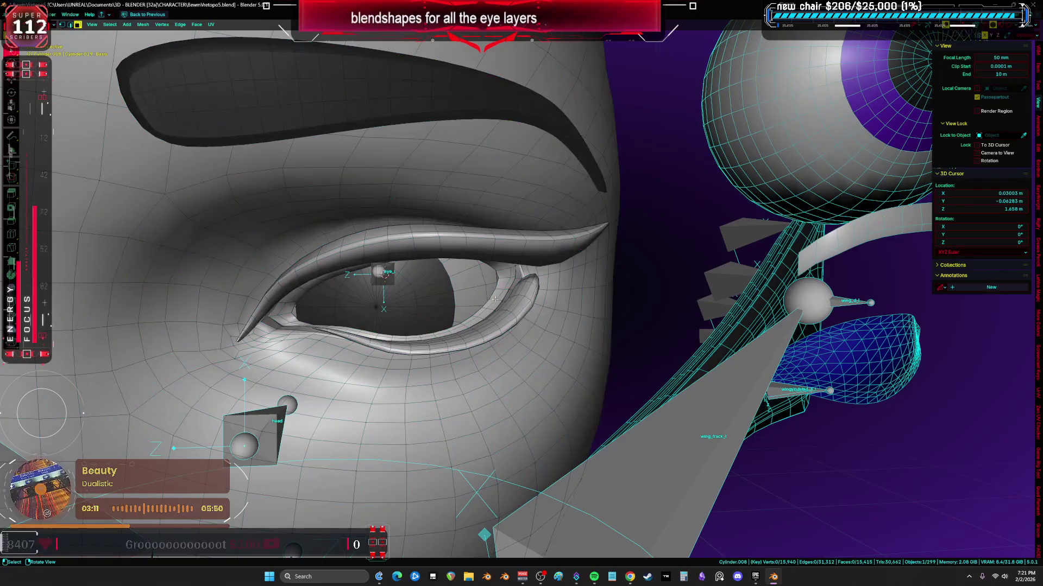
- Move an eyelid edge loop outward in edit mode and inspect the eyeball
key(Tab)
alt+click(497, 298)
middle_drag(510, 326, 480, 294)
key(g)
click(801, 278)
mouse_move(651, 285)
middle_down()
mouse_move(366, 352)
mouse_move(396, 350)
middle_up()
click(396, 350)
key(Tab)
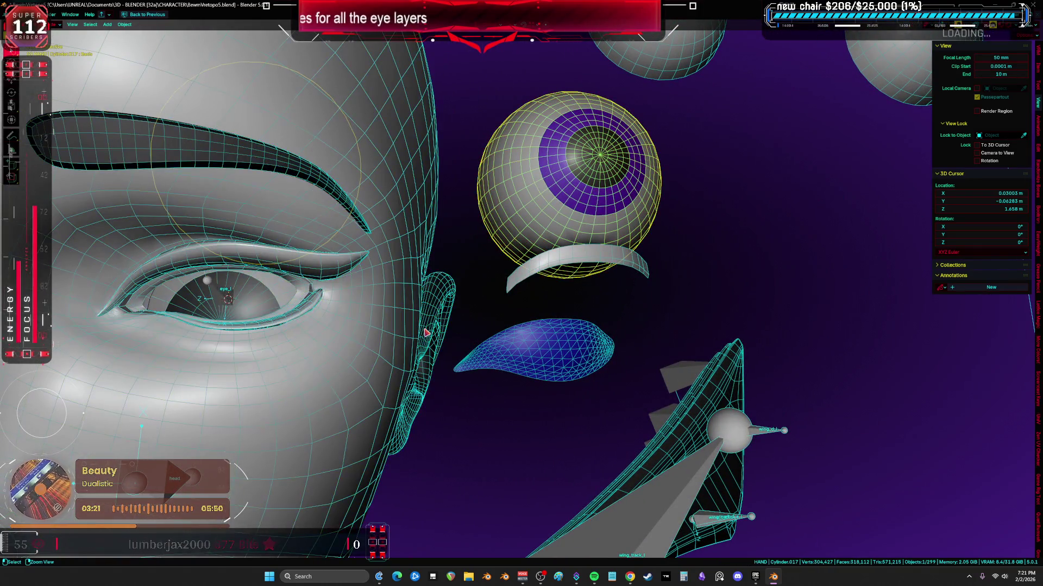
- Undo the moves so eyeball and eyelid return to the socket, facing the head front-on
key(ctrl+z)
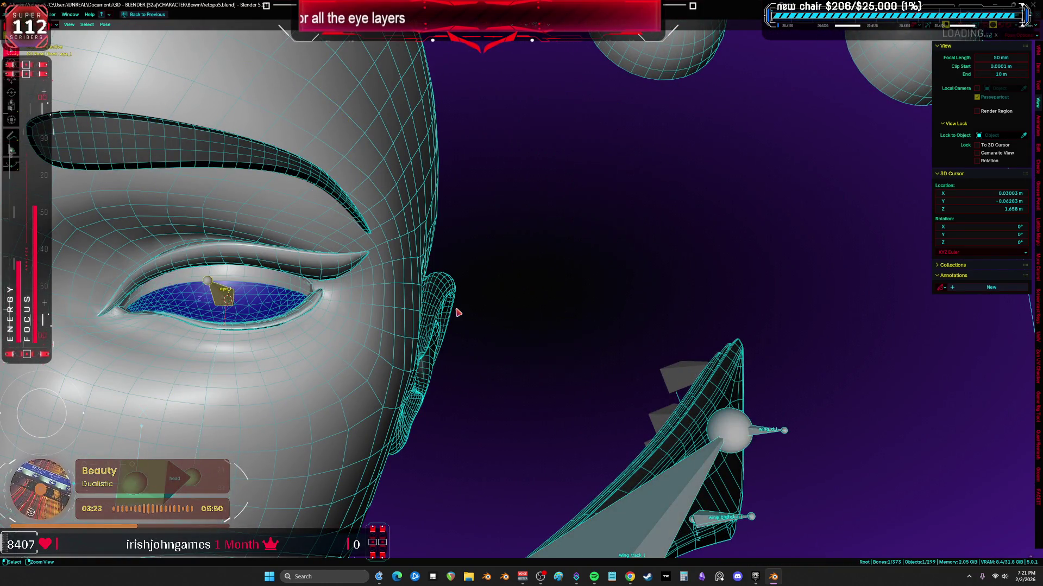
middle_drag(431, 341, 489, 326)
scroll(489, 326, down, 3)
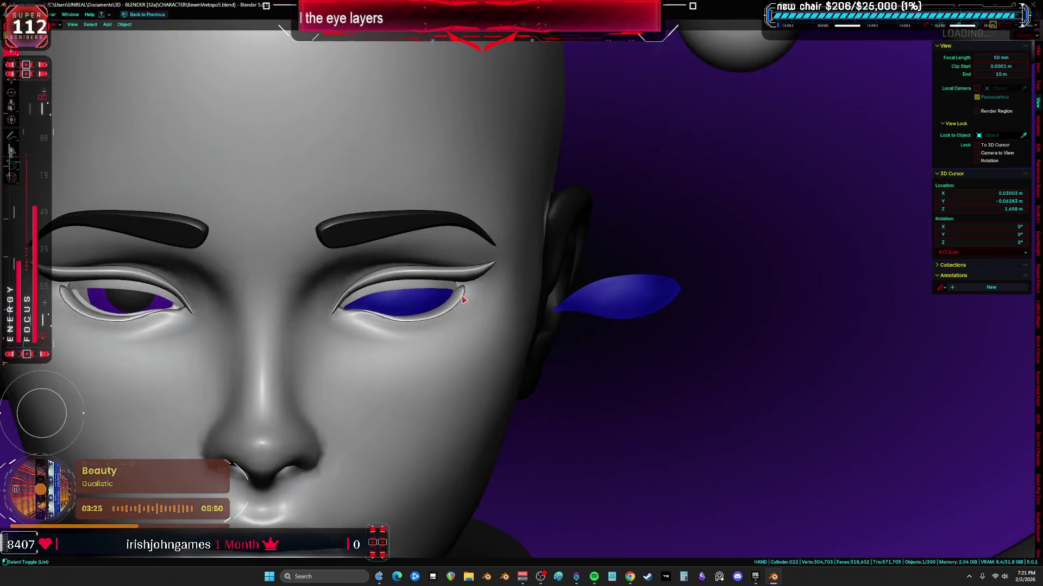
- Back in object mode, delete the stray blue eye mesh beside the head
key(ctrl+Tab)
click(534, 317)
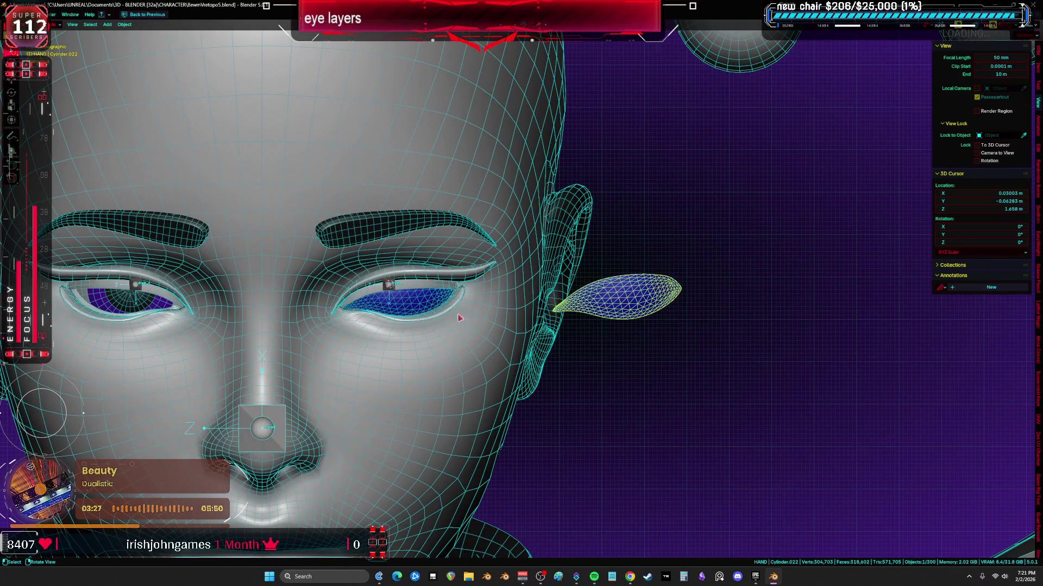
key(Delete)
scroll(419, 309, up, 5)
- Rotate the eye bone down and up in pose mode to test the eyelid blink
click(373, 268)
key(ctrl+Tab)
key(r)
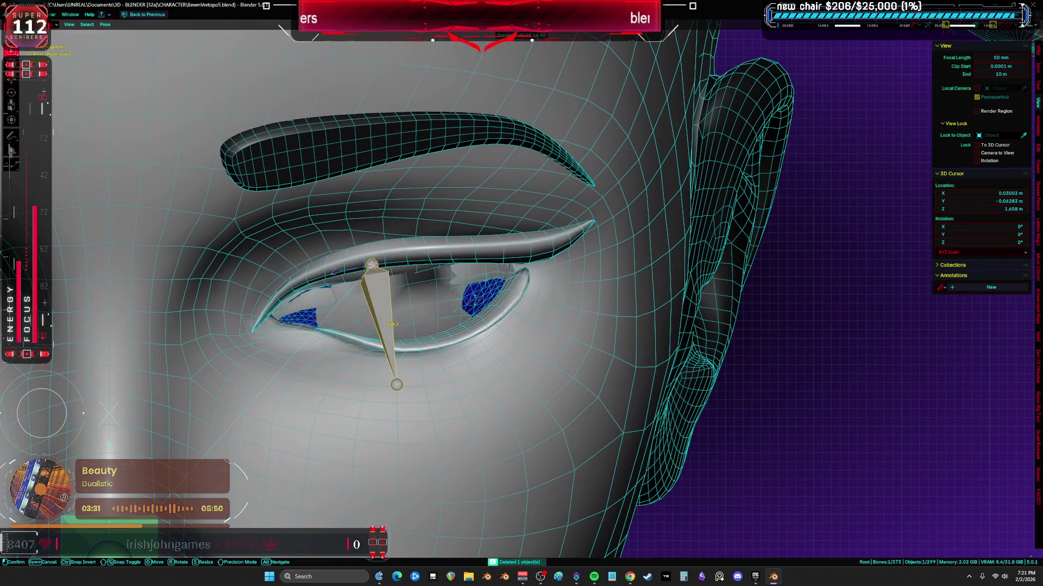
click(387, 309)
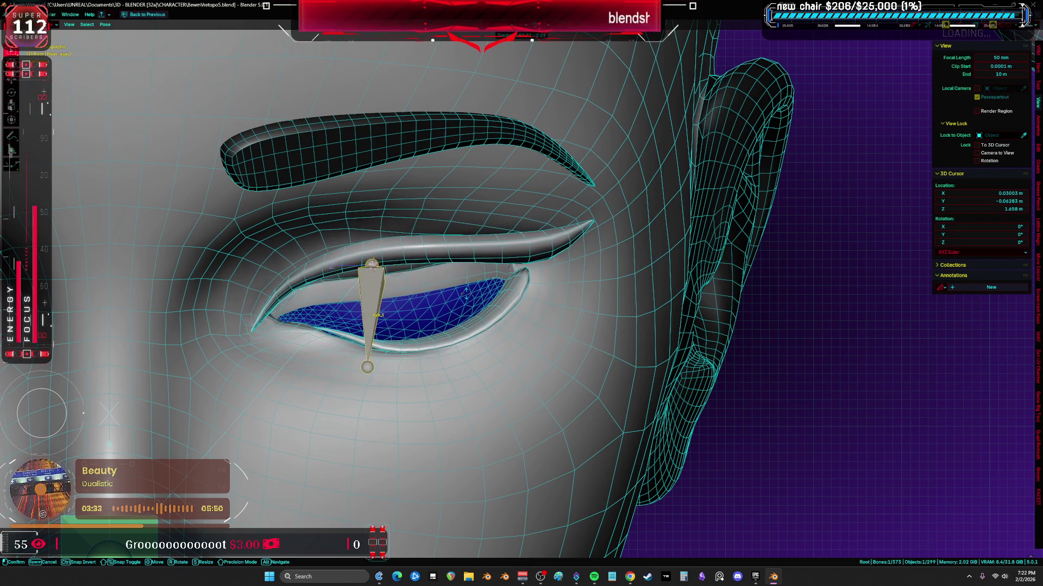
mouse_move(388, 310)
mouse_down()
mouse_move(378, 207)
mouse_move(374, 265)
mouse_up()
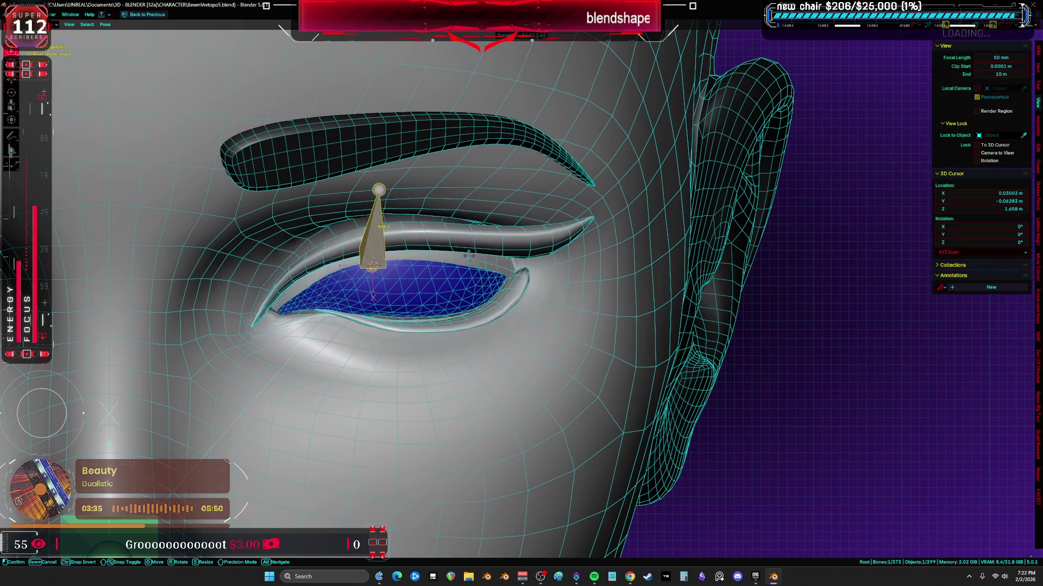
click(374, 265)
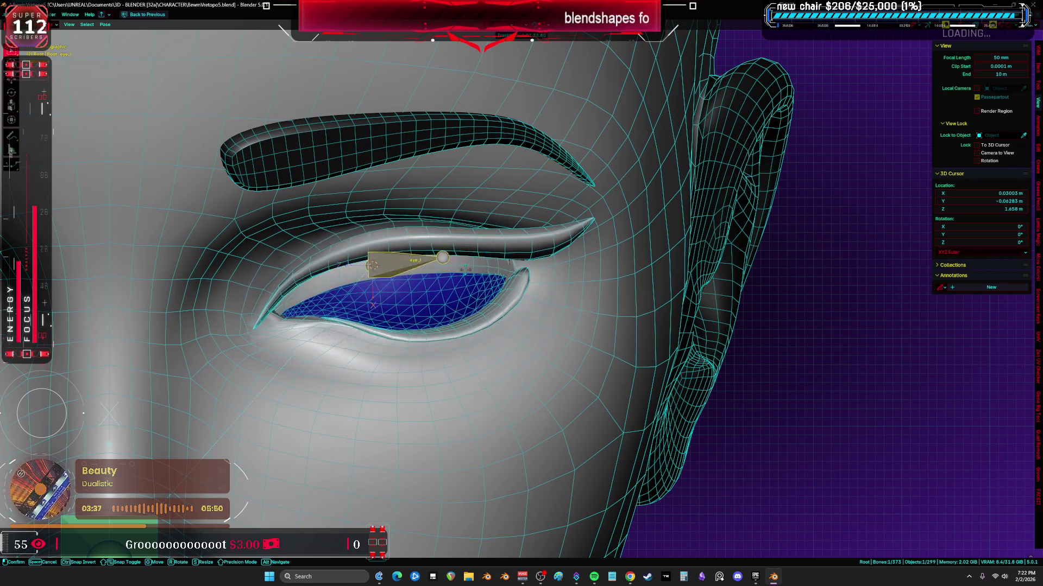
- Switch through sculpt mode and begin editing the blue eye-layer mesh
key(ctrl+Tab)
key(ctrl+z)
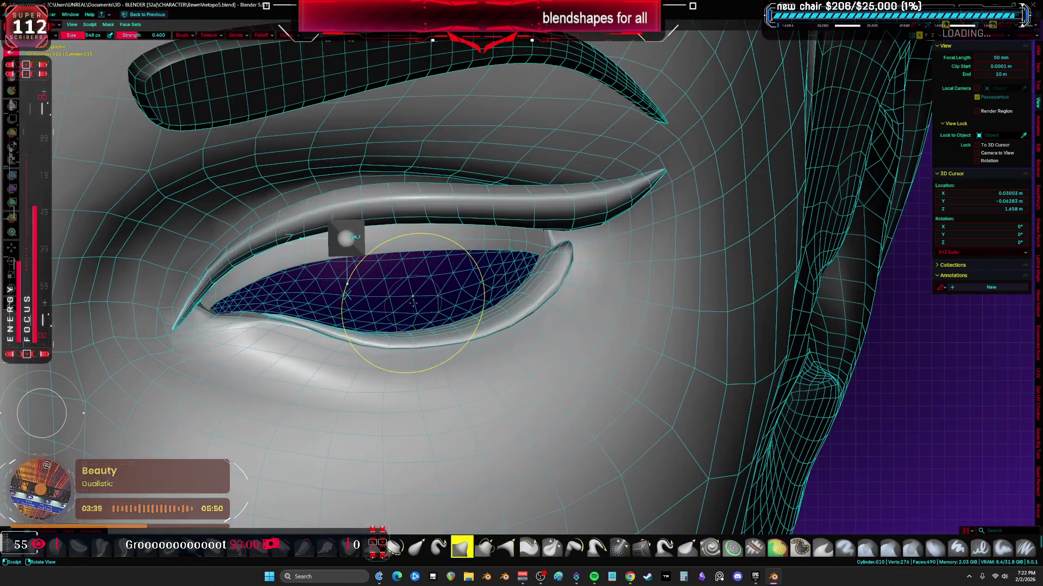
scroll(375, 264, up, 4)
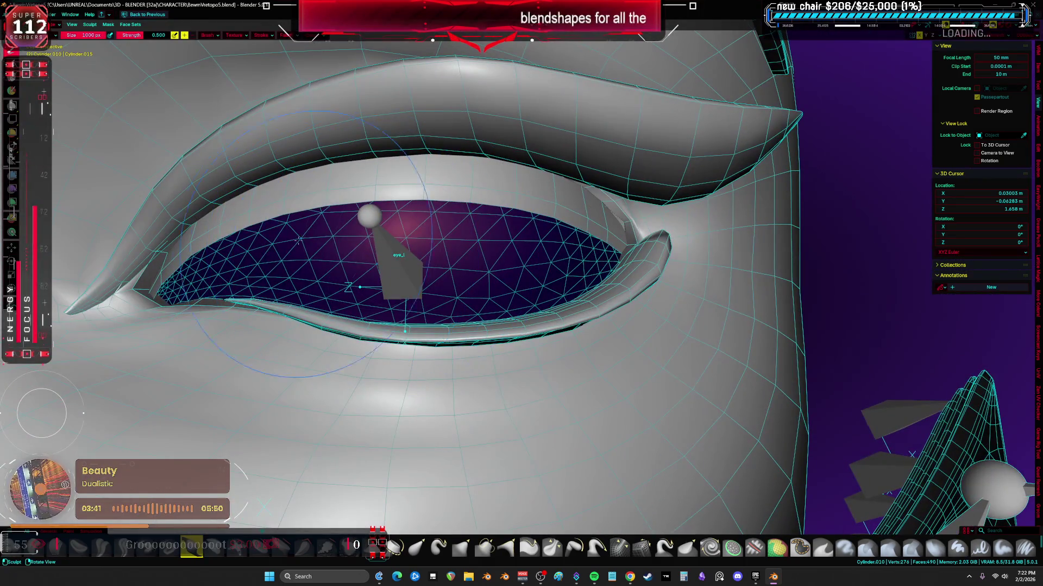
key(Tab)
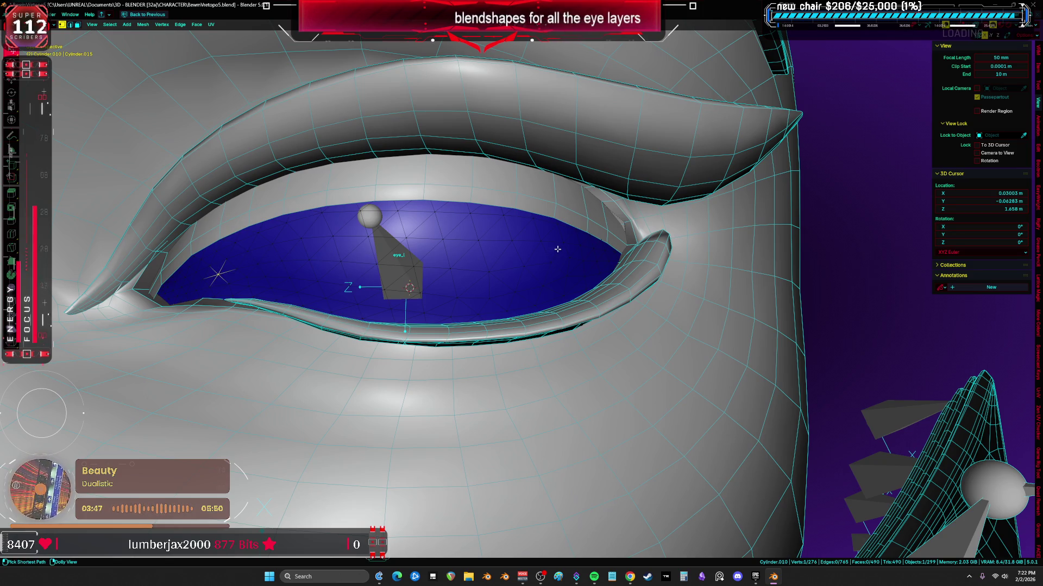
- Hide a band of eye faces and set the sculpt brush strength to 1.000
alt+click(589, 247)
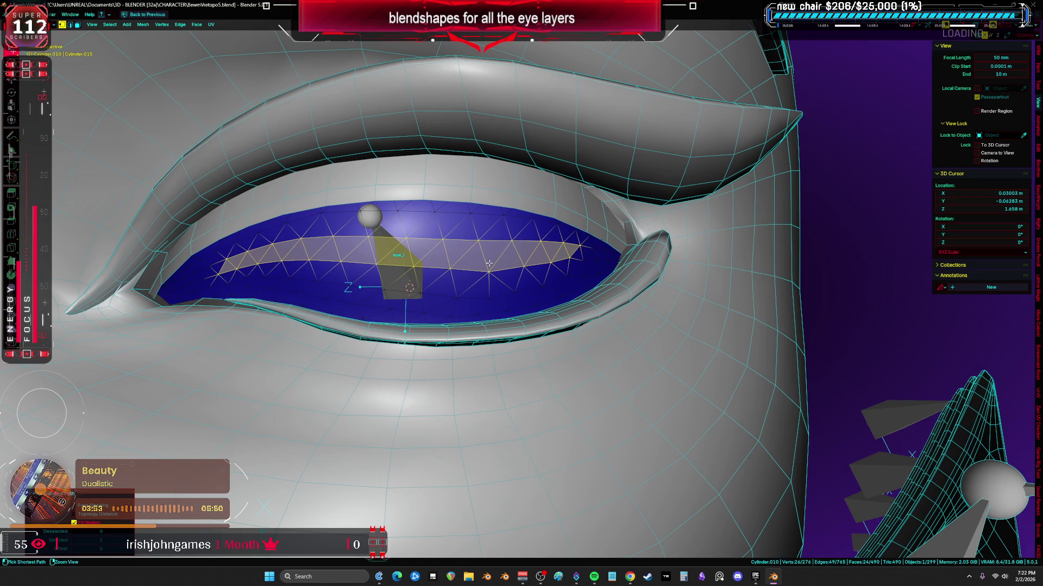
key(ctrl+Tab)
key(Escape)
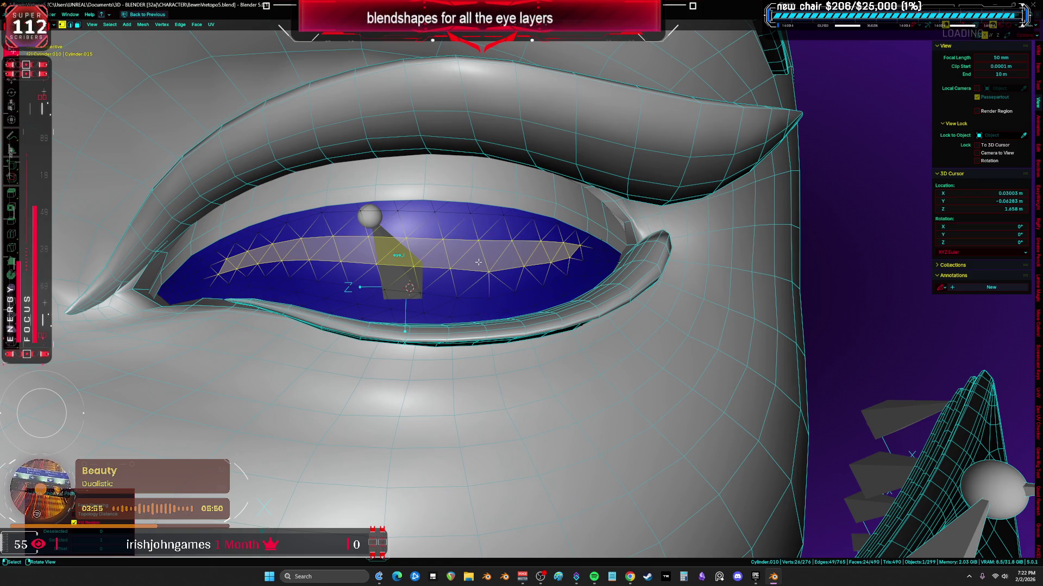
key(h)
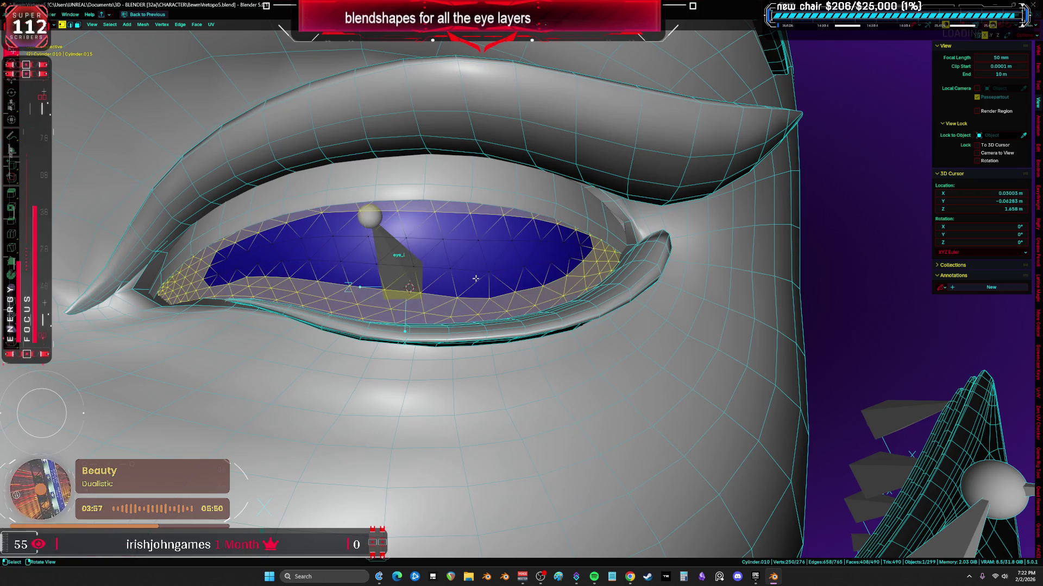
key(ctrl+Tab)
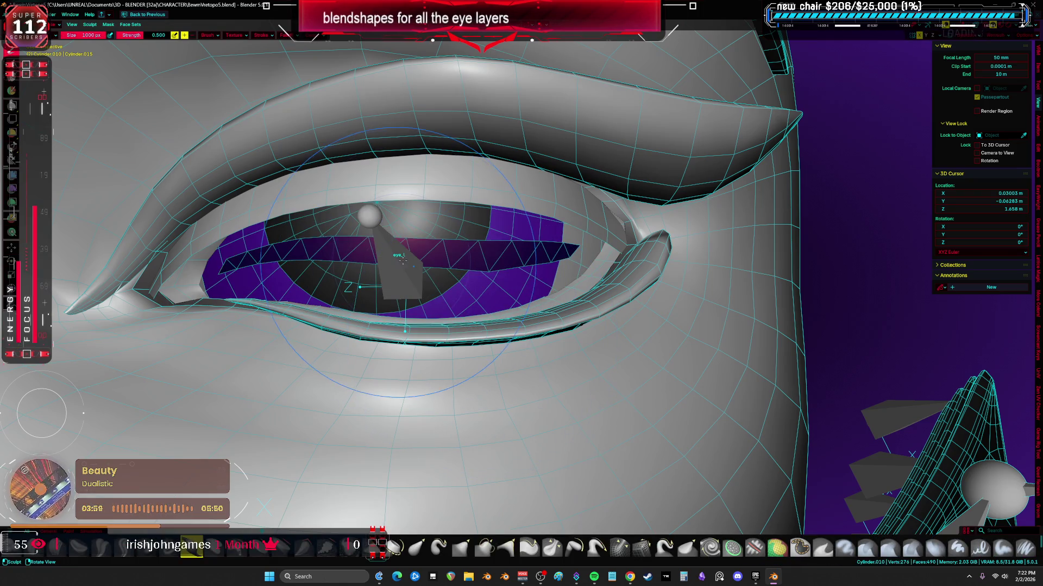
key(shift+f)
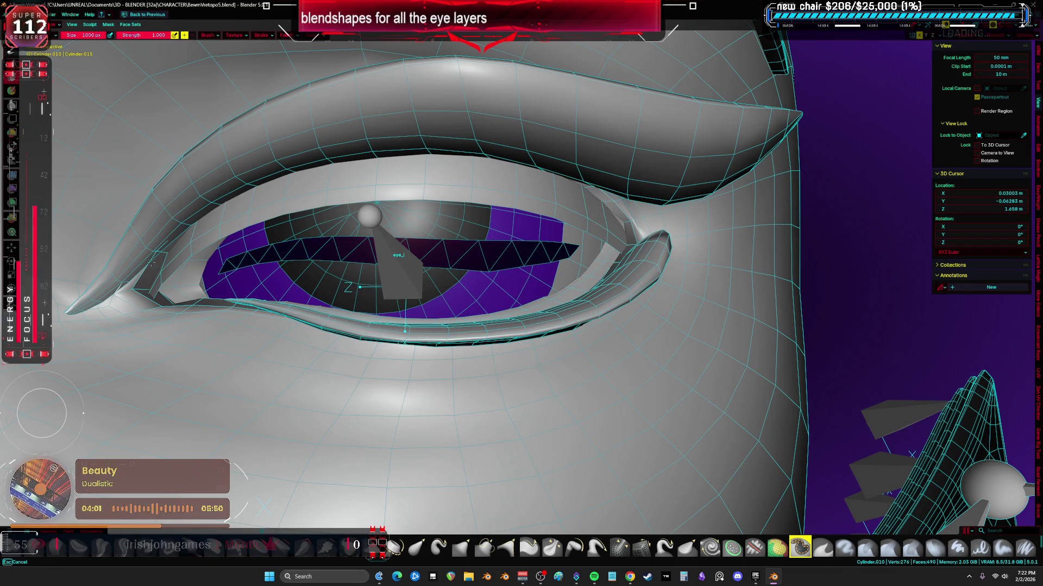
- Reveal the hidden eye faces and return to sculpt mode on the blue layer
key(Tab)
key(alt+h)
key(ctrl+Tab)
click(424, 250)
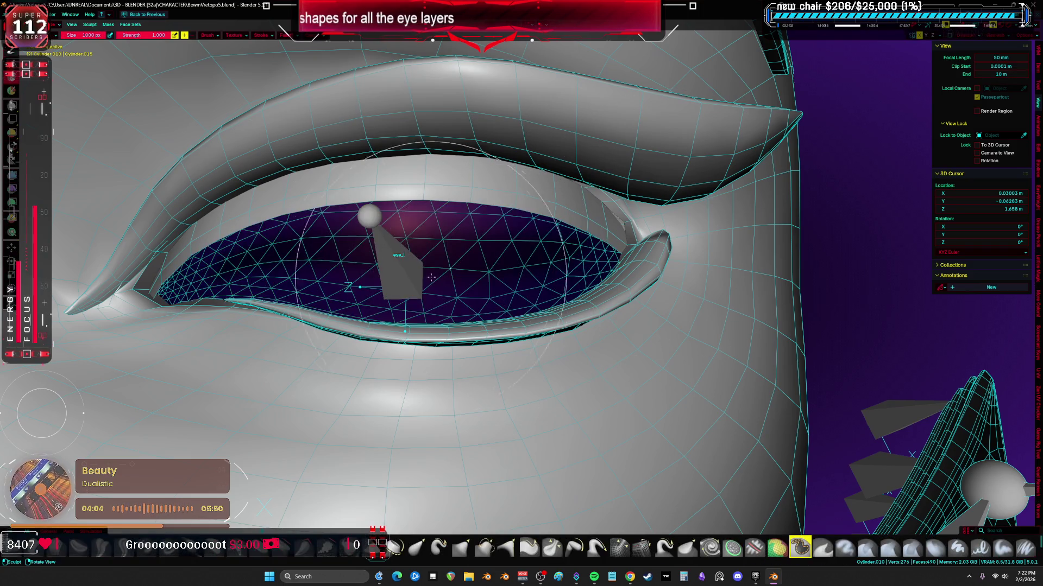
- Invert the sculpt mask on the eye and sculpt the upper edge of the blue layer
click(108, 25)
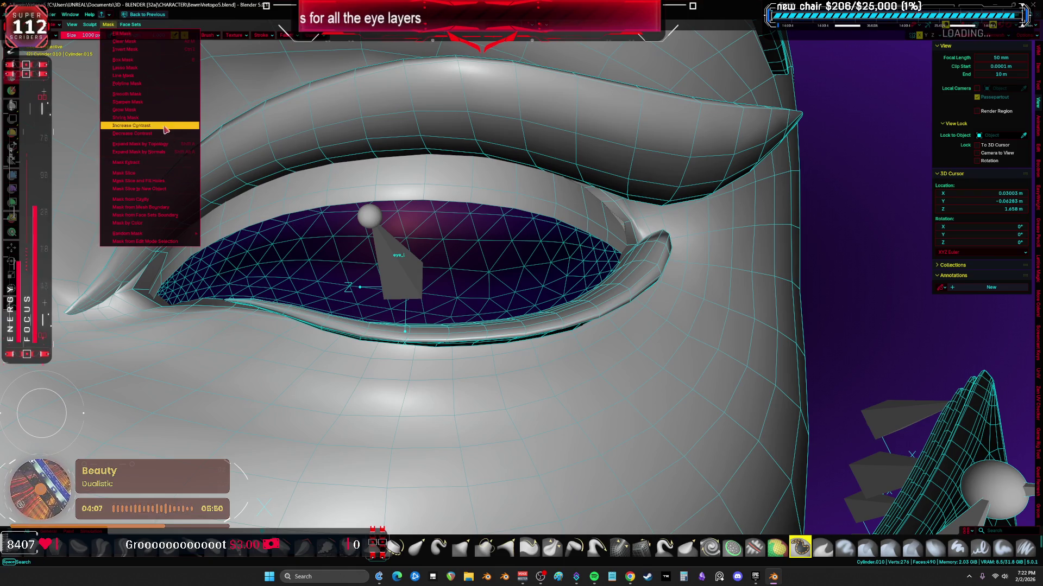
click(163, 117)
click(108, 25)
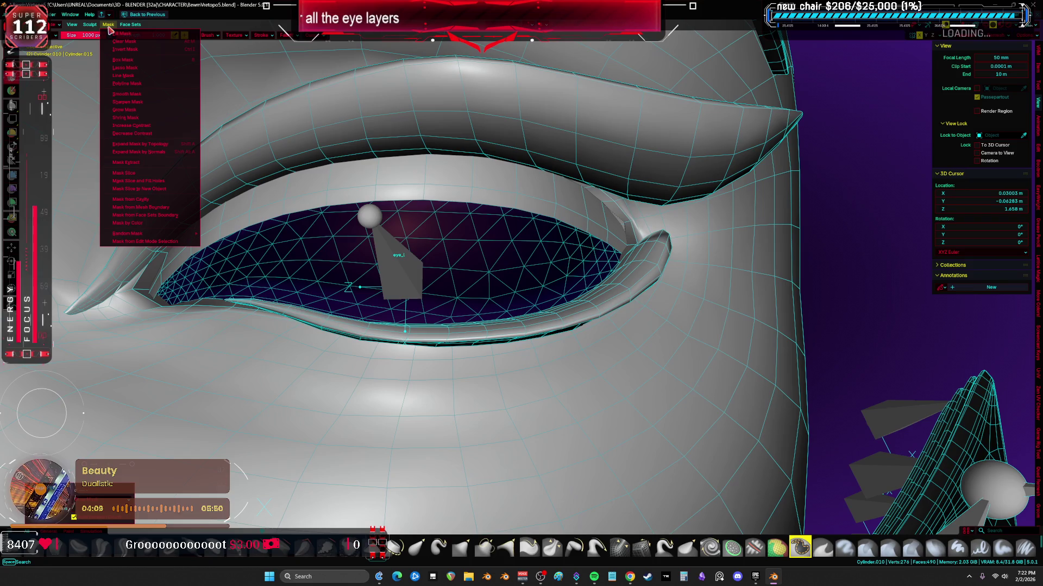
click(138, 92)
click(112, 24)
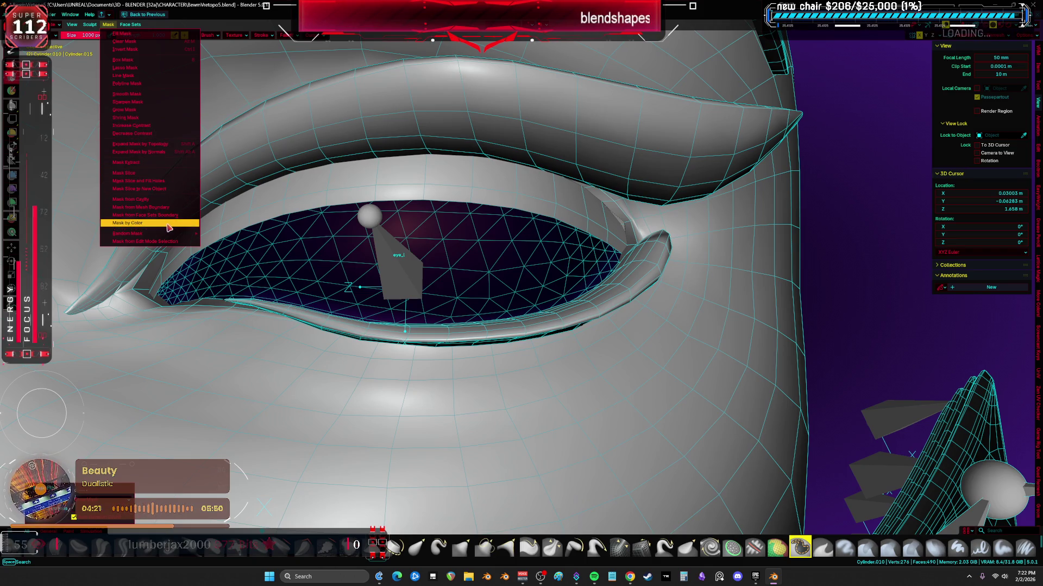
click(153, 50)
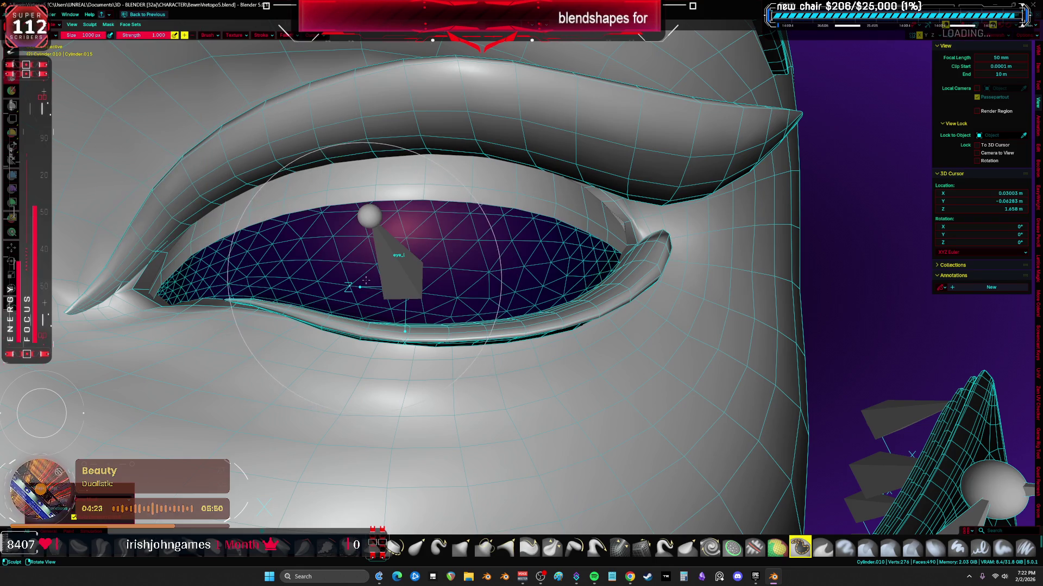
middle_drag(342, 261, 320, 250)
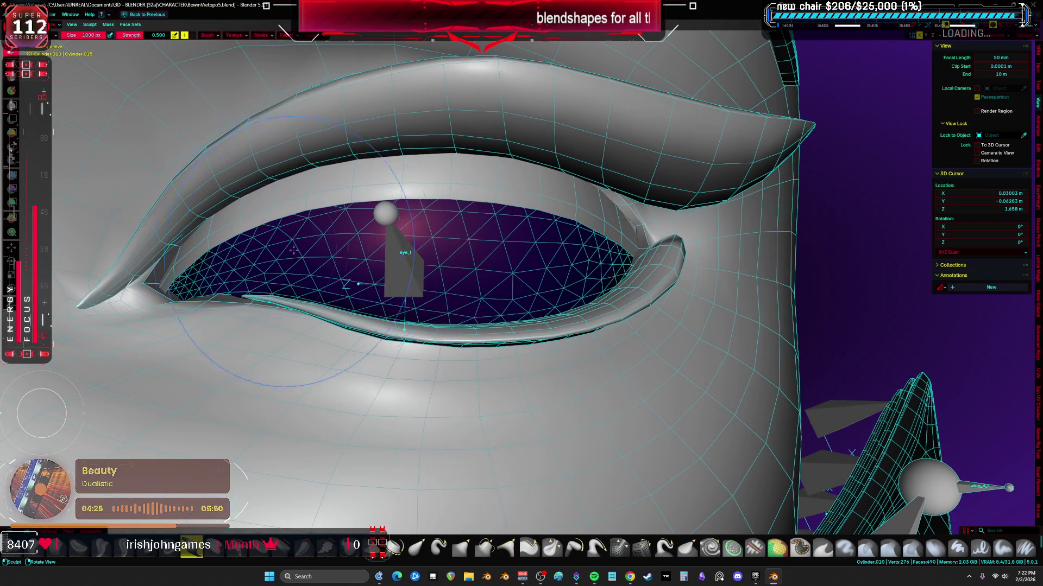
drag(557, 258, 601, 259)
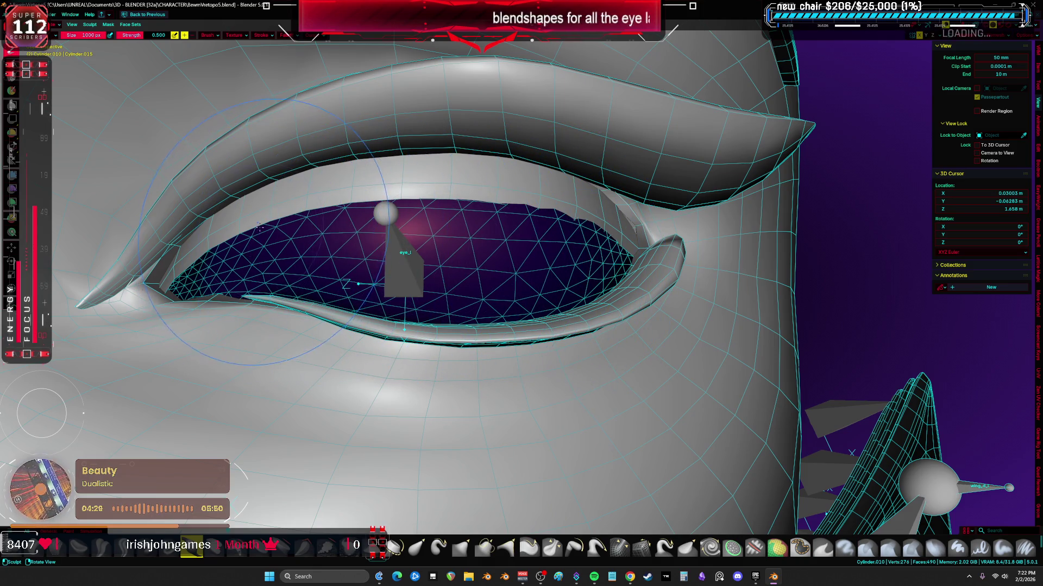
- Edit the blue eye-layer mesh, selecting an edge loop and showing its vertex groups and shape keys
key(Tab)
alt+click(366, 260)
key(ctrl+space)
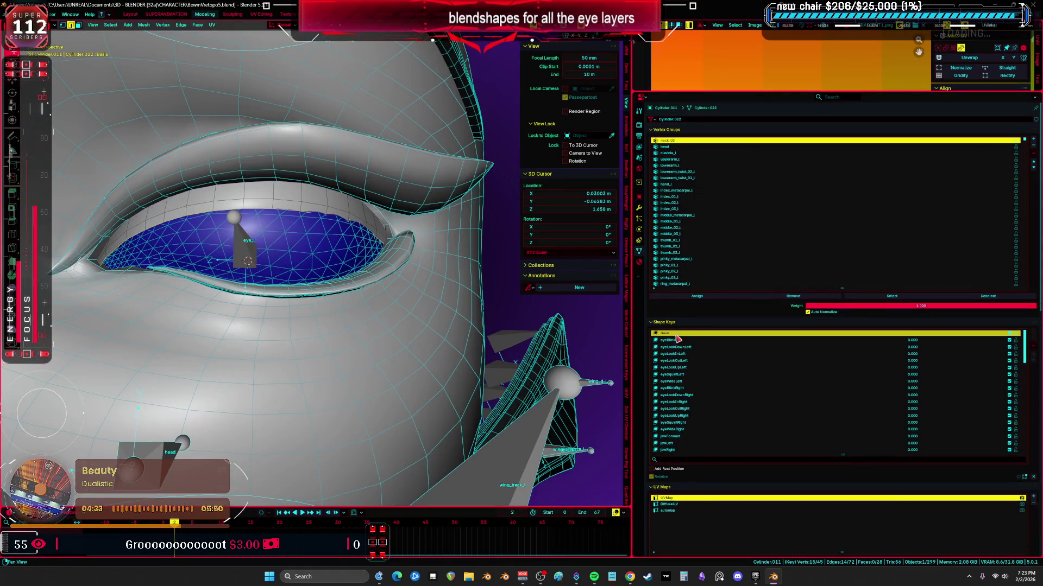
- Leave mesh editing, select the eye bone and isolate it in an enlarged 3D view
middle_drag(244, 244, 178, 186)
key(shift+z)
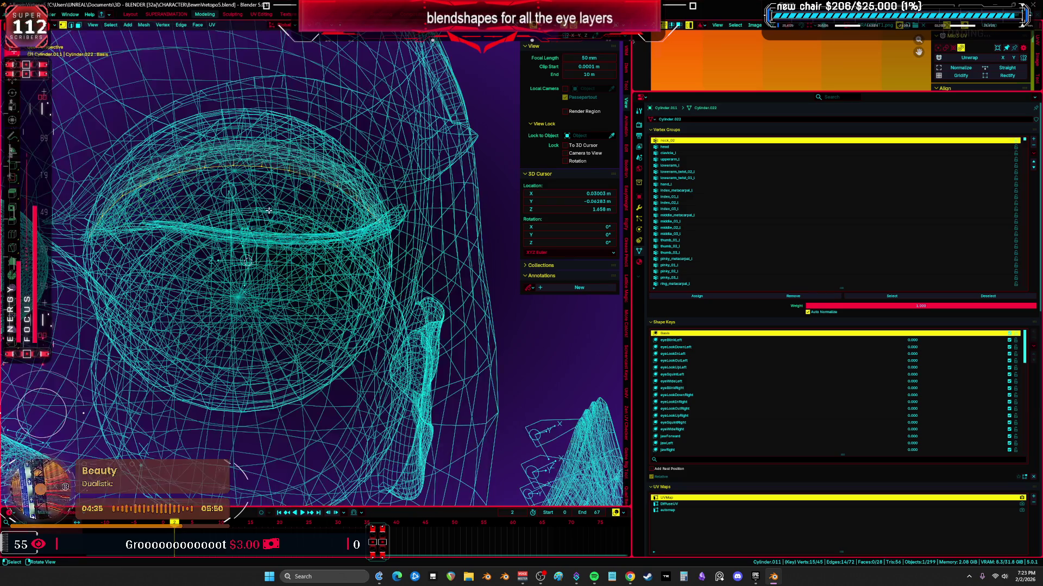
key(shift+z)
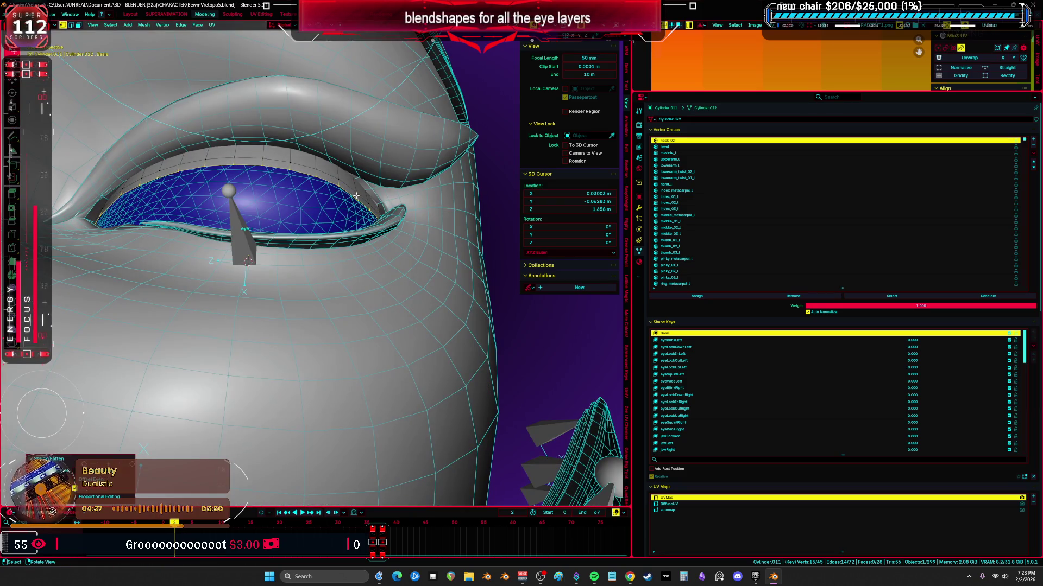
key(i)
click(404, 189)
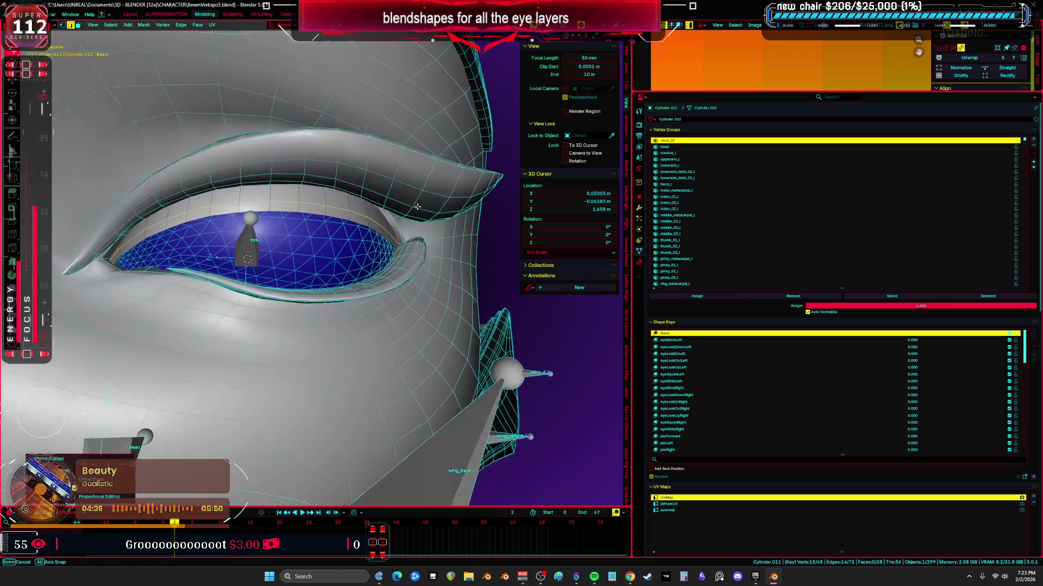
key(Tab)
scroll(346, 230, down, 2)
click(249, 263)
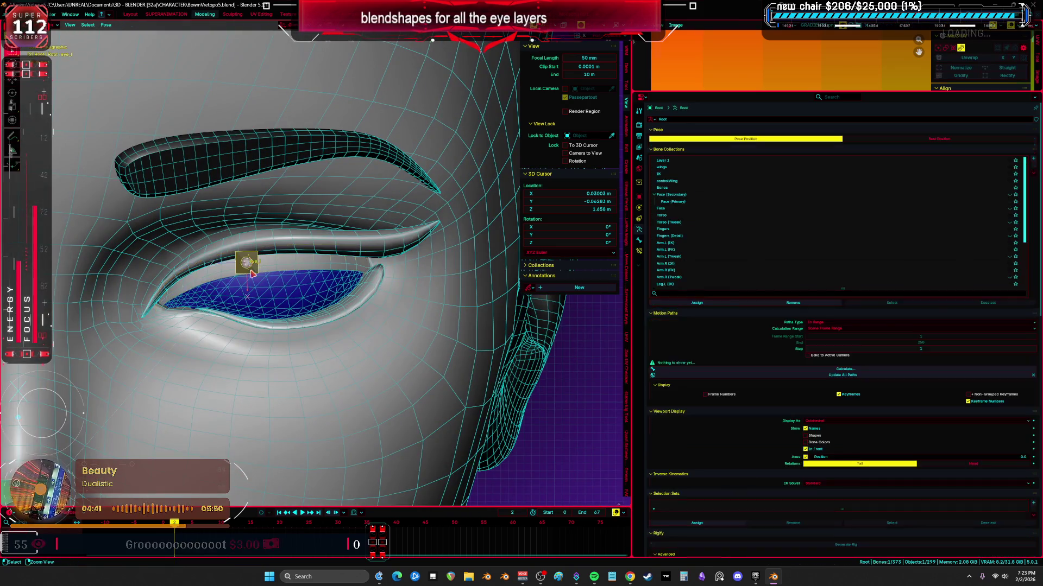
key(KP_Divide)
key(KP_Divide)
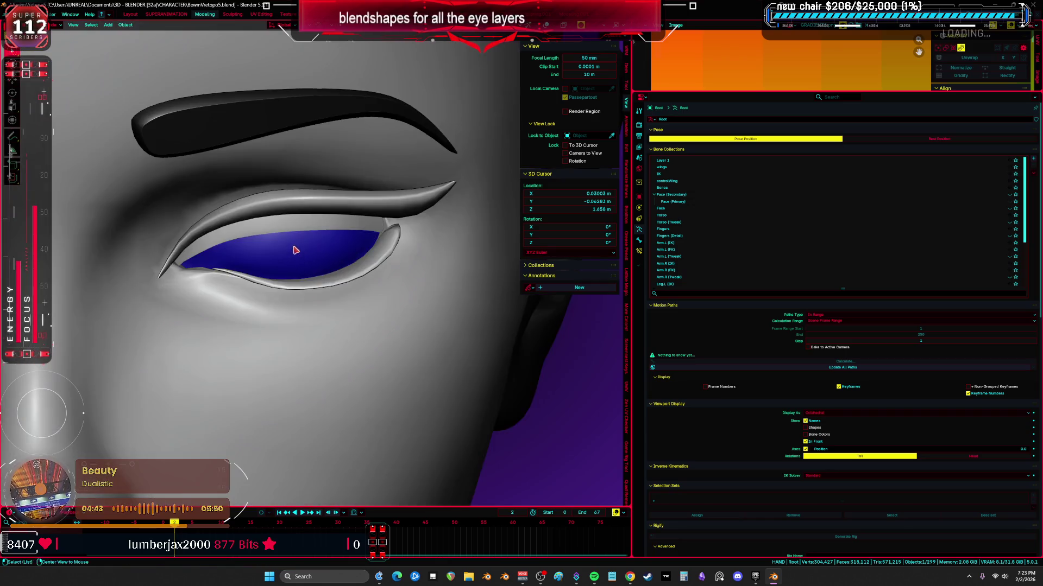
key(ctrl+space)
- Test-move the eye bone, cancel, then move it along the vertical axis only
key(shift+alt+z)
key(g)
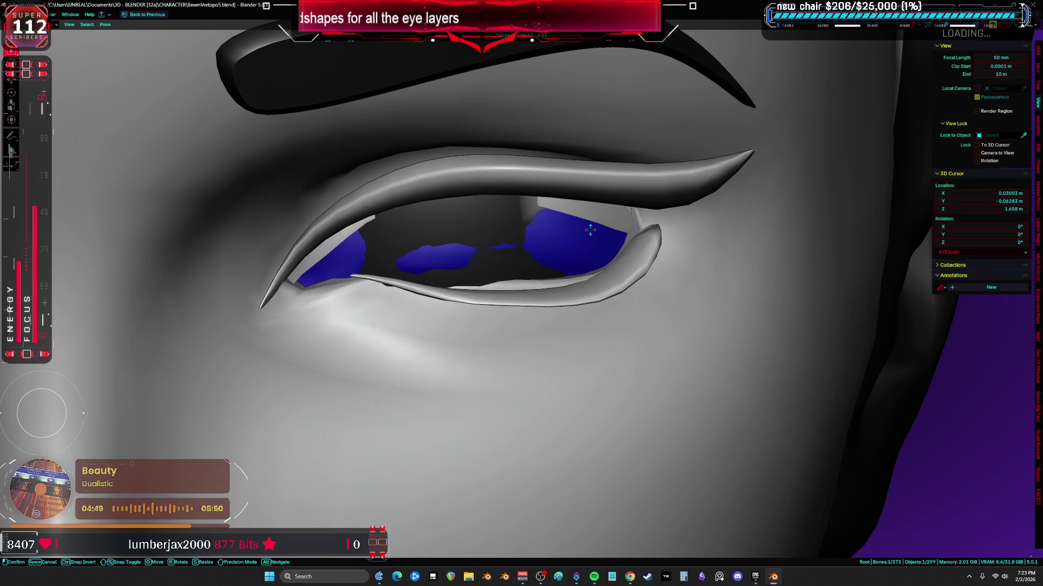
right_click(592, 241)
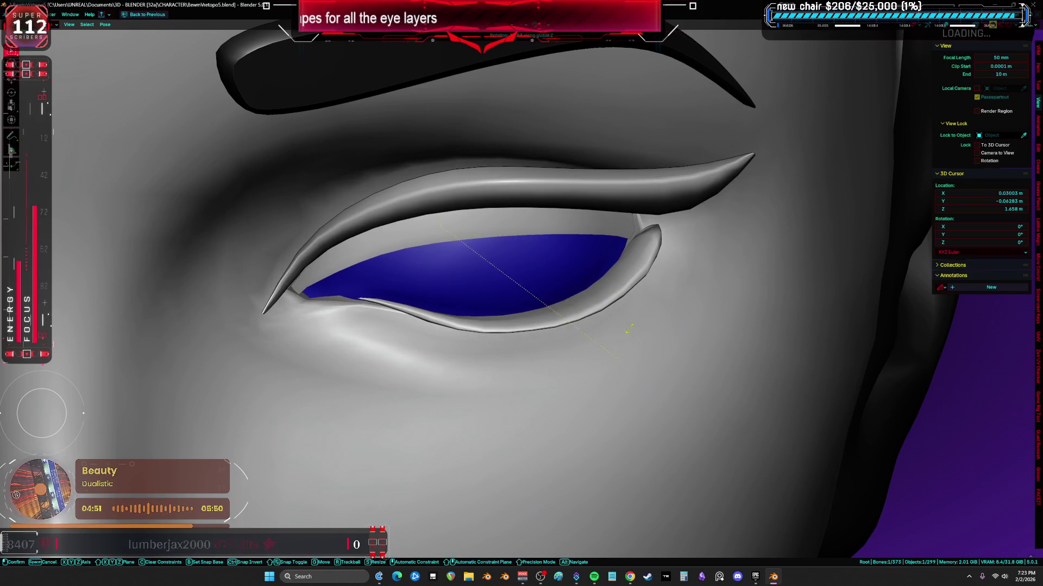
key(shift+alt+z)
key(g)
key(z)
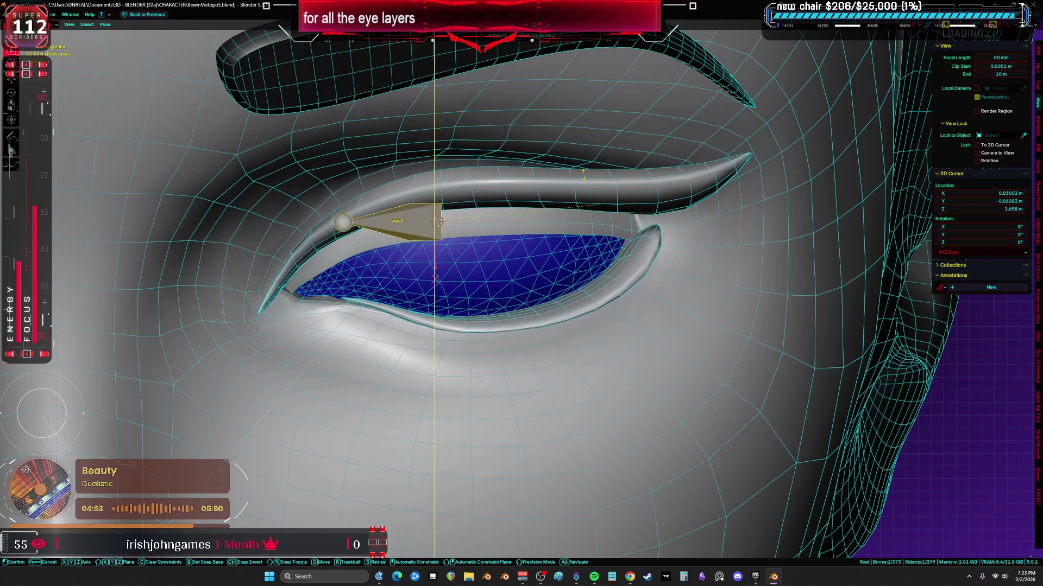
click(628, 375)
- Rotate the eye bone to half-close the lid, checking the blue layer follows
key(r)
key(r)
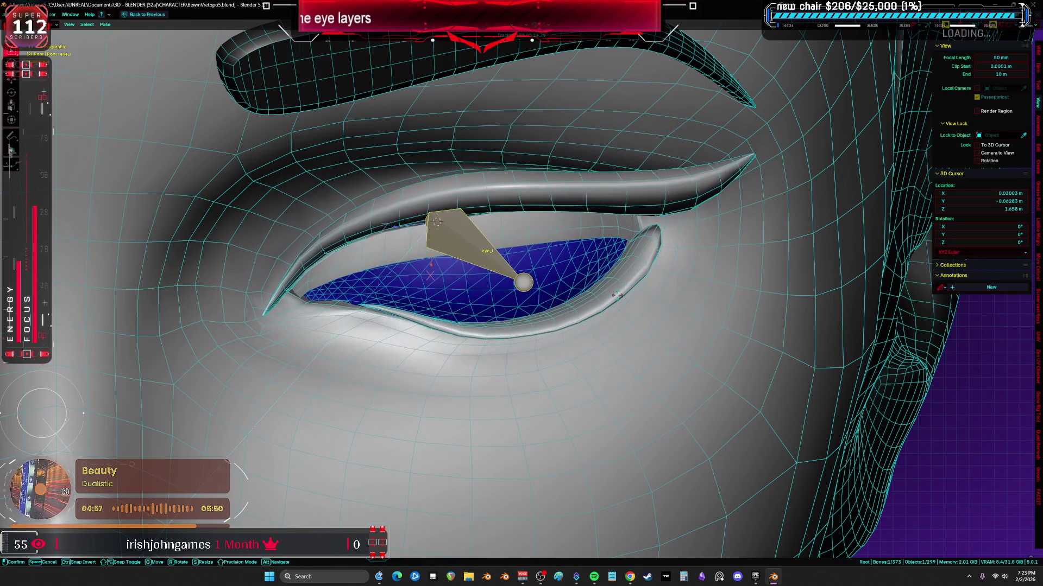
key(ctrl+z)
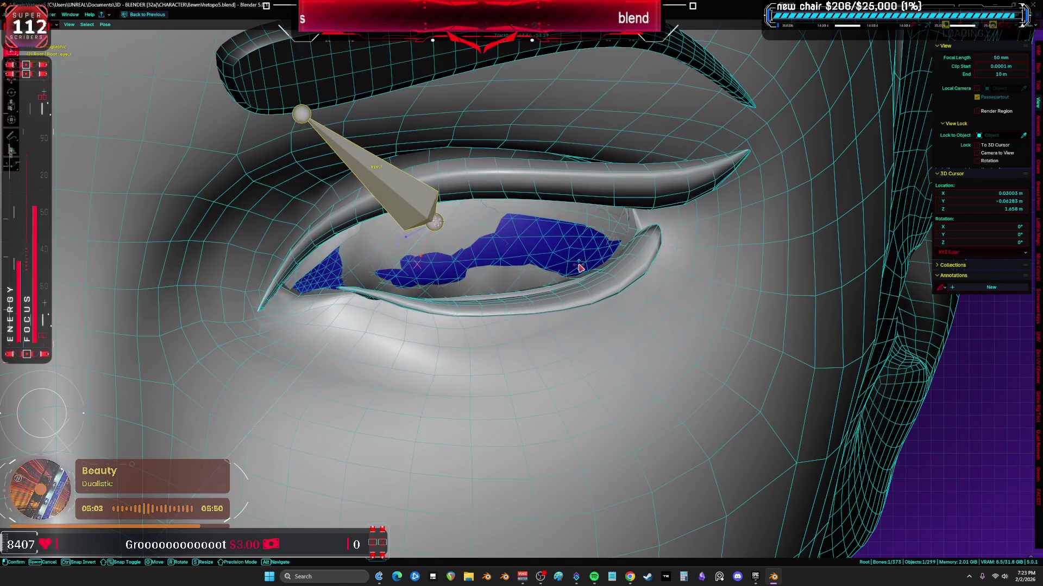
key(alt+z)
key(alt+z)
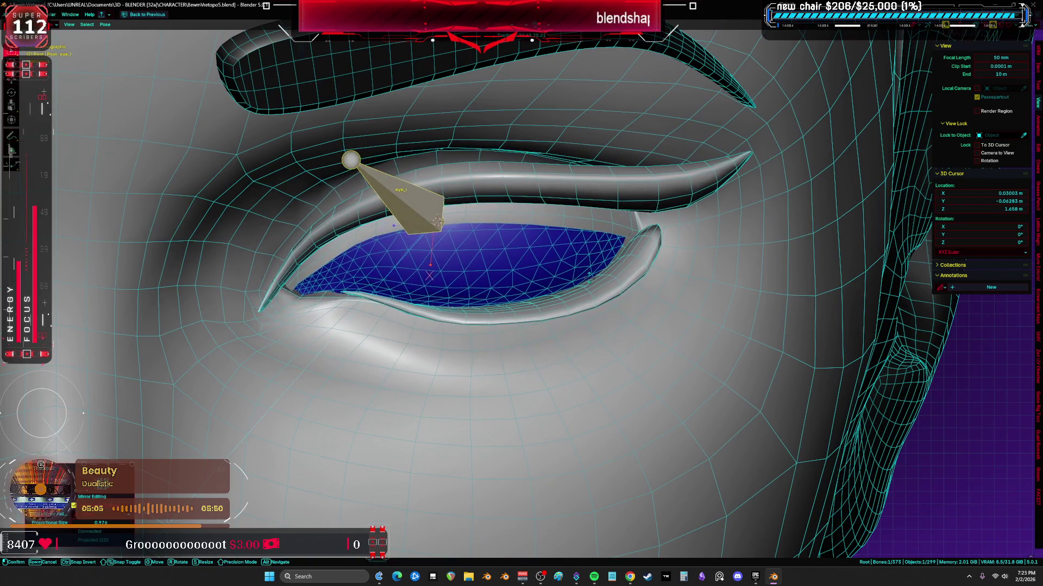
click(602, 293)
right_click(603, 245)
click(603, 294)
- Toggle the overlays to inspect the posed eye and frame the whole face
key(alt+shift+z)
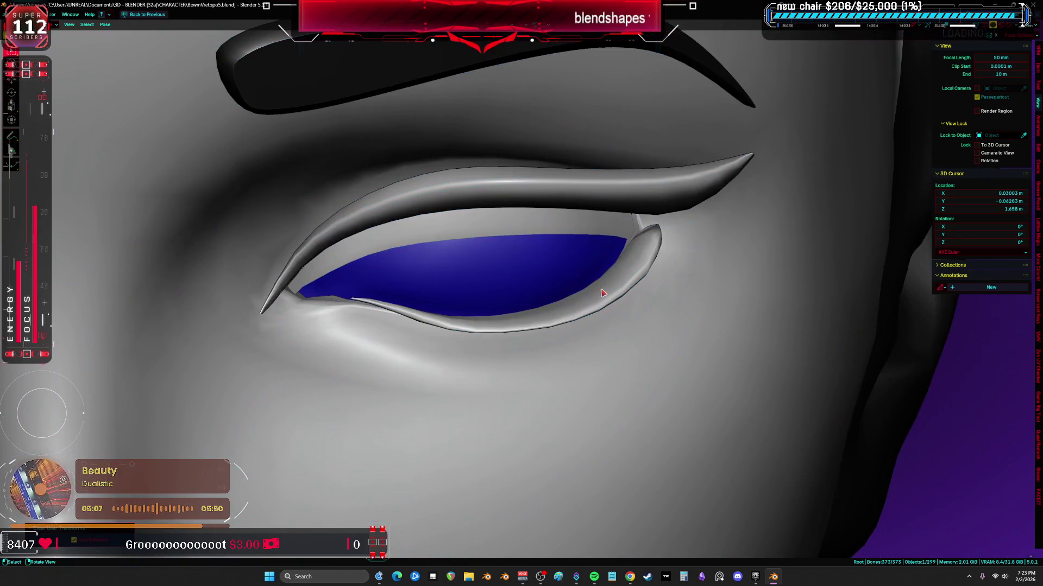
key(alt+shift+z)
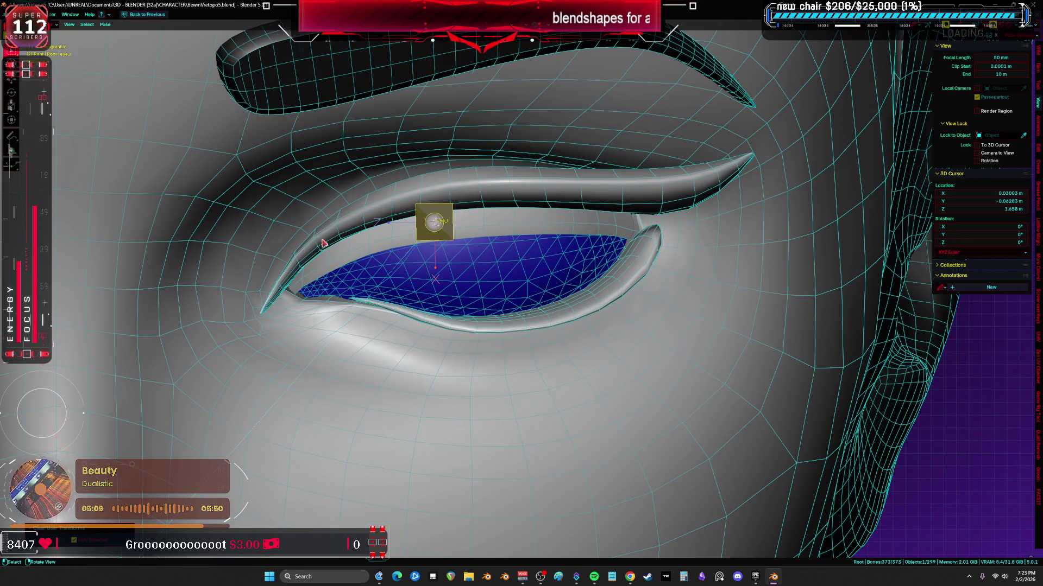
scroll(323, 243, down, 5)
key(alt+shift+z)
scroll(438, 284, up, 2)
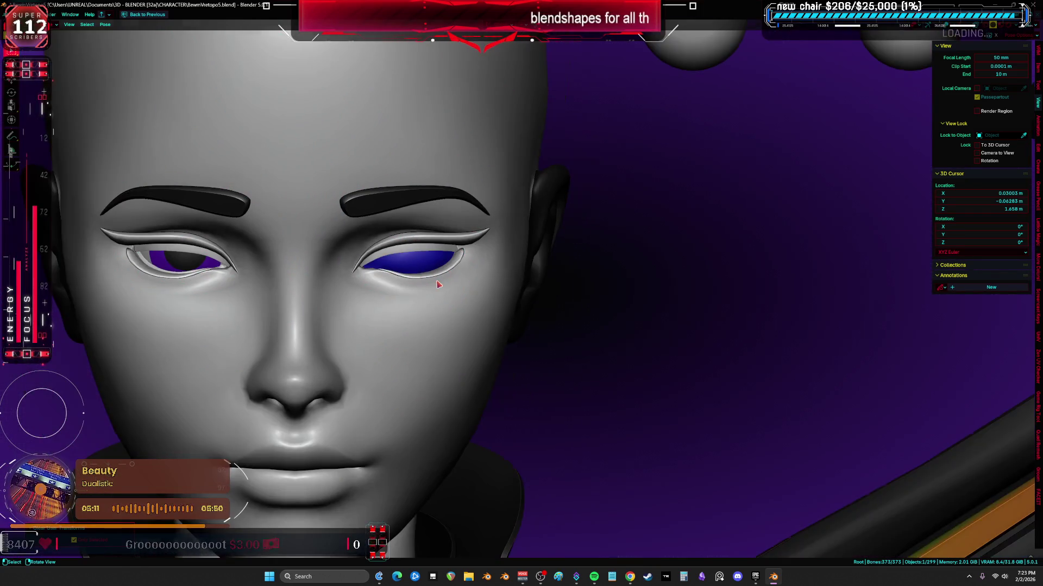
scroll(438, 284, up, 2)
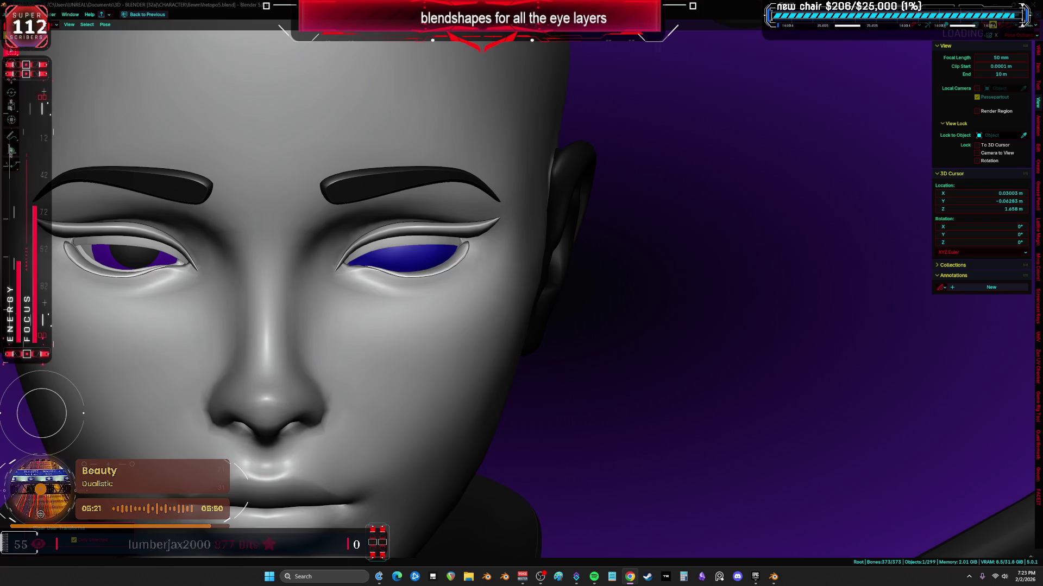
- Preview the head and eye layers under the gold metallic matcap, testing the eye bone and orbiting to inspect
click(1001, 25)
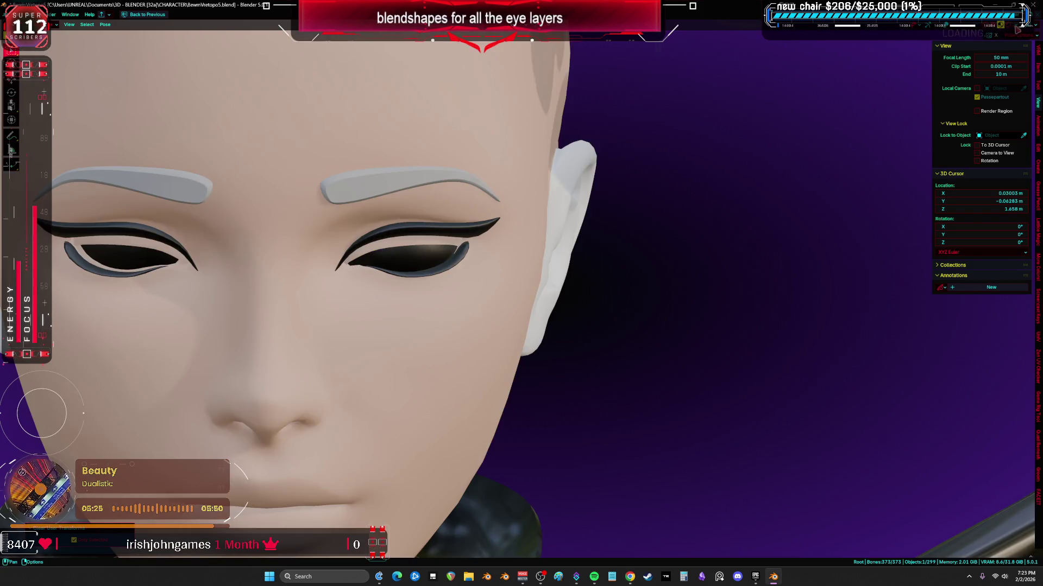
click(992, 27)
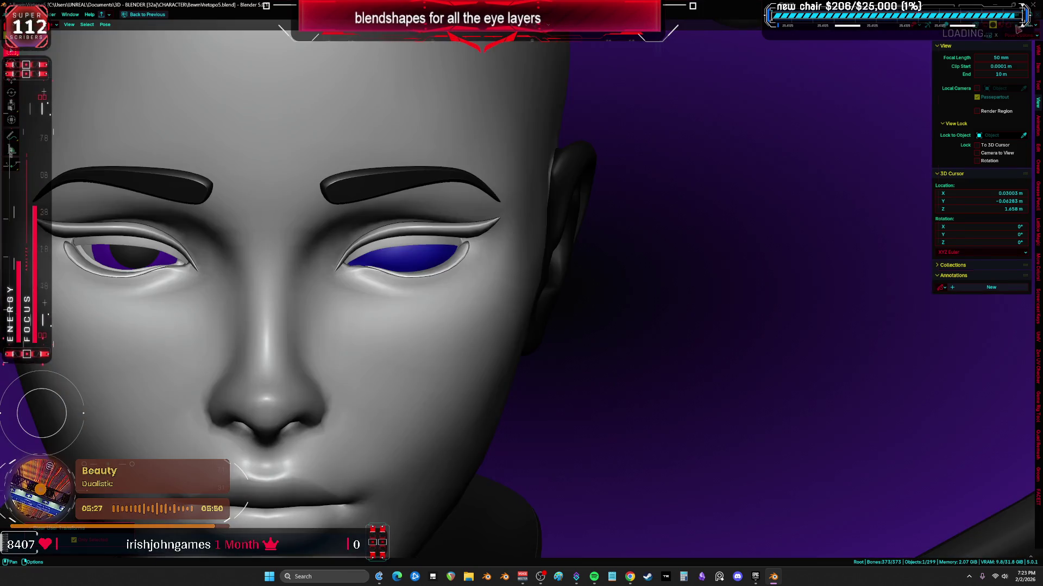
click(1025, 26)
click(984, 80)
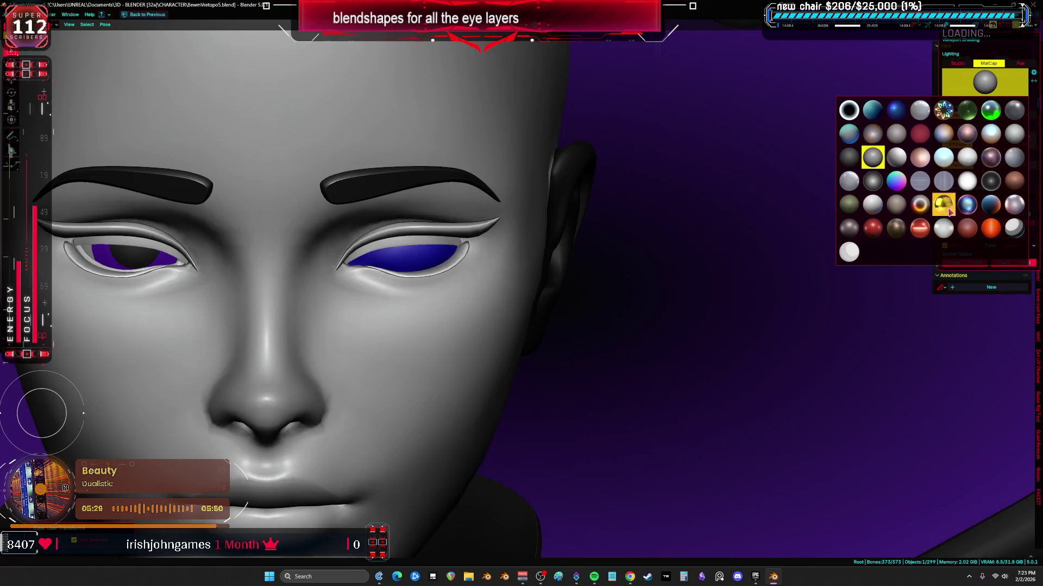
click(944, 205)
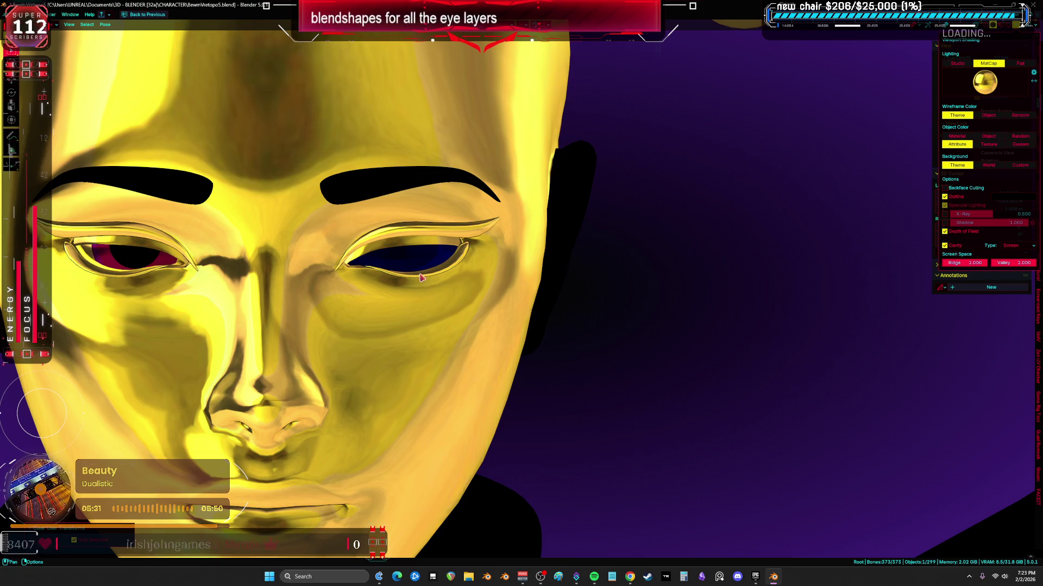
scroll(424, 277, down, 3)
key(alt+shift+z)
scroll(483, 277, up, 2)
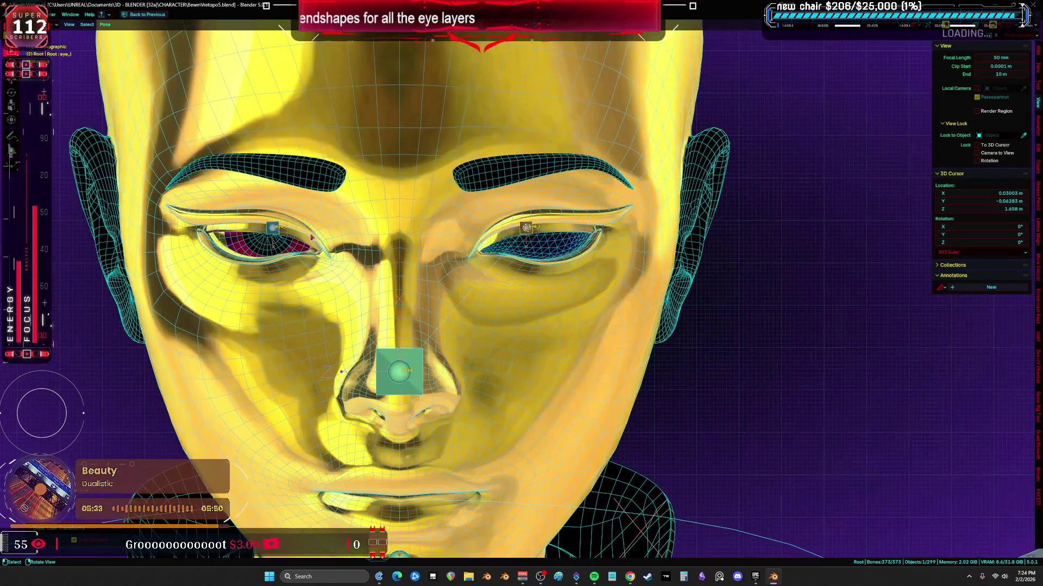
key(alt+shift+z)
scroll(483, 277, up, 1)
key(g)
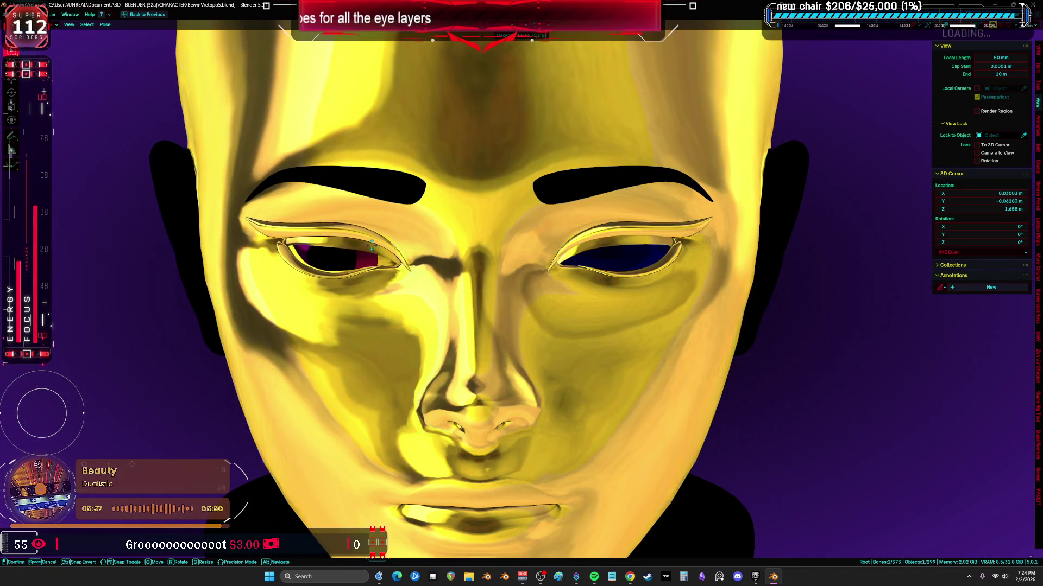
middle_drag(528, 284, 905, 279)
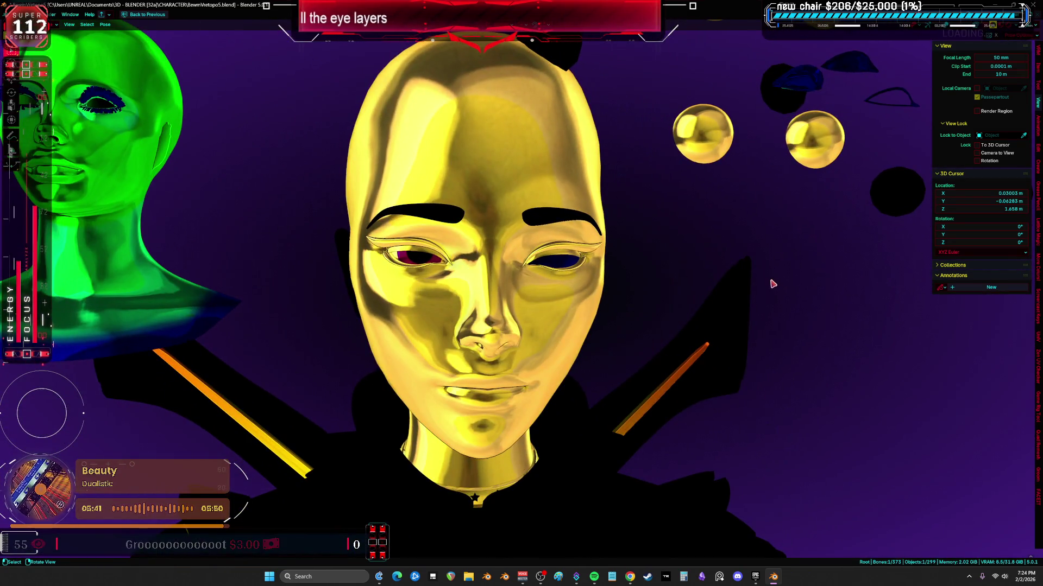
key(KP_0)
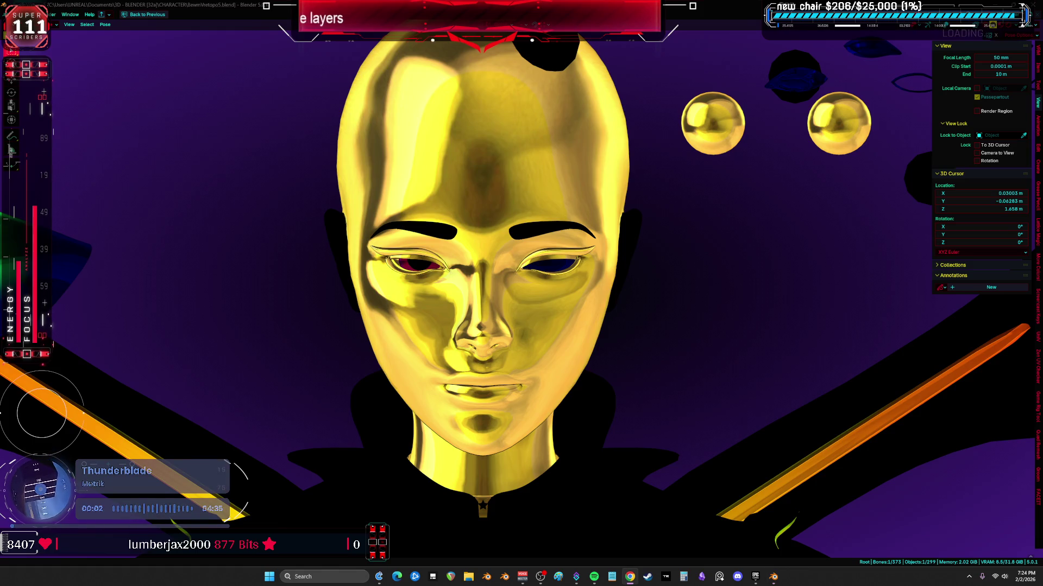
- Switch to the green glossy matcap and test the eye_l bone moving the eyelid, then cancel back to rest
click(1004, 43)
click(985, 78)
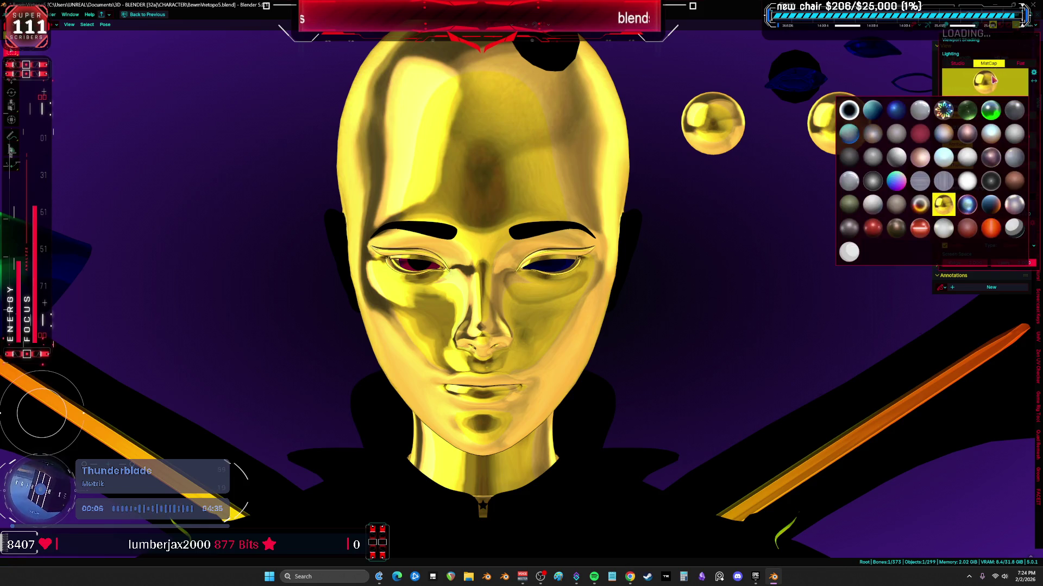
click(989, 112)
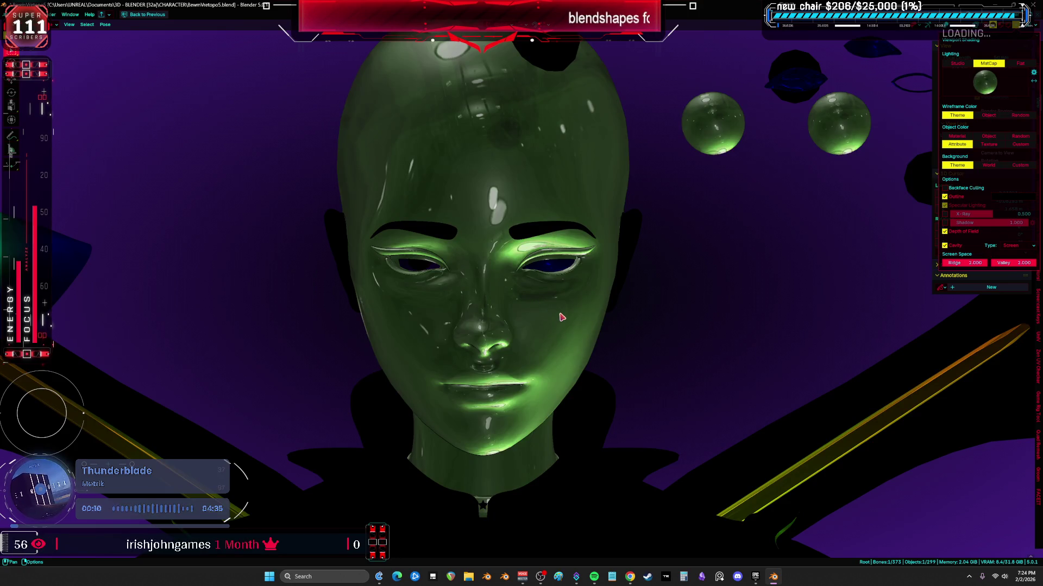
key(shift+alt+z)
scroll(571, 318, up, 2)
click(568, 267)
key(shift+alt+z)
scroll(568, 266, up, 3)
key(g)
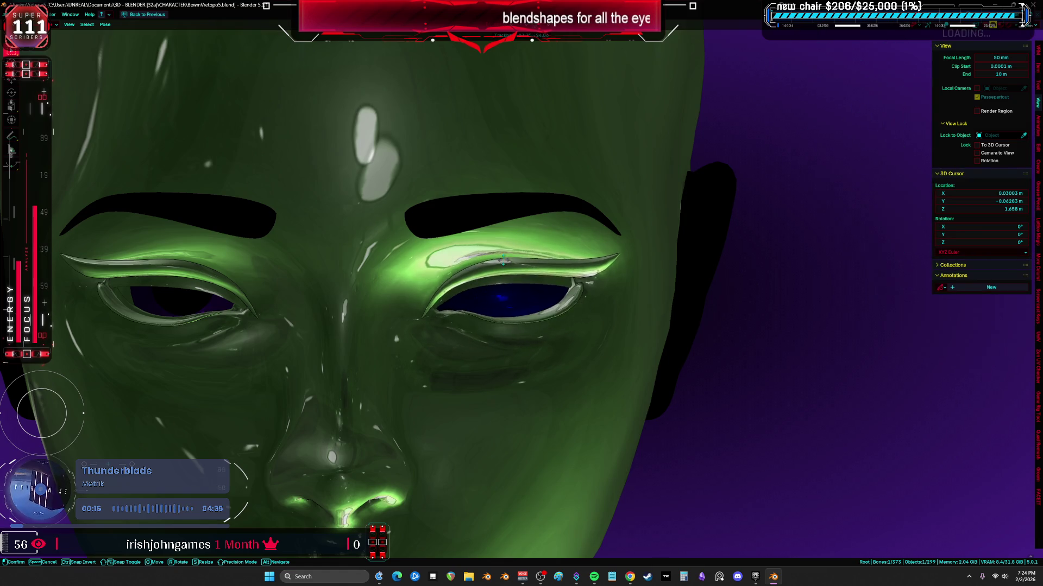
right_click(525, 263)
key(shift+alt+z)
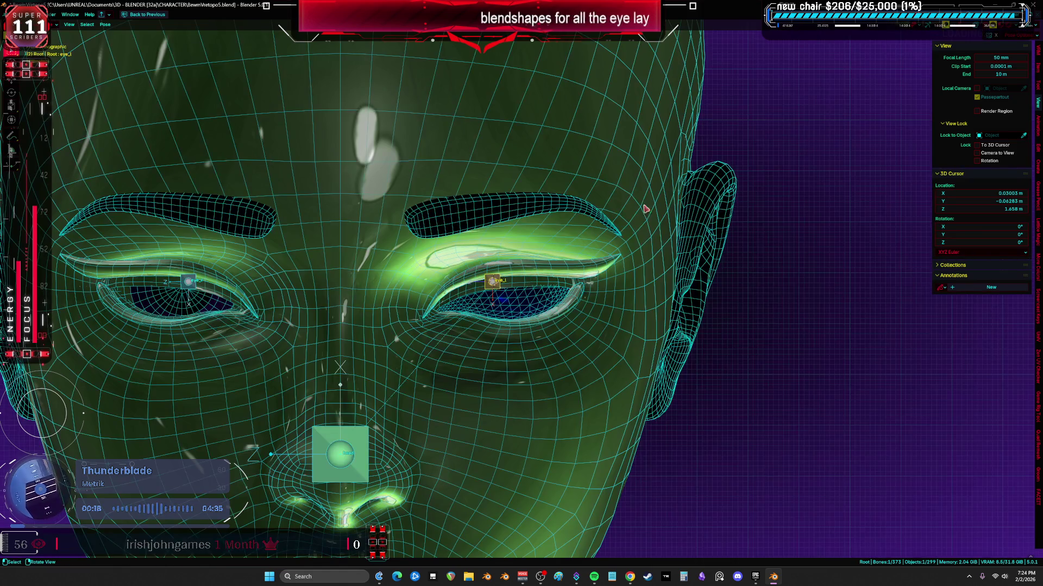
- Switch the viewport to a plain grey matcap
click(987, 36)
click(990, 77)
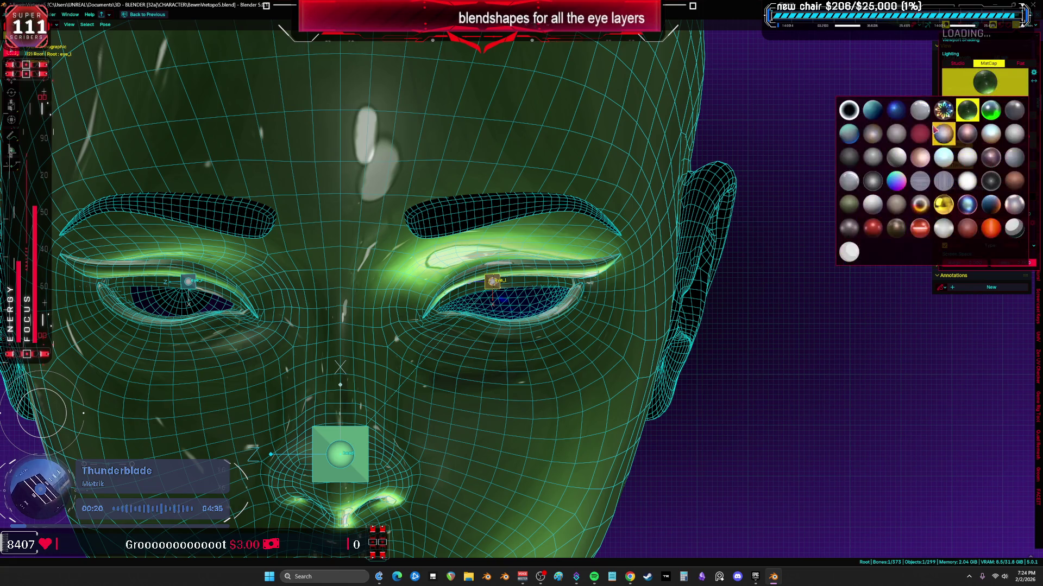
click(871, 158)
scroll(542, 295, up, 4)
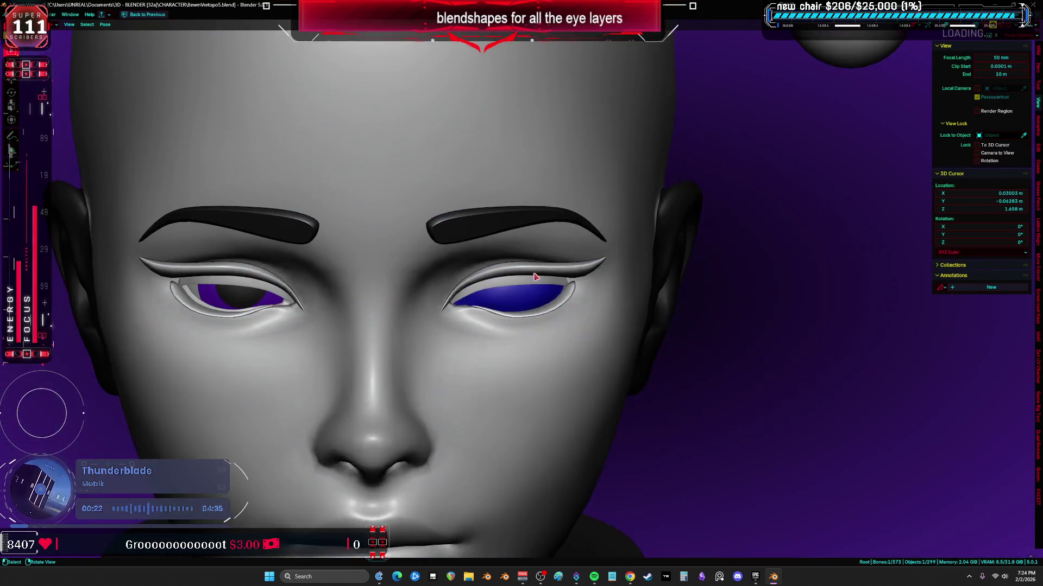
- In object mode, select the upper eyelid and face meshes and restore the normal layout with properties
middle_drag(489, 294, 542, 295)
click(485, 305)
click(527, 294)
key(g)
key(Escape)
click(663, 329)
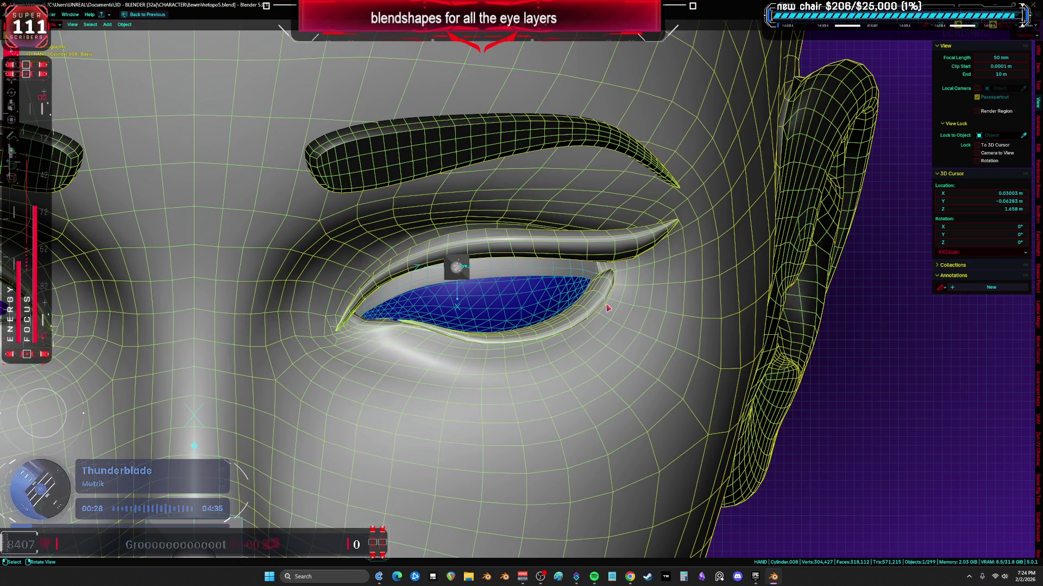
click(597, 280)
shift+click(647, 288)
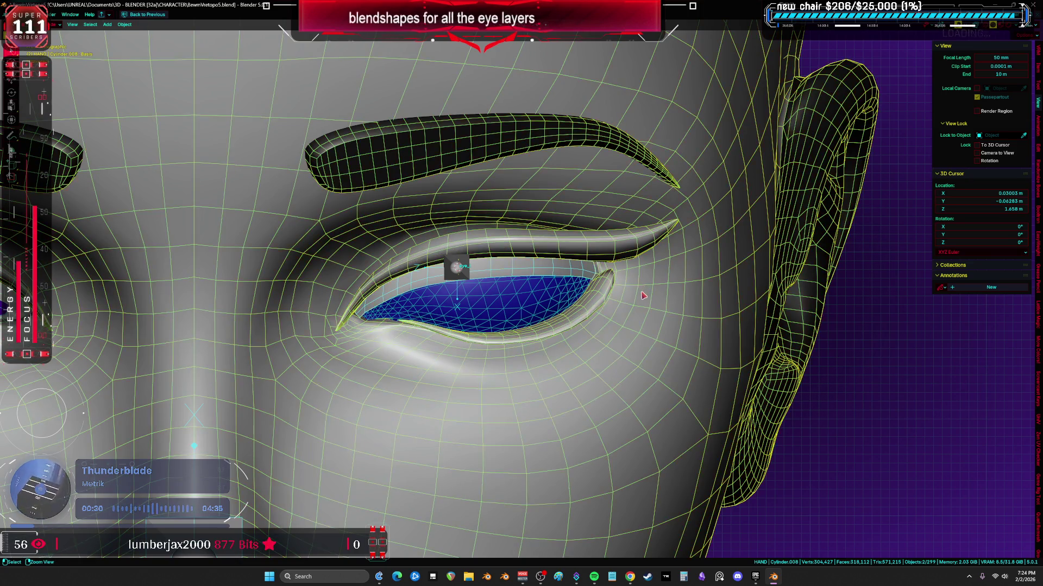
key(ctrl+space)
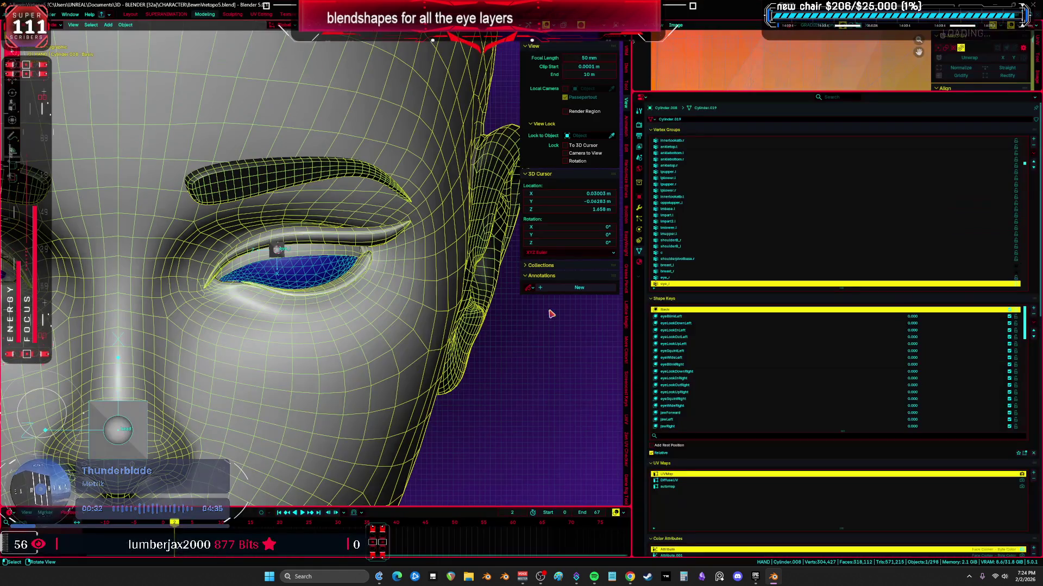
- Raise two eyelid shape key values to close the lid over the blue eye, then reset them open
click(677, 317)
mouse_move(807, 461)
mouse_down()
mouse_move(945, 461)
mouse_move(851, 461)
mouse_up()
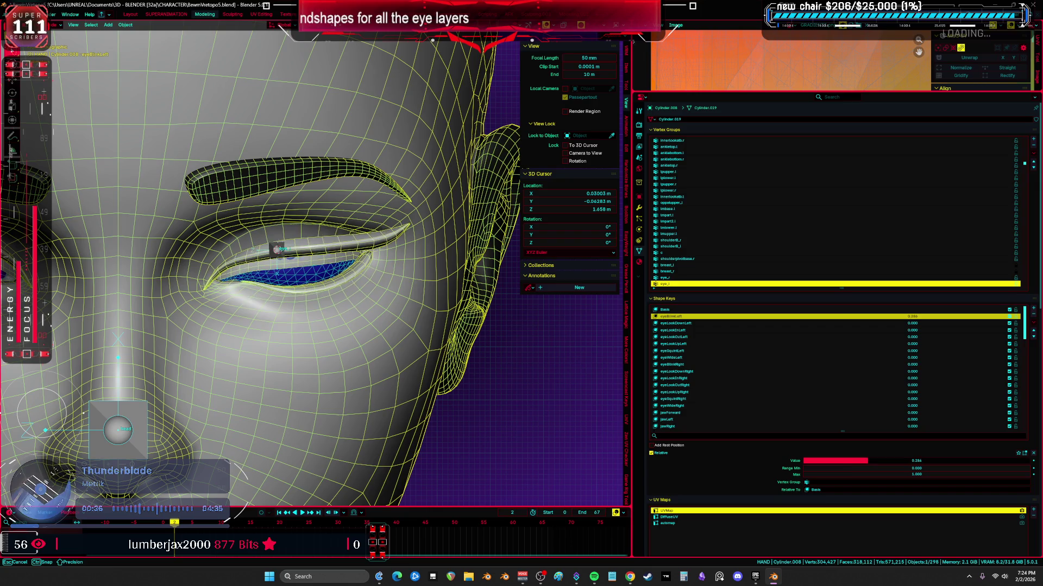
scroll(277, 248, up, 5)
middle_drag(277, 249, 560, 291)
click(676, 324)
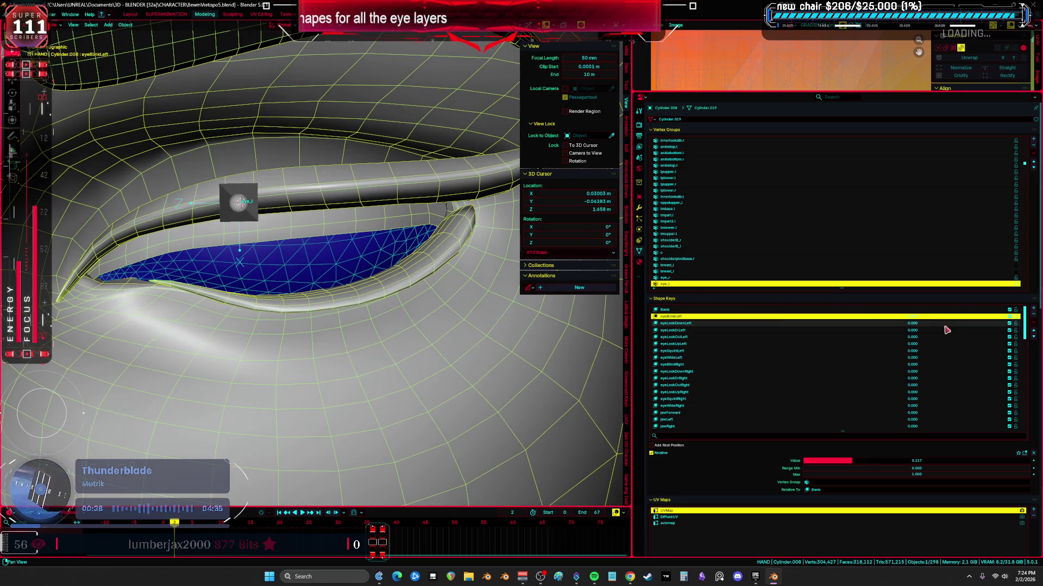
drag(815, 461, 891, 461)
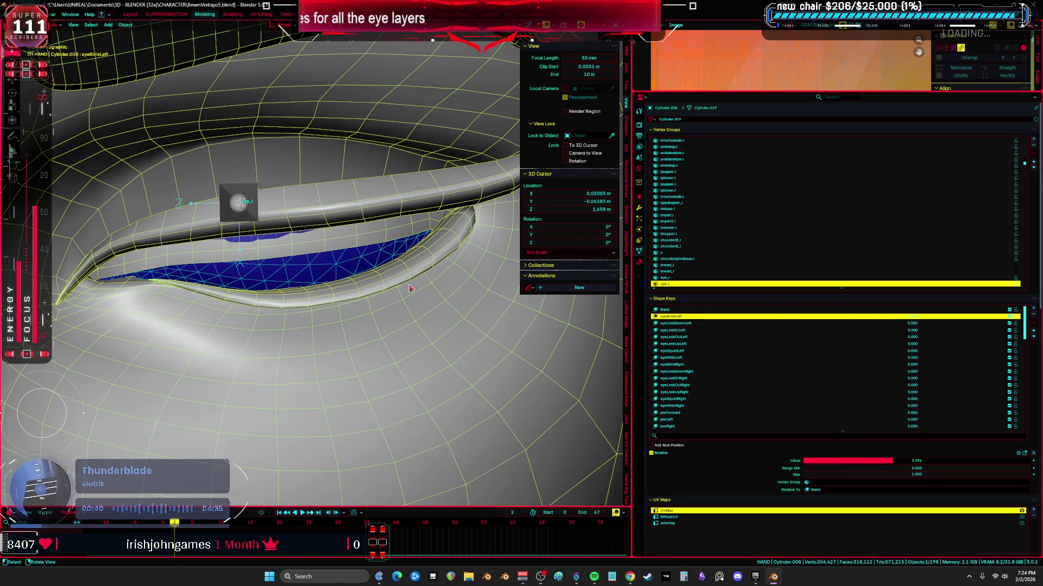
click(320, 271)
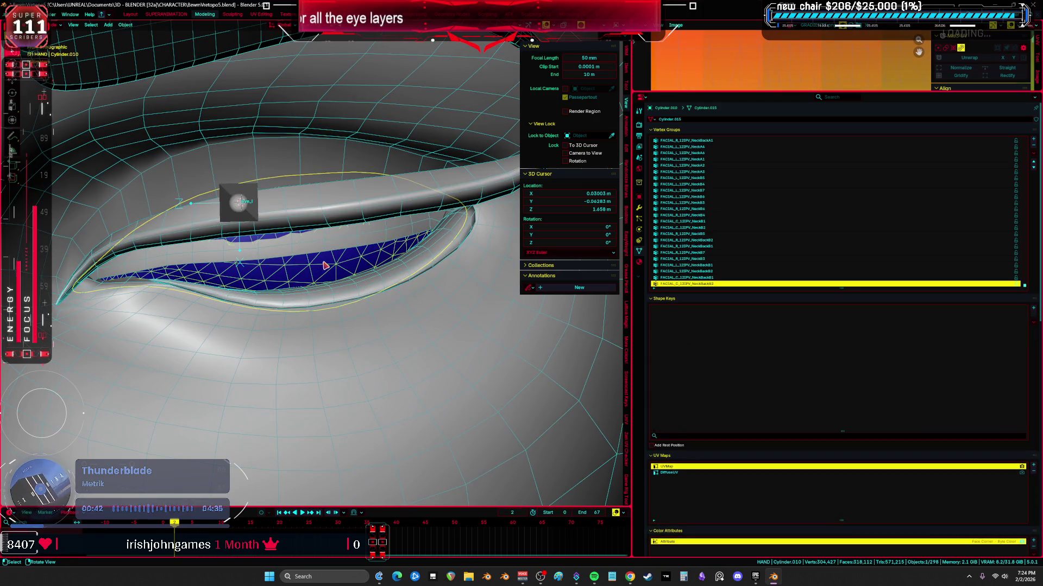
click(324, 264)
click(872, 324)
drag(916, 324, 899, 328)
scroll(276, 279, down, 3)
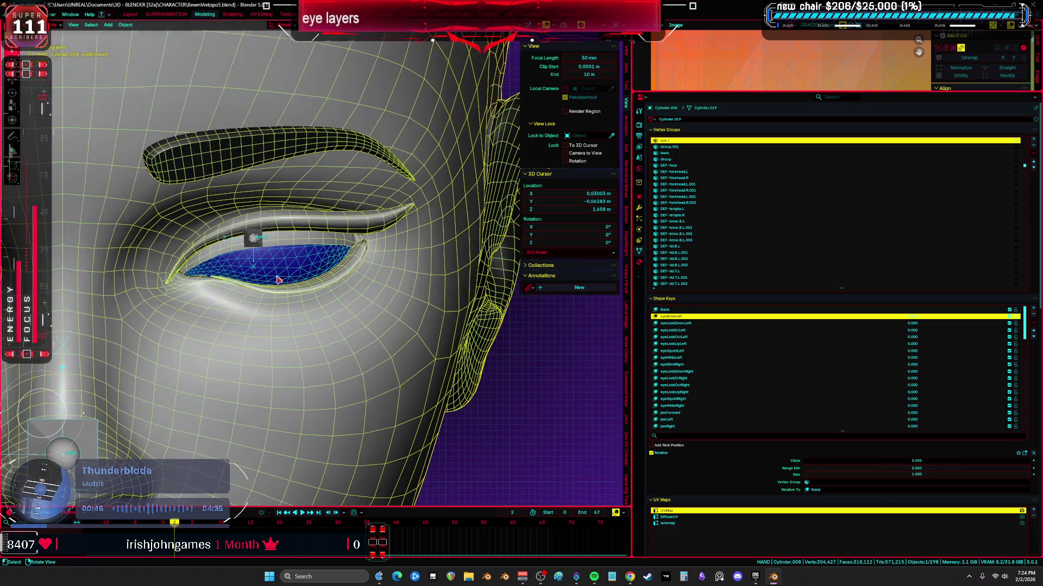
scroll(282, 281, down, 3)
scroll(296, 289, up, 2)
scroll(296, 275, down, 1)
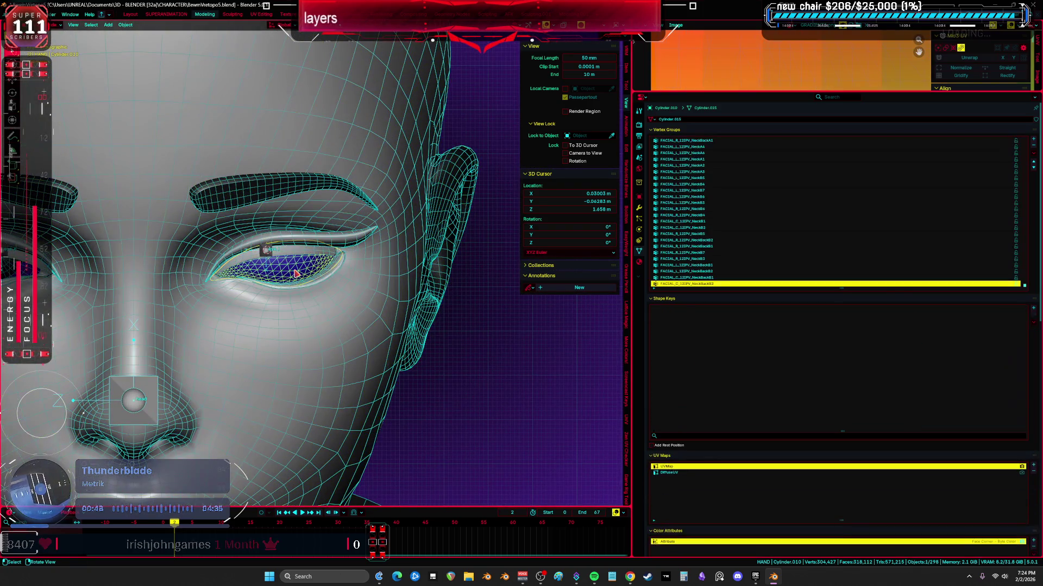
scroll(325, 310, up, 1)
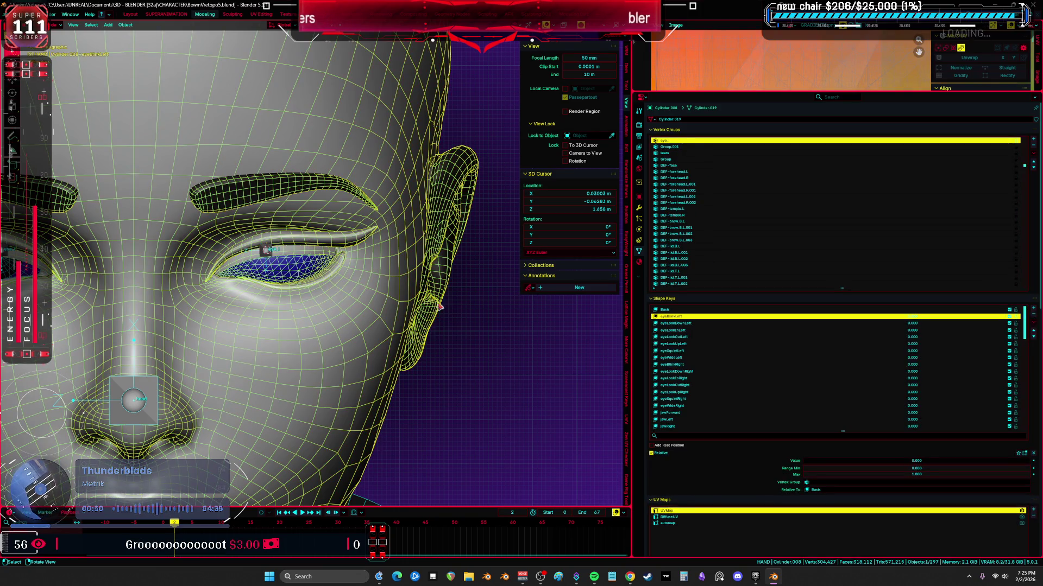
- Separate the selected eye-layer faces into their own object (P > Selection) and select it
key(Tab)
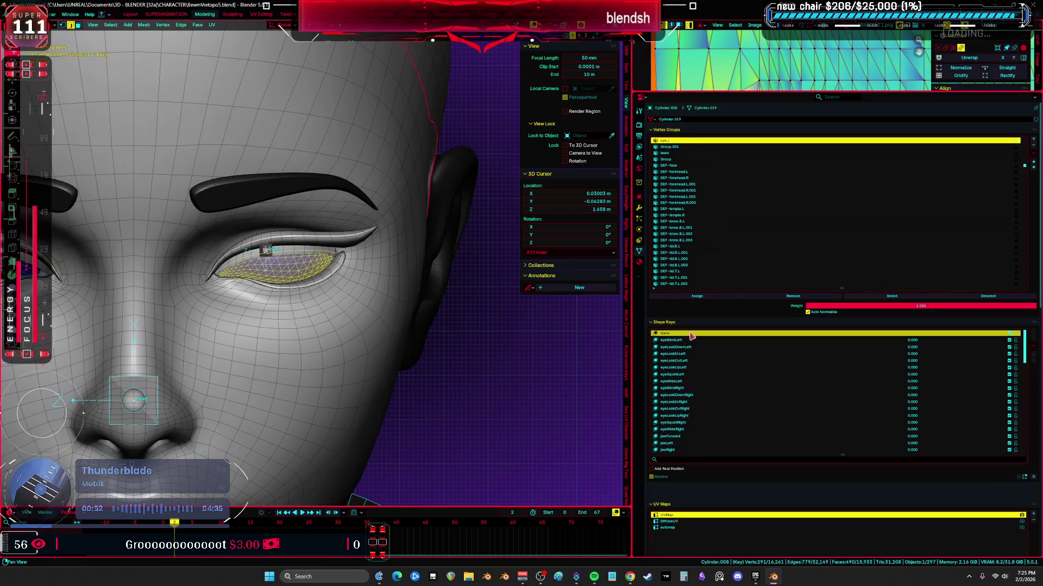
click(301, 271)
right_click(300, 271)
click(285, 277)
key(Tab)
scroll(288, 275, up, 3)
click(289, 275)
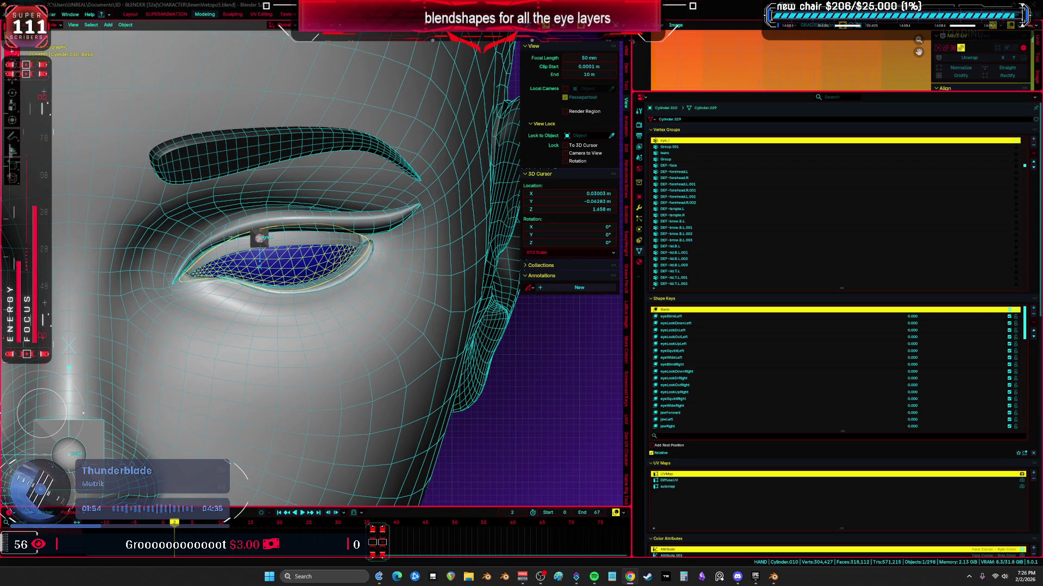
scroll(385, 281, up, 2)
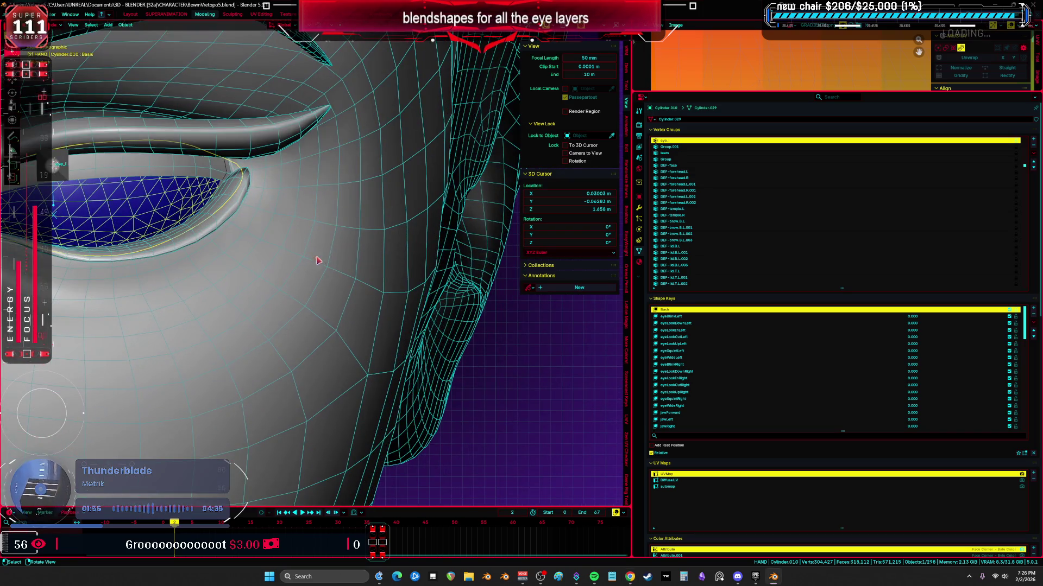
- Check the eye mesh's UV layout in the maximized UV editor and delete its extra UV maps
middle_drag(407, 269, 385, 281)
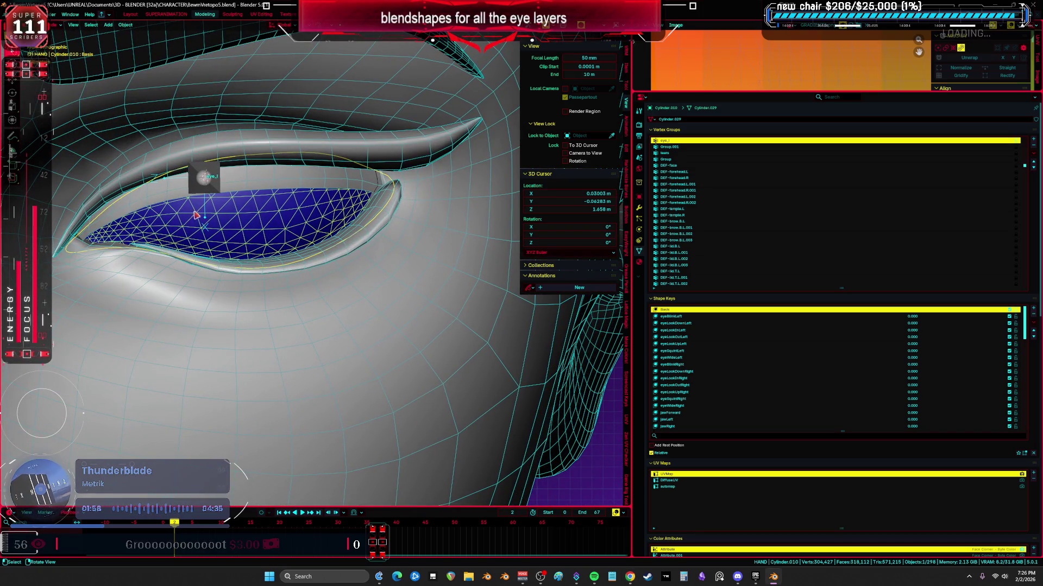
key(Tab)
key(ctrl+space)
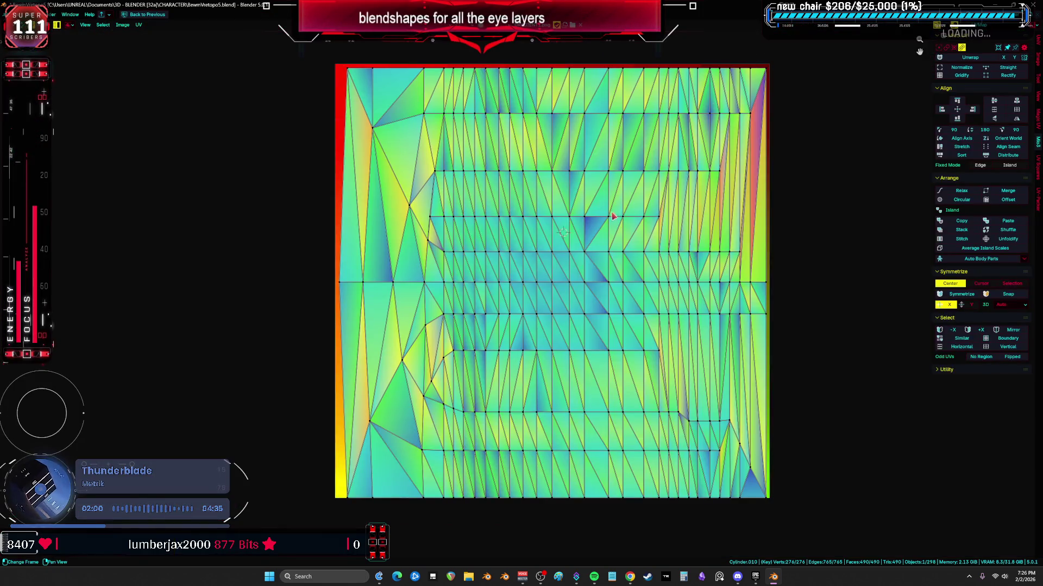
key(ctrl+space)
key(Tab)
click(1033, 471)
click(1033, 480)
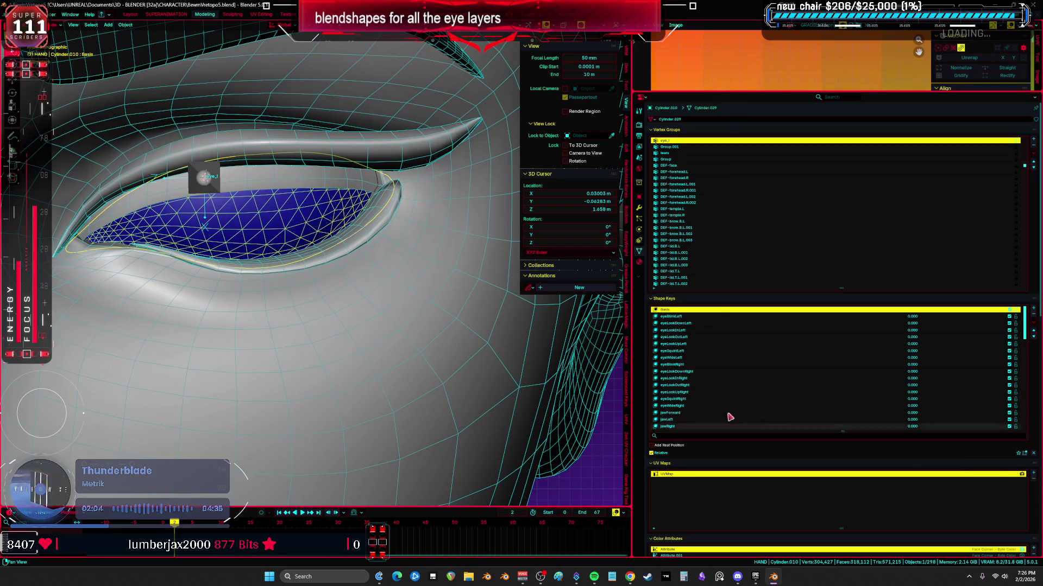
- Save the file, then start scaling the eye-layer mesh along Z in edit mode
middle_drag(350, 310, 376, 334)
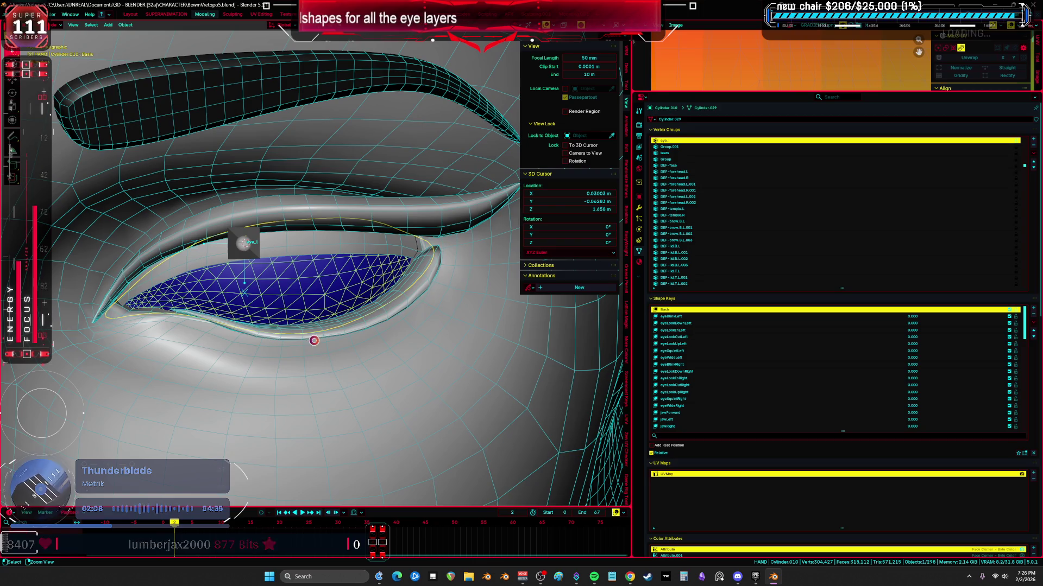
key(ctrl+s)
middle_drag(331, 309, 337, 295)
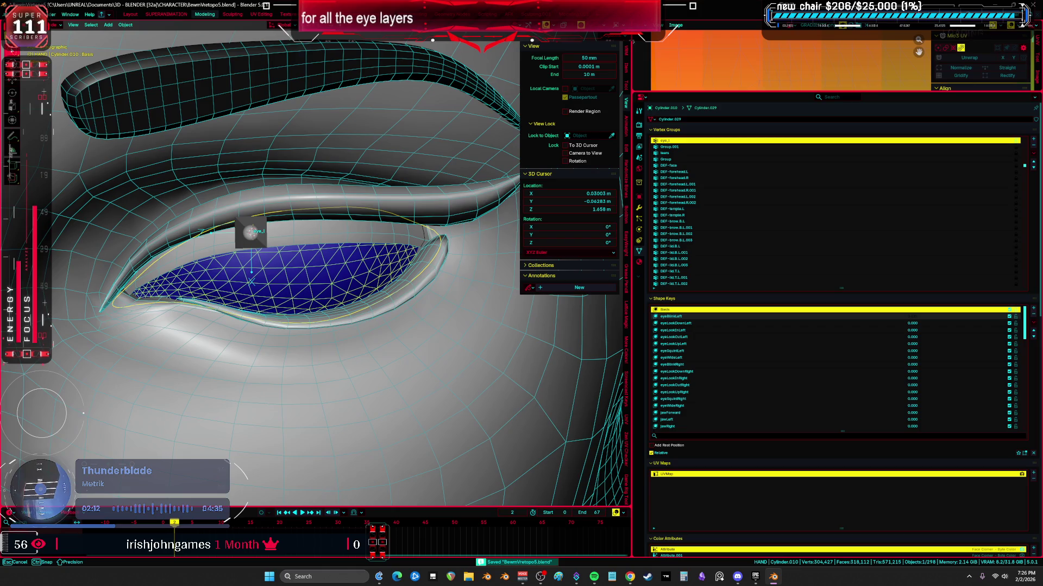
click(302, 242)
key(Tab)
key(s)
key(z)
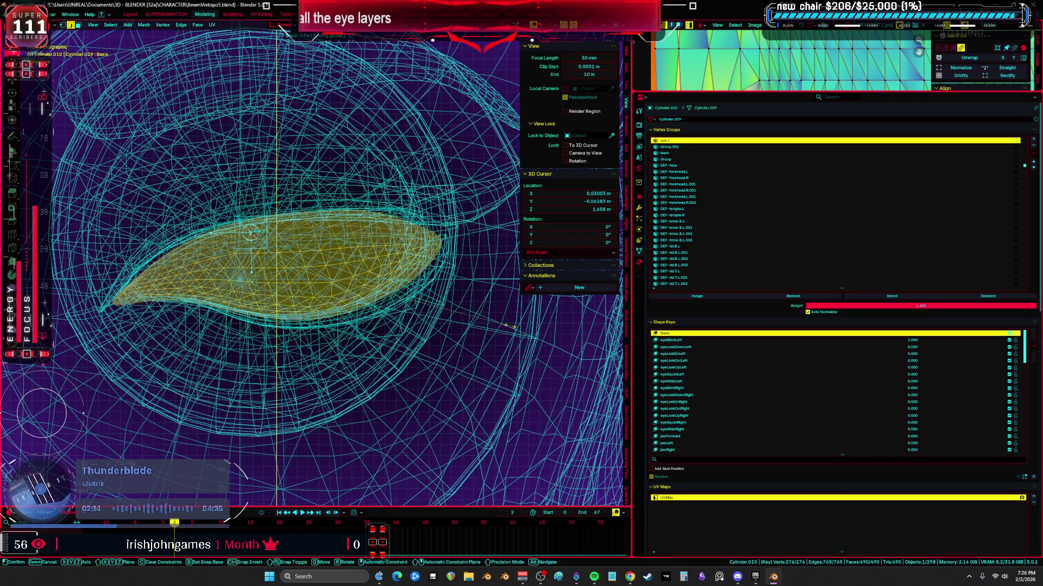
- Flatten the eye layer vertically, lower it slightly, and smooth its surface under the lower lid in sculpt mode
click(388, 282)
key(g)
key(z)
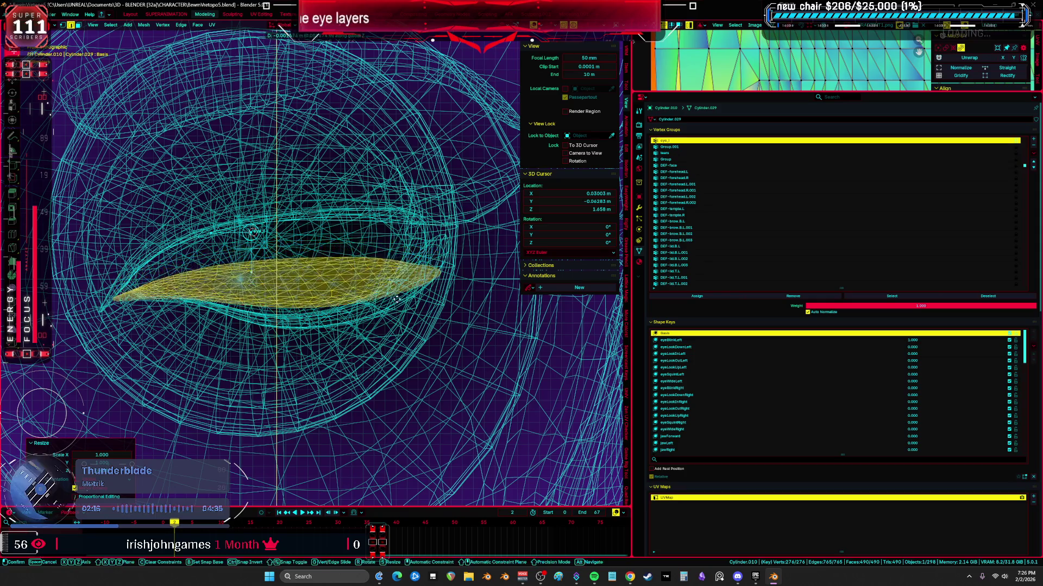
click(388, 310)
key(ctrl+Tab)
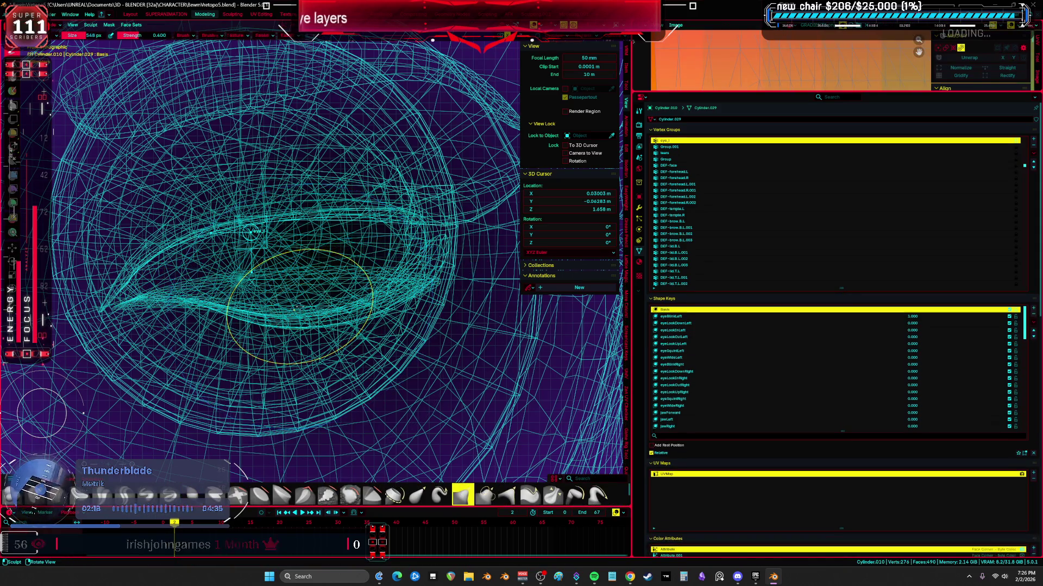
key(shift+z)
mouse_move(293, 293)
mouse_down()
mouse_move(303, 280)
mouse_move(171, 301)
mouse_up()
drag(237, 293, 366, 290)
- Pick a shape key and push the eye surface further into shape with the sculpt brush
key(ctrl+Tab)
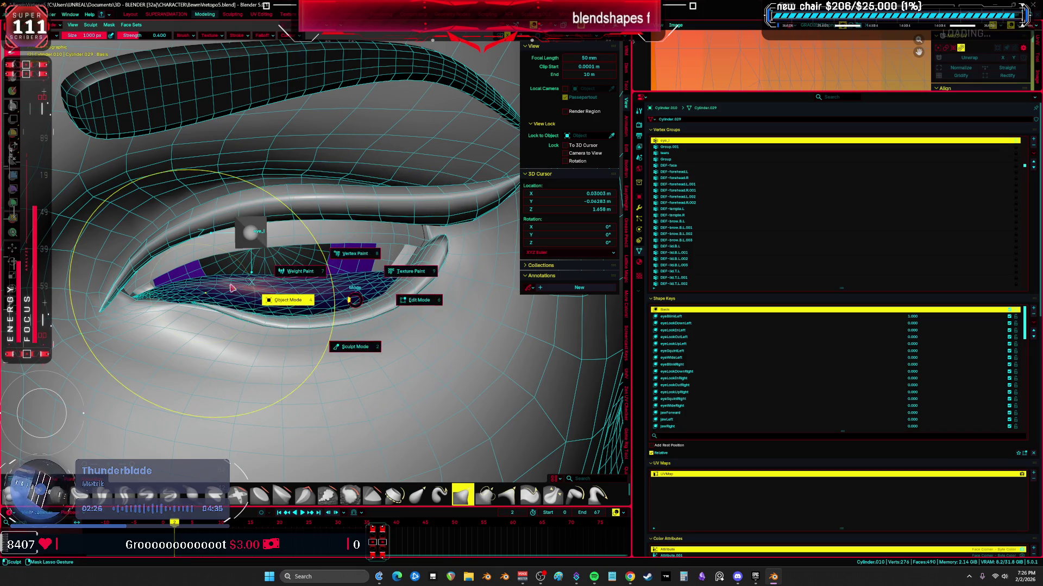
click(334, 269)
click(707, 323)
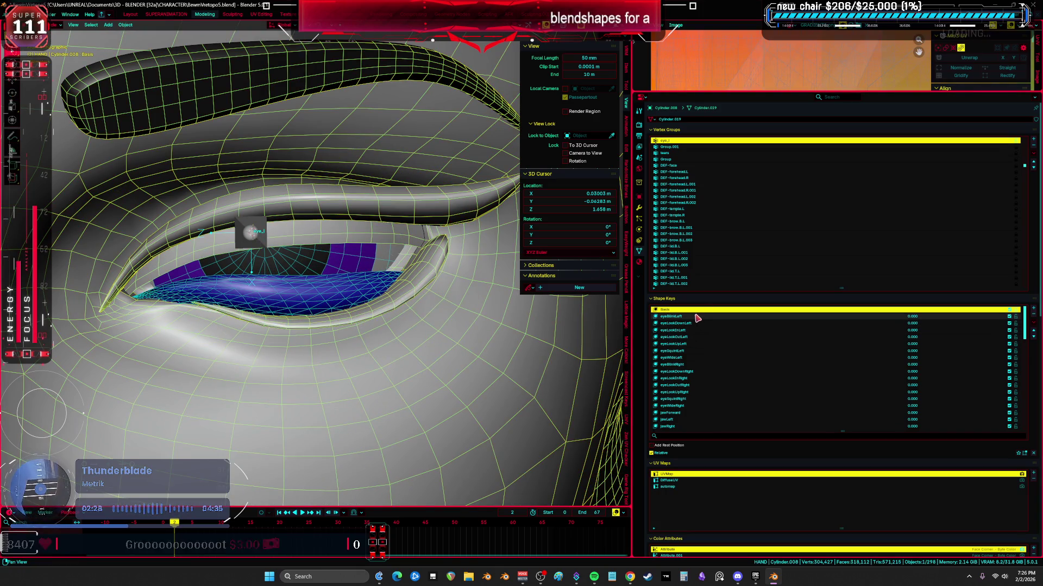
key(ctrl+Tab)
mouse_move(330, 281)
mouse_down()
mouse_move(244, 293)
mouse_move(314, 300)
mouse_up()
key(Tab)
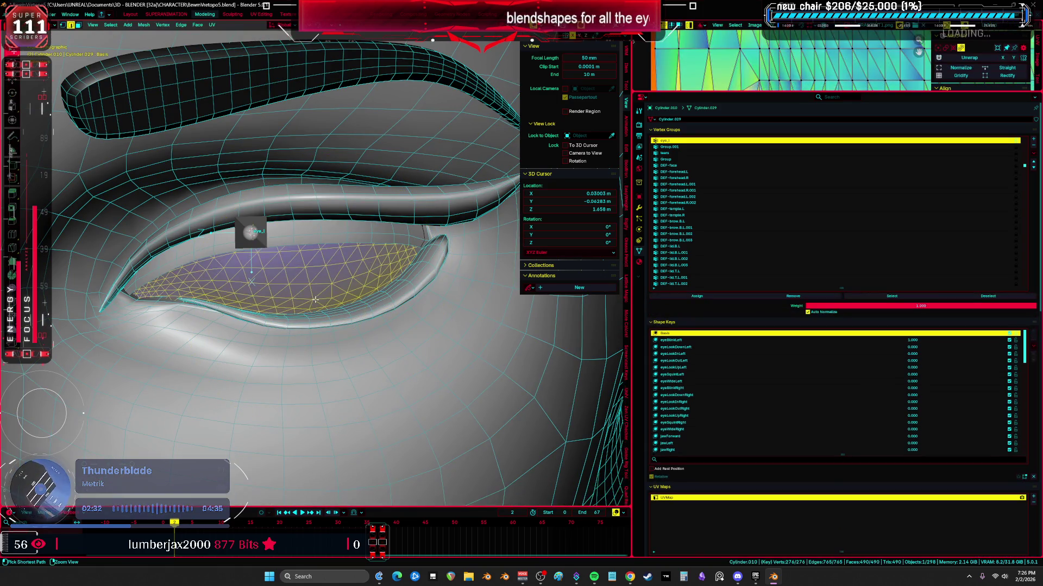
key(ctrl+Tab)
click(314, 302)
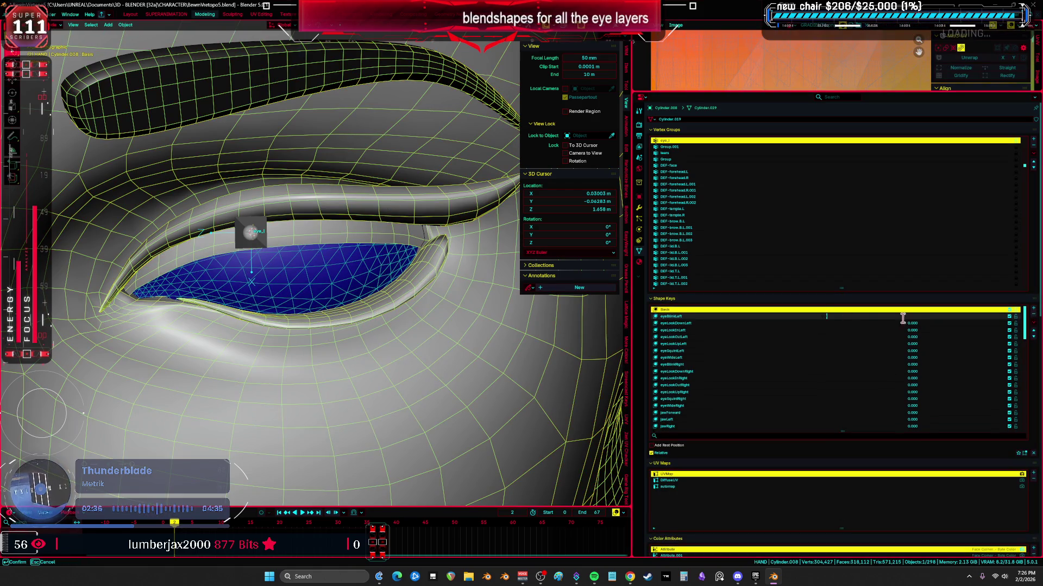
- Raise the eyeBlinkLeft value to close the lid and start sculpting the blue eye layer beneath it
click(815, 316)
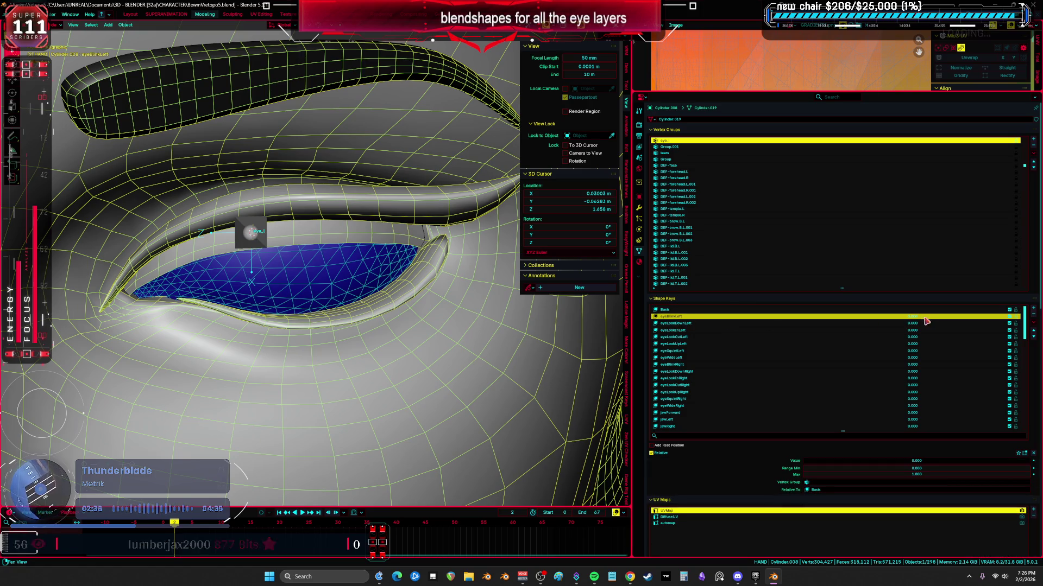
drag(808, 461, 891, 461)
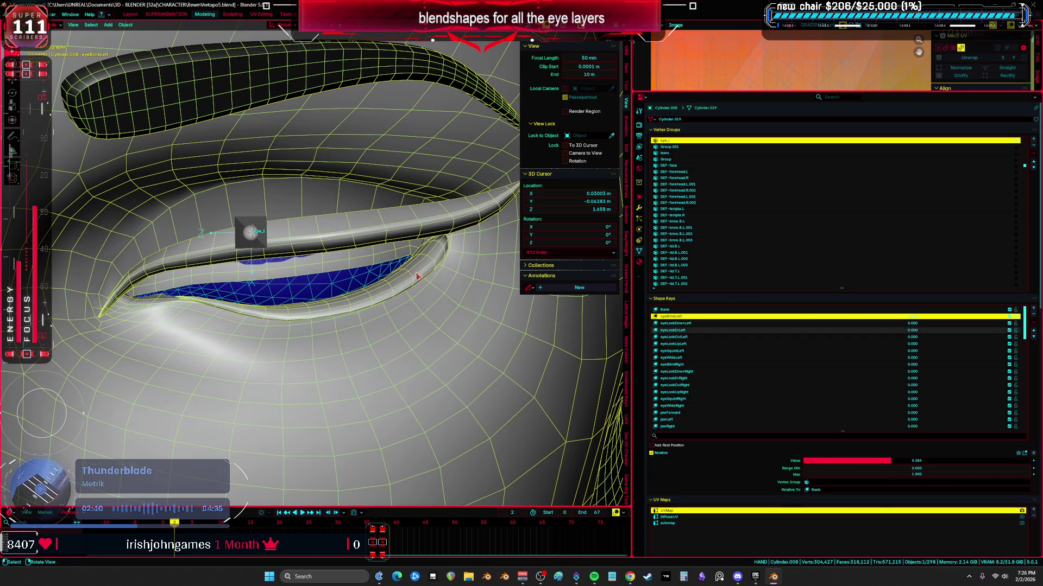
click(346, 279)
key(ctrl+Tab)
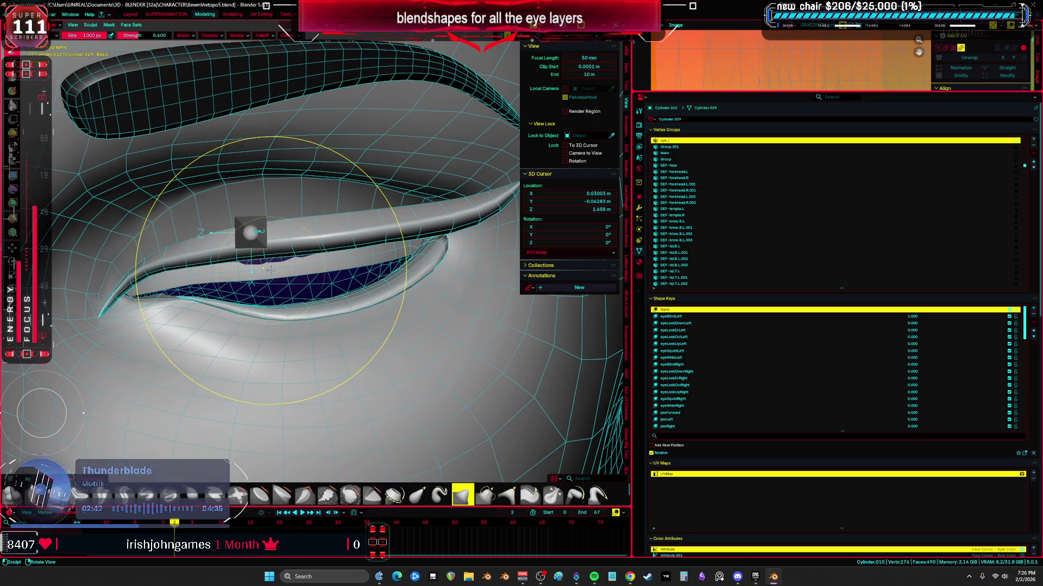
- Set a 1000 px brush, reset a stray shape key to zero and pick the left blink key to work on
key(f)
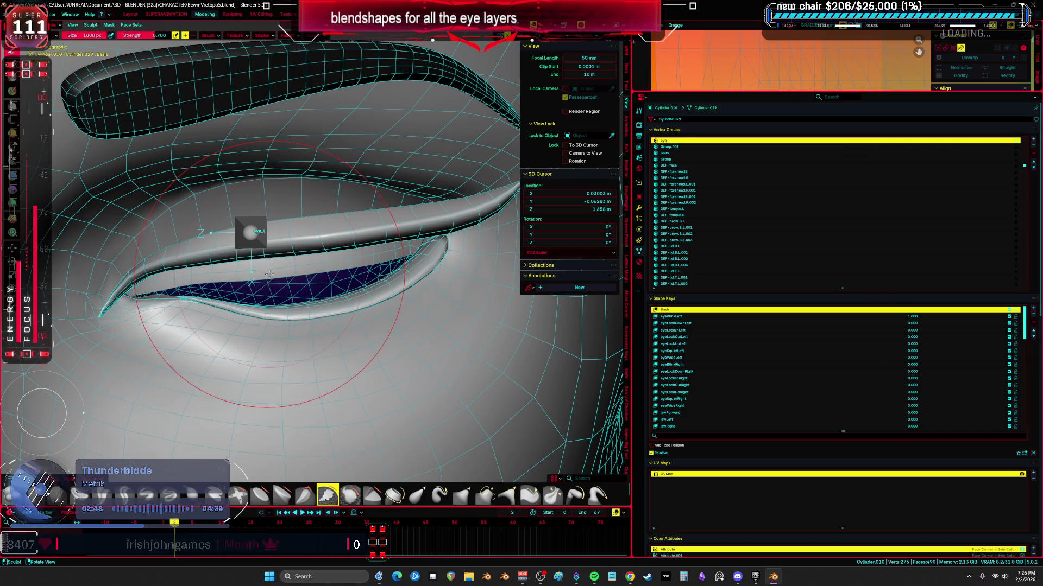
click(737, 316)
key(ctrl+Tab)
click(253, 295)
click(795, 322)
drag(910, 317, 818, 317)
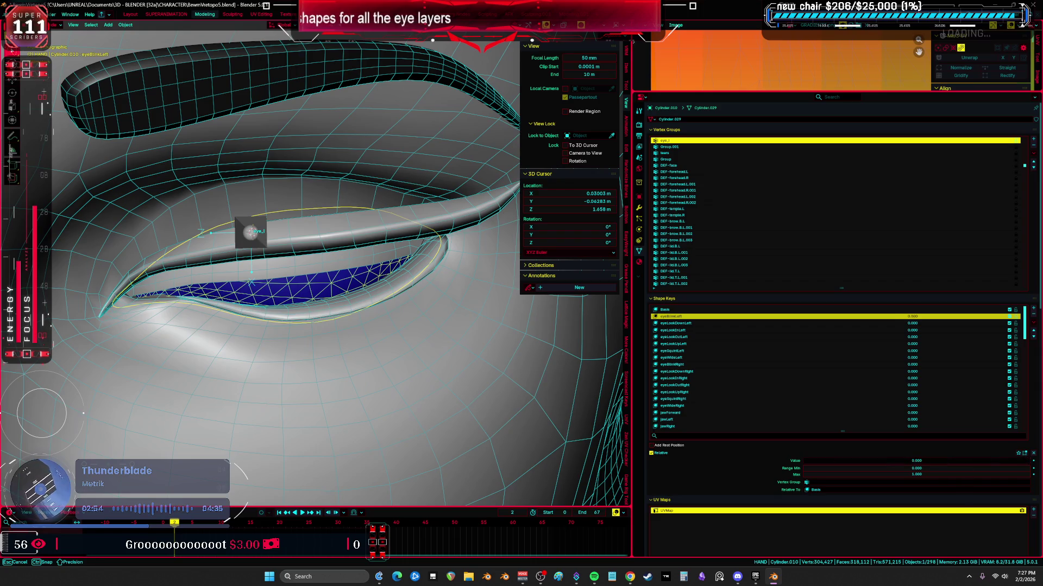
click(818, 317)
key(ctrl+Tab)
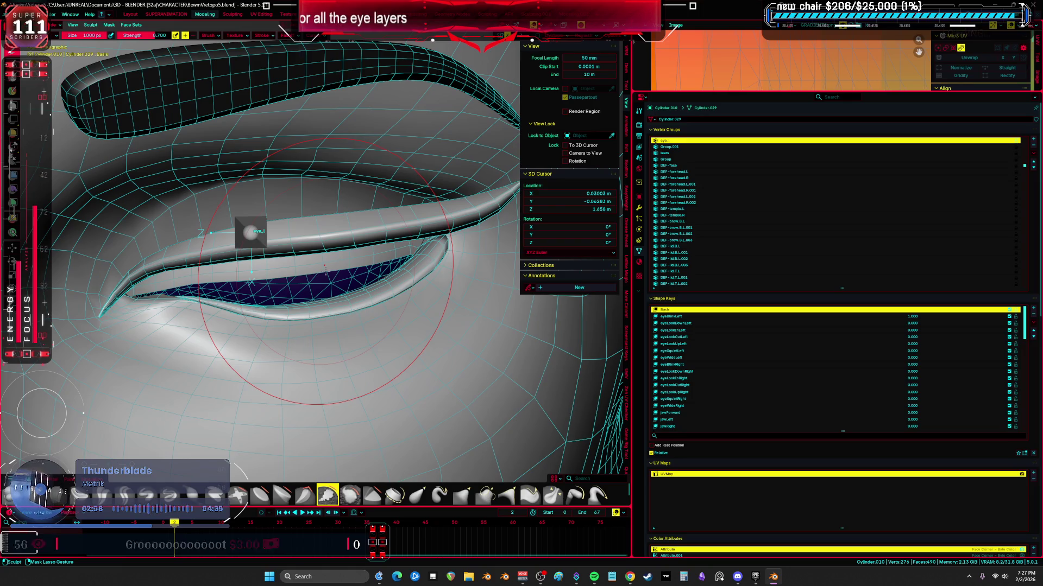
key(ctrl+Tab)
click(328, 275)
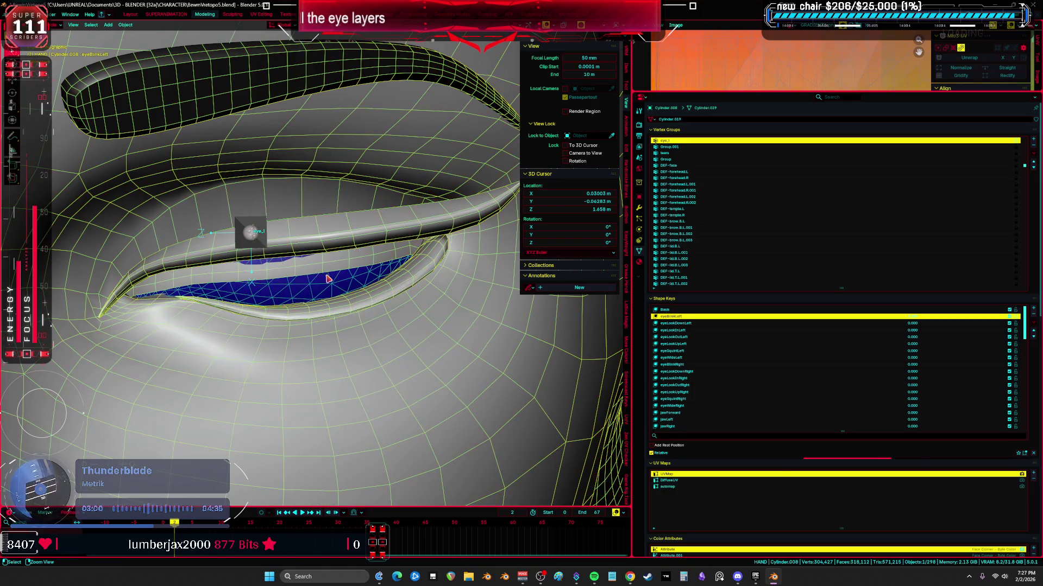
key(ctrl+z)
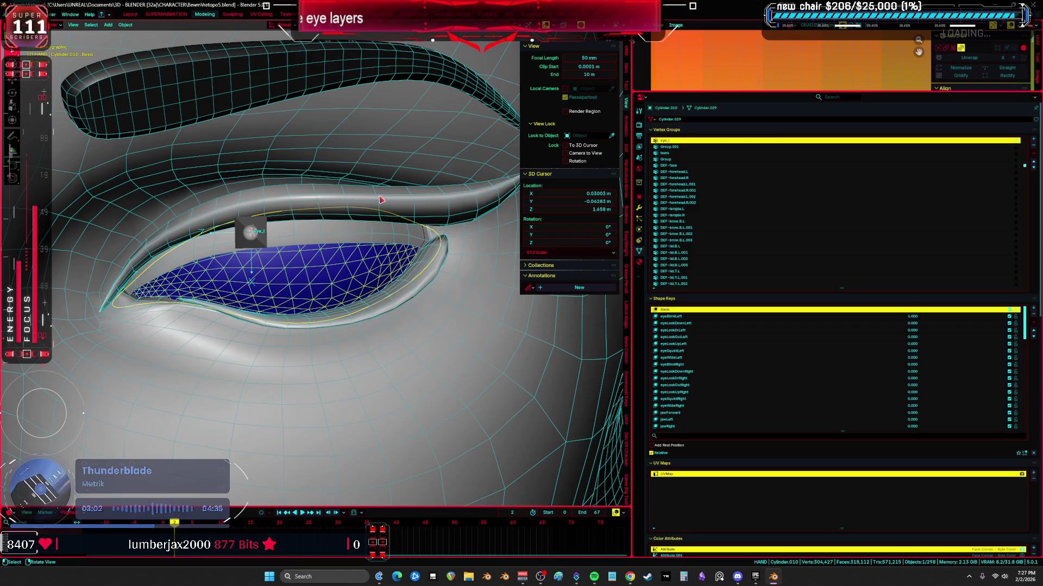
- Preview the blink and look-down shape keys by raising their values
key(Tab)
click(819, 323)
drag(815, 461, 882, 462)
click(882, 316)
key(Tab)
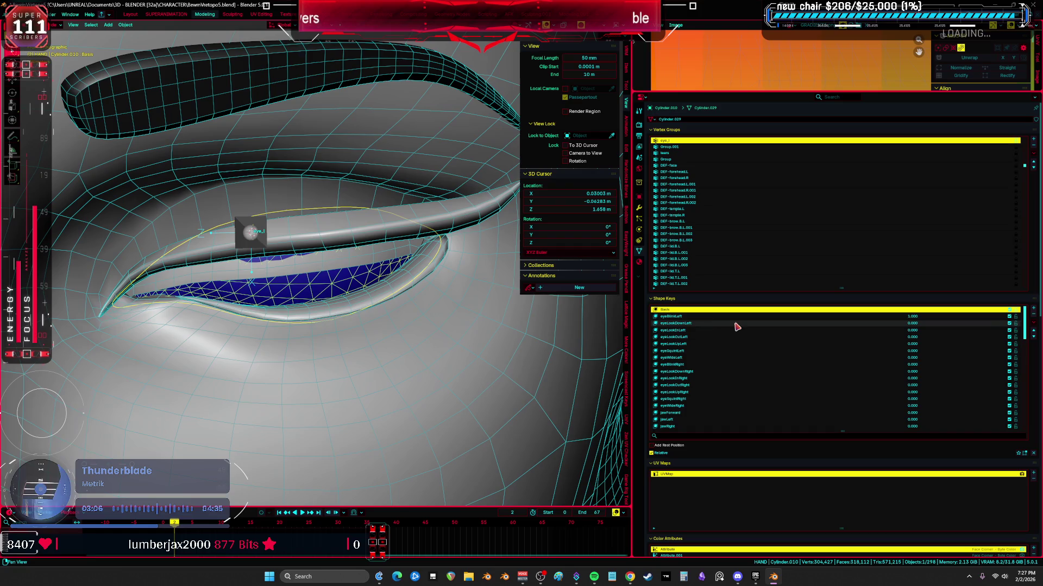
click(737, 323)
drag(806, 462, 1030, 461)
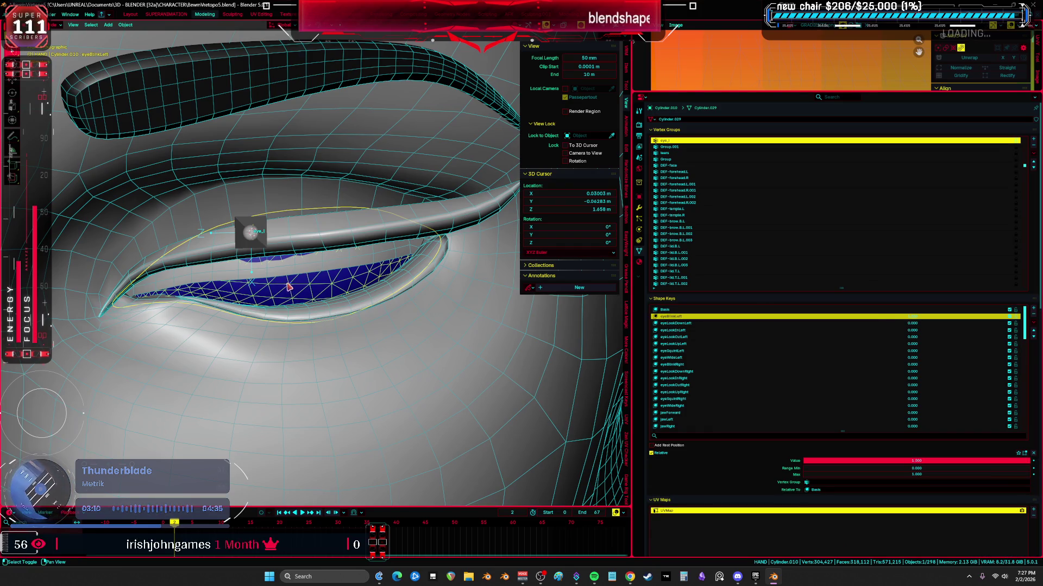
- Sculpt the eye layer along the closing lower eyelid with a smaller brush and preview the result
key(ctrl+Tab)
key(f)
click(245, 277)
drag(220, 326, 375, 293)
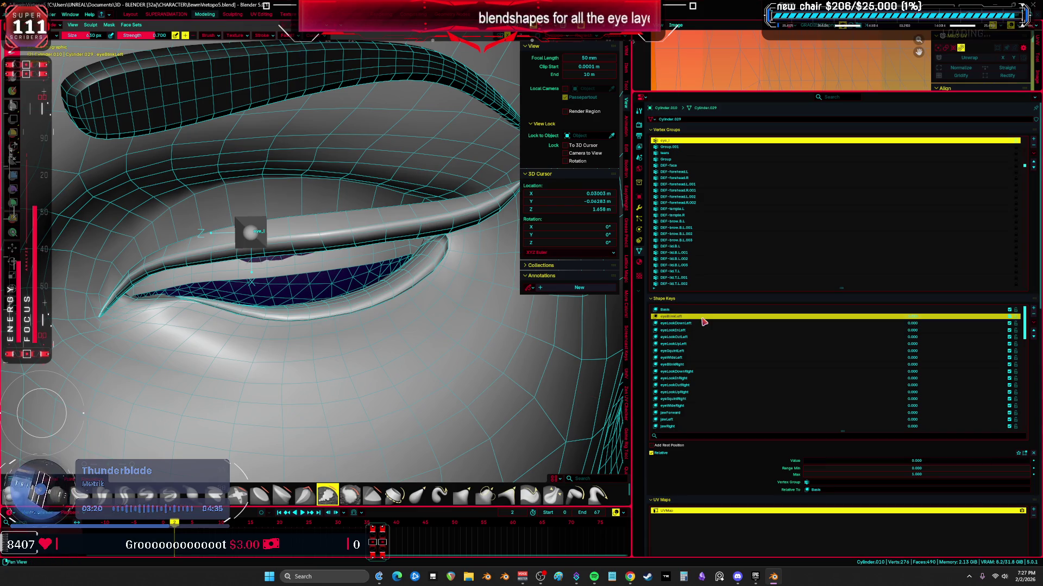
key(ctrl+Tab)
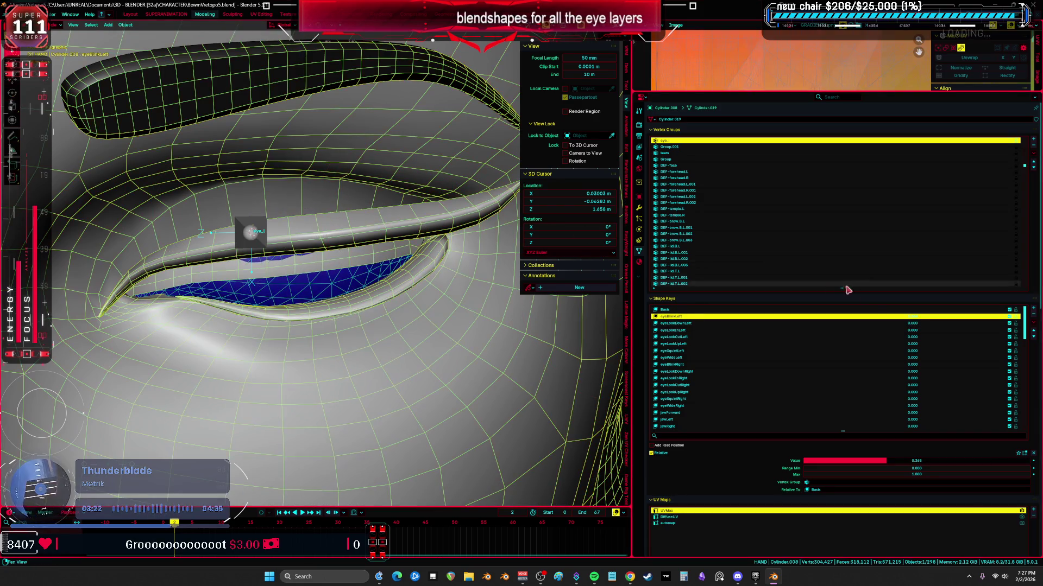
drag(913, 322, 1018, 324)
click(714, 324)
- Open the eye layer's basis shape for editing in wireframe with nothing selected
key(alt+z)
key(alt+z)
middle_drag(300, 309, 312, 289)
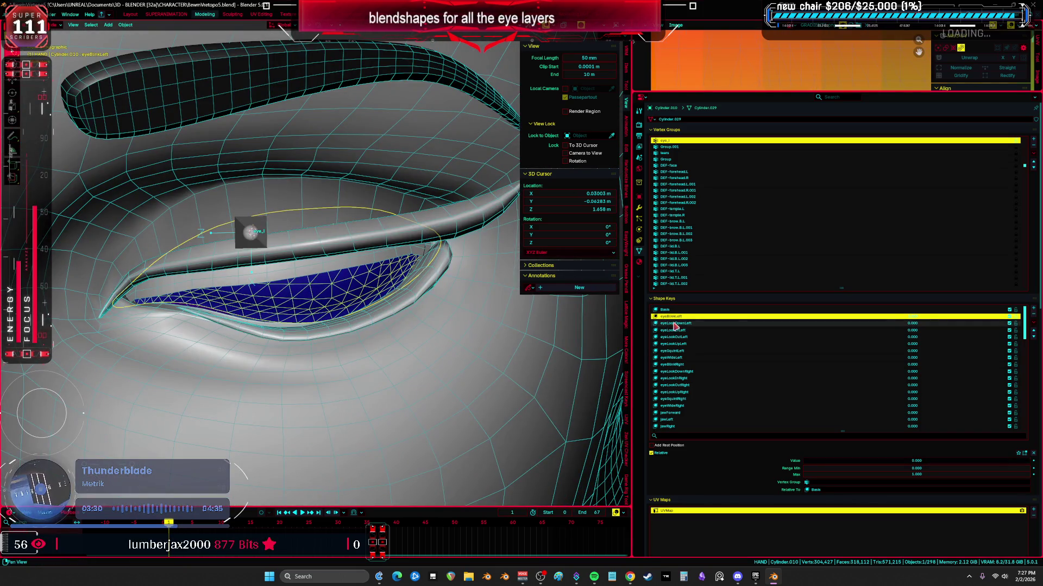
click(781, 330)
click(781, 318)
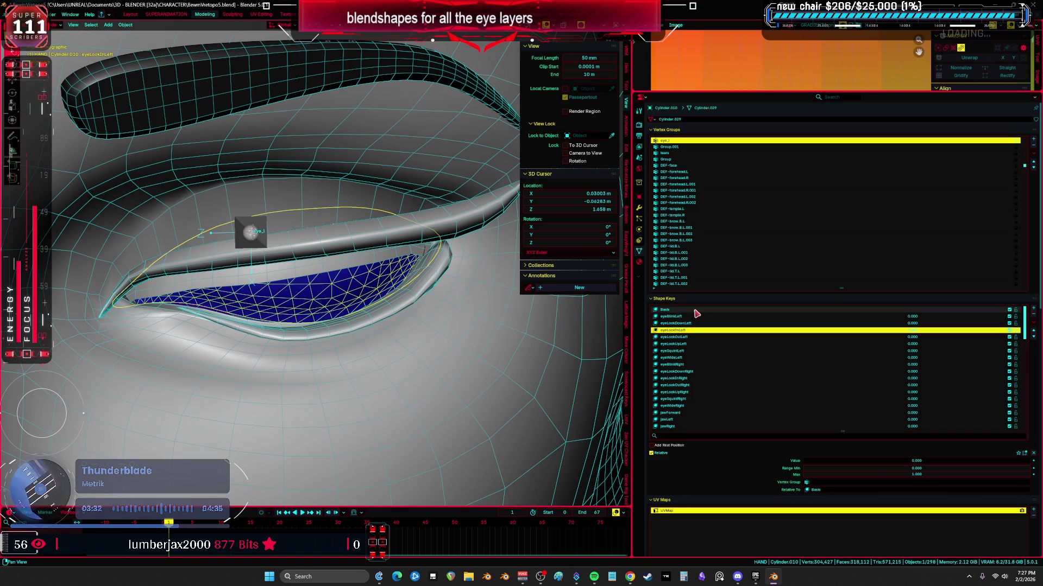
key(Tab)
key(shift+z)
key(alt+a)
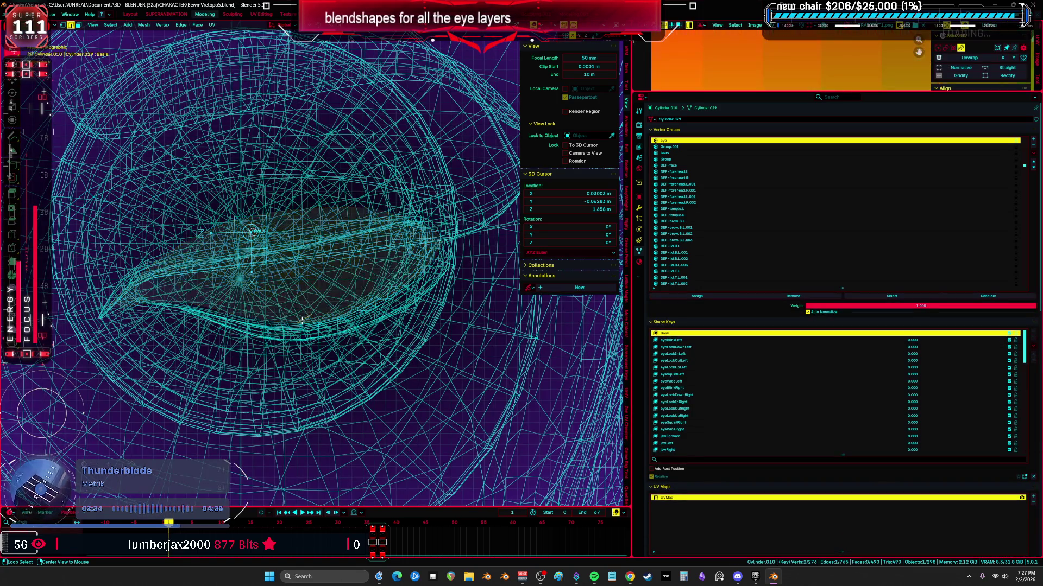
- Proportionally scale the eye-layer vertices on the look-in shape key, checking the fit in wireframe
click(331, 330)
key(s)
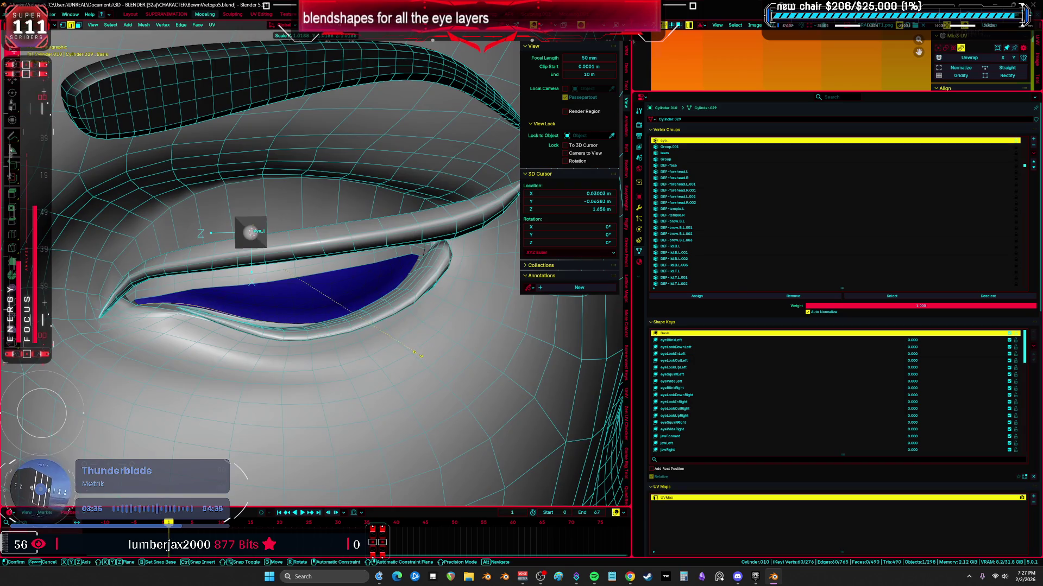
click(425, 359)
key(ctrl+space)
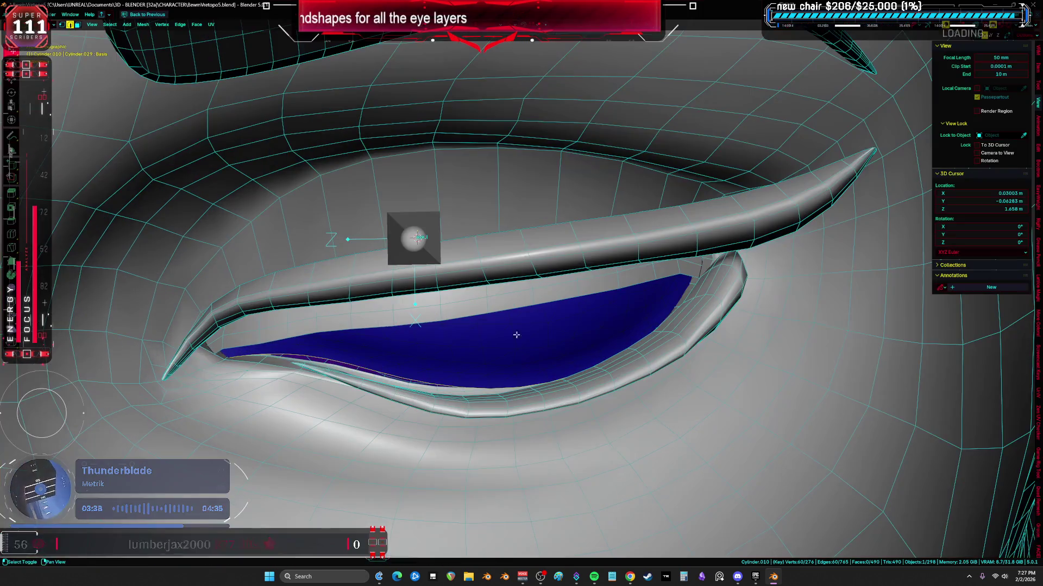
key(s)
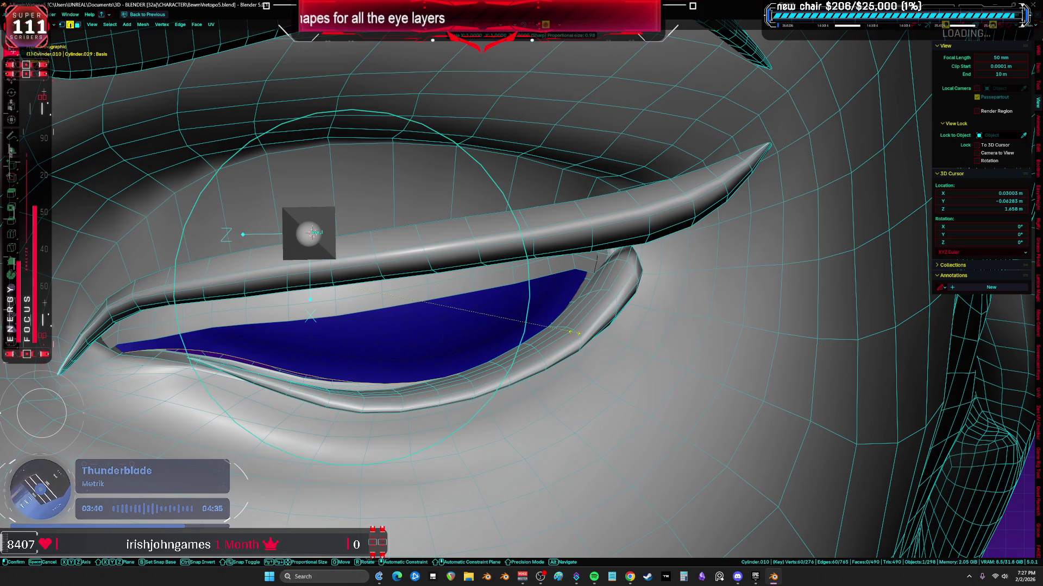
scroll(575, 336, down, 3)
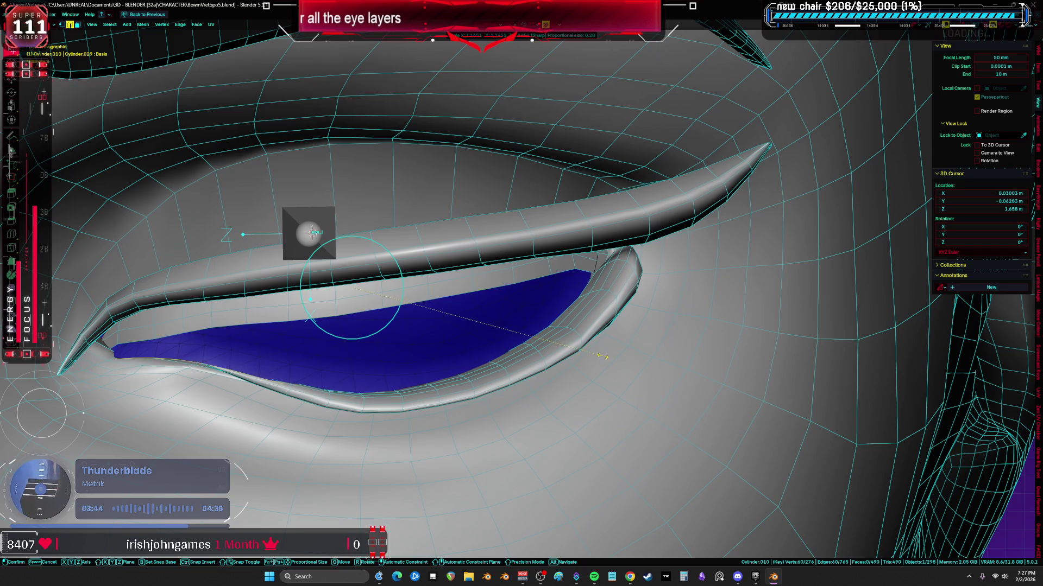
key(shift+z)
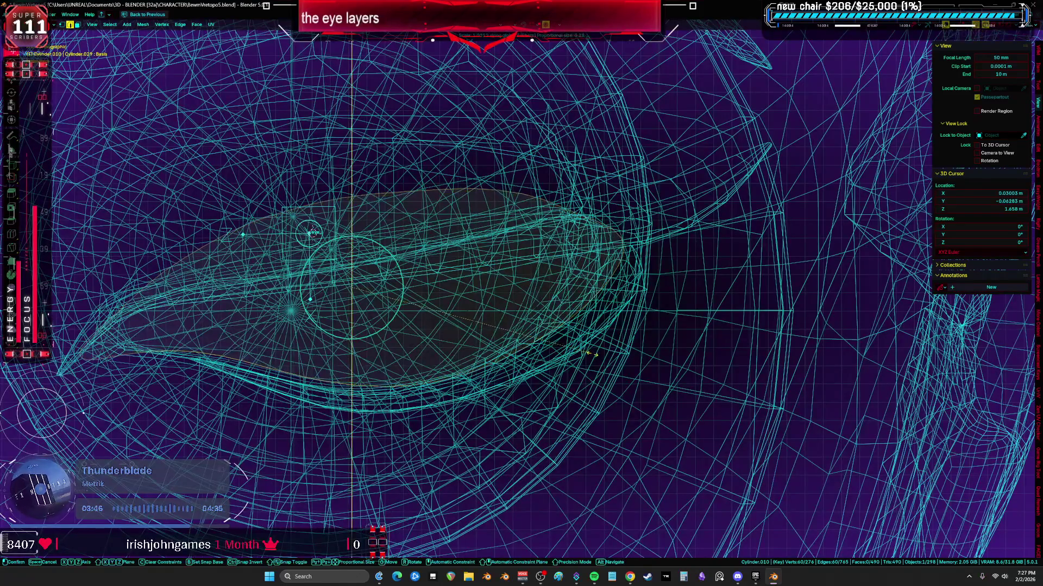
click(602, 365)
middle_drag(602, 365, 362, 338)
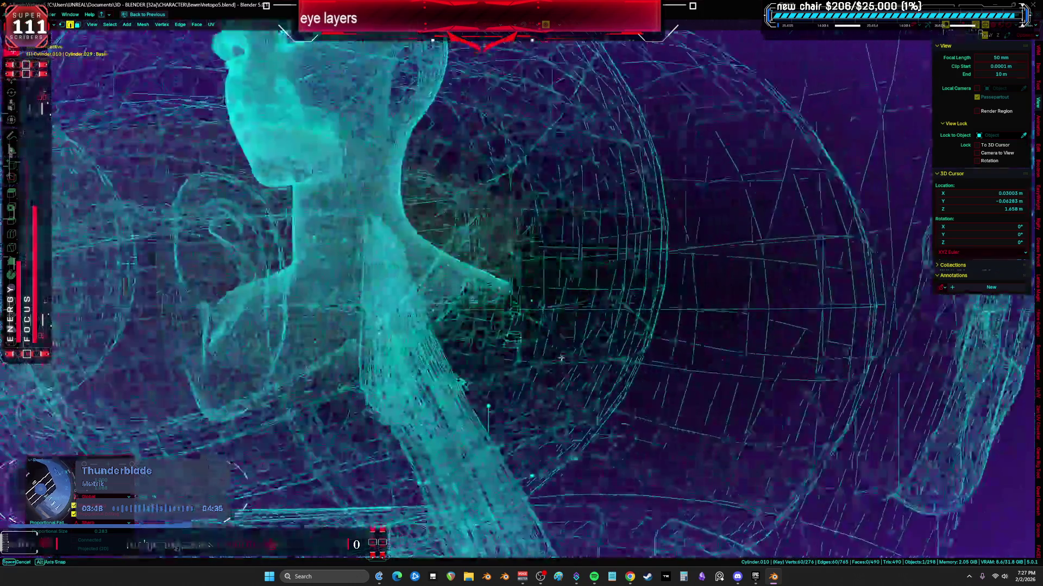
key(shift+z)
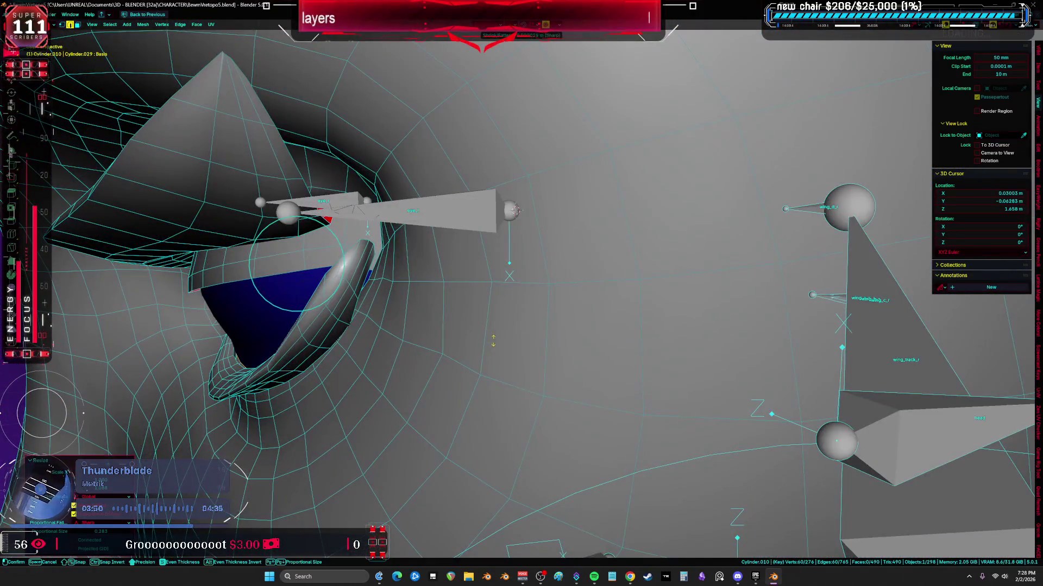
- Nudge the selected vertices along the Y axis and inspect the eye close-up with wireframe overlay
key(g)
key(Escape)
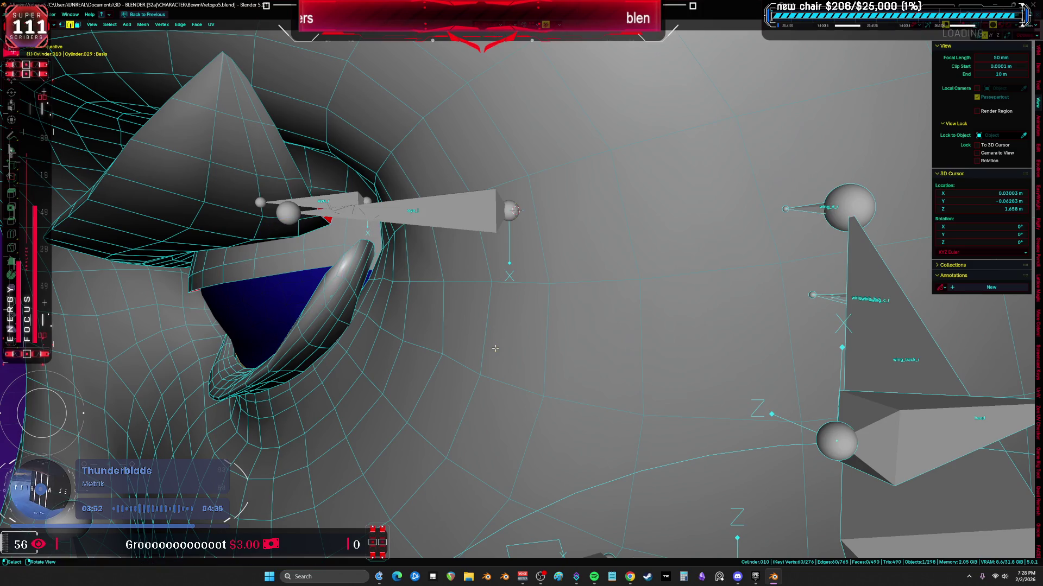
key(g)
key(y)
click(506, 357)
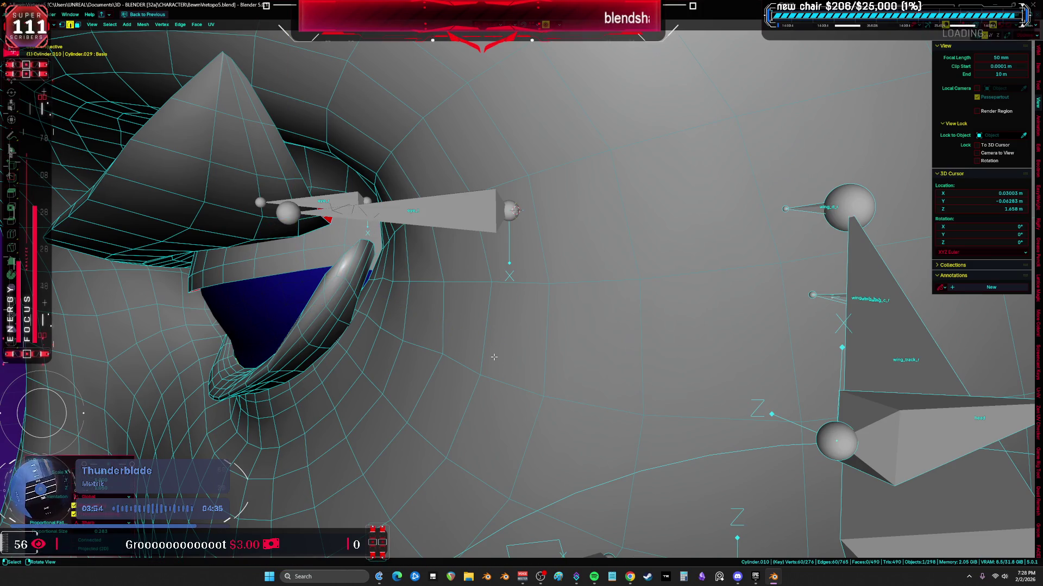
key(period)
mouse_move(408, 343)
middle_down()
mouse_move(330, 345)
mouse_move(359, 306)
mouse_move(413, 276)
middle_up()
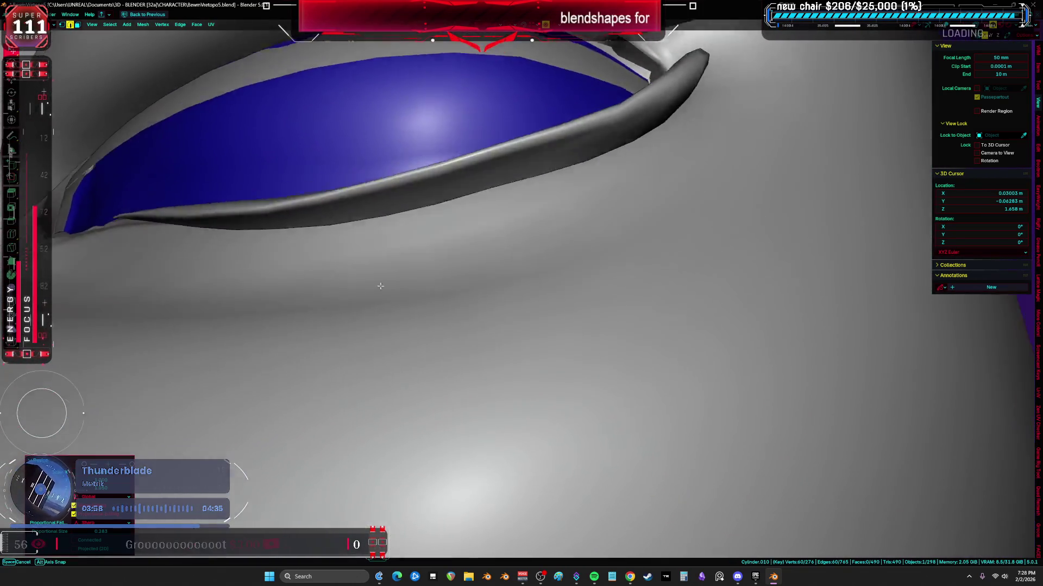
key(alt+z)
middle_drag(482, 198, 587, 179)
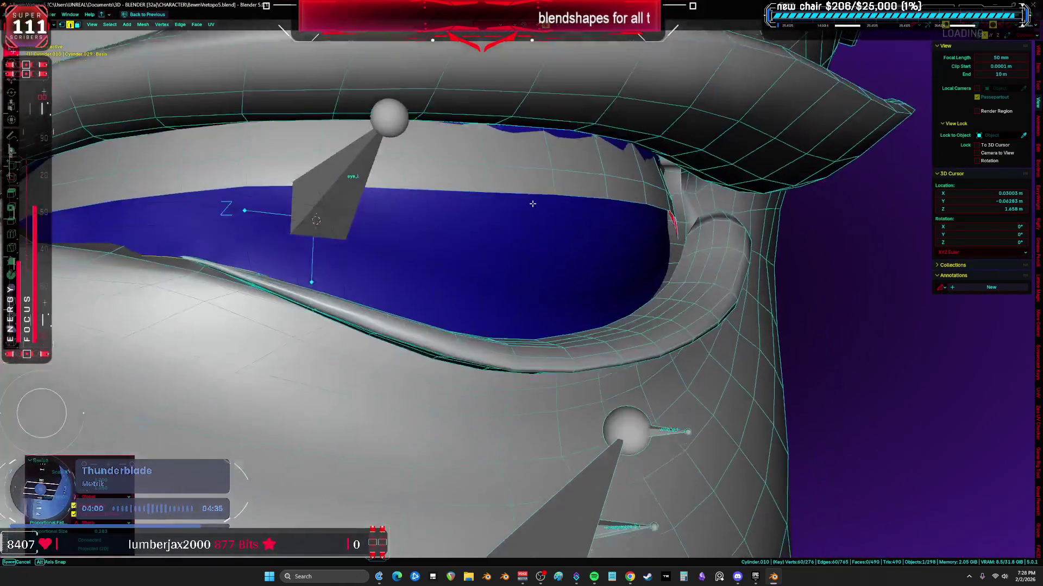
- Re-enter mesh editing on the eye layer and resize its faces along one axis
key(ctrl+Tab)
click(529, 204)
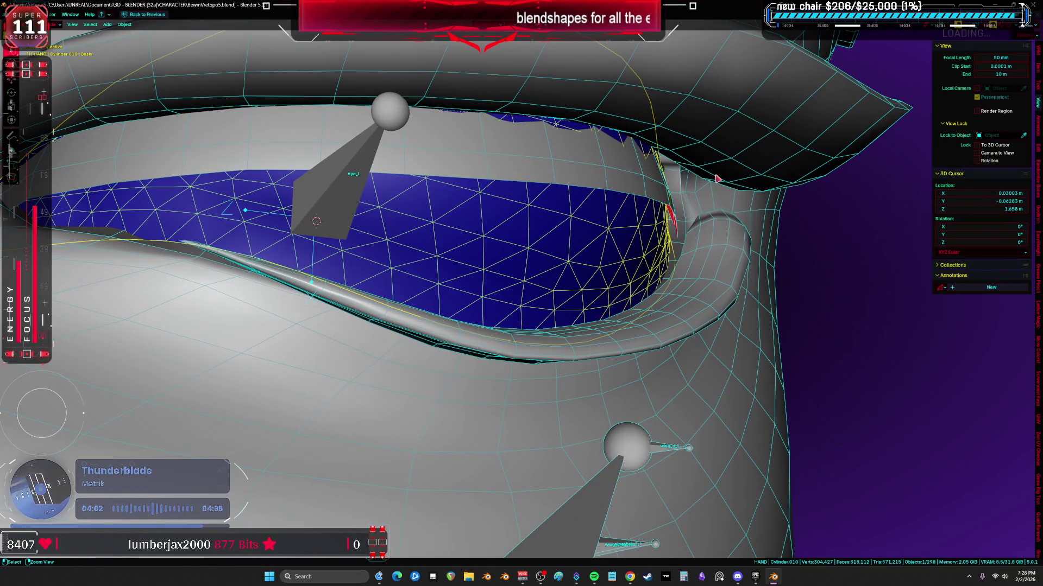
key(Tab)
key(Tab)
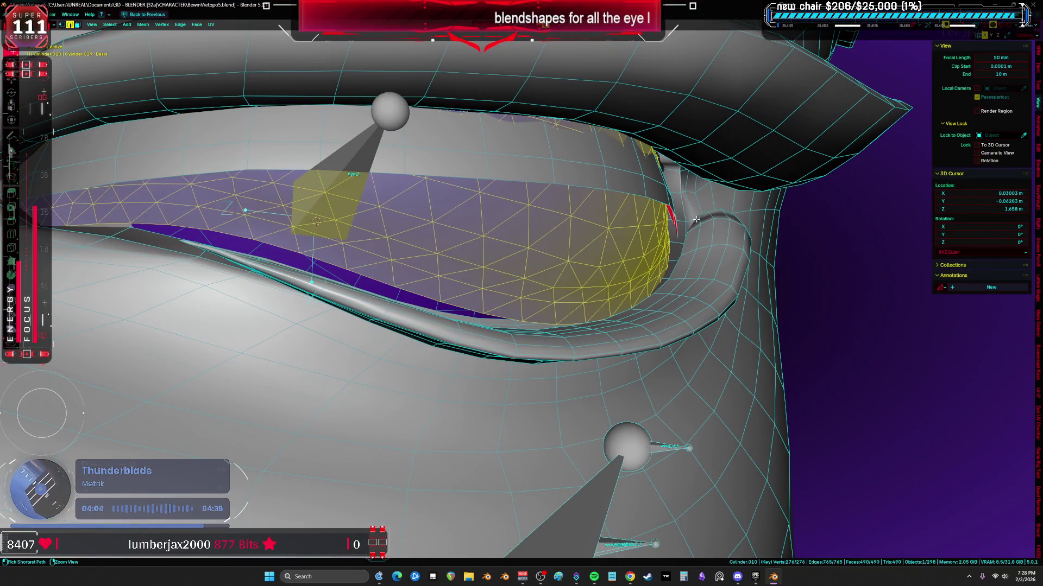
key(Tab)
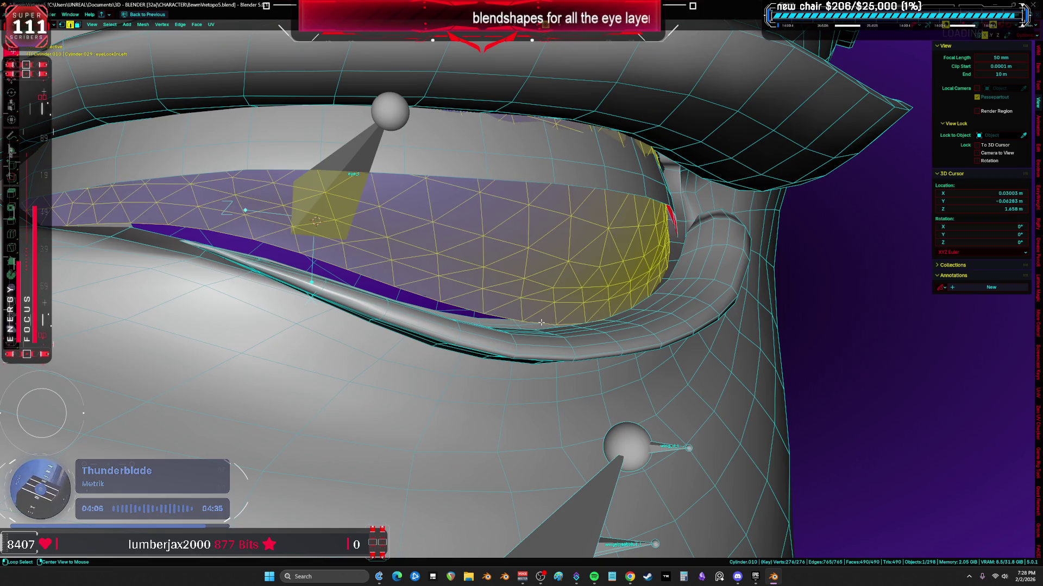
key(h)
key(g)
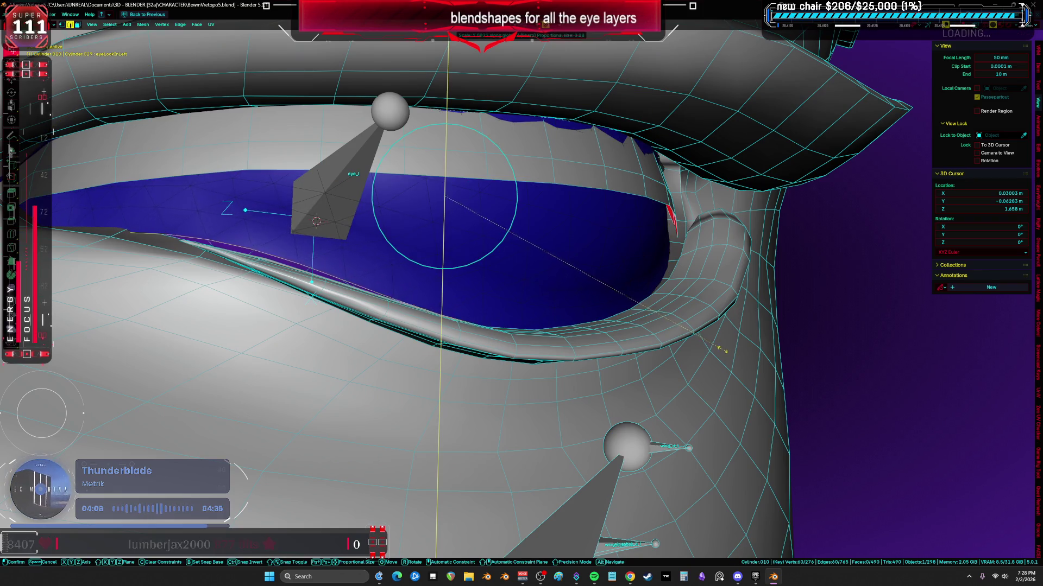
click(755, 392)
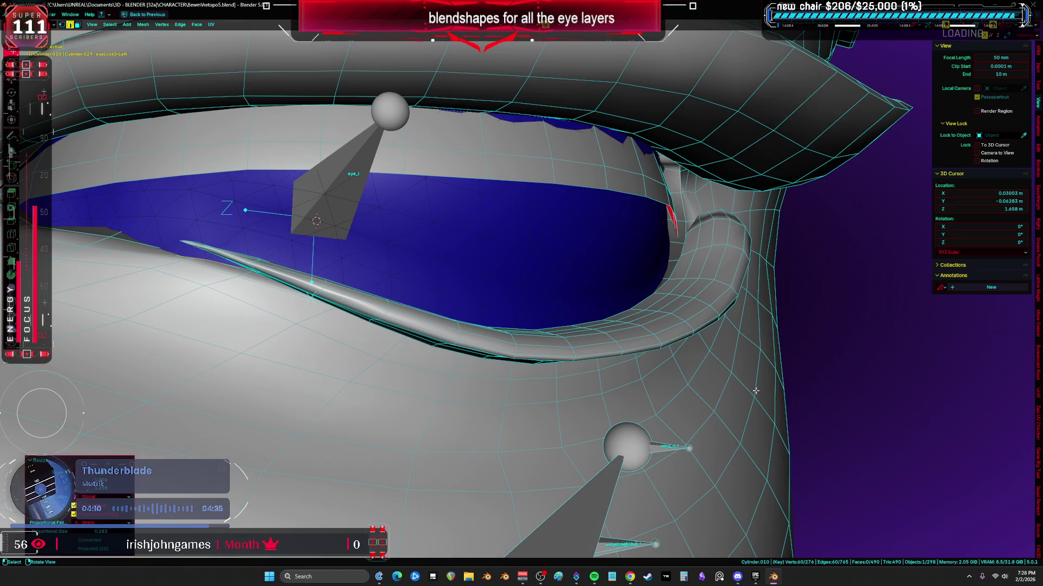
- Check the eye from below in sculpting, return to object mode and restore the full layout
key(ctrl+Tab)
click(349, 305)
mouse_move(412, 294)
middle_down()
mouse_move(392, 247)
mouse_move(526, 333)
middle_up()
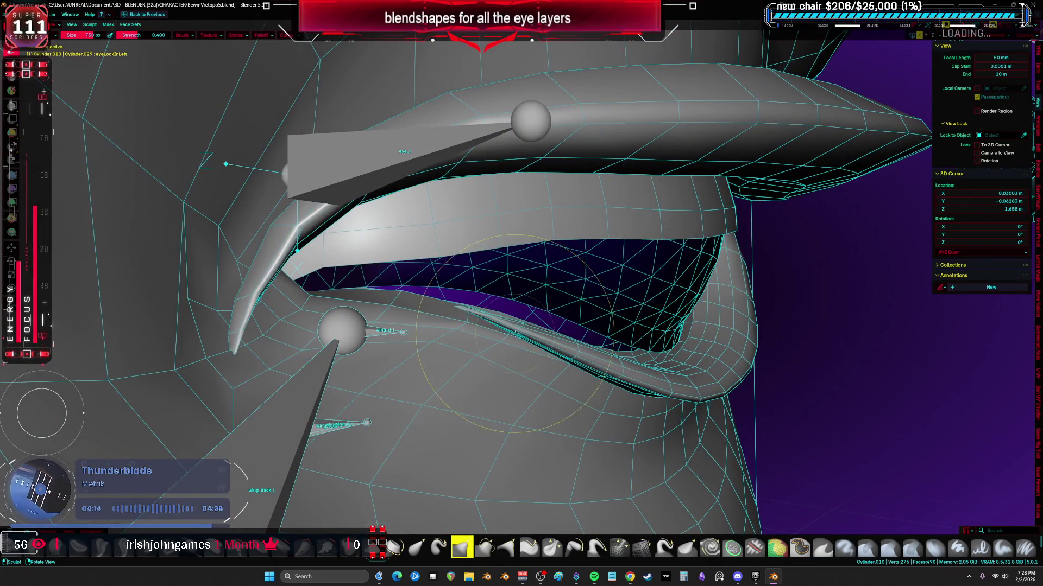
key(ctrl+Tab)
click(598, 320)
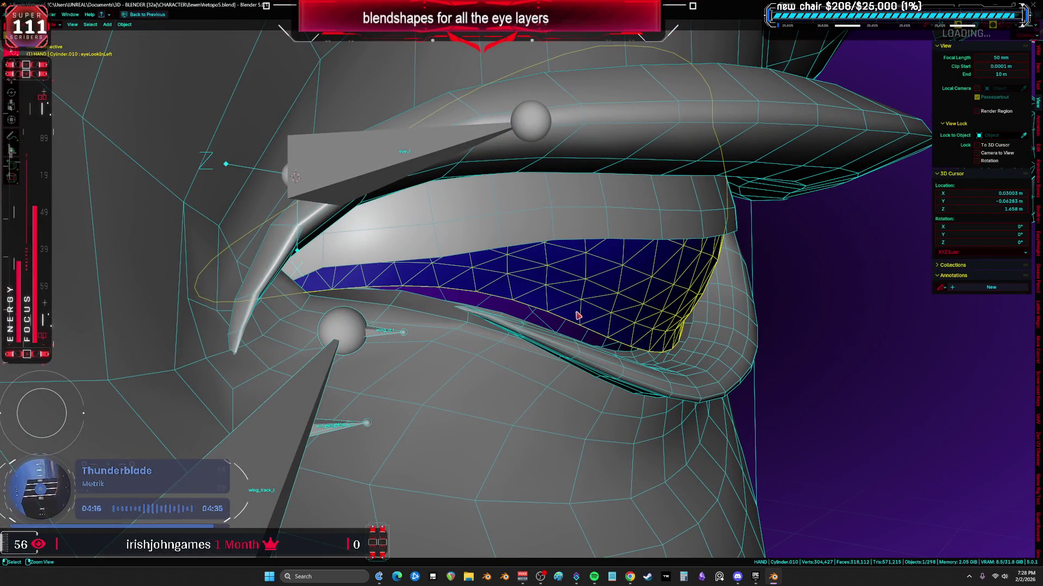
key(Tab)
key(ctrl+space)
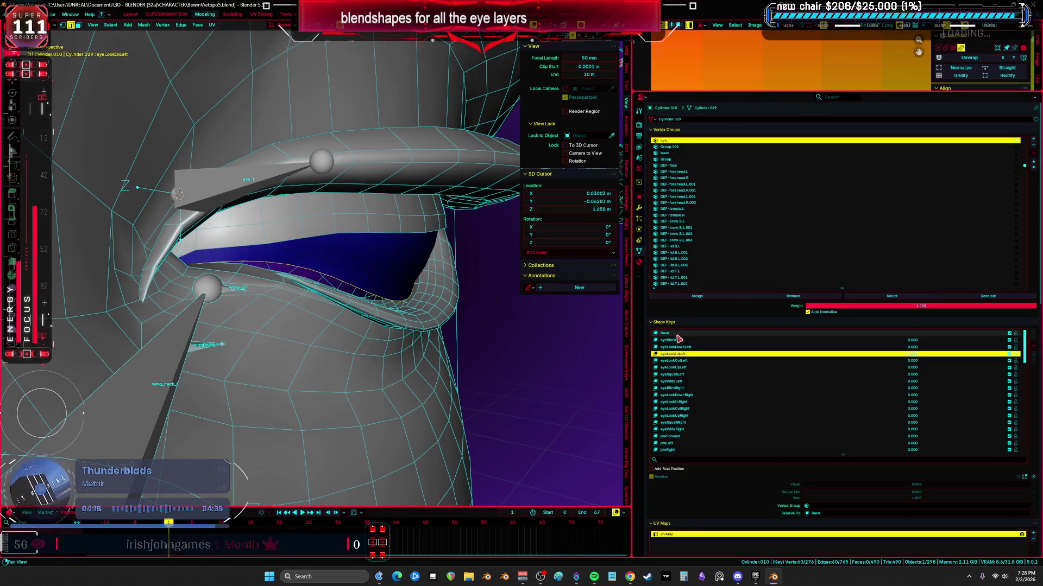
- Confirm a vertical scale on the Basis key and switch the eye layer into sculpting, orbiting into the socket
click(679, 336)
key(z)
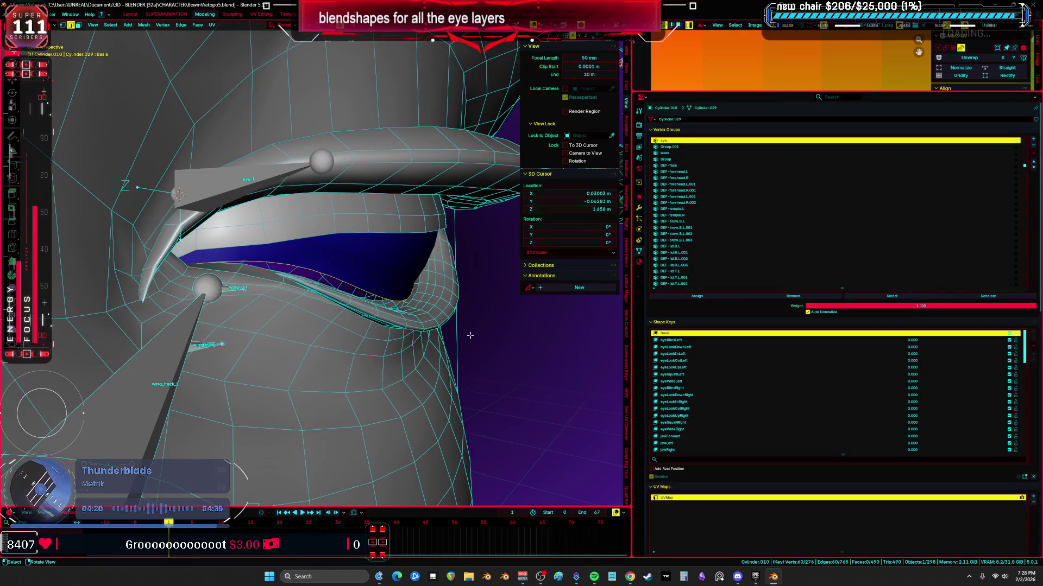
click(522, 391)
middle_drag(408, 244, 245, 285)
key(ctrl+Tab)
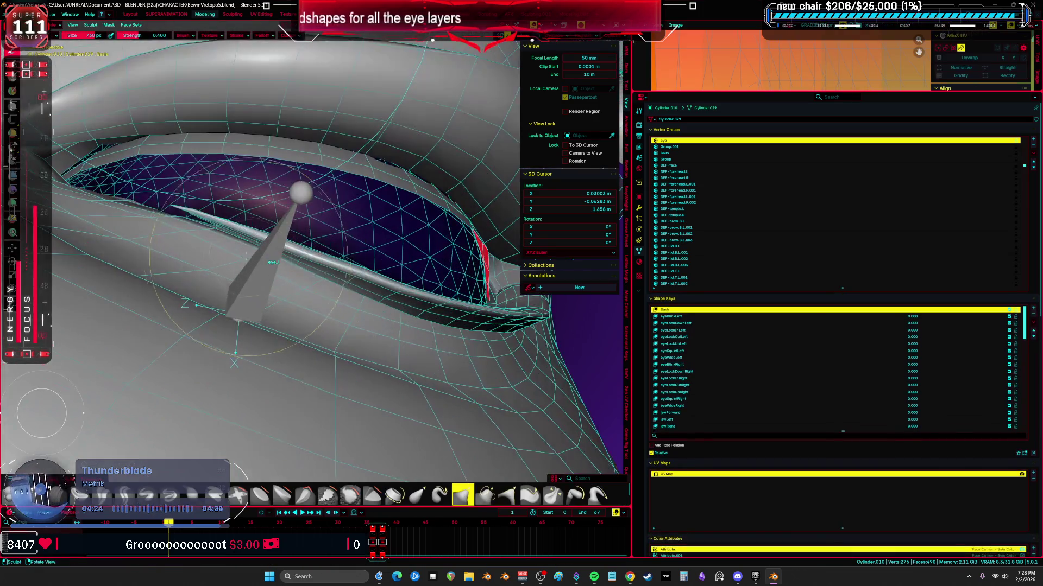
middle_drag(326, 244, 204, 244)
mouse_move(277, 252)
middle_down()
mouse_move(367, 326)
mouse_move(244, 203)
mouse_move(262, 242)
middle_up()
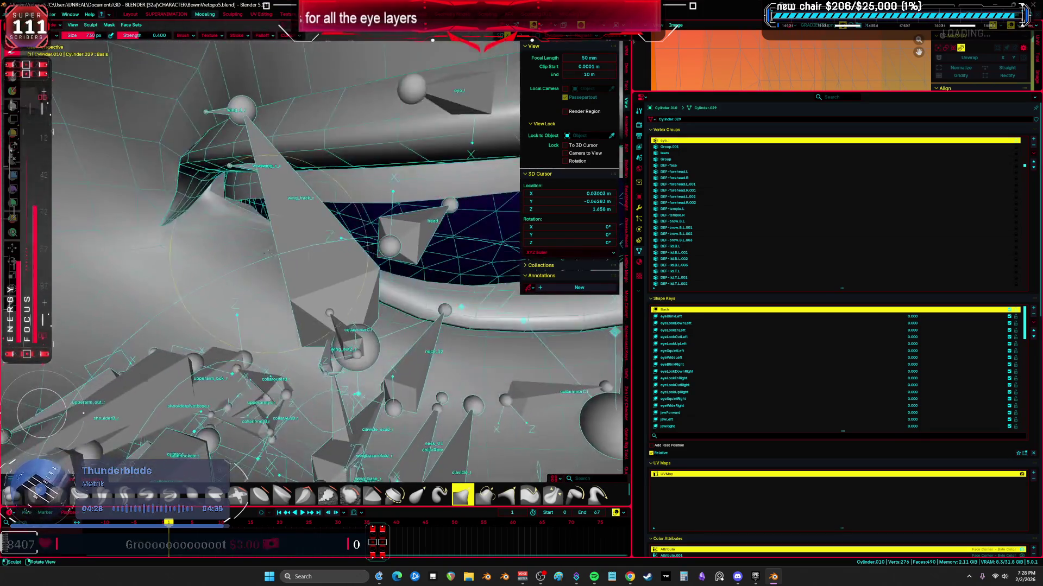
scroll(262, 243, up, 5)
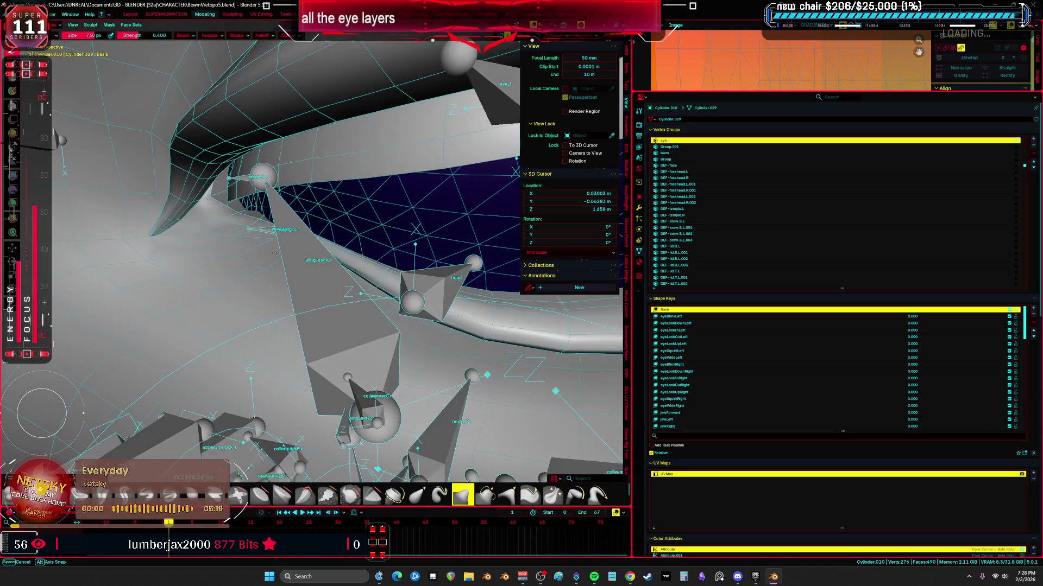
- Toggle overlays and wireframe to inspect the eye, then enlarge the sculpt brush to 906 px
key(alt+z)
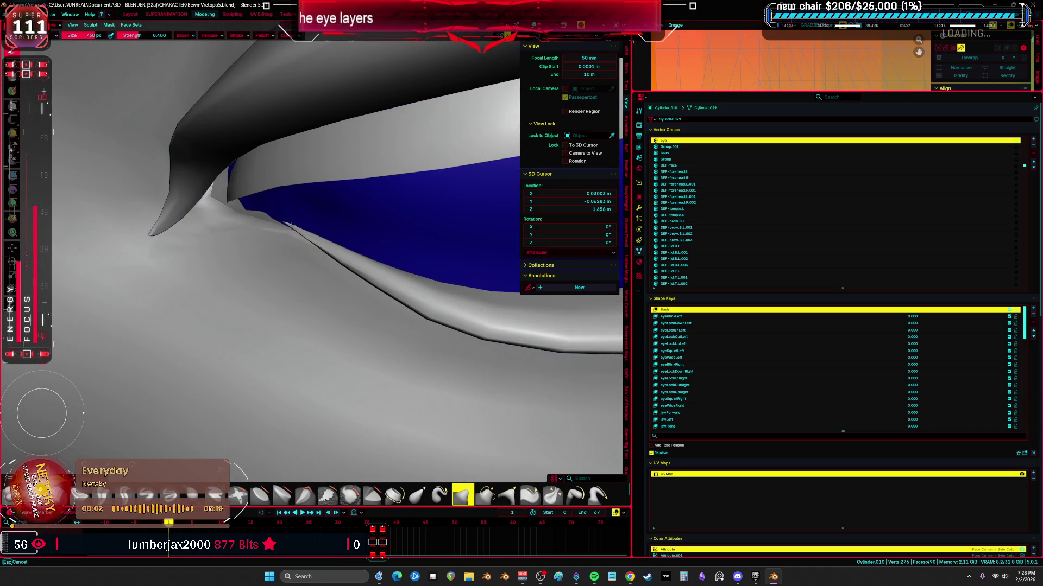
key(alt+shift+z)
mouse_move(285, 228)
middle_down()
mouse_move(293, 237)
mouse_move(269, 236)
mouse_move(324, 213)
middle_up()
key(alt+shift+z)
key(alt+shift+z)
key(alt+shift+z)
key(alt+shift+z)
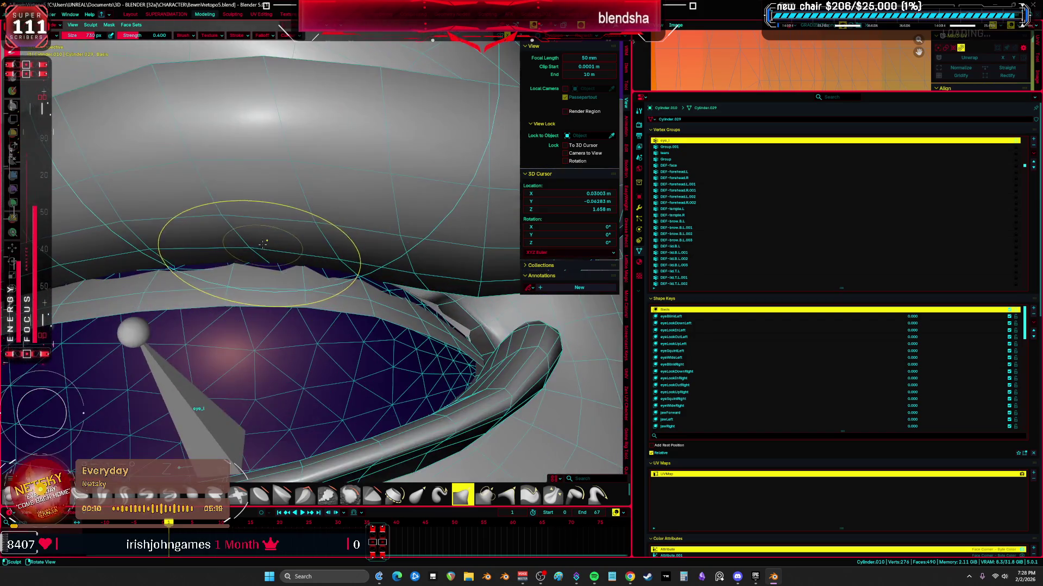
key(shift+z)
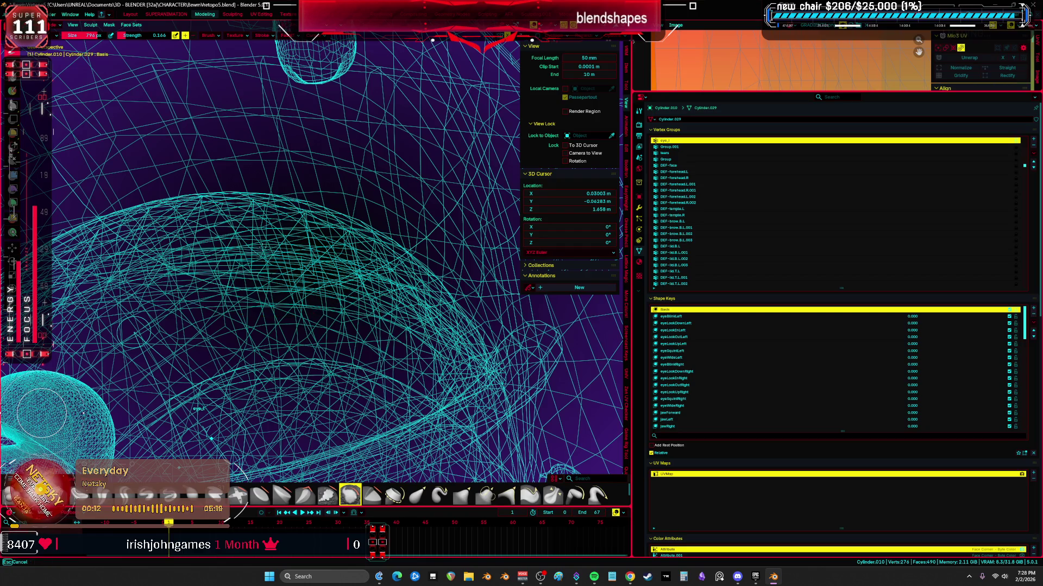
key(shift+z)
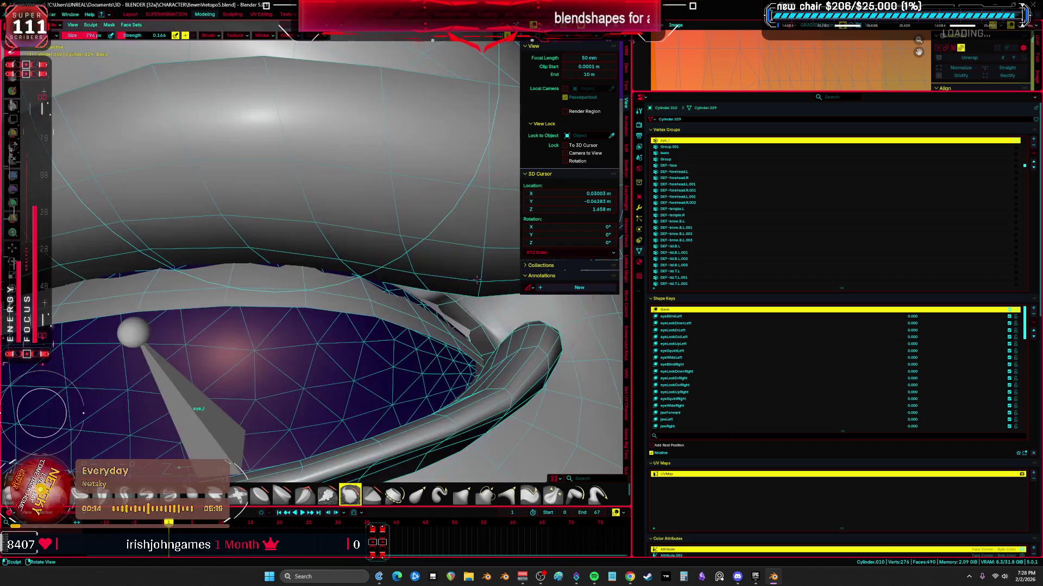
key(f)
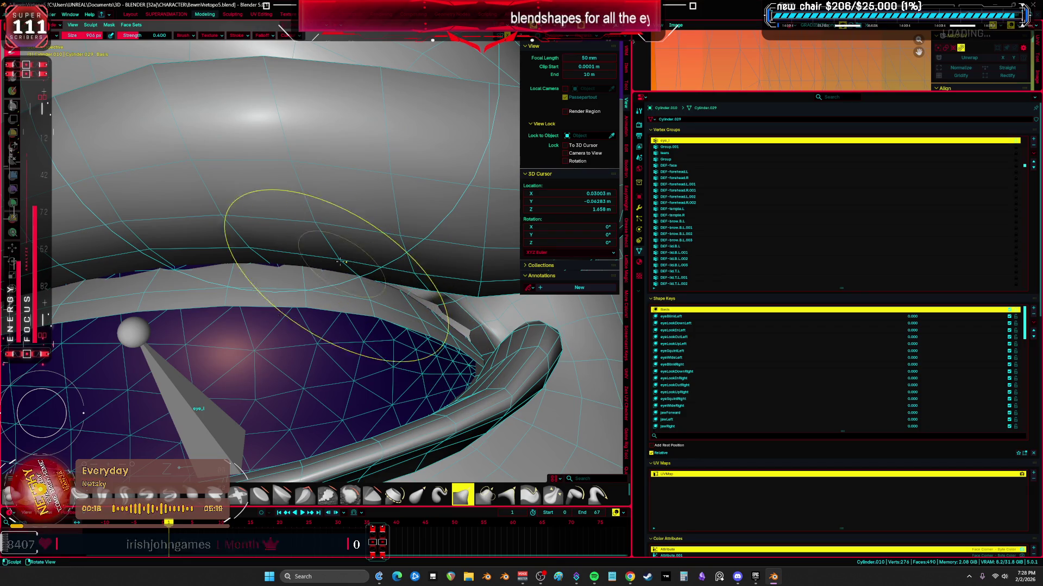
mouse_move(128, 260)
middle_down()
mouse_move(187, 255)
mouse_move(266, 224)
middle_up()
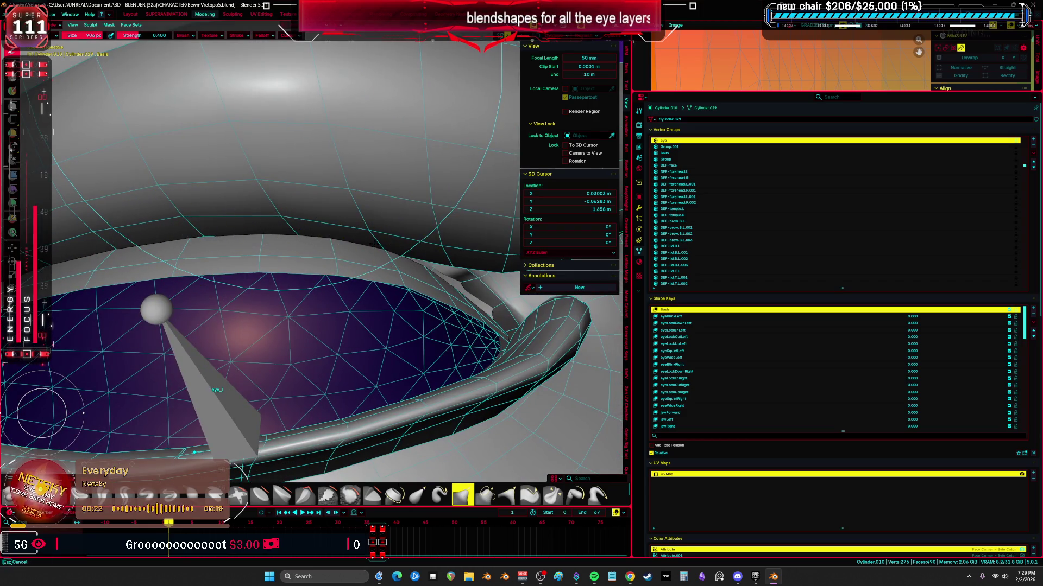
scroll(505, 326, down, 3)
scroll(530, 322, up, 2)
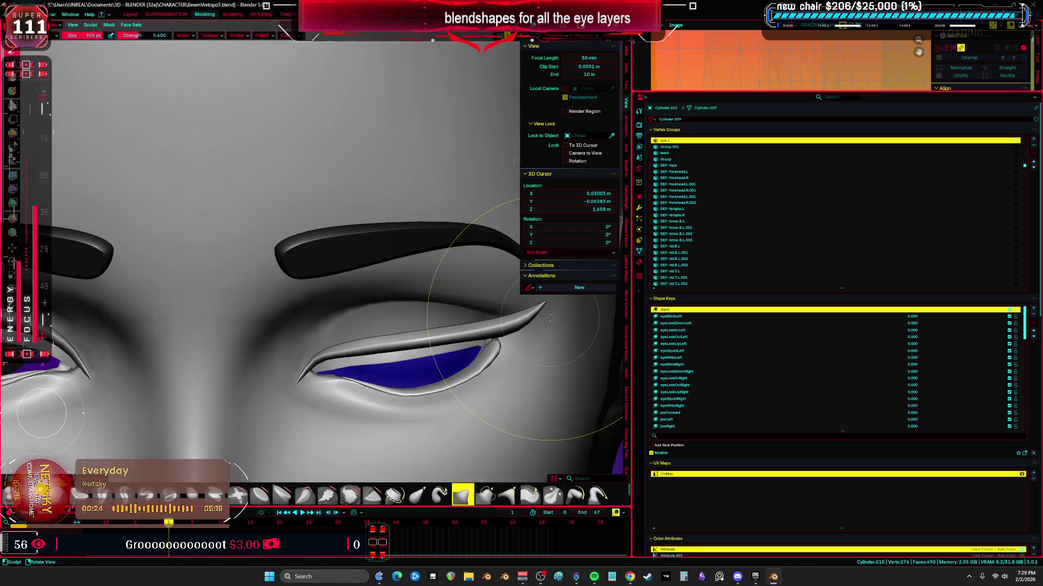
scroll(562, 318, down, 3)
- Inspect the eyeballs full-screen, enter edit mode on the face and return to the shape-key layout
key(ctrl+space)
scroll(521, 269, down, 2)
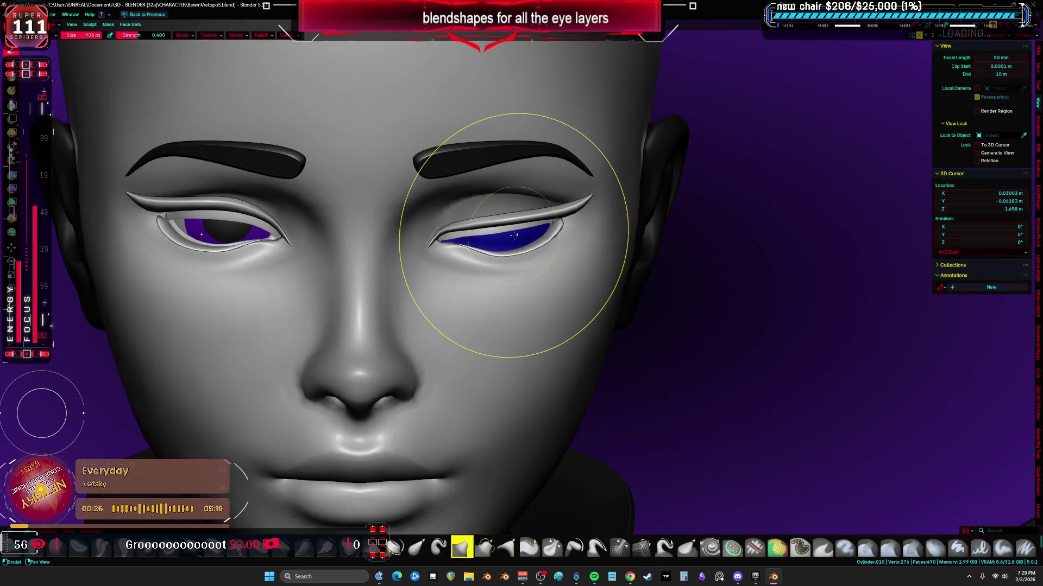
scroll(514, 259, up, 1)
mouse_move(515, 257)
middle_down()
mouse_move(562, 225)
mouse_move(503, 243)
middle_up()
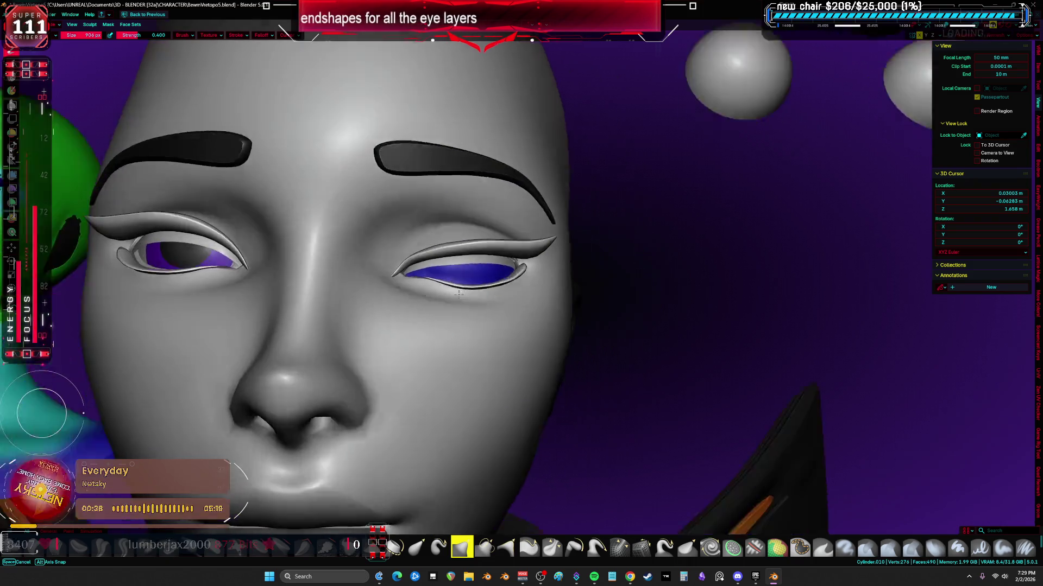
mouse_move(438, 298)
middle_down()
mouse_move(499, 310)
mouse_move(446, 317)
mouse_move(501, 322)
mouse_move(534, 359)
mouse_move(818, 372)
mouse_move(570, 357)
mouse_move(520, 350)
mouse_move(557, 336)
mouse_move(476, 334)
mouse_move(500, 354)
mouse_move(507, 345)
mouse_move(481, 309)
middle_up()
scroll(442, 259, up, 3)
key(Tab)
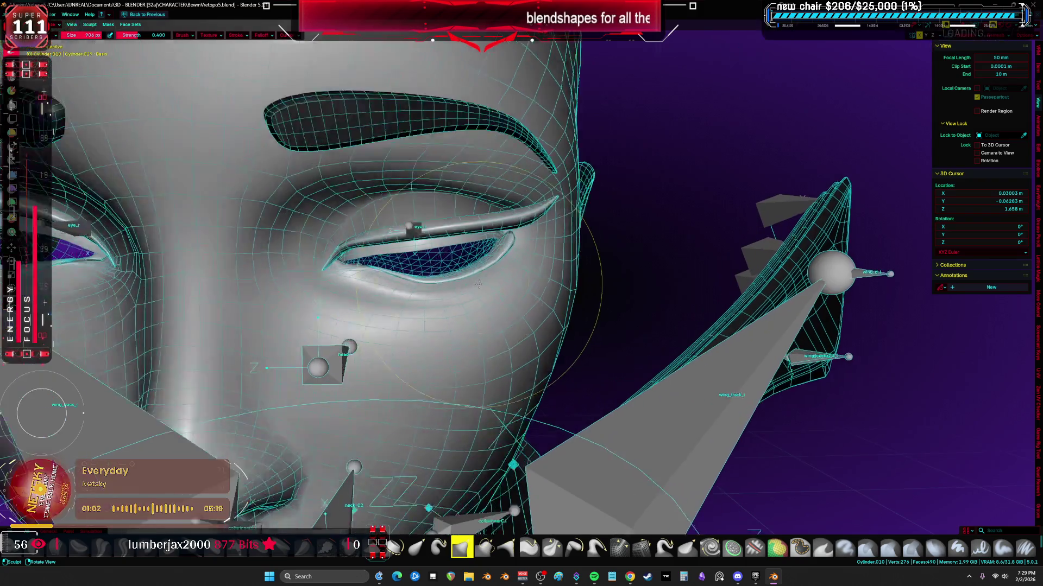
scroll(318, 220, up, 3)
scroll(245, 204, up, 4)
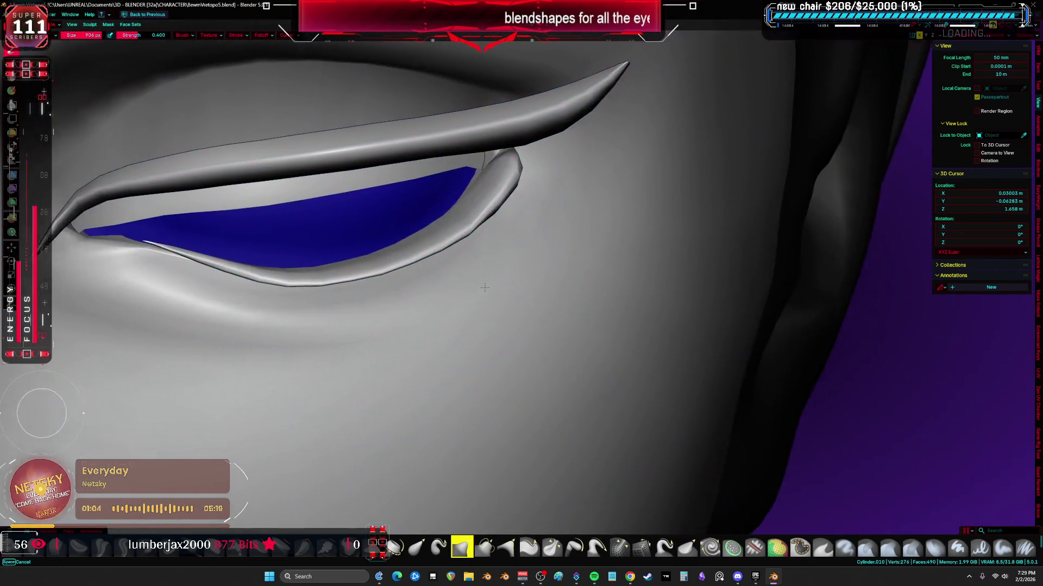
key(z)
key(ctrl+space)
scroll(456, 276, down, 3)
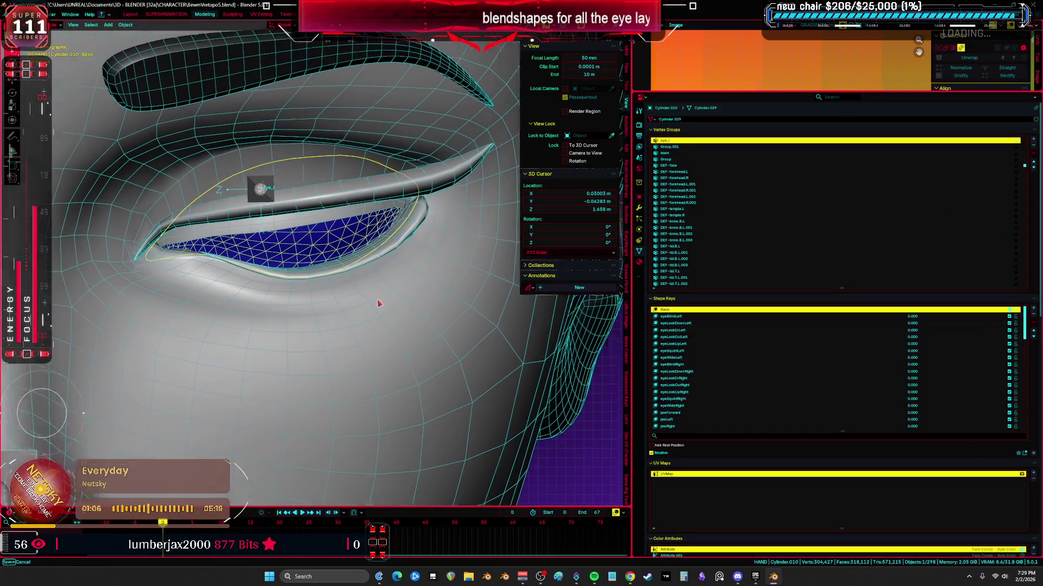
scroll(457, 275, down, 2)
- Test the eyeLookDownLeft shape key by dragging its value so the upper lid lowers over the iris
click(676, 324)
drag(912, 324, 937, 323)
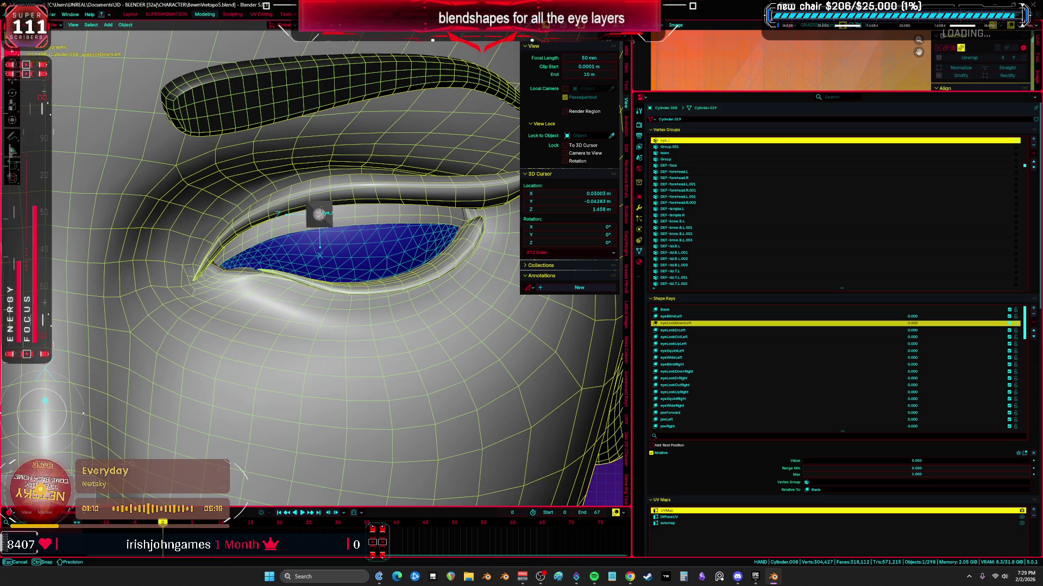
key(Tab)
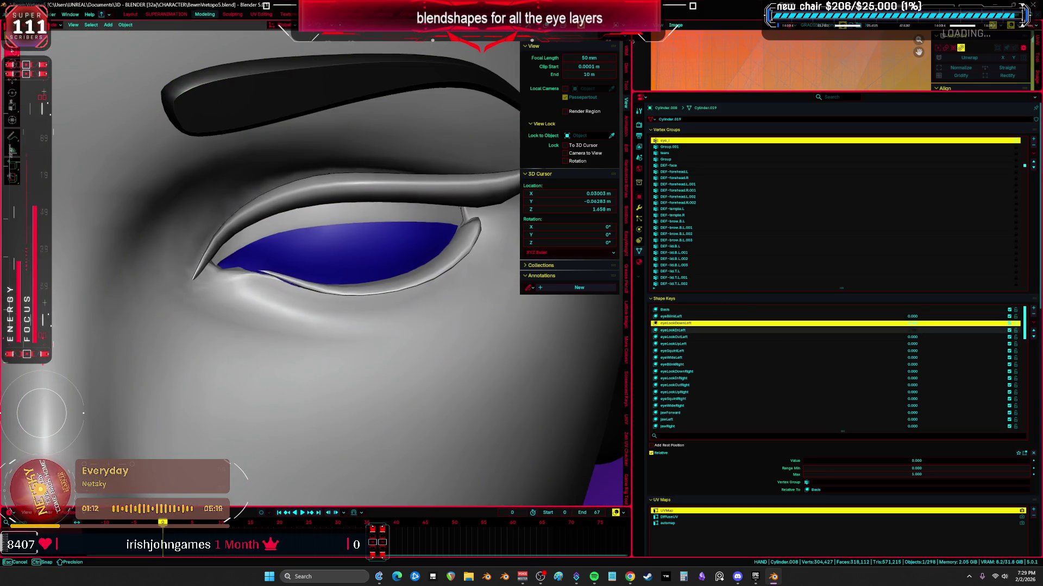
drag(919, 330, 937, 330)
key(Tab)
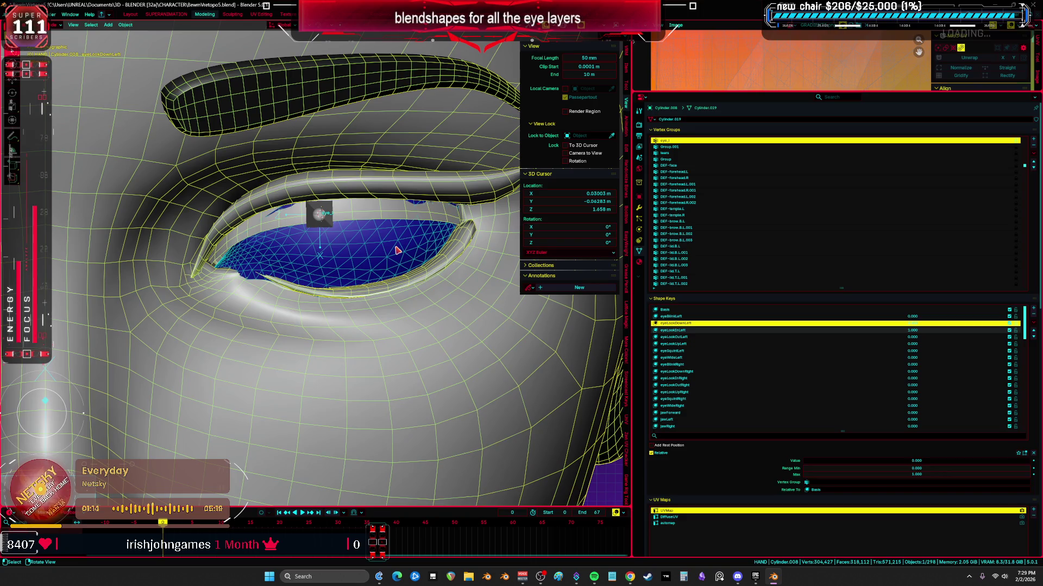
click(397, 250)
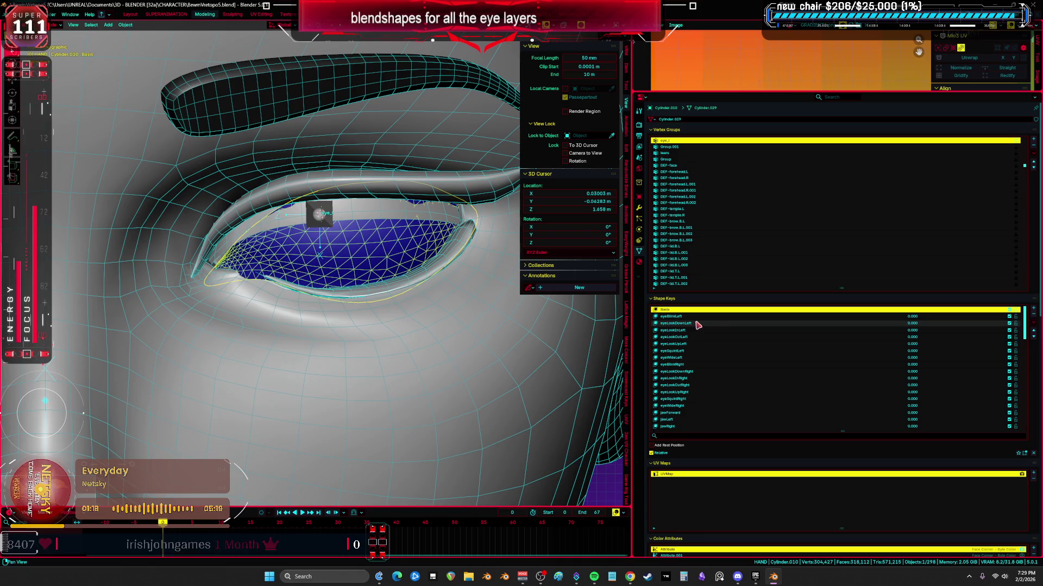
click(443, 146)
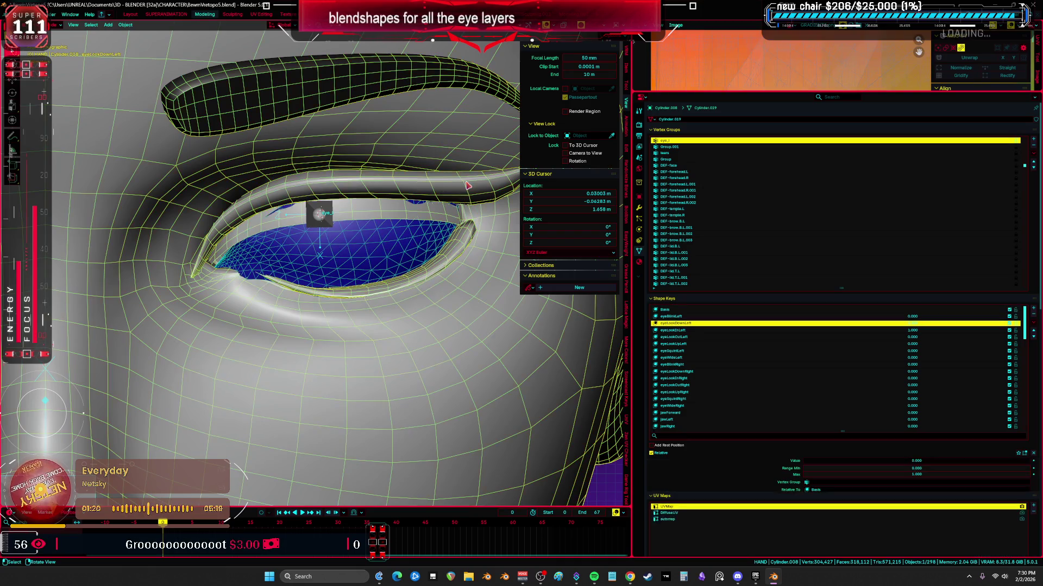
- Raise the eyeBlinkLeft shape key to 1.0 so the left eyelid closes fully
click(676, 323)
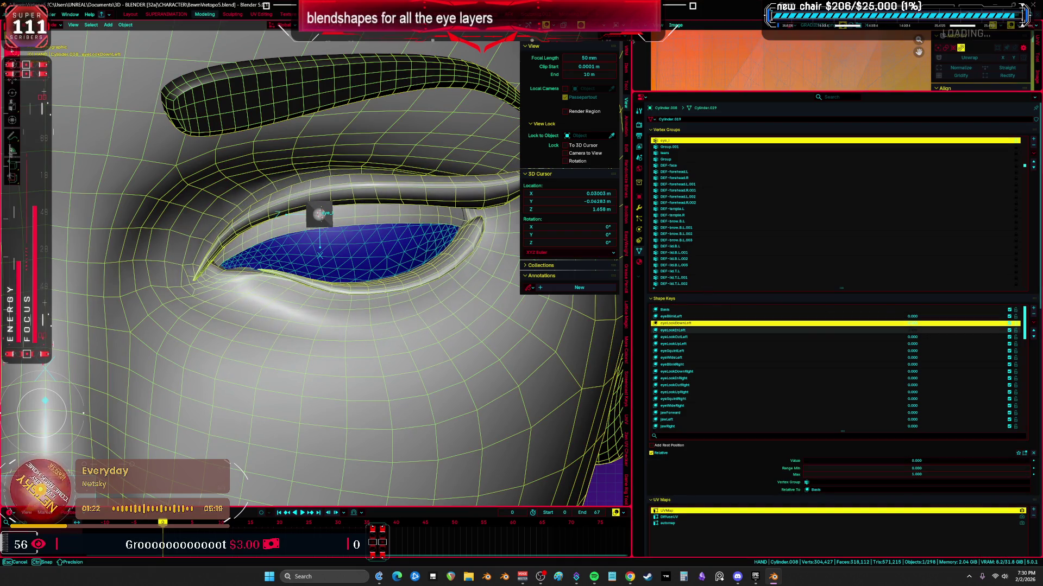
click(719, 310)
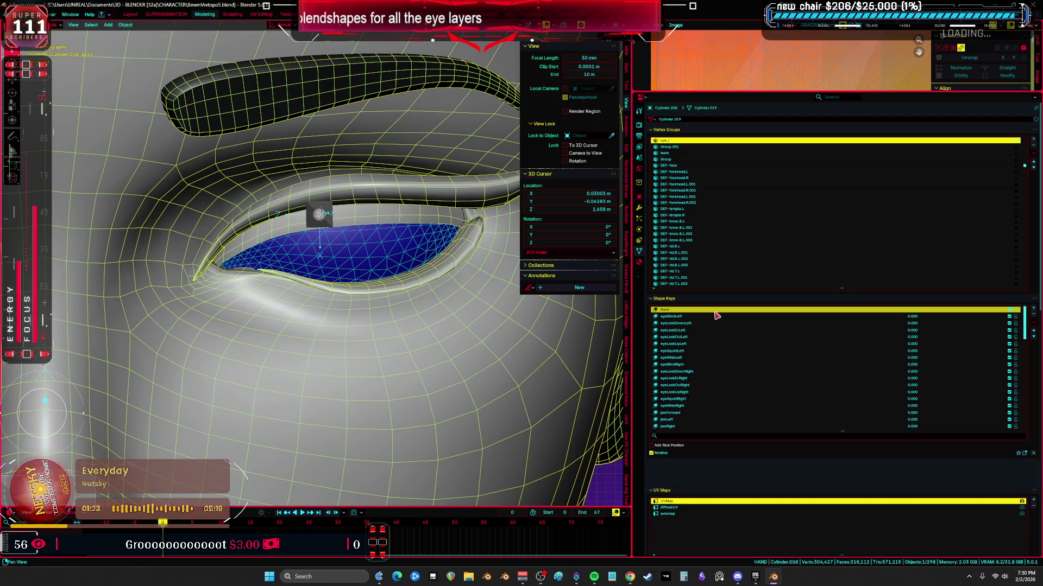
click(800, 317)
drag(913, 316, 978, 316)
drag(978, 460, 1031, 460)
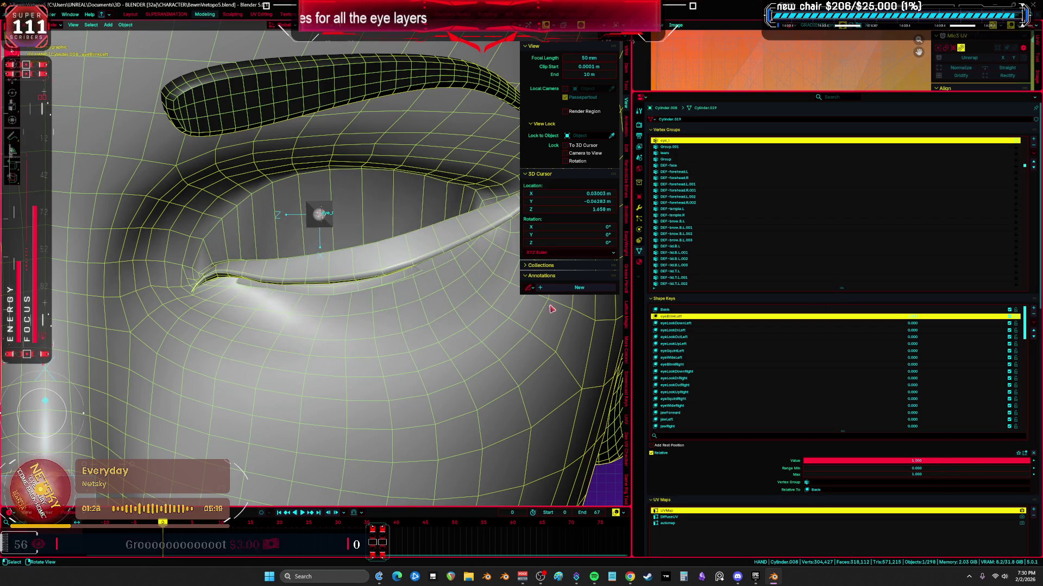
- Enter mesh editing on the blink shape and select the connected strip along the closed lid
key(Tab)
key(Tab)
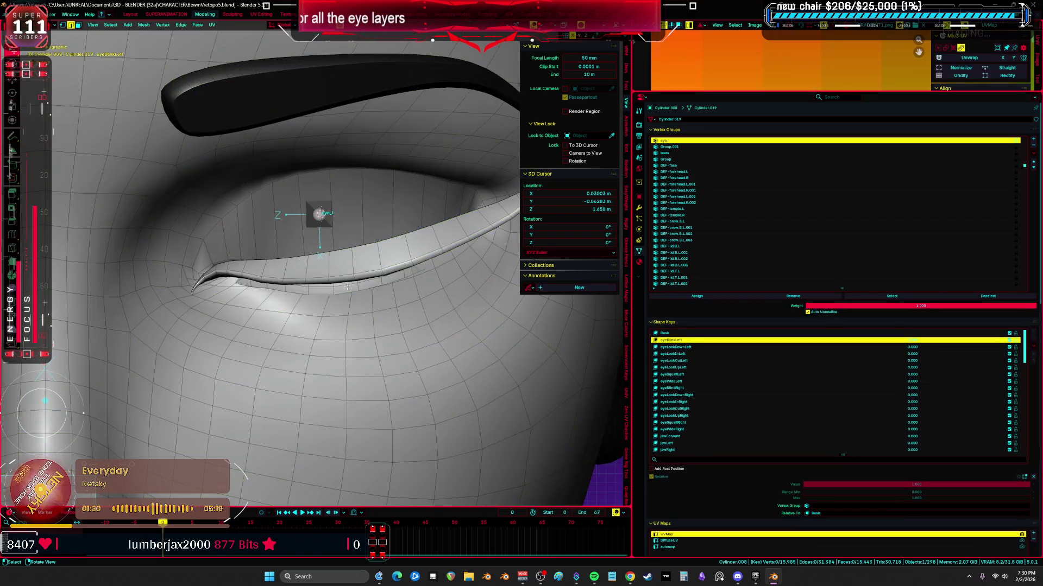
key(Tab)
mouse_move(358, 289)
middle_down()
mouse_move(350, 245)
mouse_move(350, 286)
middle_up()
key(l)
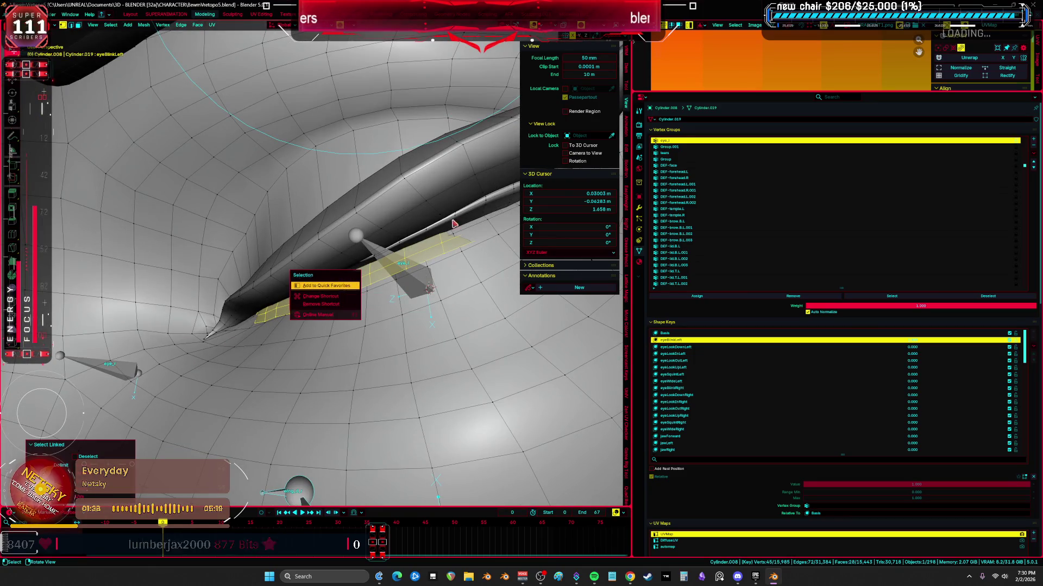
scroll(396, 338, down, 5)
- Split the lid strip into its own object and inspect it around the eyelid in sculpt mode
key(z)
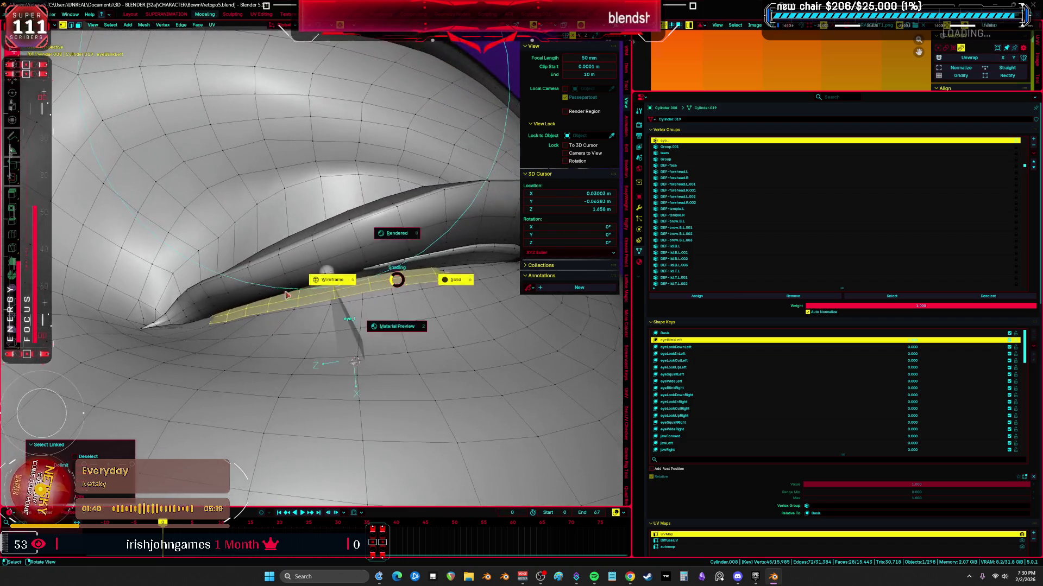
click(262, 322)
click(261, 322)
scroll(412, 281, up, 5)
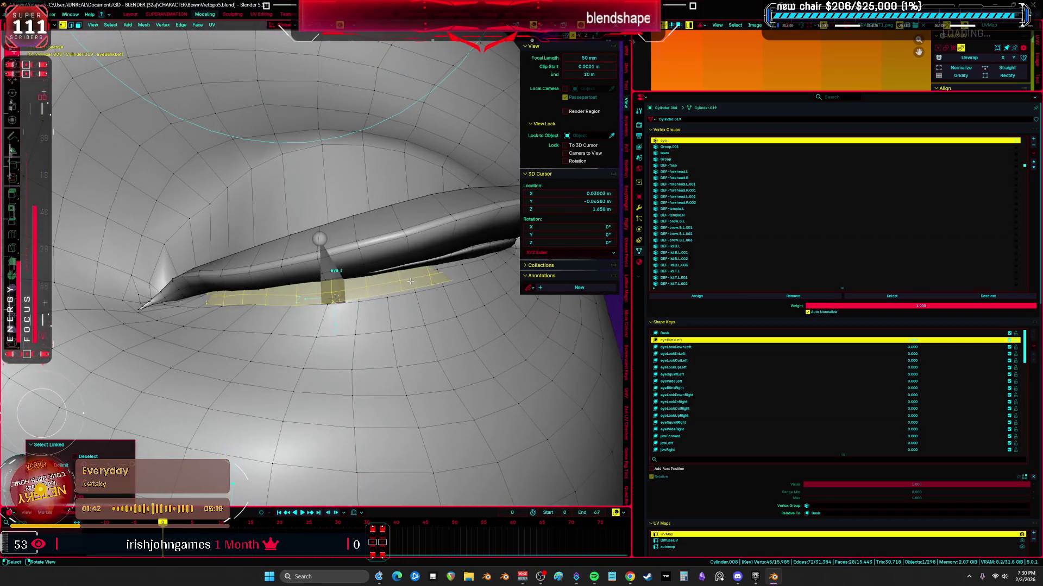
click(406, 283)
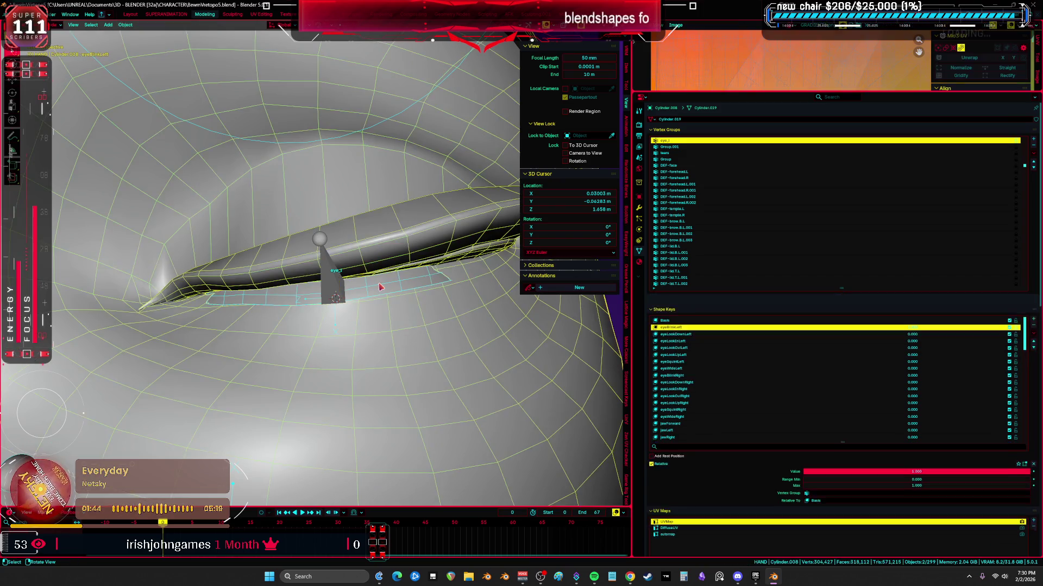
key(ctrl+Tab)
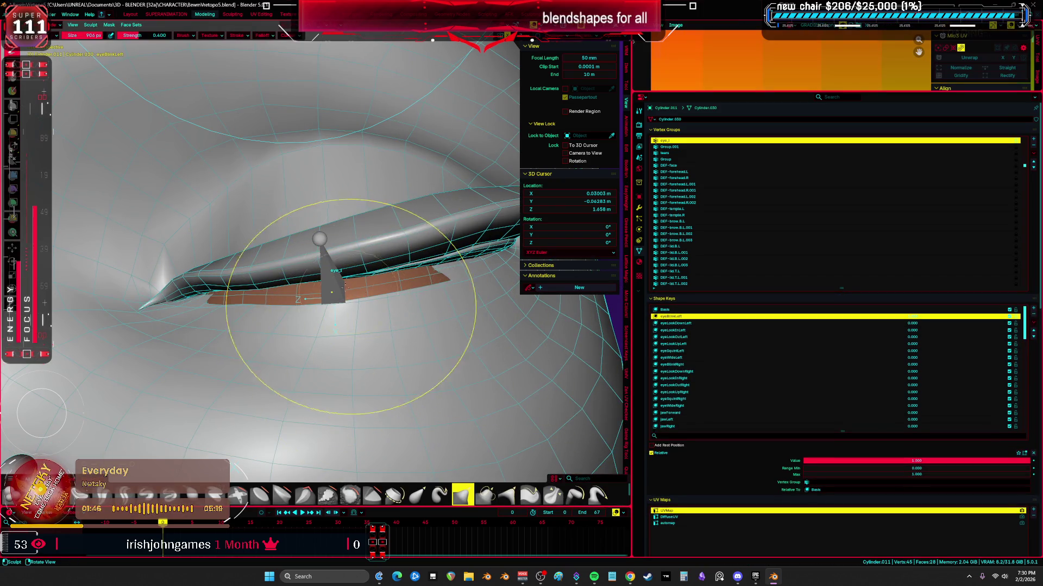
middle_drag(268, 342, 367, 265)
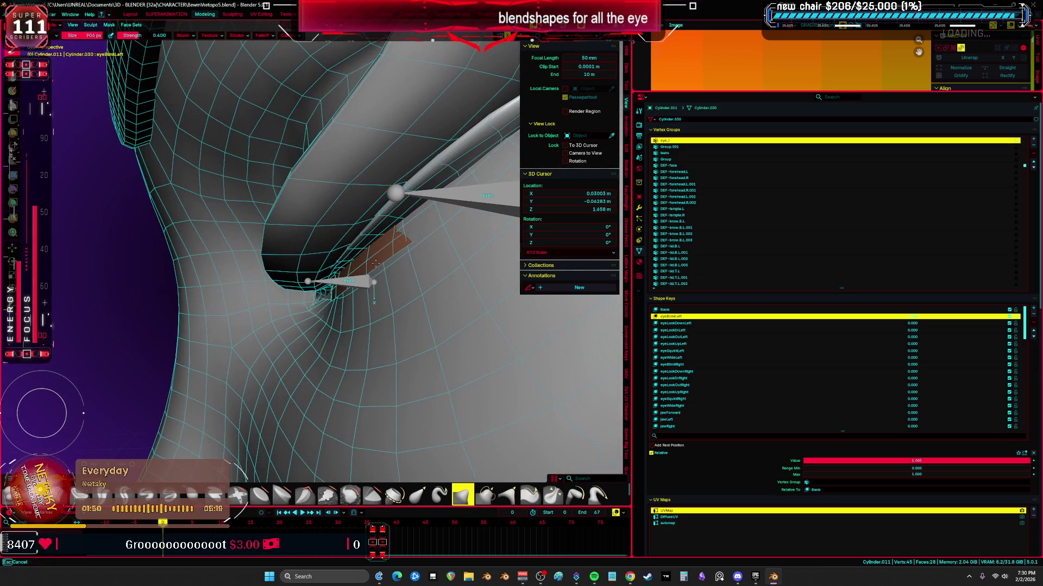
mouse_move(373, 299)
middle_down()
mouse_move(347, 289)
mouse_move(322, 297)
middle_up()
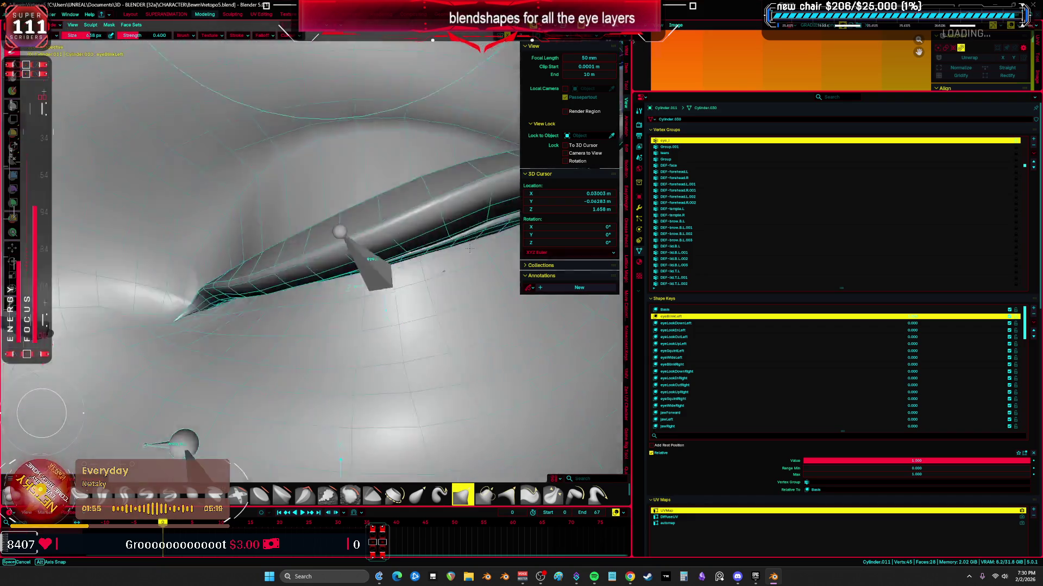
middle_drag(395, 265, 403, 298)
- Return to object mode and drag eyeBlinkLeft back to 0 so the eye opens
key(ctrl+Tab)
click(413, 302)
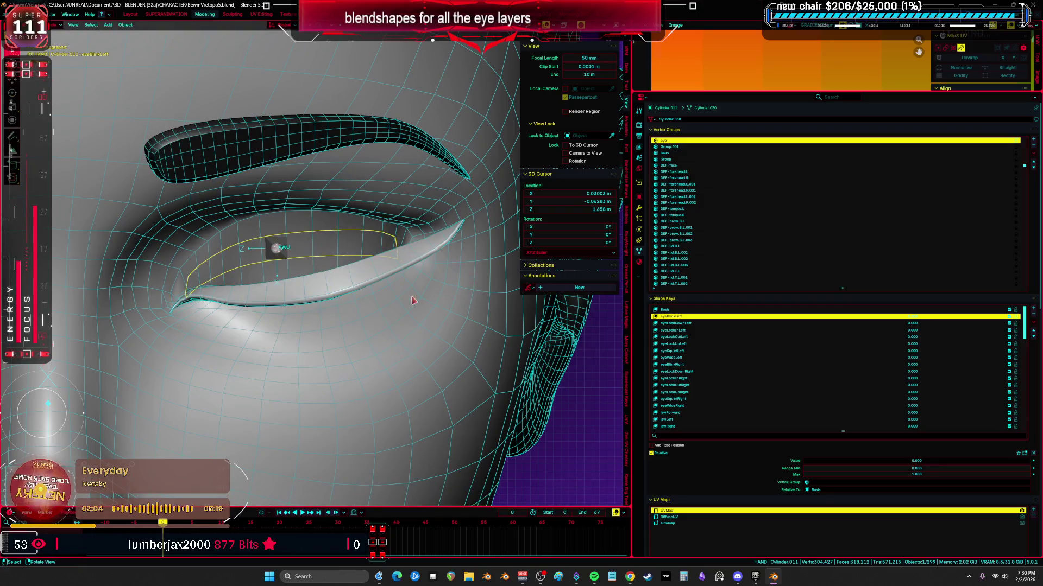
drag(912, 323, 864, 323)
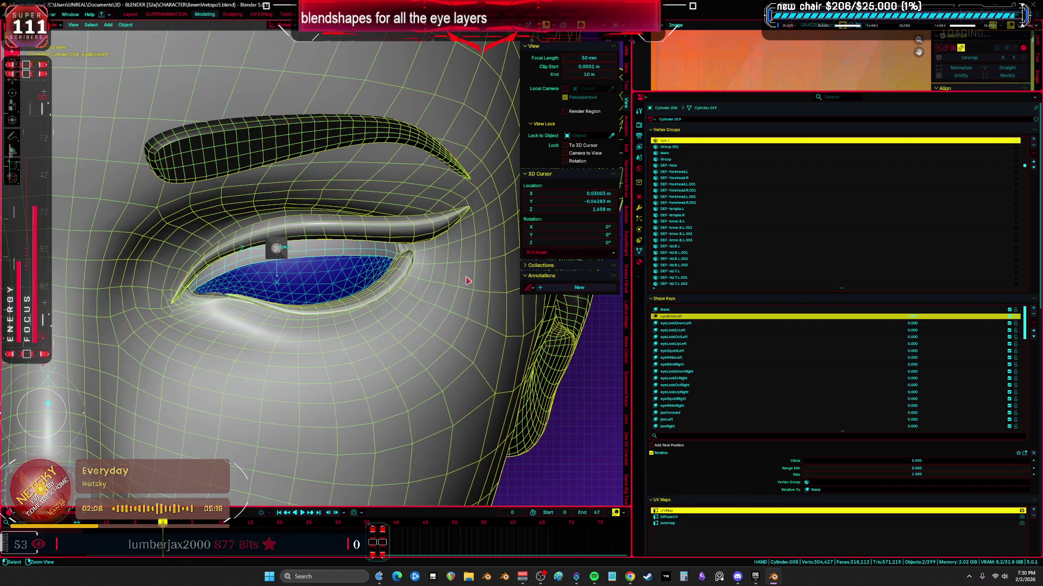
key(Tab)
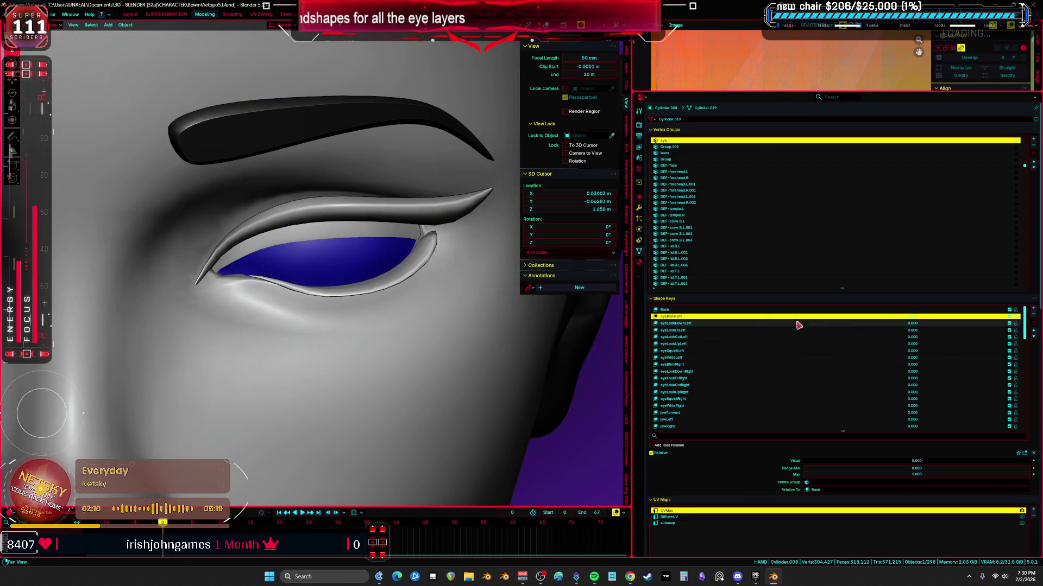
- Test the next shape key fully closed then back to zero, and enter editing on the eyelid mesh
click(764, 326)
drag(898, 319, 945, 461)
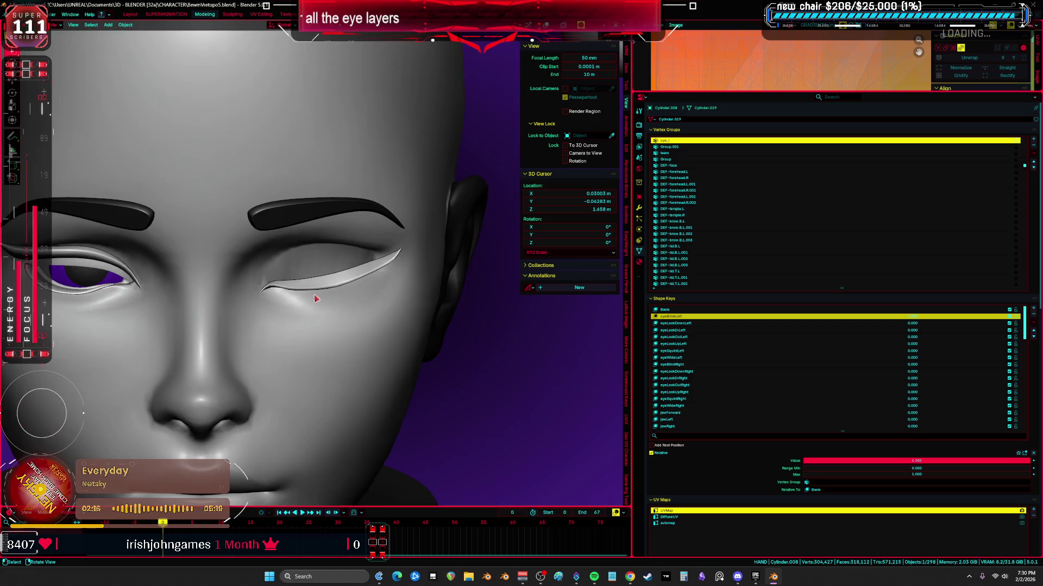
scroll(326, 244, down, 5)
drag(914, 323, 864, 323)
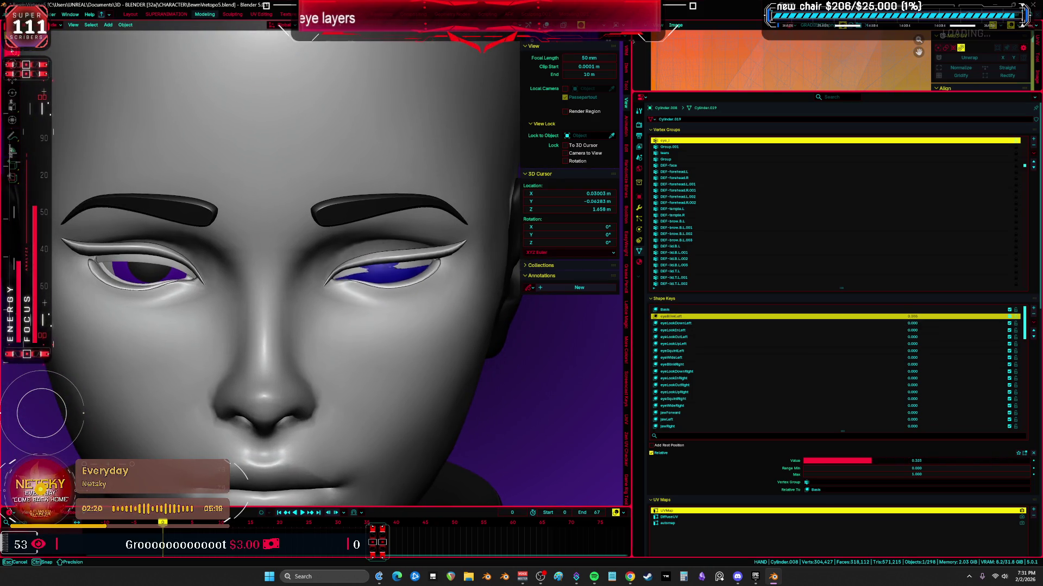
mouse_move(428, 274)
middle_down()
mouse_move(342, 319)
mouse_move(359, 312)
middle_up()
scroll(367, 302, up, 6)
scroll(399, 302, up, 4)
key(Tab)
key(Tab)
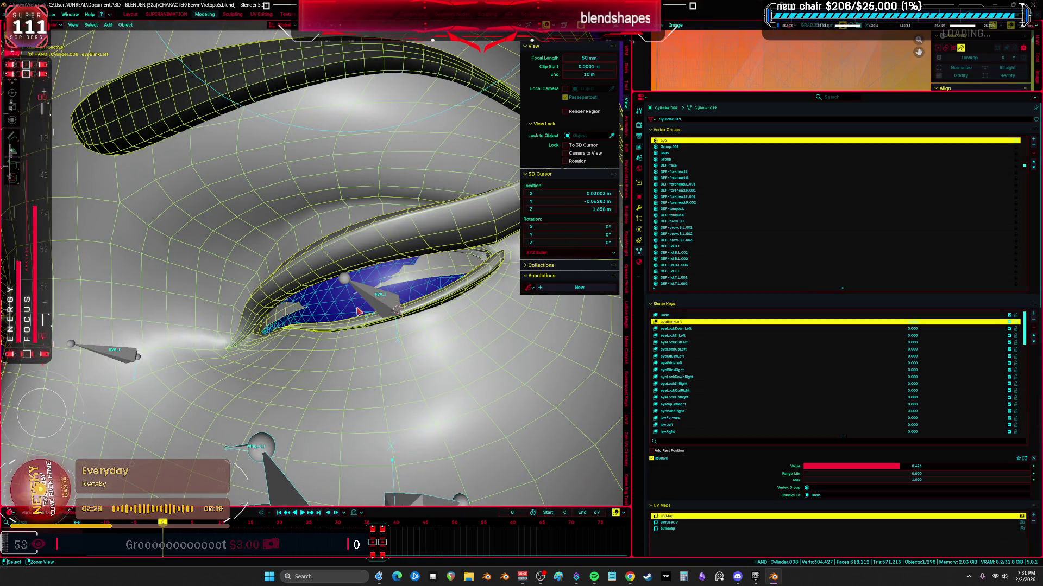
key(Up)
- Cycle between sculpt, object and edit modes while orbiting close around the eyelid
key(ctrl+Tab)
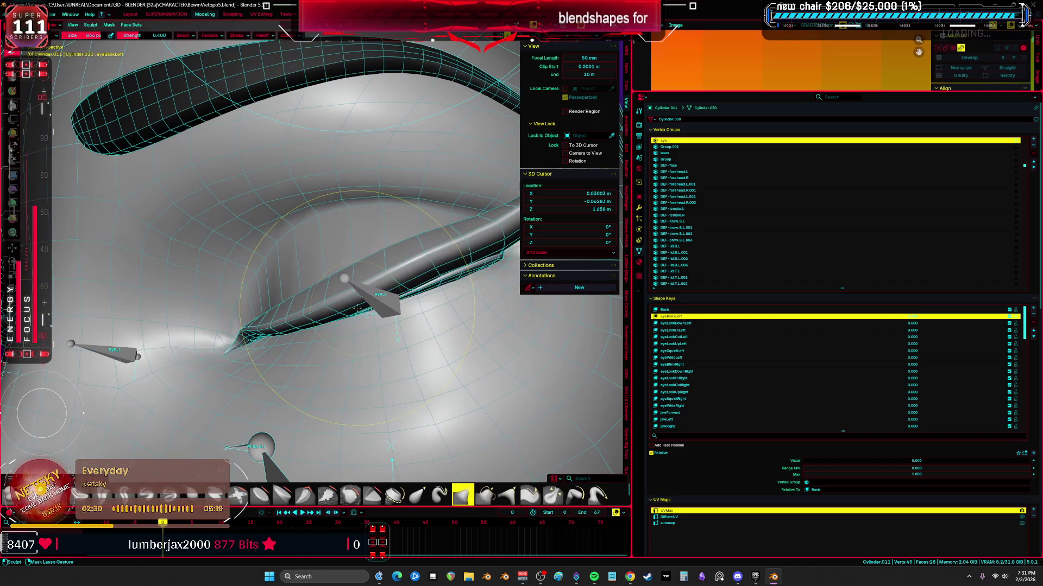
scroll(354, 308, down, 4)
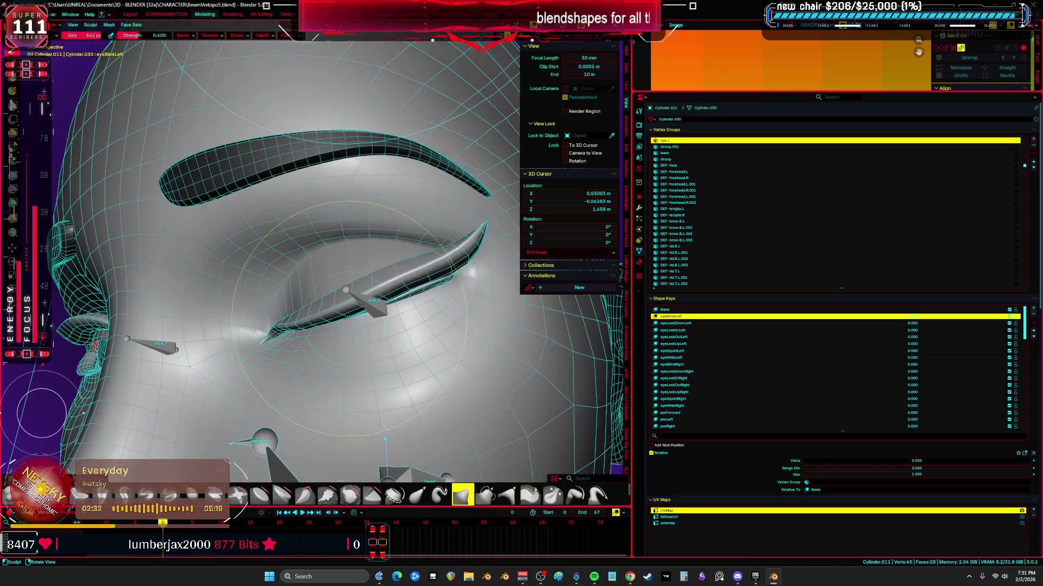
middle_drag(359, 317, 364, 330)
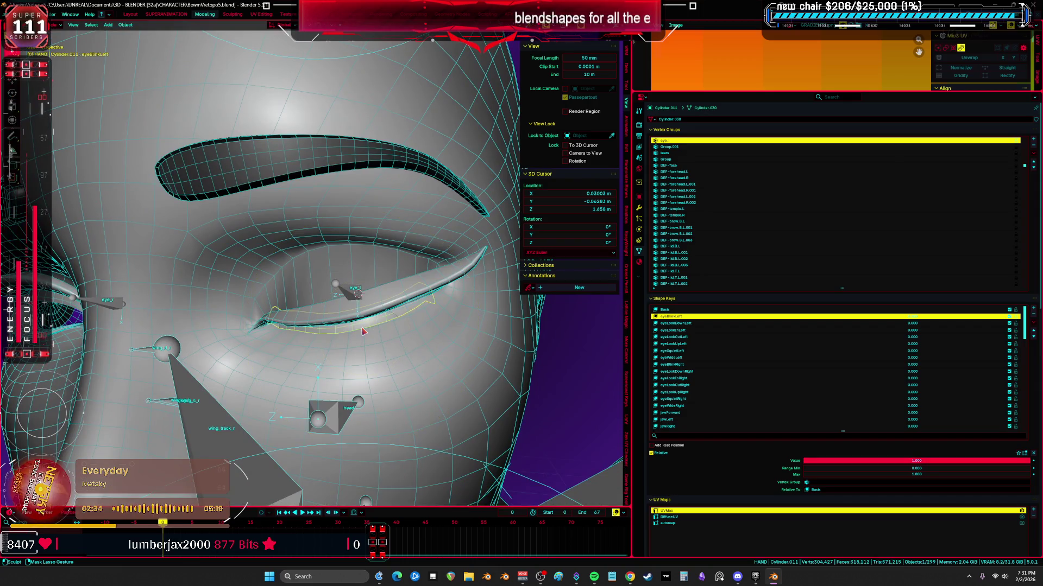
key(Tab)
scroll(360, 325, up, 3)
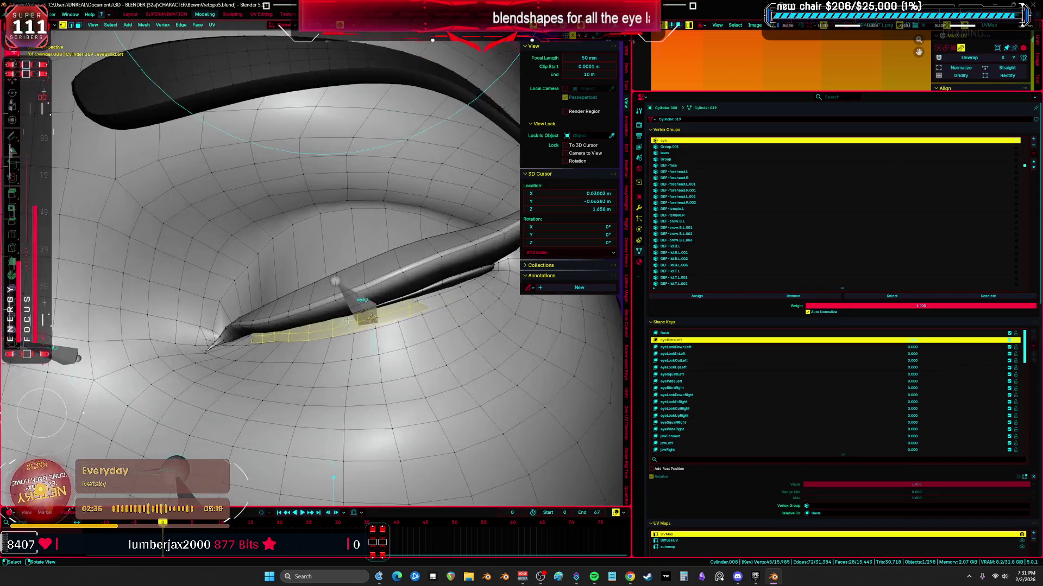
middle_drag(361, 324, 407, 342)
key(ctrl+Tab)
click(365, 353)
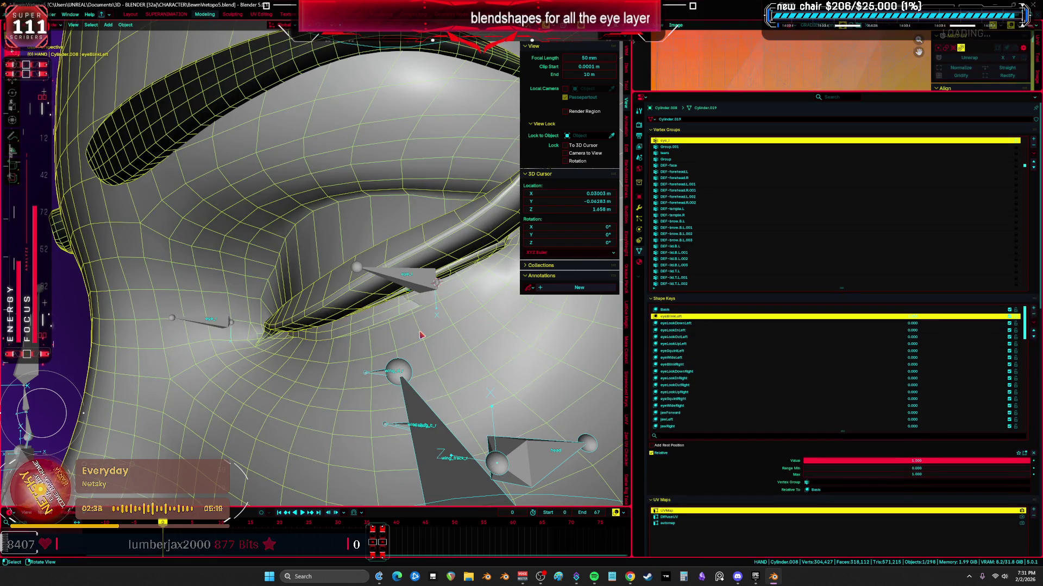
key(ctrl+Tab)
click(359, 324)
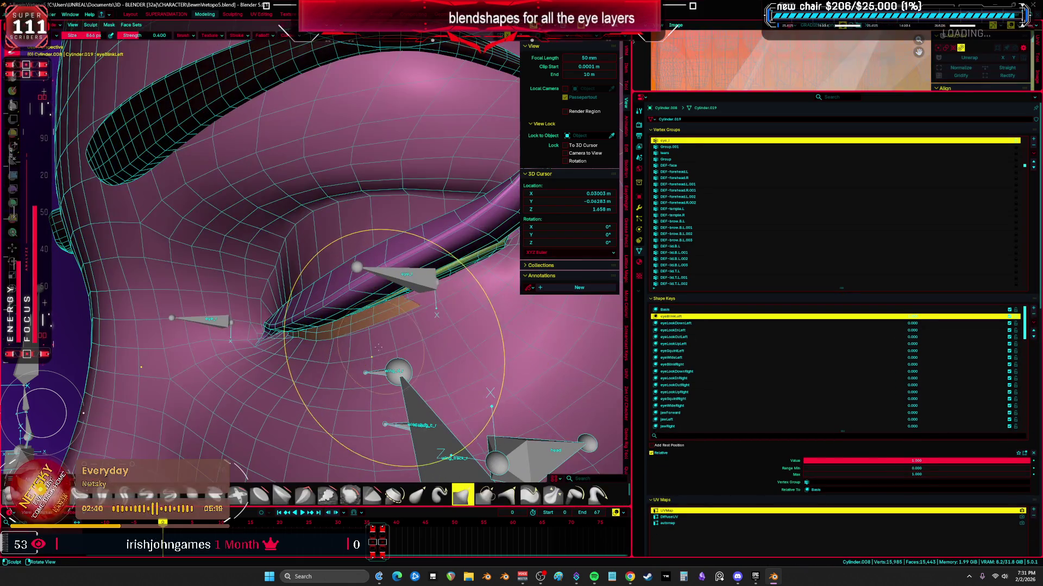
mouse_move(359, 326)
middle_down()
mouse_move(391, 309)
mouse_move(325, 350)
middle_up()
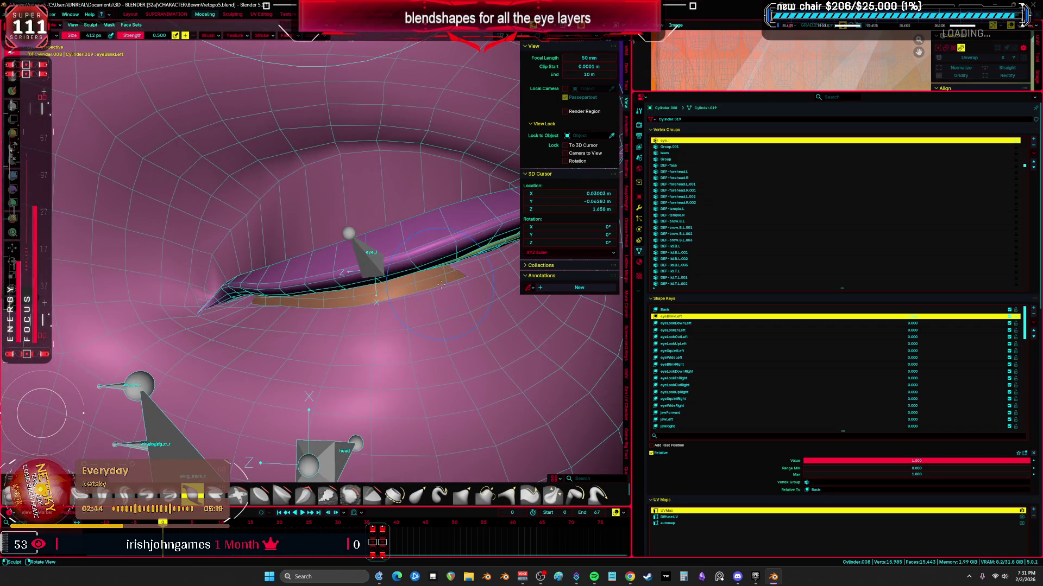
middle_drag(440, 284, 444, 281)
key(Tab)
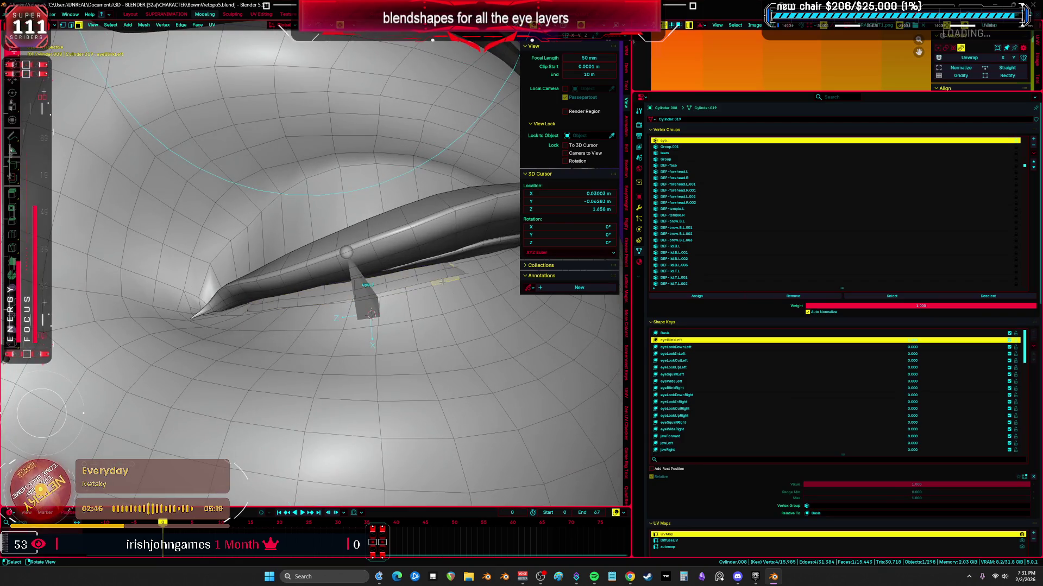
middle_drag(282, 315, 308, 301)
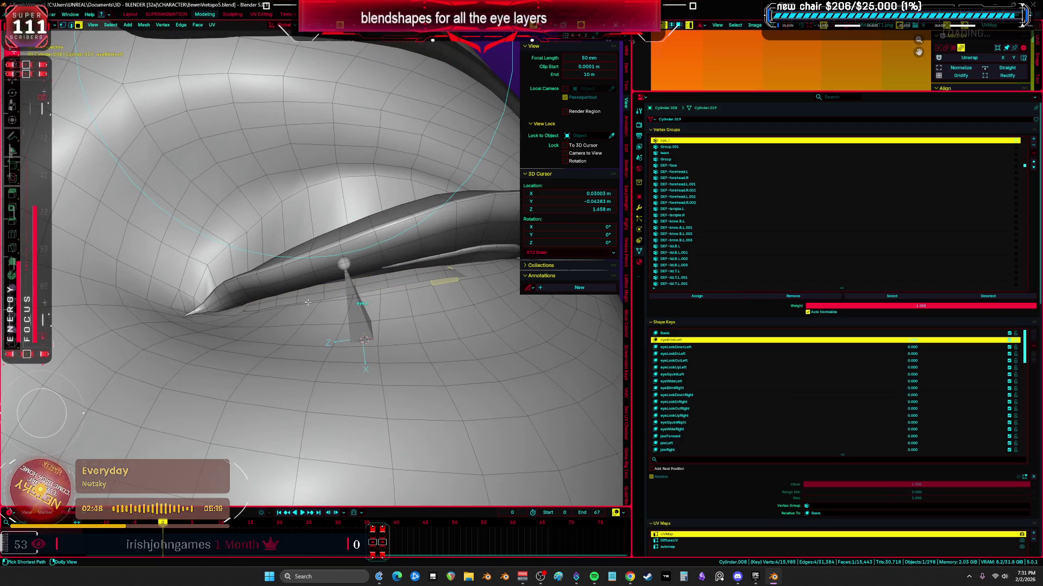
- Select and adjust an edge path along the eyelid, cancelling a stray extrusion
ctrl+click(308, 303)
key(g)
key(g)
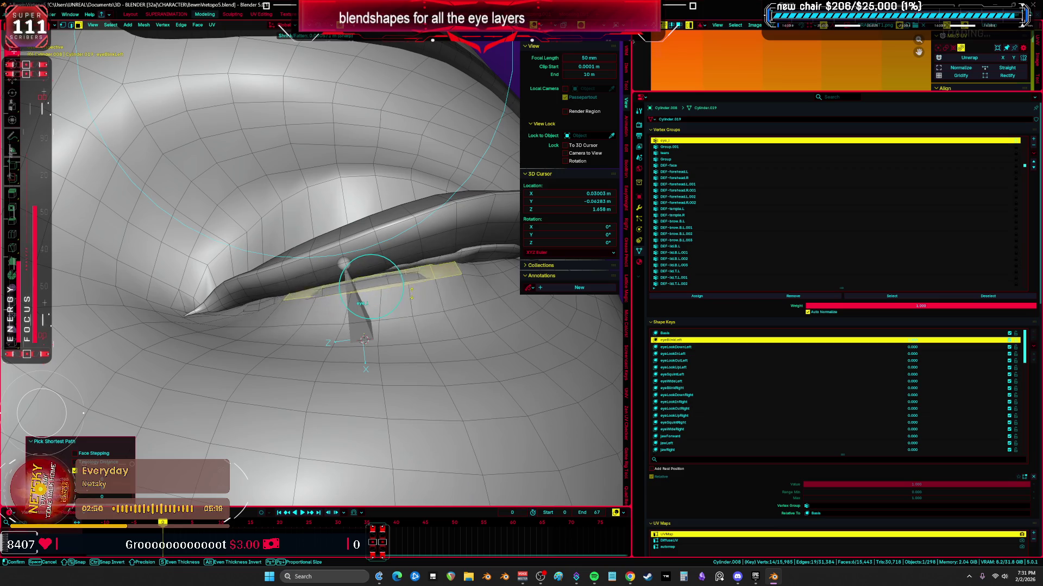
click(408, 295)
key(e)
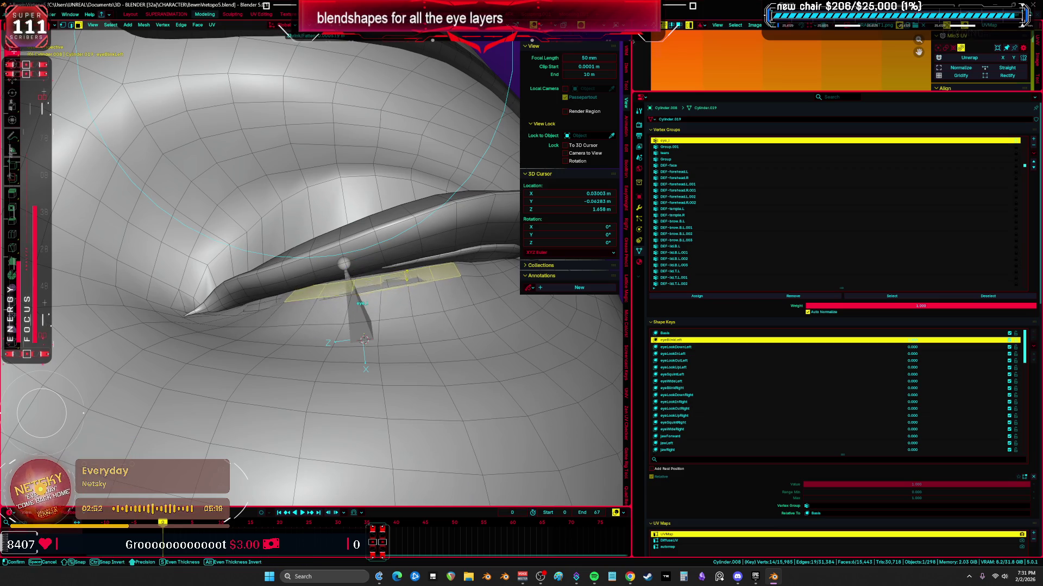
click(406, 263)
mouse_move(406, 262)
middle_down()
mouse_move(405, 300)
mouse_move(416, 289)
middle_up()
key(alt+a)
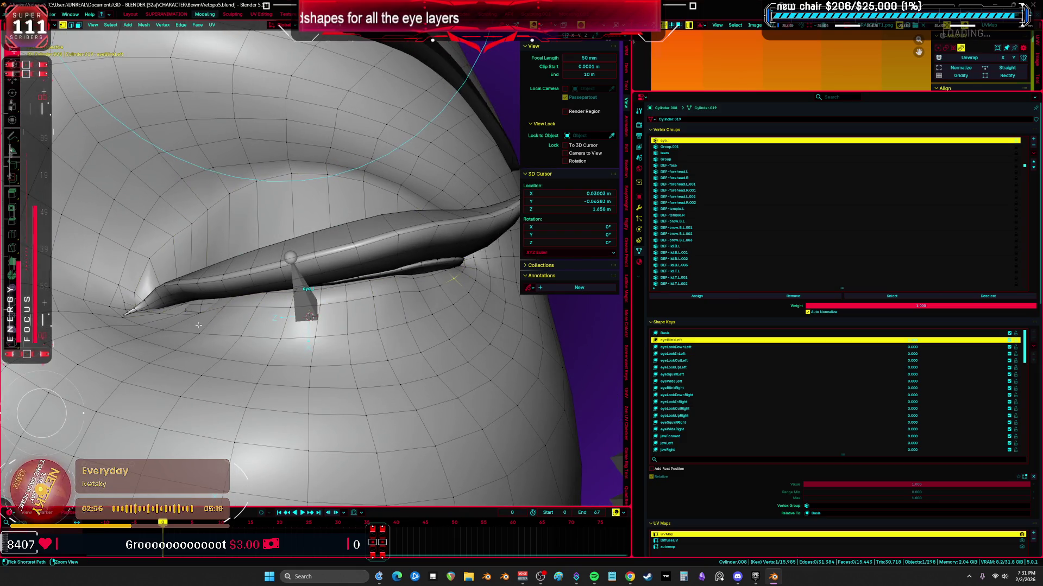
- Shrink/fatten the lower-lid edge loop and check the shaded result with overlays hidden
alt+click(452, 322)
key(g)
click(452, 315)
key(alt+a)
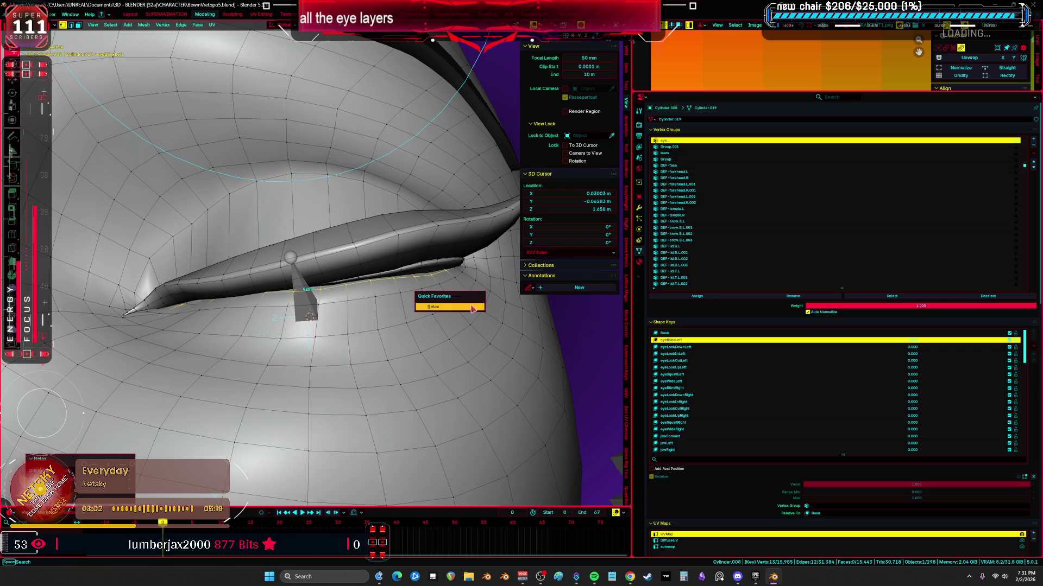
key(shift+alt+z)
middle_drag(469, 300, 444, 308)
key(shift+alt+z)
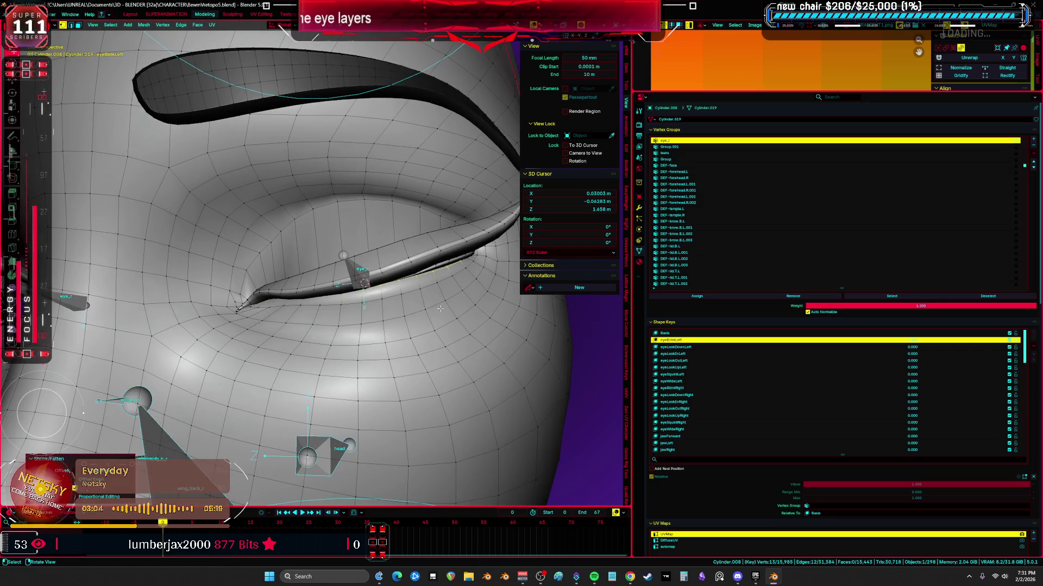
ctrl+click(486, 321)
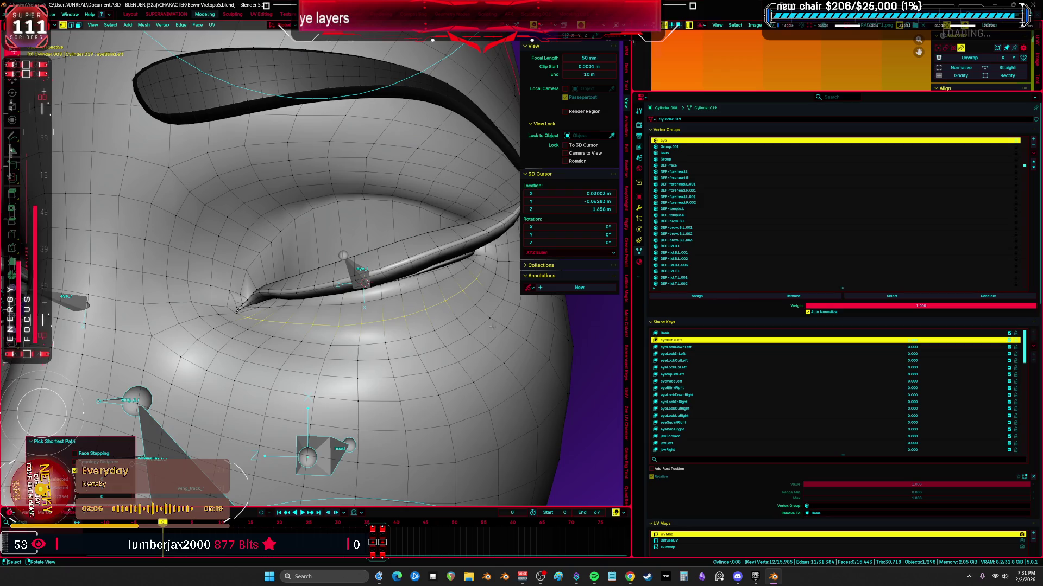
key(shift+alt+z)
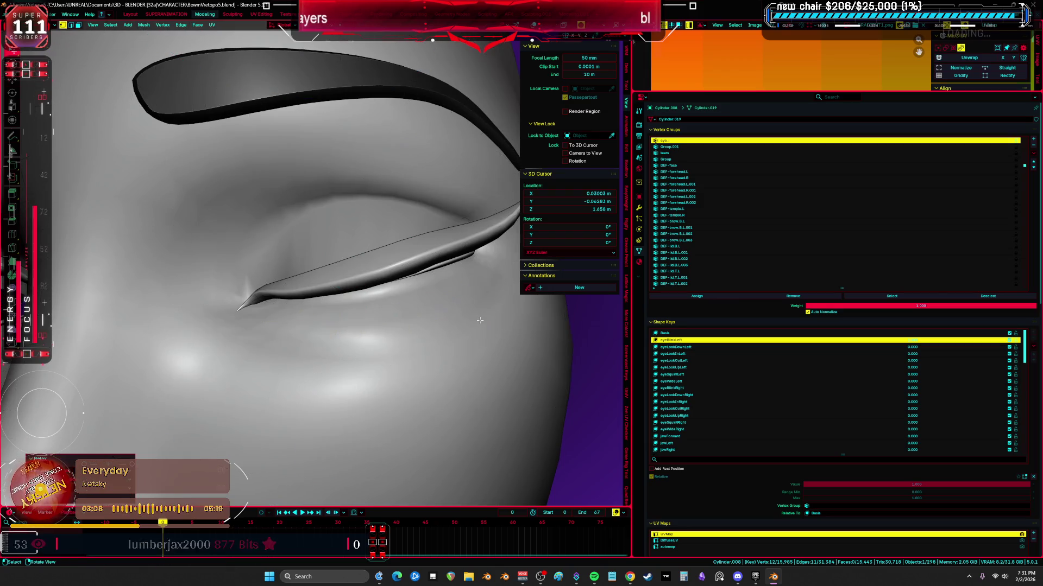
key(shift+alt+z)
mouse_move(480, 319)
middle_down()
mouse_move(403, 317)
mouse_move(417, 312)
middle_up()
- Leave edit mode, toggle see-through shading and make a shape key active in the list
key(Tab)
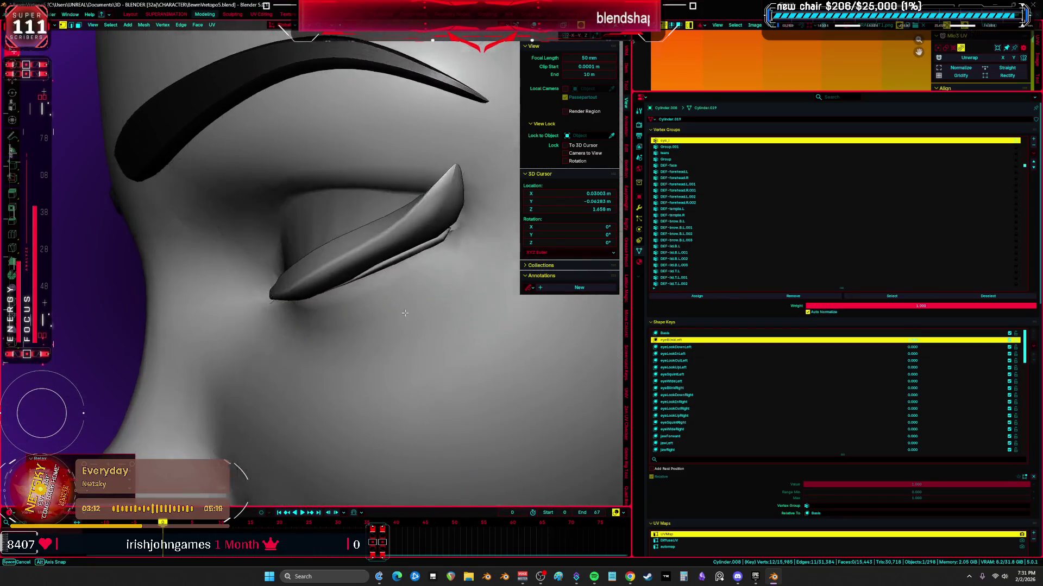
key(alt+z)
key(z)
key(alt+z)
click(296, 326)
click(827, 323)
click(828, 329)
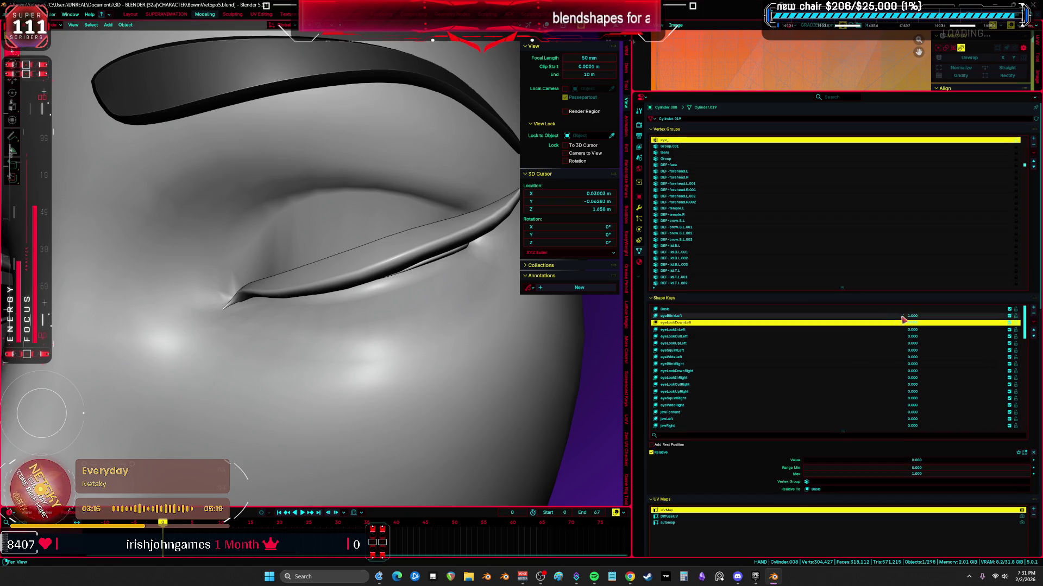
- Activate eyeBlinkLeft on the eyelid mesh and lower its value so the lid opens over the blue eye
click(872, 317)
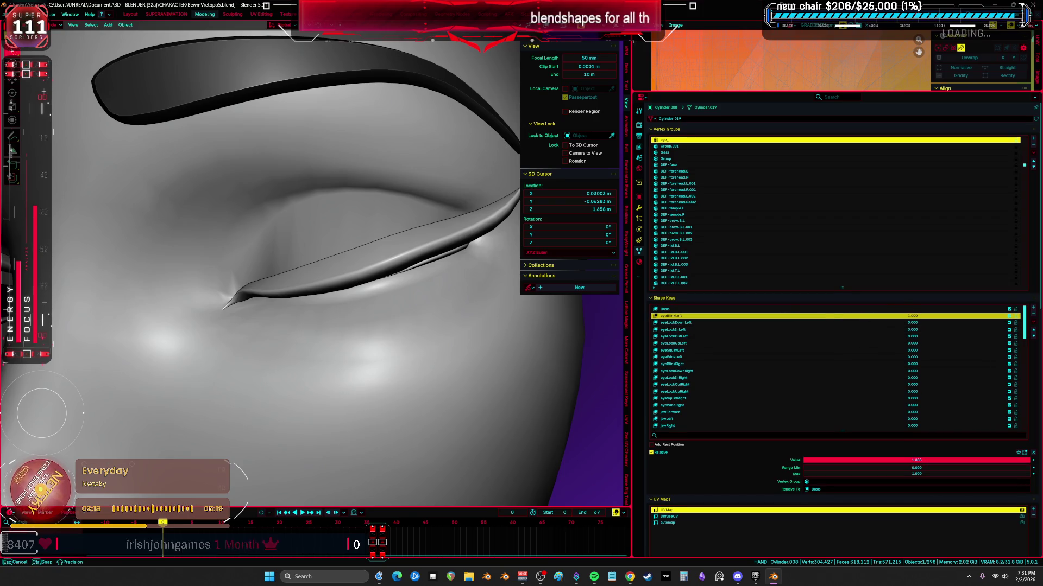
click(915, 323)
drag(917, 323, 911, 323)
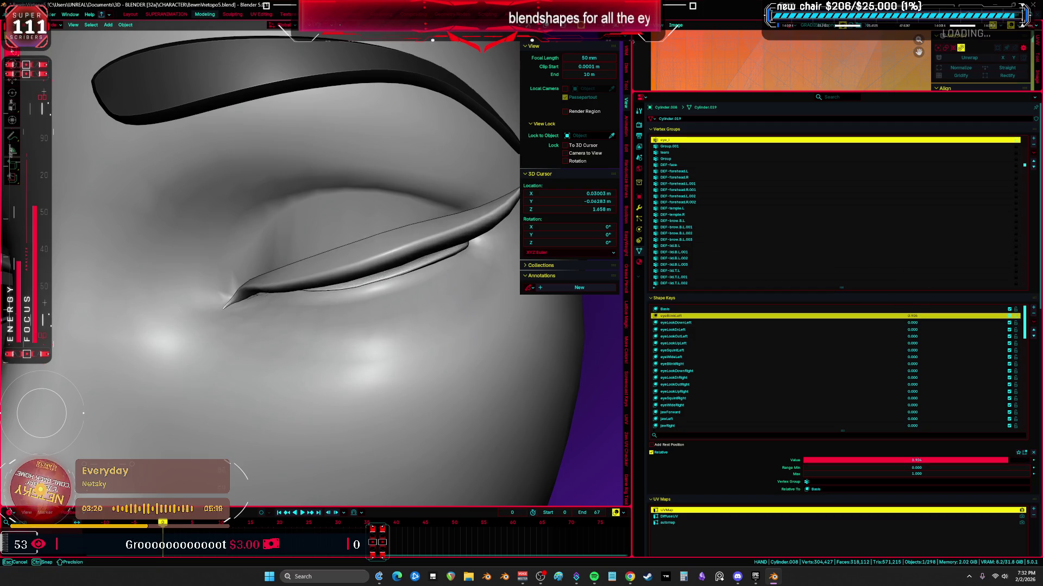
drag(961, 460, 880, 459)
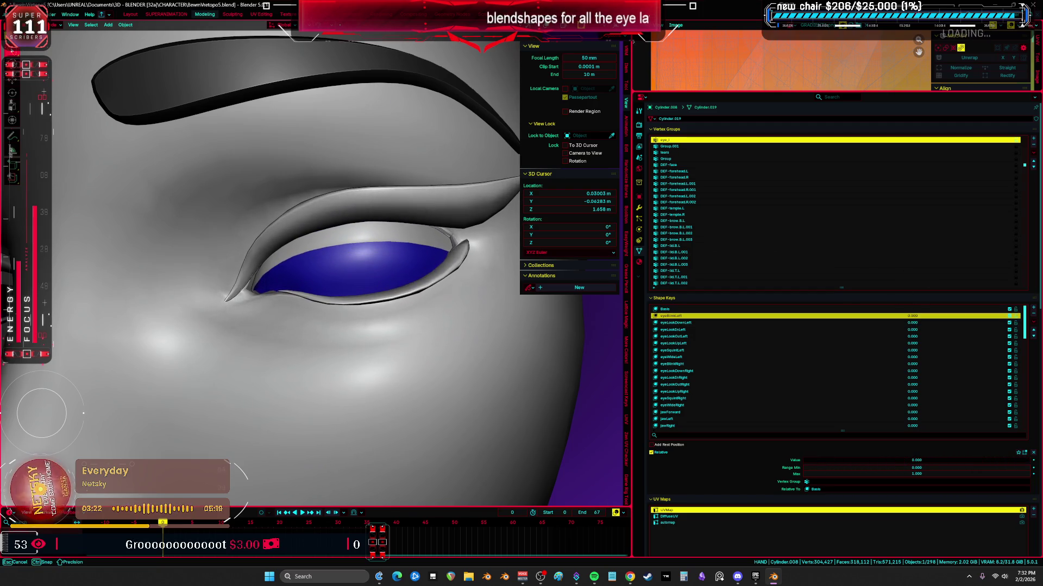
middle_drag(326, 244, 331, 292)
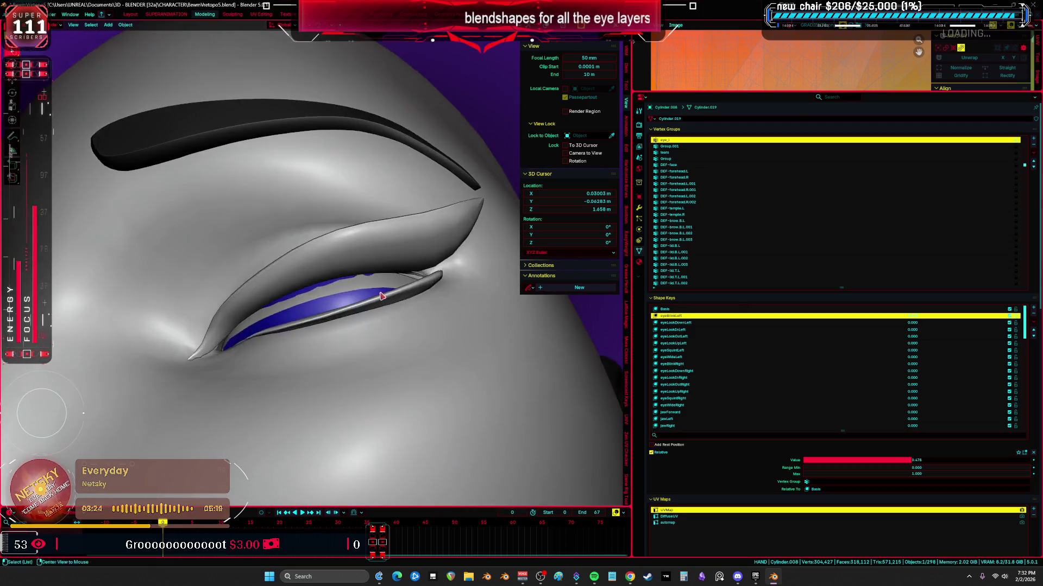
- Give the eye layer mesh its eyeBlinkLeft key and sweep it to full strength alongside eyelid Cylinder.008
click(332, 291)
click(776, 314)
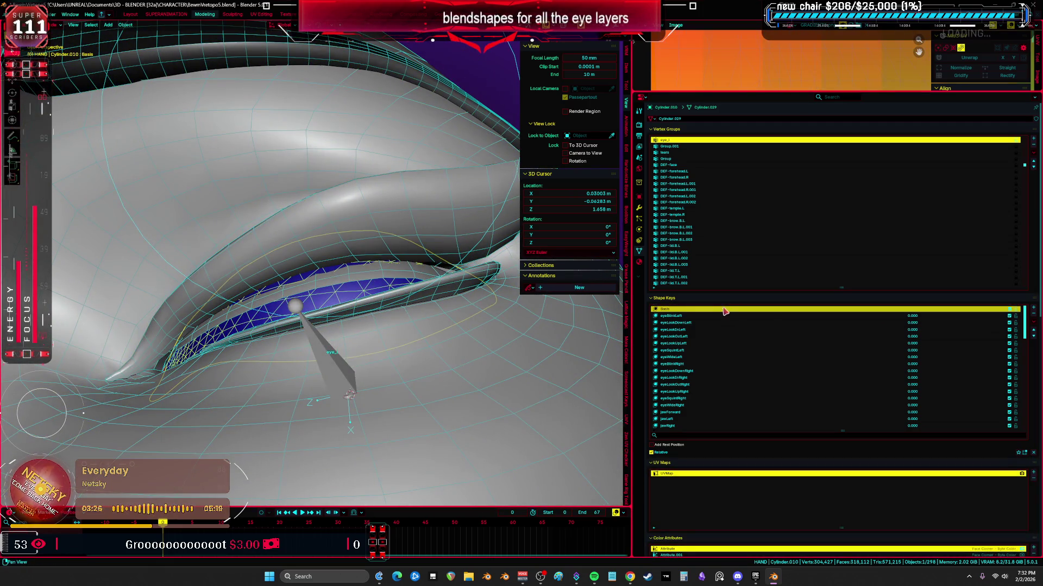
right_click(780, 315)
click(719, 328)
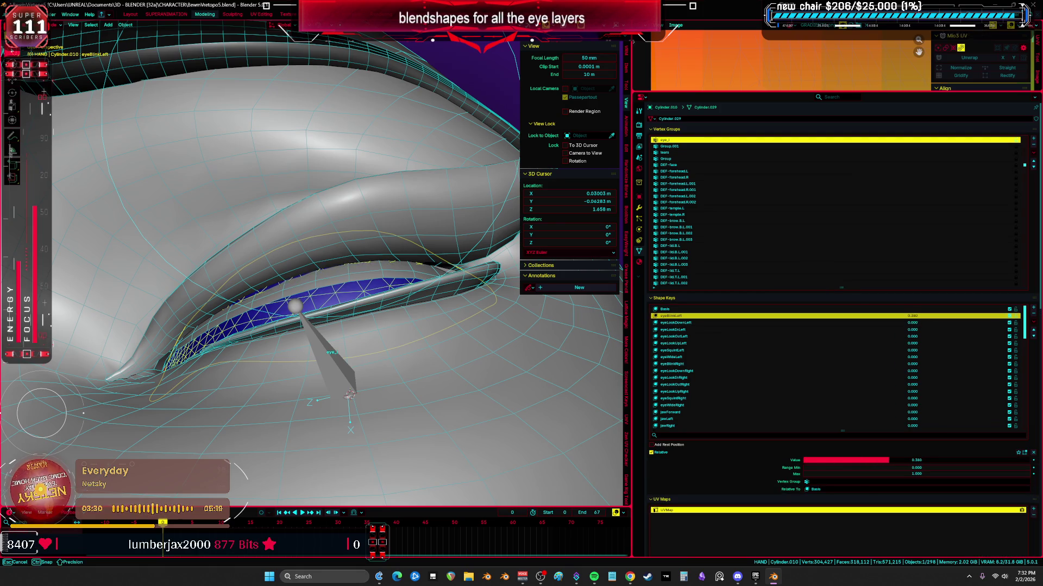
drag(1027, 460, 855, 460)
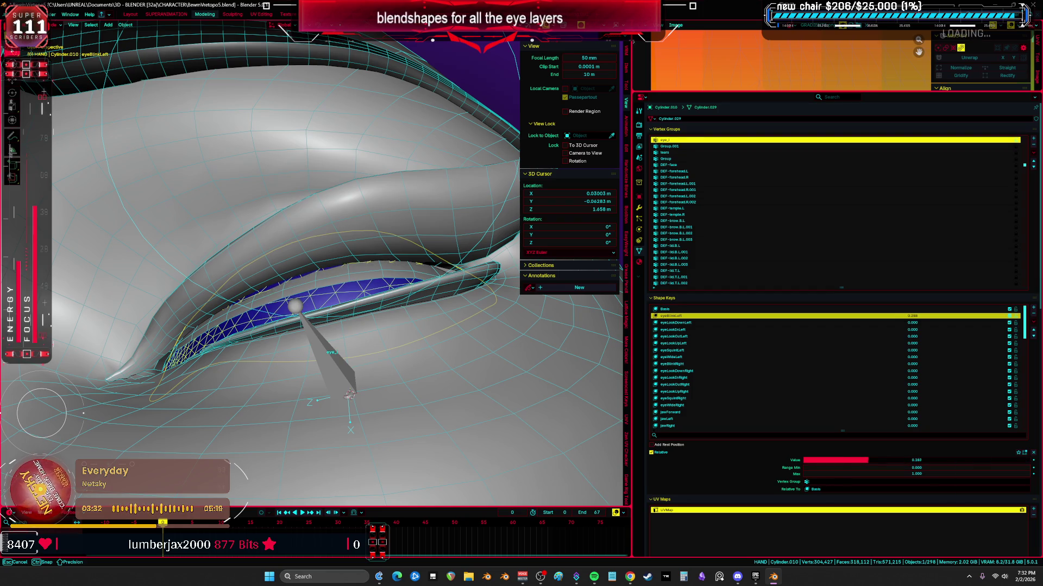
drag(918, 461, 1030, 461)
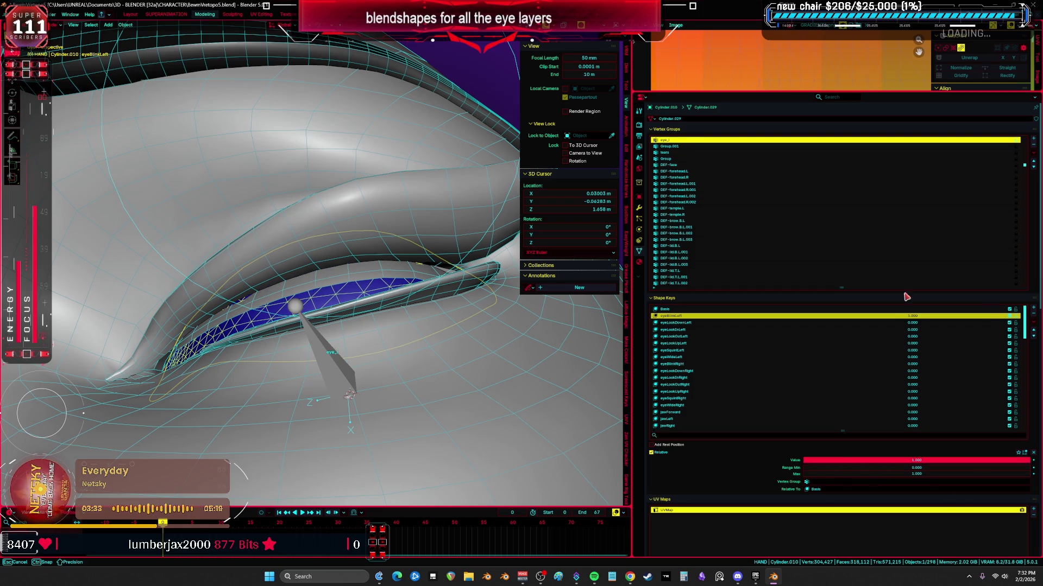
click(375, 227)
mouse_move(974, 460)
mouse_down()
mouse_move(904, 460)
mouse_move(1030, 461)
mouse_up()
- Visit Sculpt Mode on the eye layer, reset its blink to zero, then close the eye again with eyeBlinkLeft
click(337, 287)
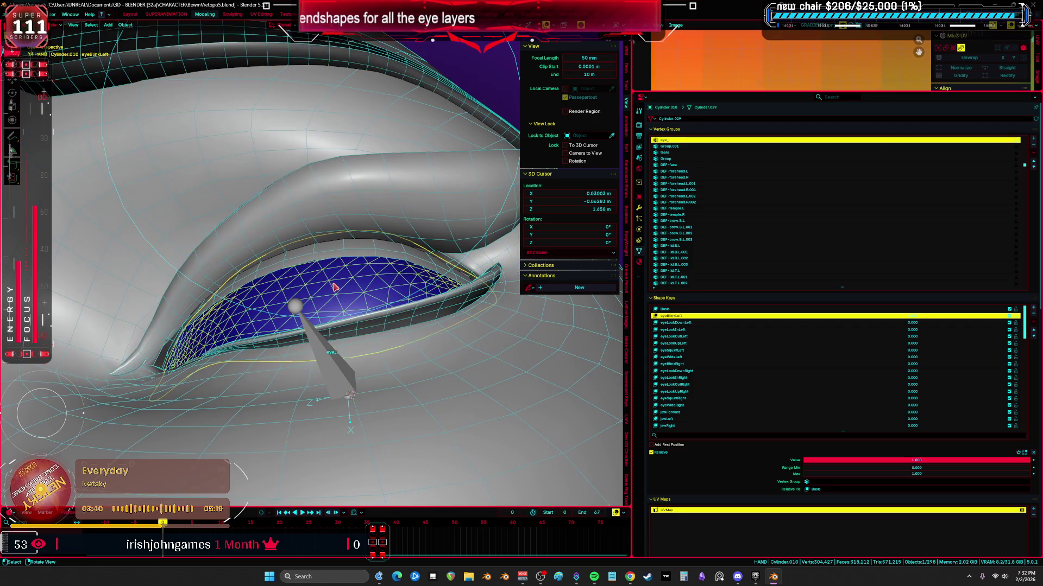
key(ctrl+Tab)
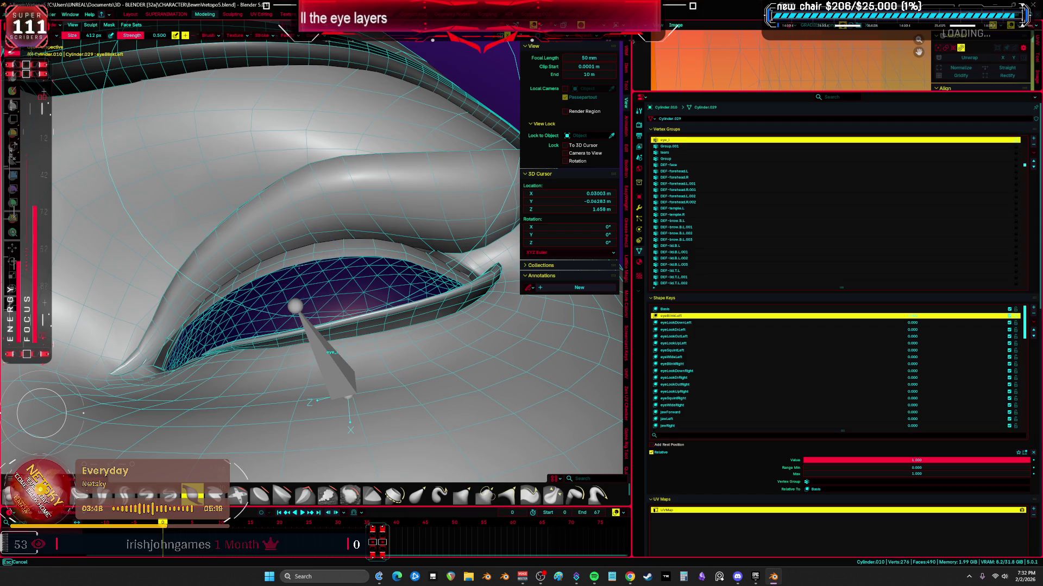
middle_drag(293, 305, 204, 204)
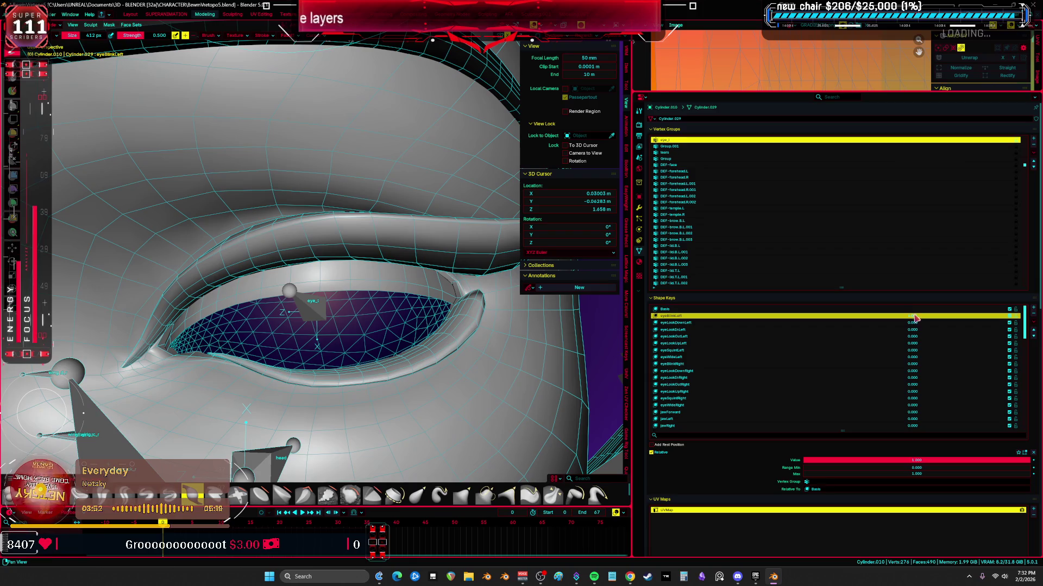
drag(916, 461, 805, 461)
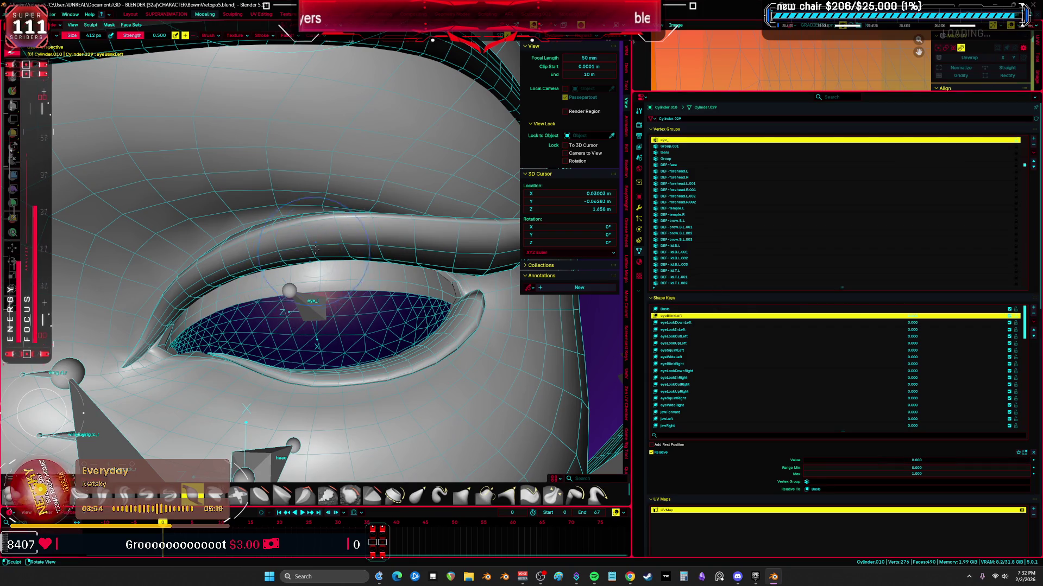
key(ctrl+Tab)
click(245, 252)
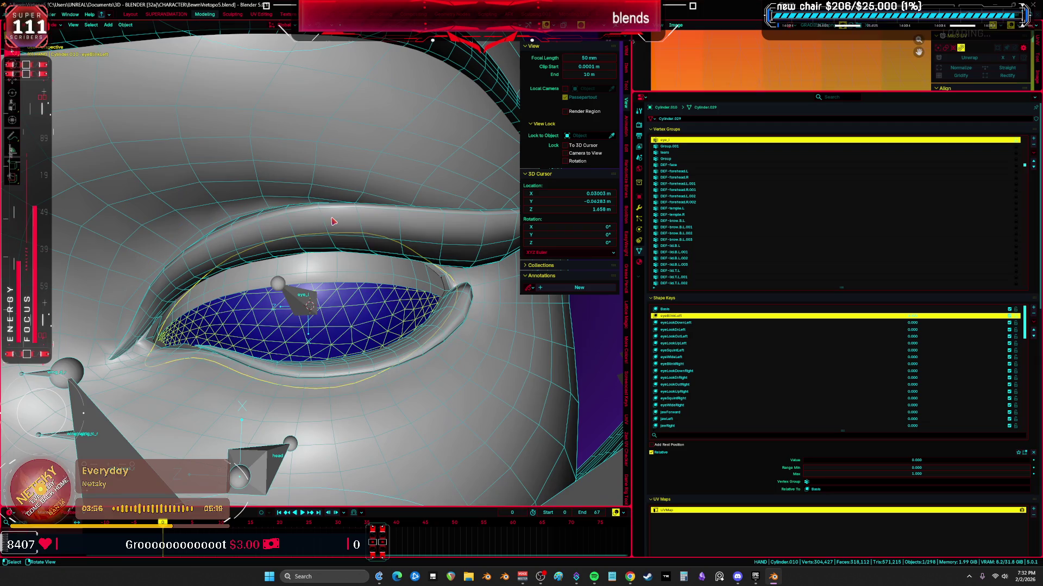
click(810, 317)
mouse_move(807, 460)
mouse_down()
mouse_move(919, 460)
mouse_move(802, 460)
mouse_move(864, 460)
mouse_up()
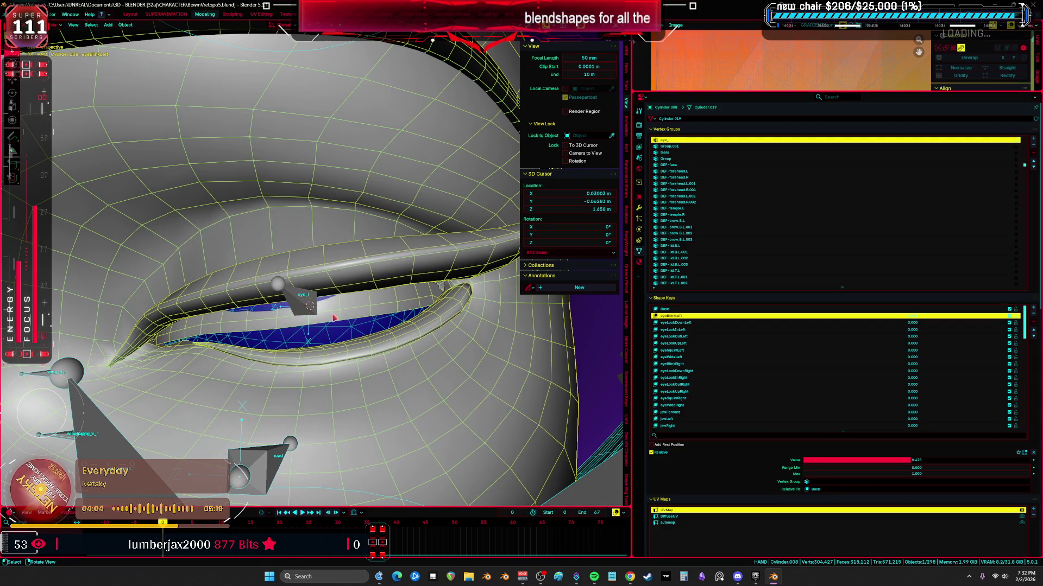
- Zero the blink on Cylinder.010 and enter Edit Mode on the eye mesh with the viewport maximized
click(336, 349)
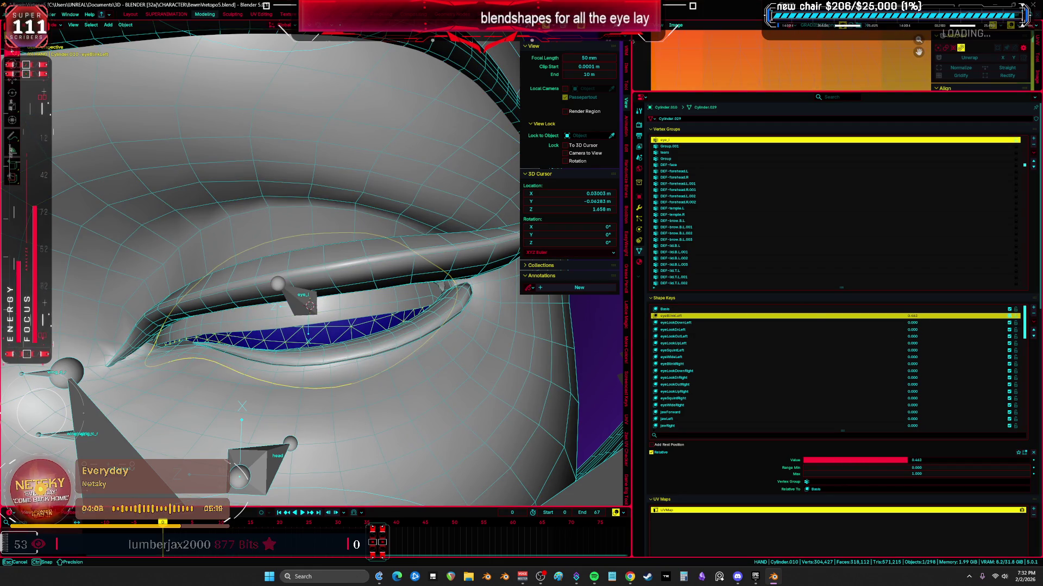
drag(907, 460, 909, 460)
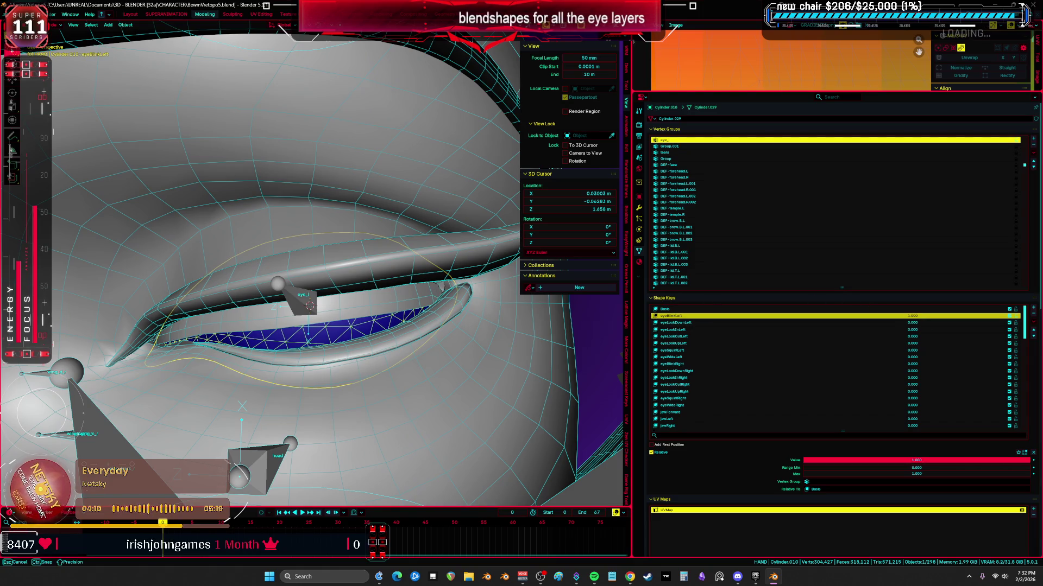
key(ctrl+z)
click(359, 277)
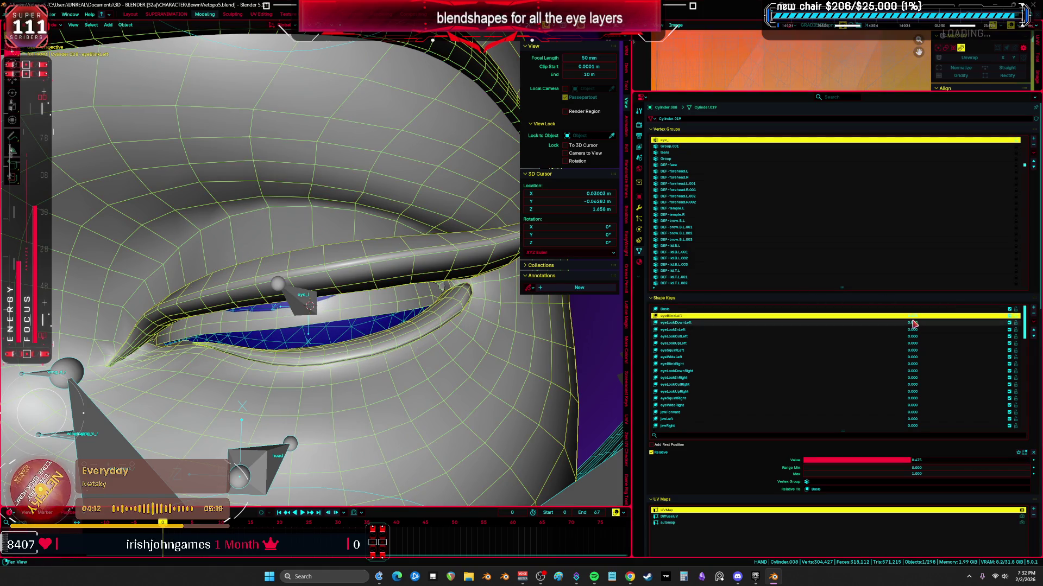
click(677, 318)
key(Tab)
mouse_move(245, 285)
middle_down()
mouse_move(361, 290)
mouse_move(407, 277)
mouse_move(239, 375)
middle_up()
scroll(360, 290, down, 3)
key(ctrl+space)
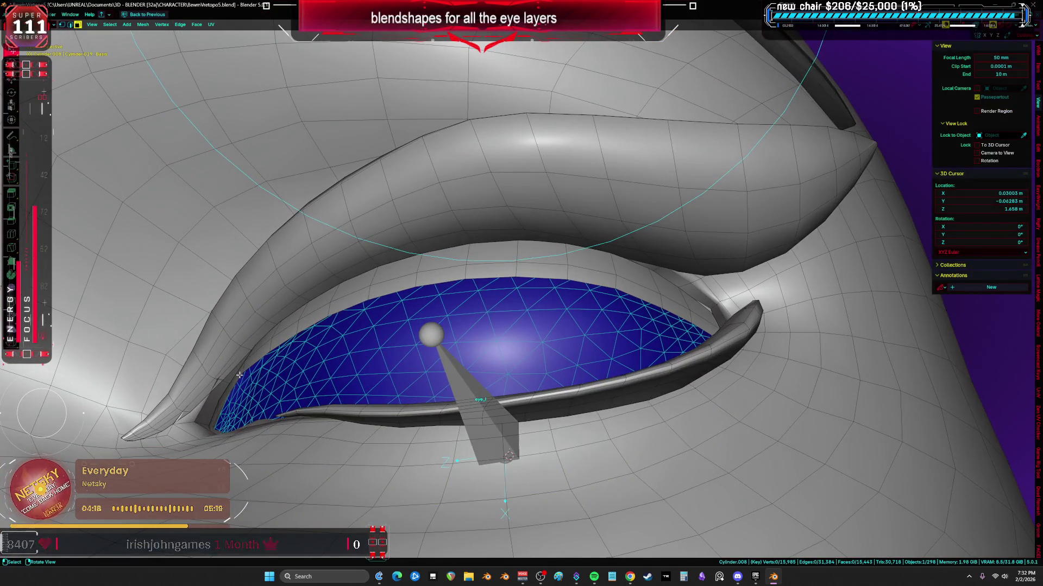
- Select the face row along the eye layer's upper edge and offset it with an inset
click(716, 320)
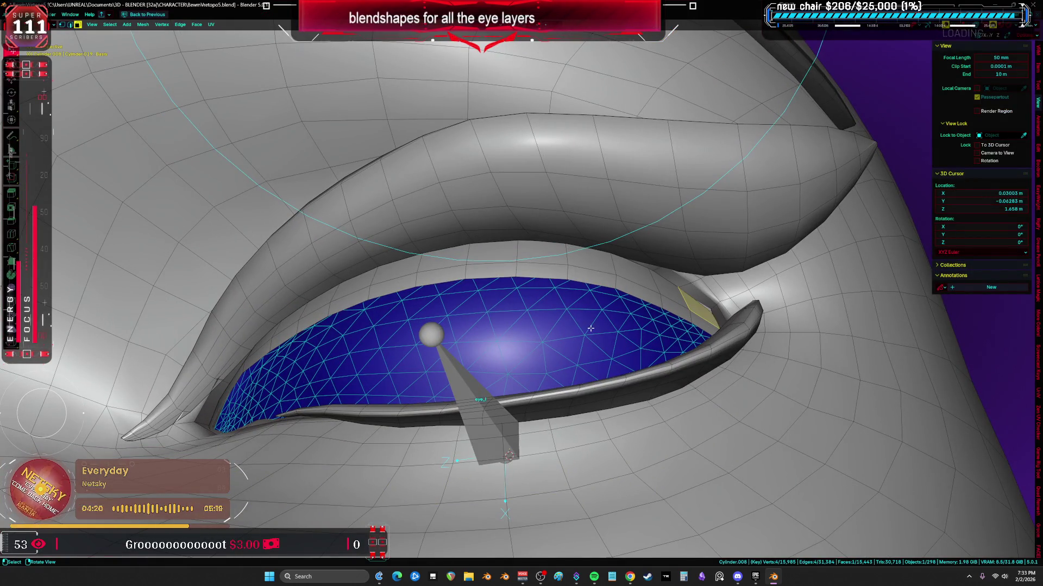
ctrl+click(242, 371)
key(i)
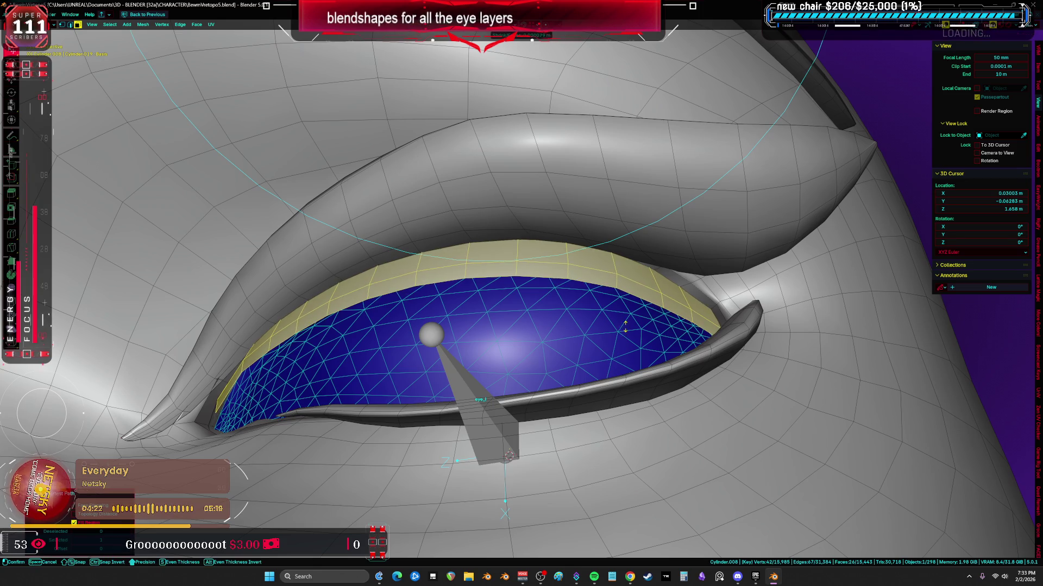
click(626, 323)
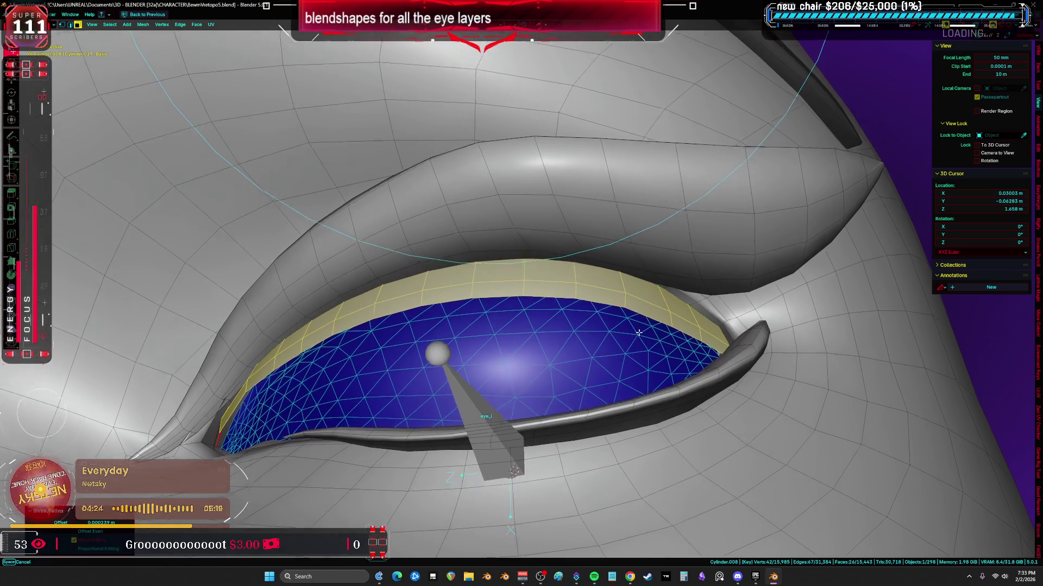
middle_drag(489, 325, 692, 374)
scroll(691, 373, down, 3)
- Push that upper strip outward with Alt+S, leave Edit Mode and show wireframes with the layout restored
mouse_move(570, 326)
middle_down()
mouse_move(666, 302)
mouse_move(489, 342)
middle_up()
key(alt+s)
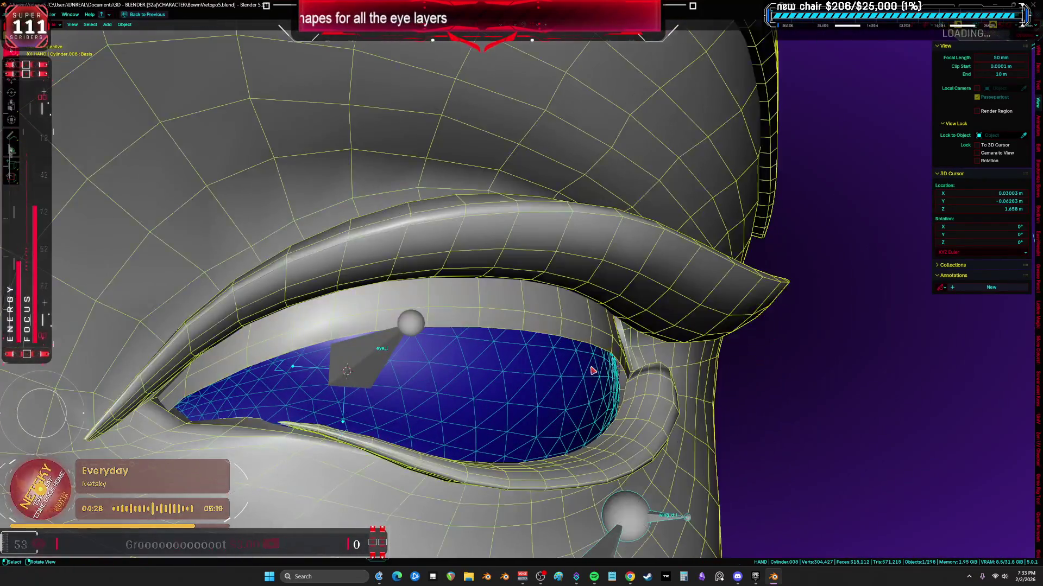
key(Tab)
scroll(593, 371, down, 5)
key(shift+z)
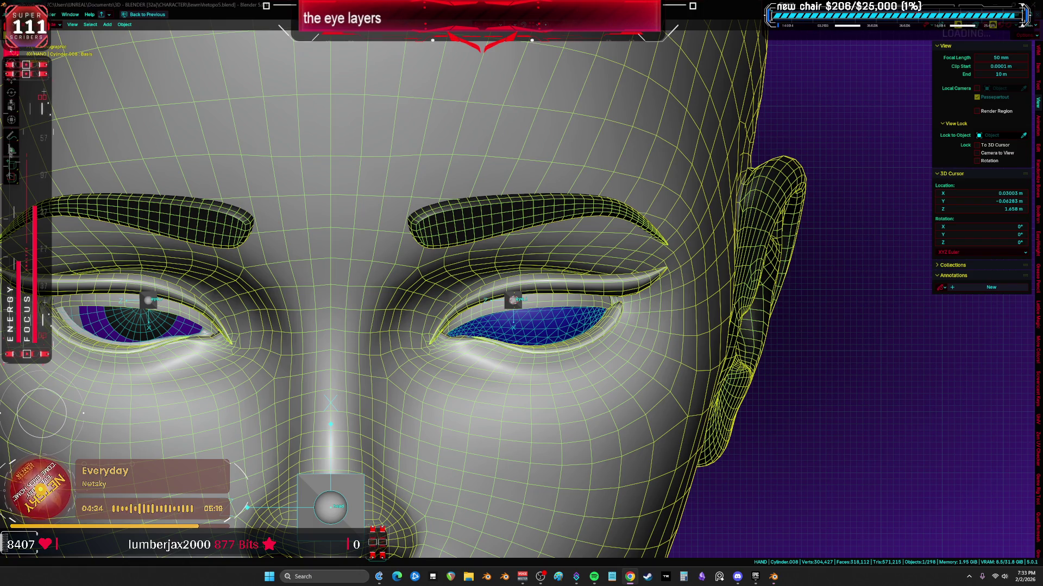
scroll(633, 383, up, 4)
click(470, 277)
click(506, 238)
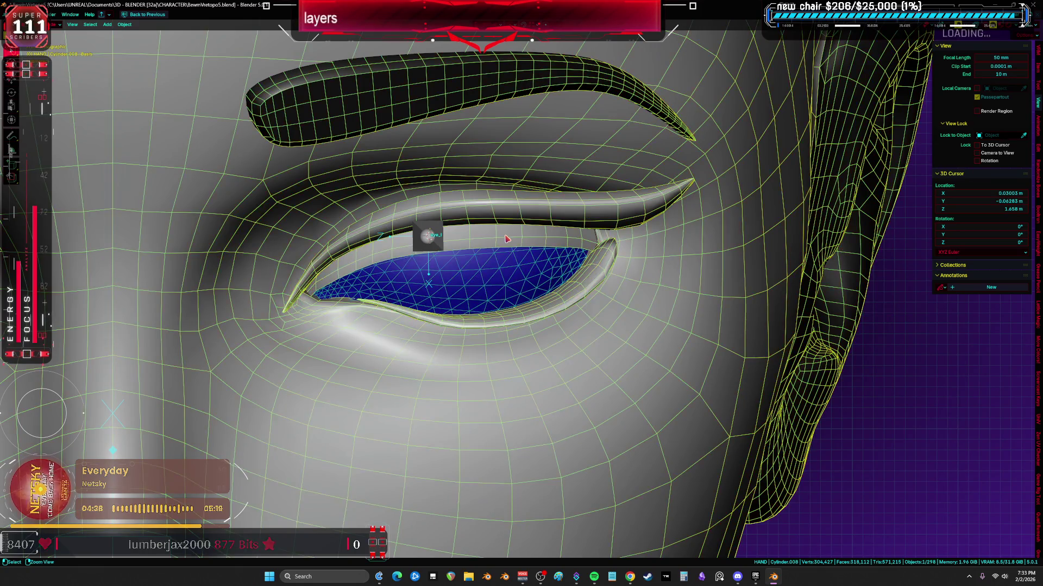
key(ctrl+space)
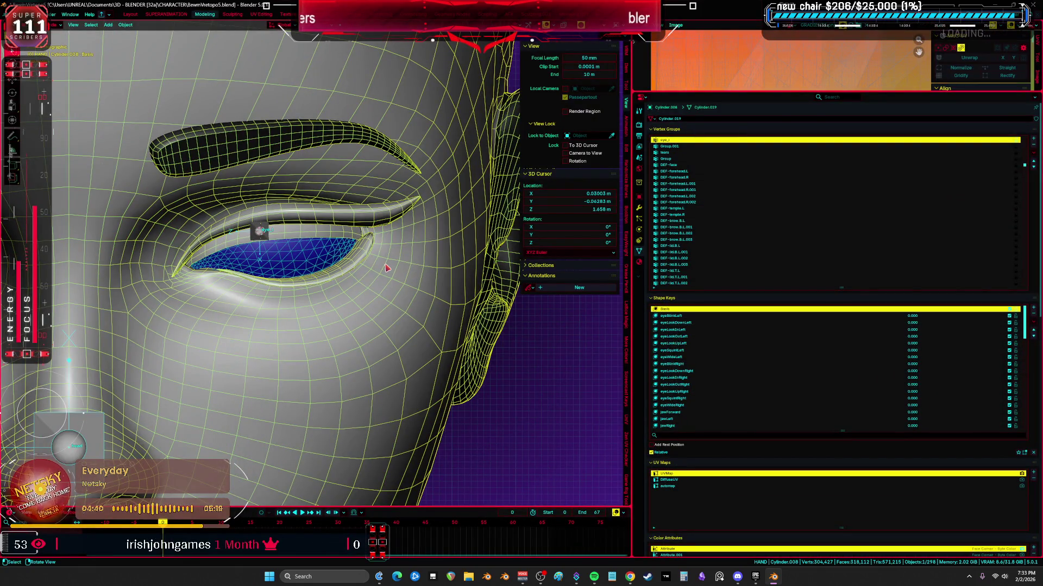
- Select the face mesh, briefly visit Sculpt Mode and its face set options, and return to Object Mode
middle_drag(386, 267, 400, 283)
click(325, 267)
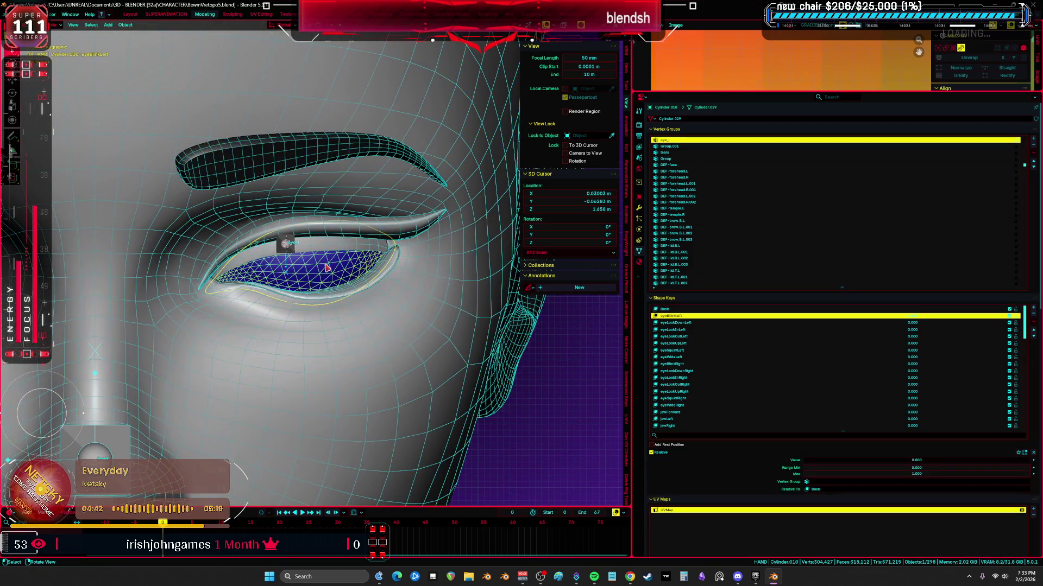
click(402, 298)
scroll(403, 298, down, 3)
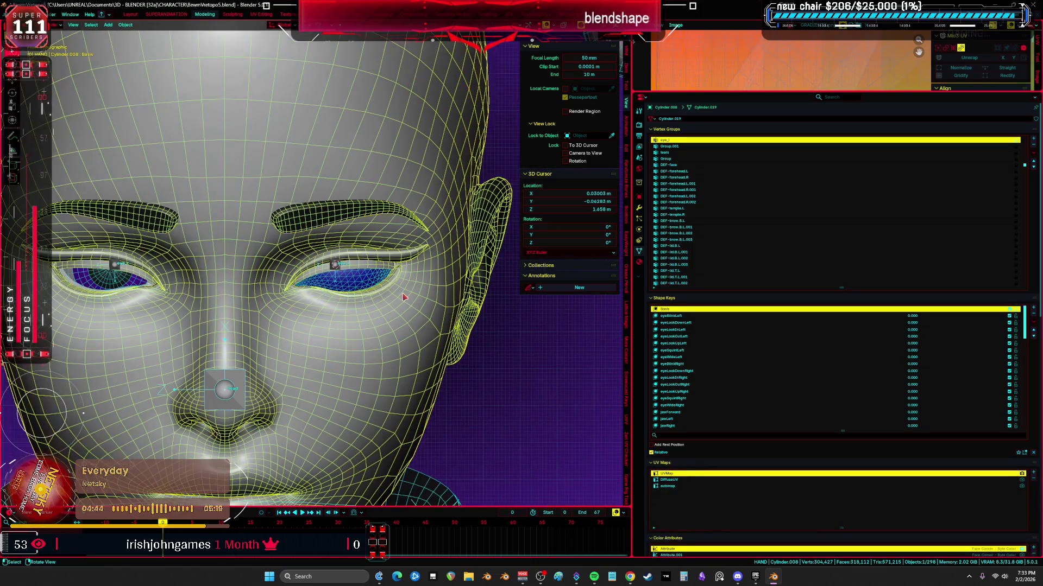
key(Tab)
key(ctrl+Tab)
click(403, 341)
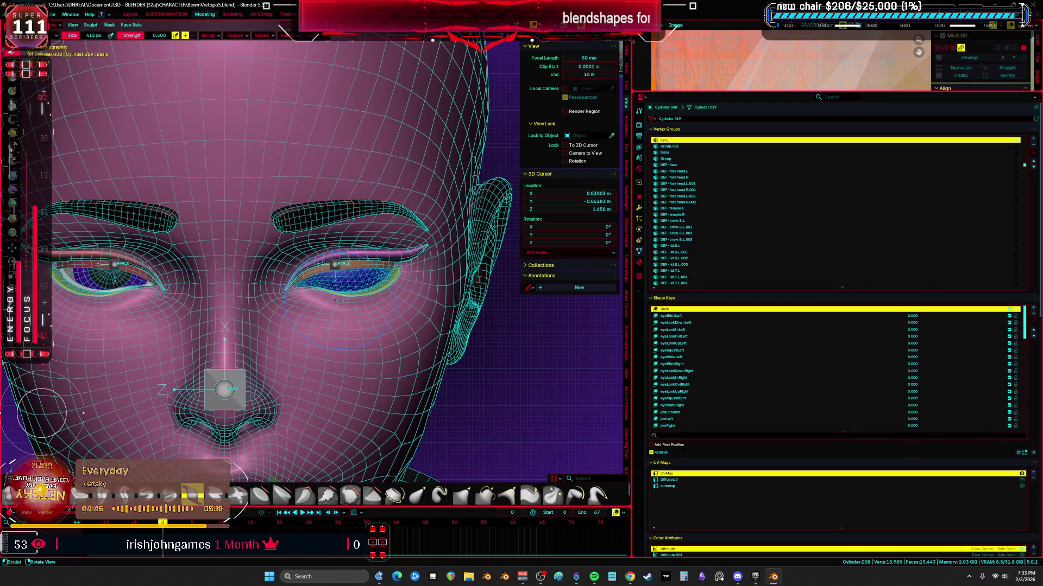
click(131, 25)
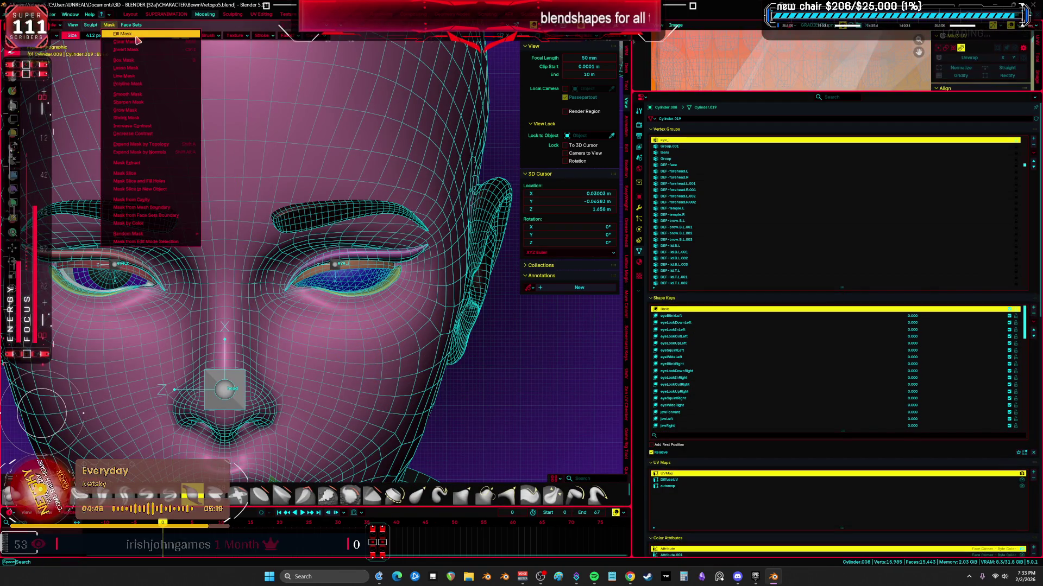
click(244, 245)
key(ctrl+Tab)
click(397, 333)
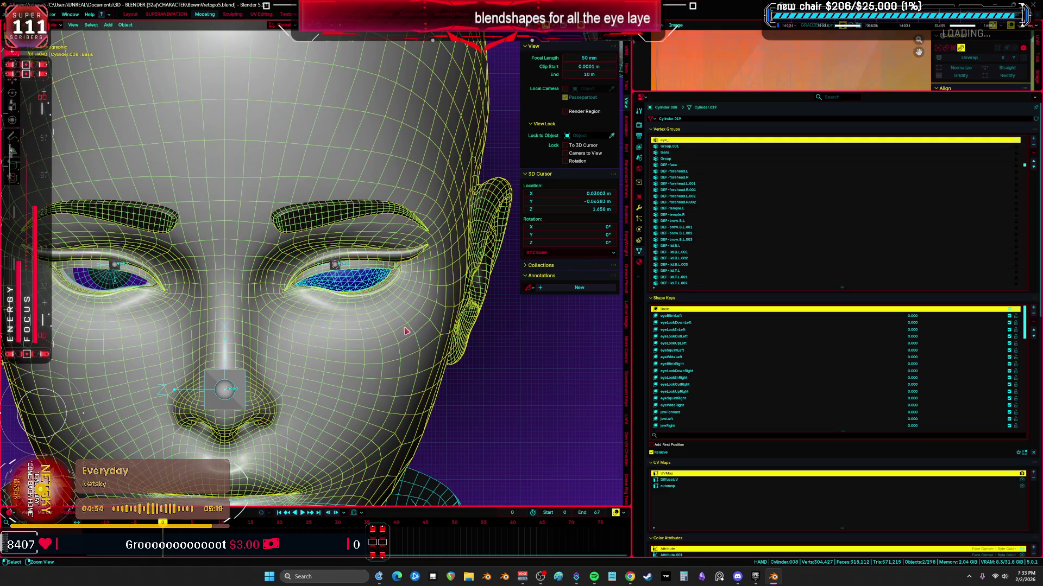
- Close the upper lid with eyeBlinkLeft, inspect under it with wireframes, then reset the blink
middle_drag(407, 329, 347, 285)
key(Tab)
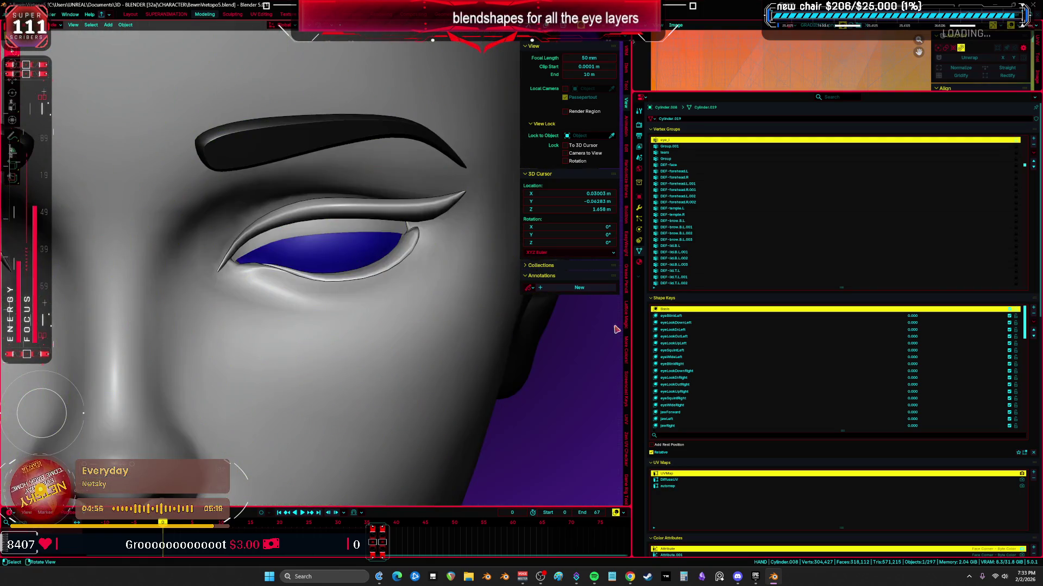
click(914, 323)
mouse_move(807, 461)
mouse_down()
mouse_move(1028, 461)
mouse_move(995, 460)
mouse_up()
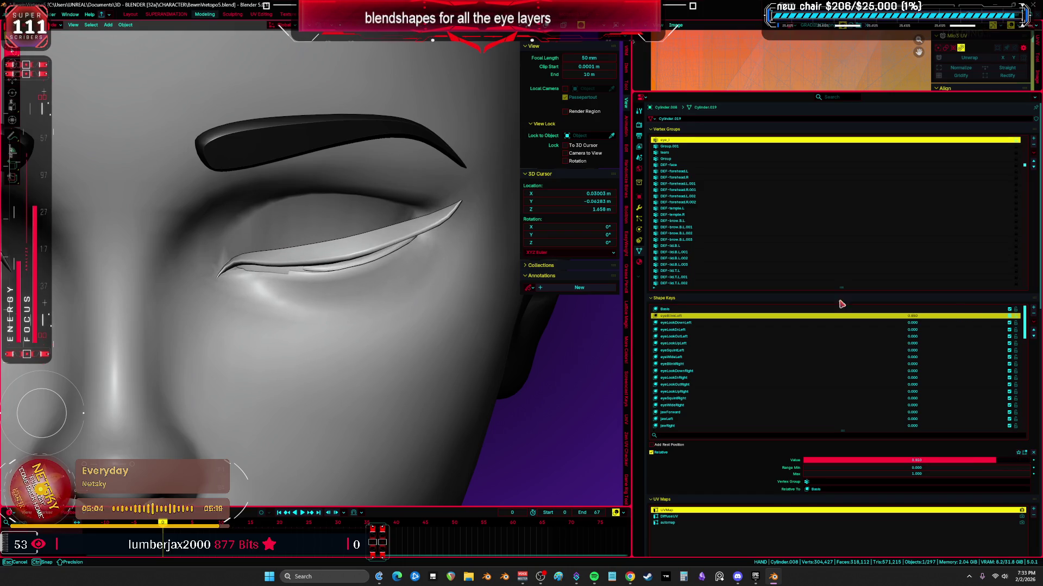
scroll(326, 244, up, 3)
key(Tab)
mouse_move(326, 244)
middle_down()
mouse_move(364, 299)
mouse_move(326, 270)
mouse_move(266, 267)
mouse_move(309, 244)
middle_up()
key(Up)
key(Up)
key(Up)
- Set eyeLookDownLeft to full strength so the lid lowers over the blue eye layer
mouse_move(977, 460)
mouse_down()
mouse_move(807, 460)
mouse_move(1018, 461)
mouse_up()
click(918, 323)
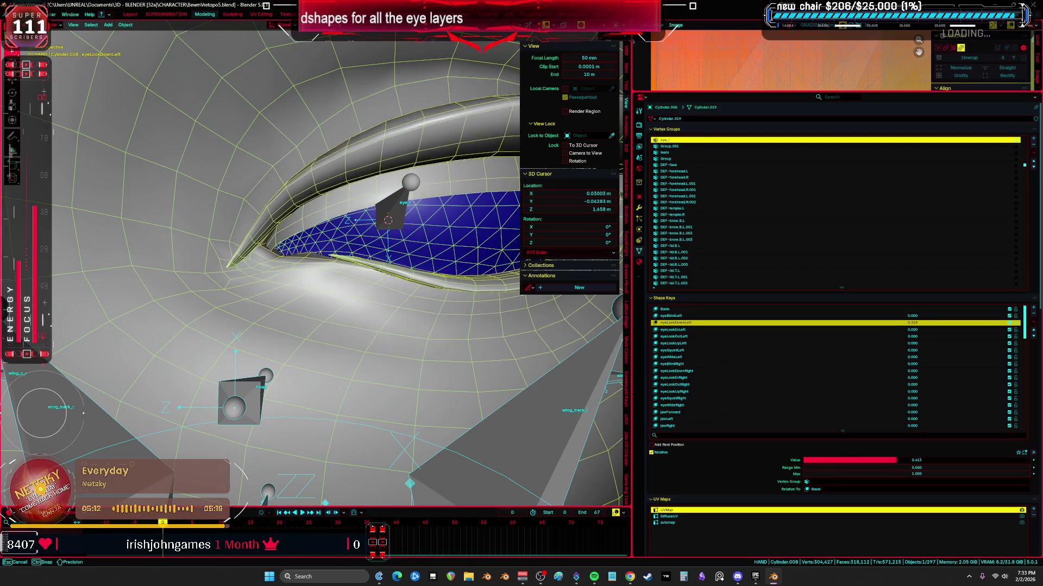
middle_drag(375, 244, 330, 294)
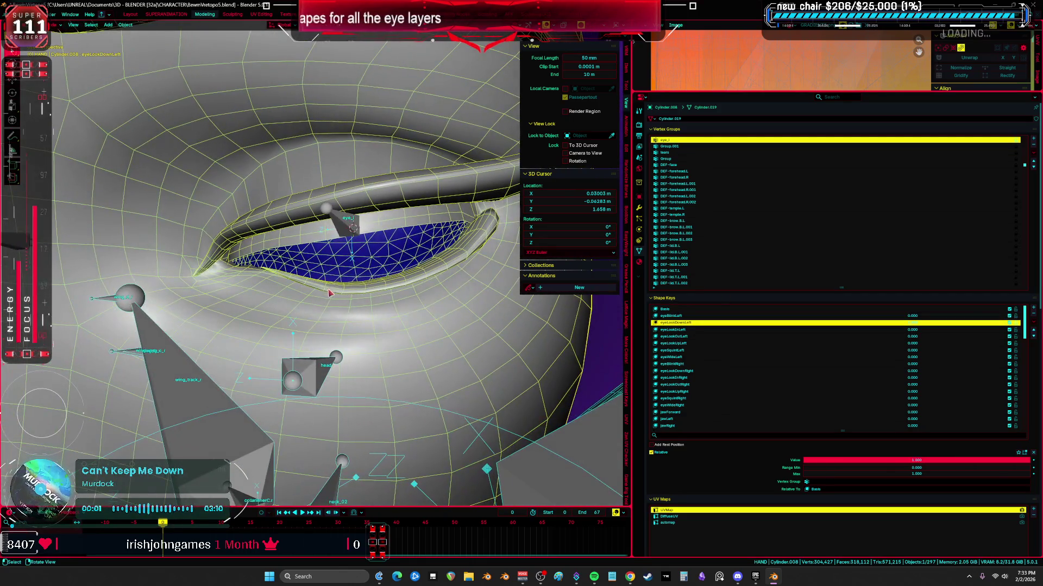
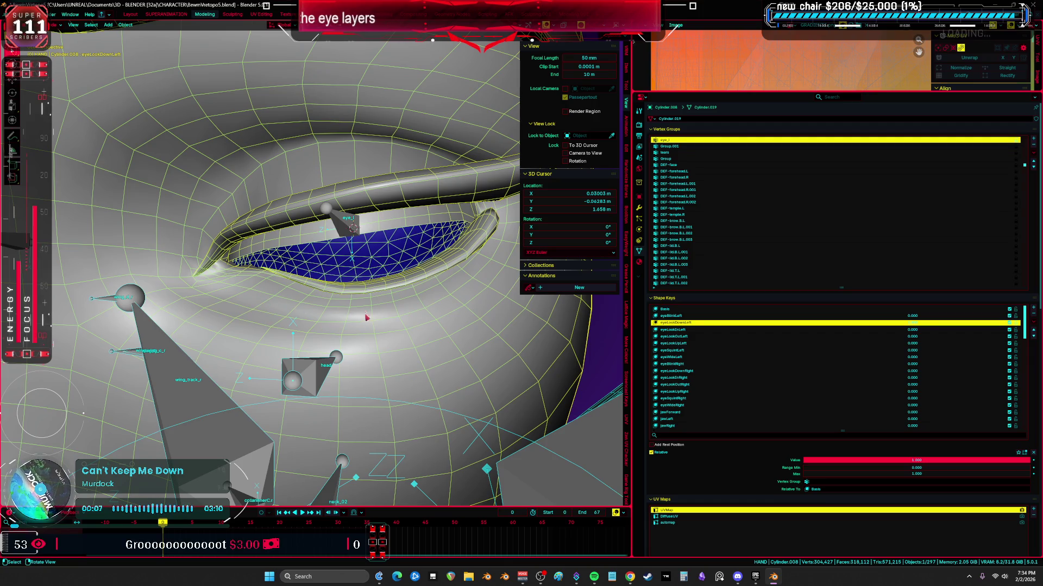
- Zero the previous key and make eyeLookInLeft active at full value 1
key(n)
key(shift+alt+z)
mouse_move(366, 317)
middle_down()
mouse_move(410, 310)
mouse_move(383, 301)
middle_up()
key(Down)
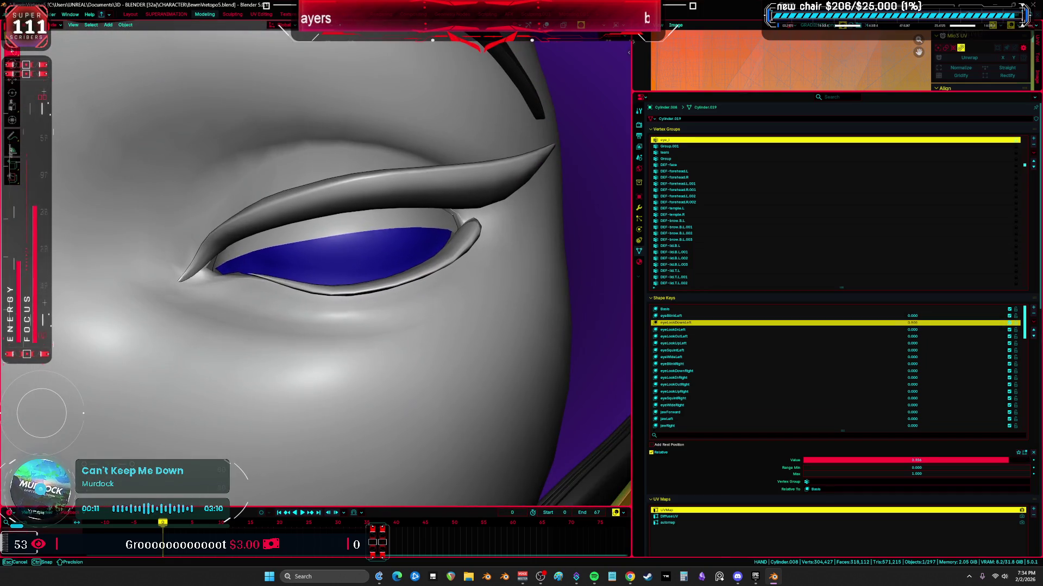
drag(916, 460, 806, 460)
click(748, 329)
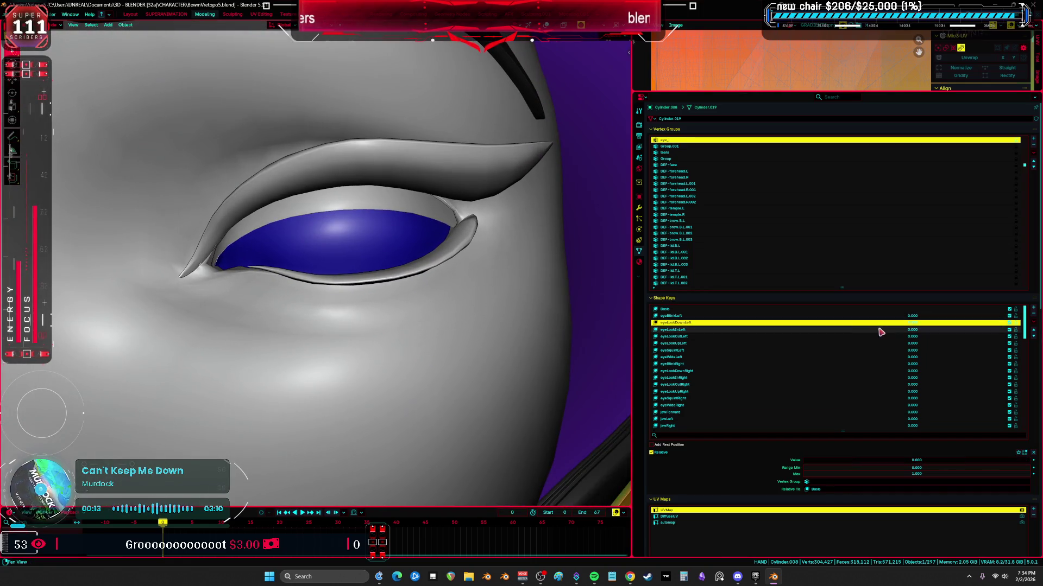
click(748, 331)
drag(914, 332, 1026, 333)
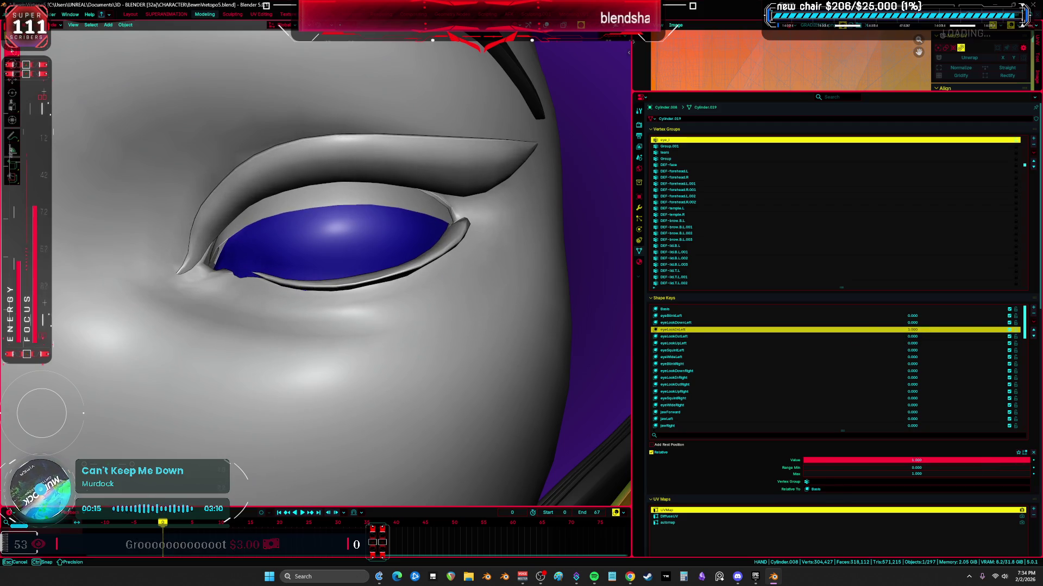
key(shift+z)
- Sculpt the mesh near the eye corner with a smaller brush so the lids follow the turned eye
key(ctrl+Tab)
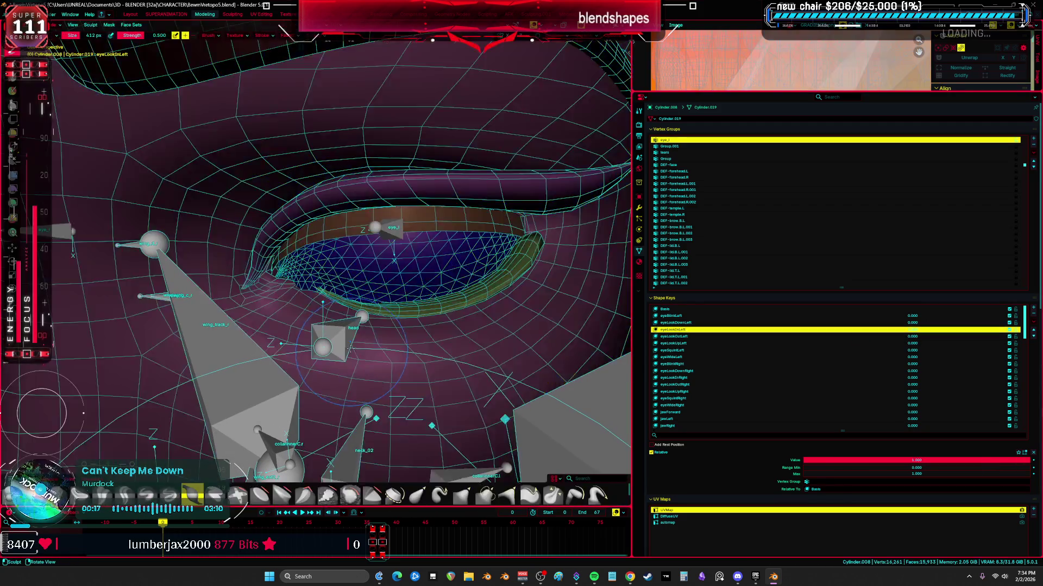
scroll(333, 317, up, 3)
key(f)
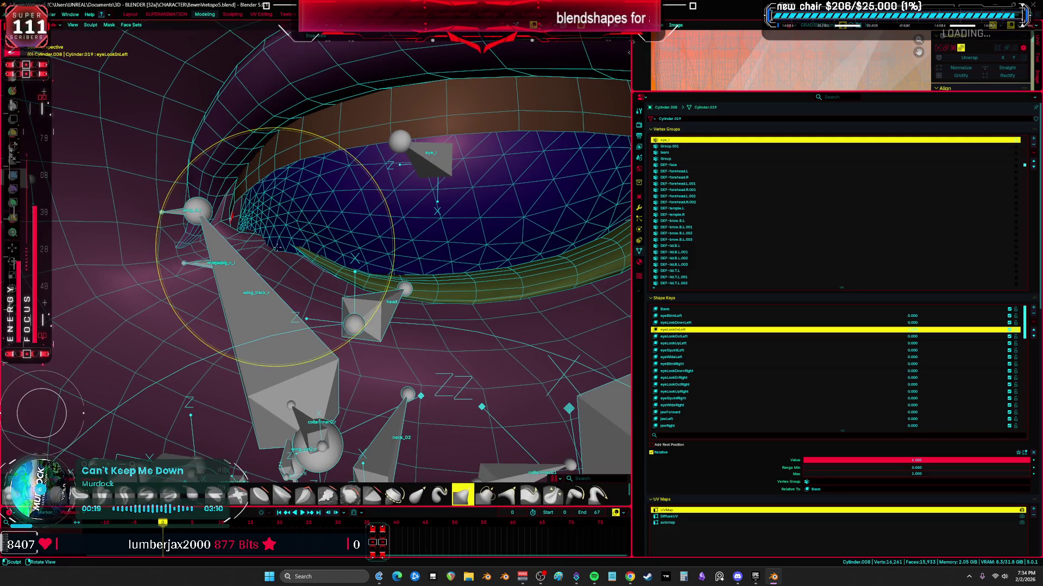
click(198, 215)
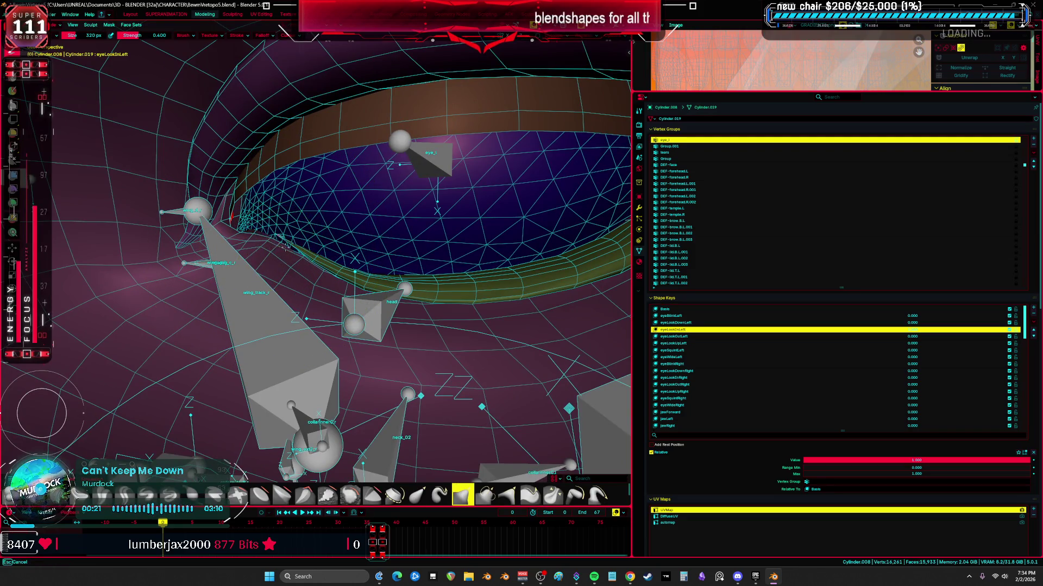
drag(286, 239, 258, 231)
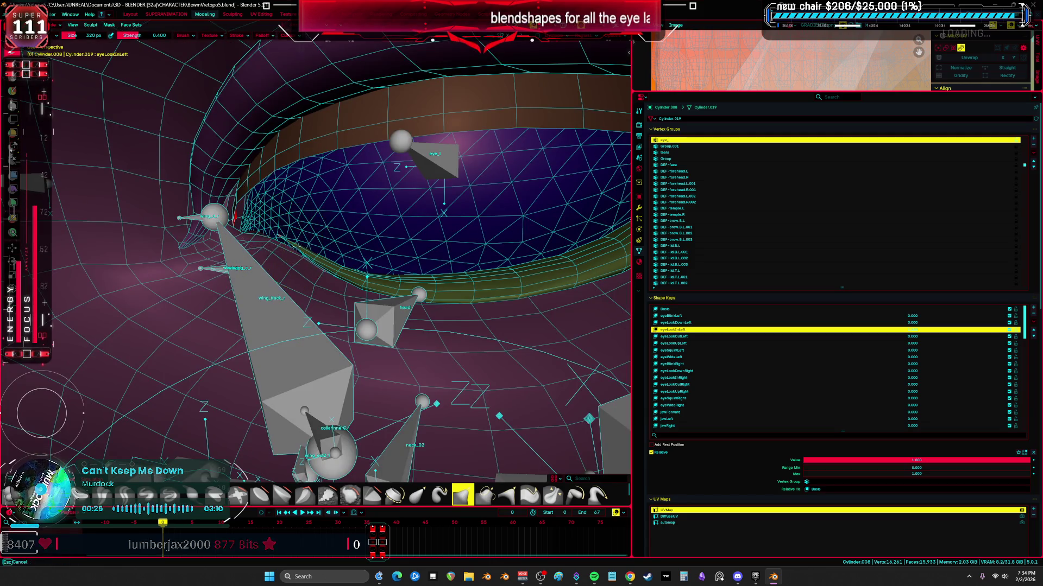
key(alt+z)
mouse_move(391, 188)
middle_down()
mouse_move(420, 277)
mouse_move(391, 245)
mouse_move(476, 265)
middle_up()
key(alt+z)
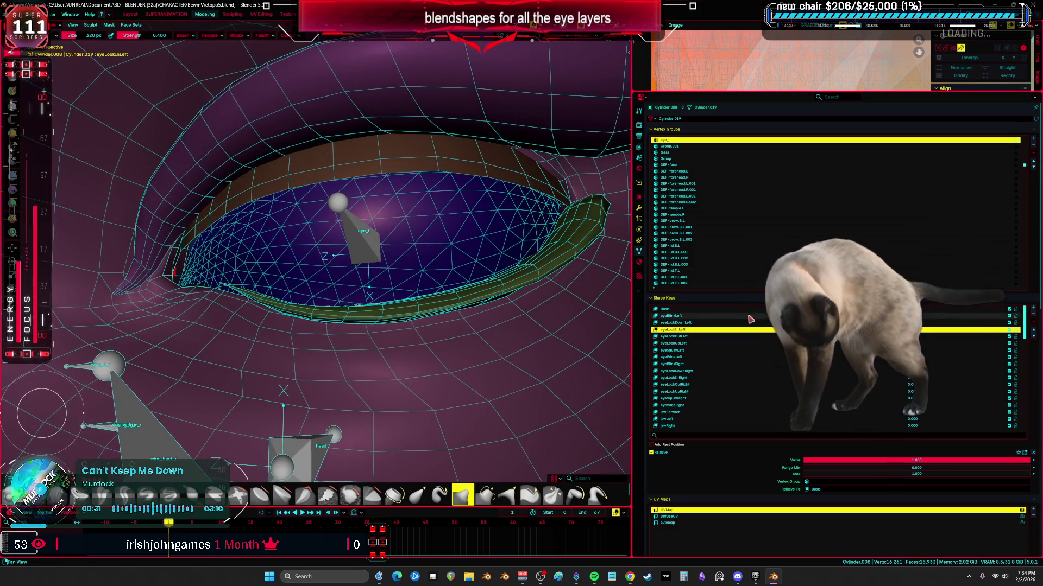
- Check the key's blending at low and full value, then move on to eyeLookOutLeft
key(Down)
drag(887, 461, 1031, 460)
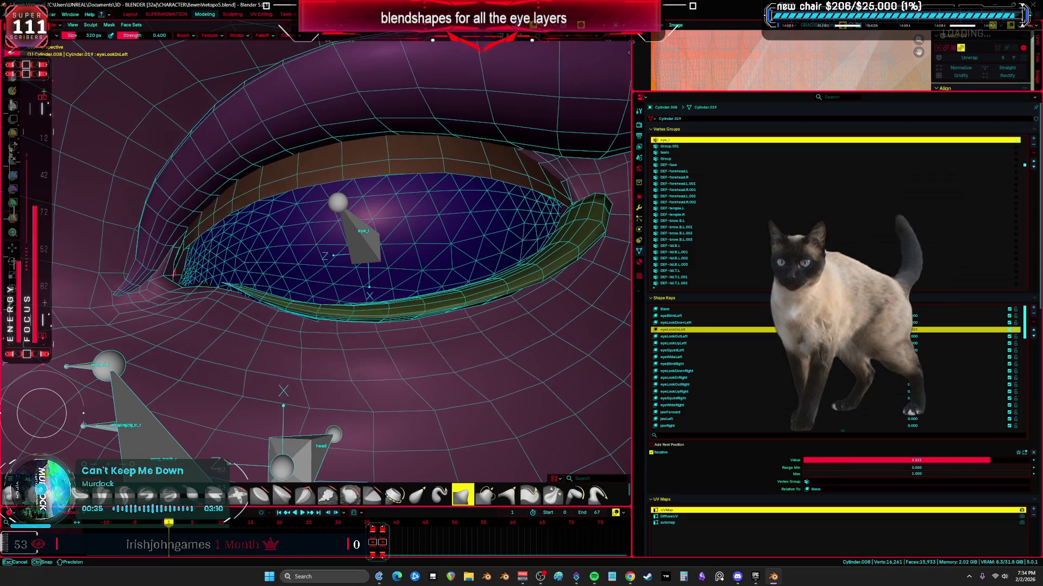
middle_drag(431, 306, 256, 325)
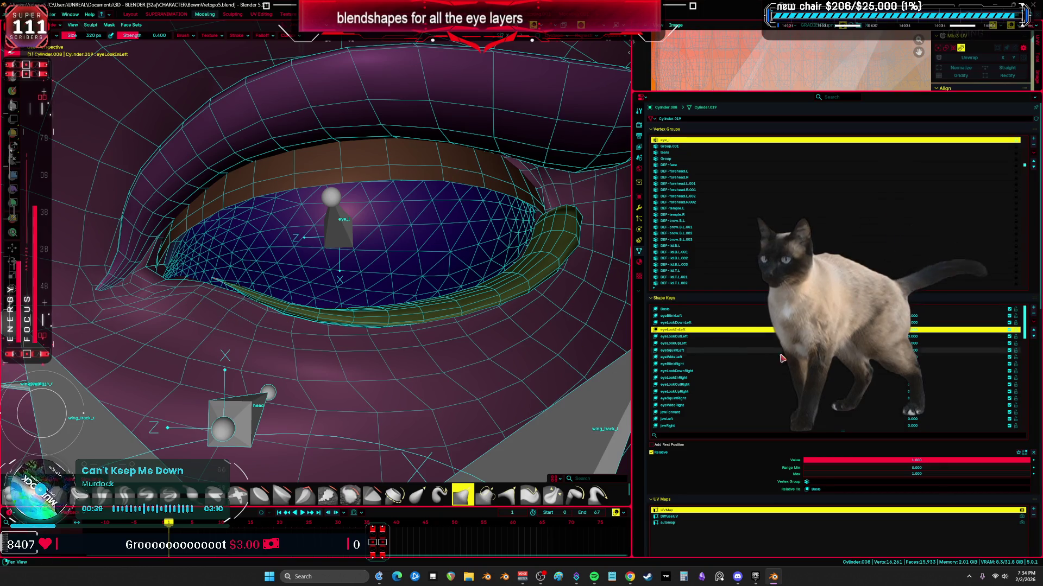
click(912, 337)
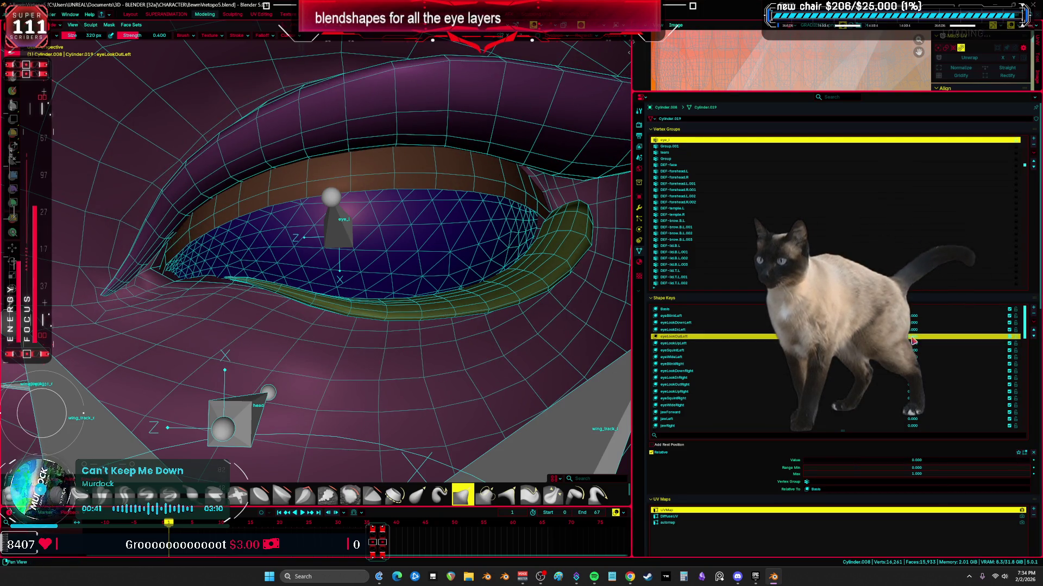
- Preview eyeLookOutLeft at full value and move the outer-corner vertices to fit in Edit Mode
drag(815, 460, 1028, 461)
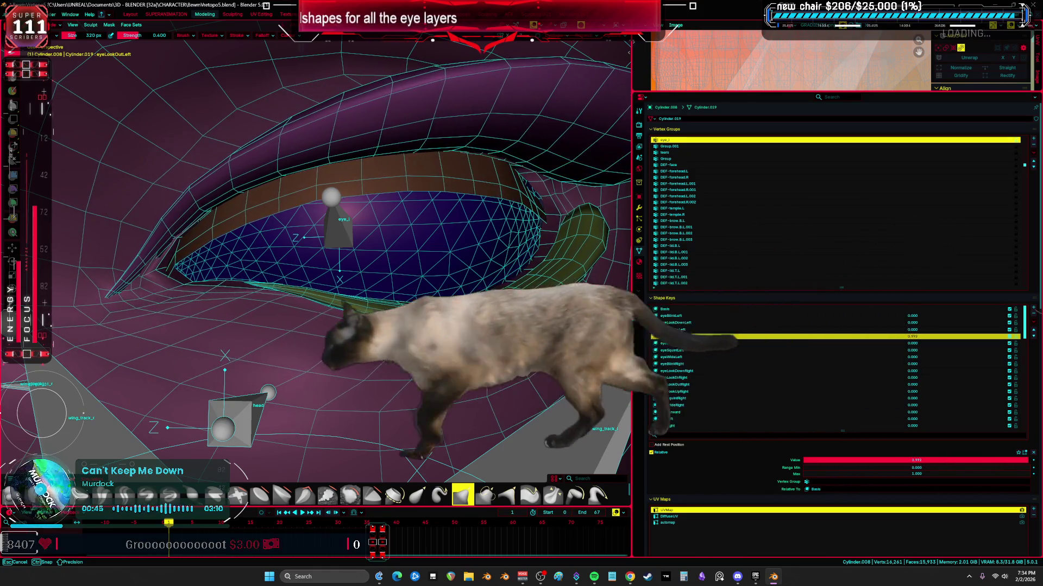
middle_drag(408, 244, 355, 215)
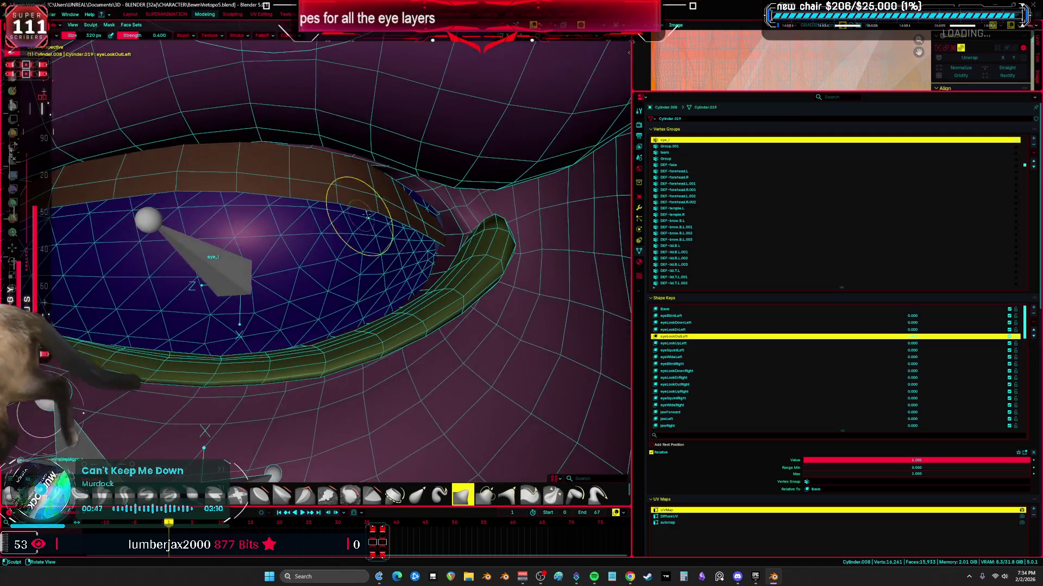
key(Tab)
key(alt+z)
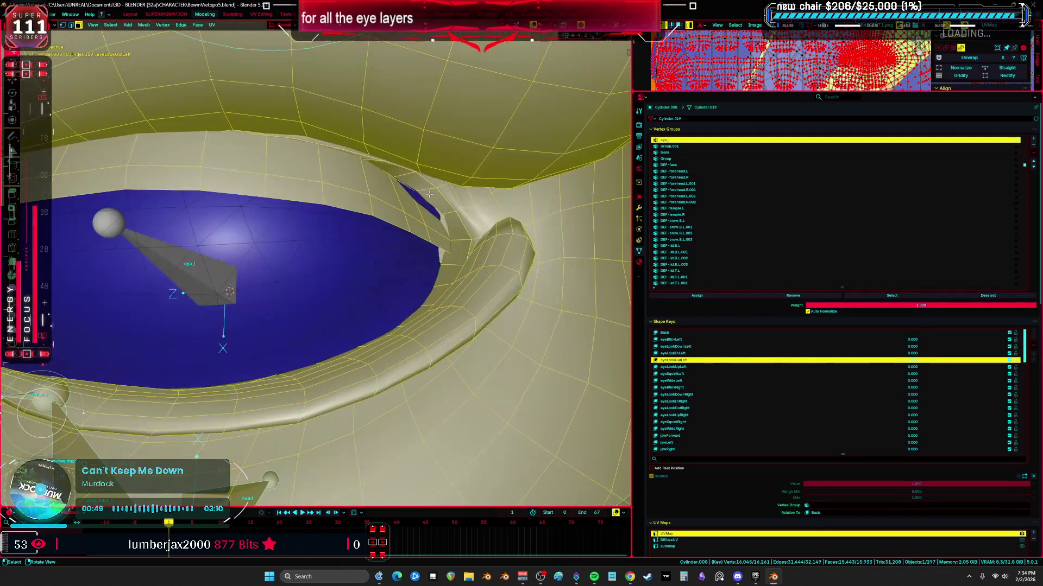
key(alt+z)
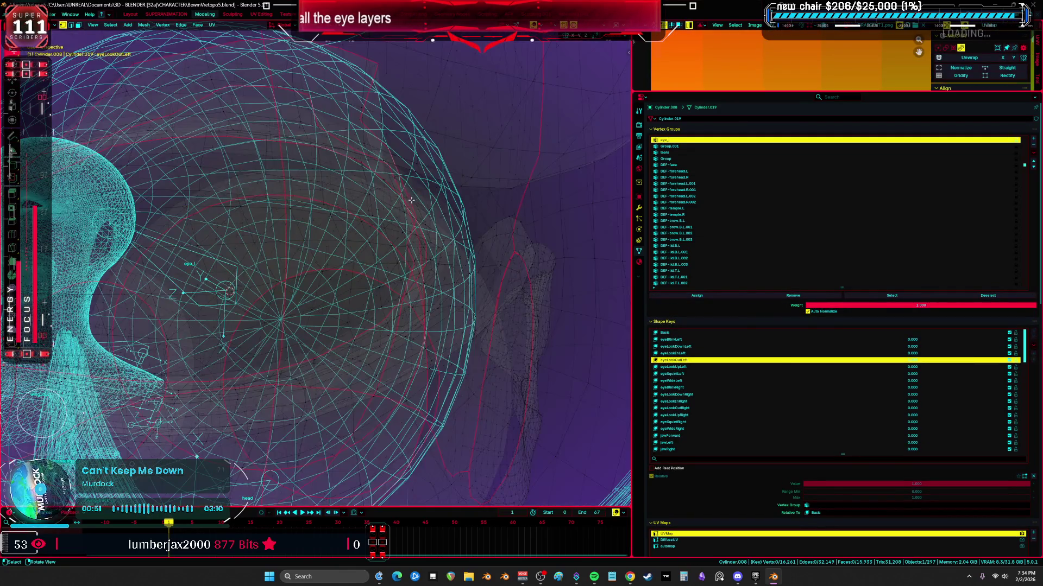
key(alt+z)
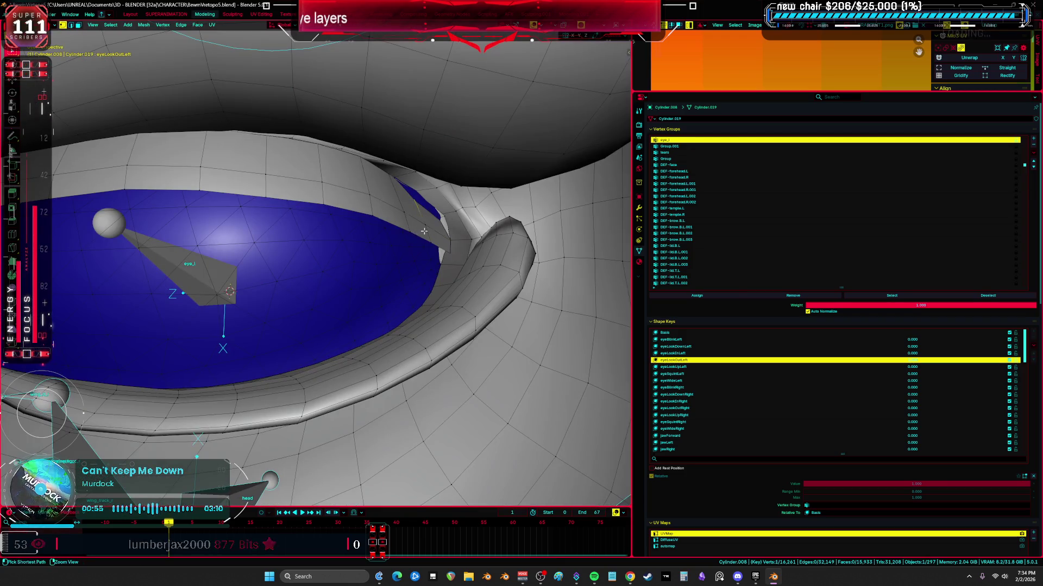
key(g)
click(488, 210)
middle_drag(489, 210, 437, 188)
- Nudge the corner vertices again, checking through X-ray and solid shading from several angles
key(alt+z)
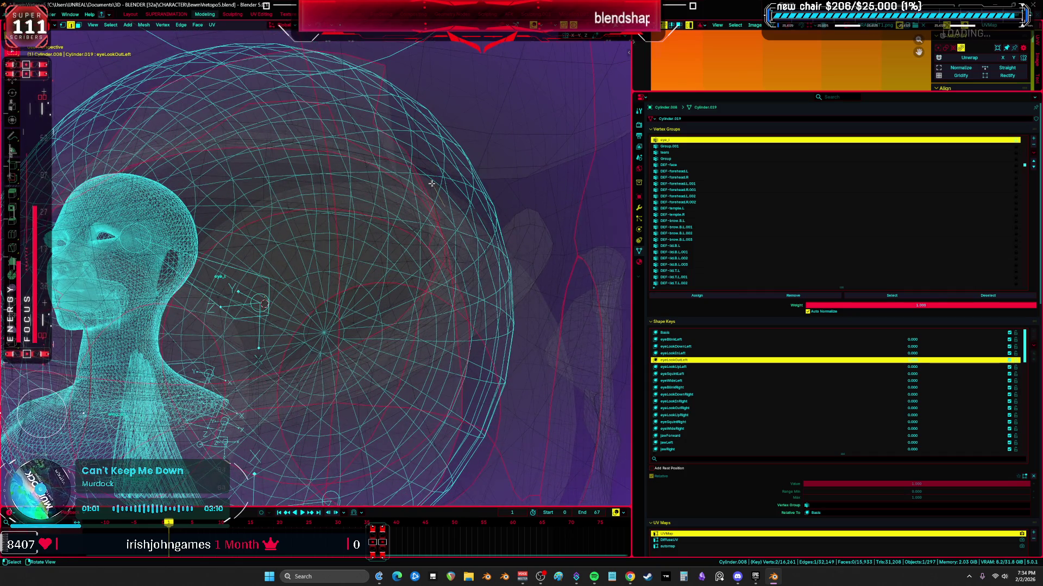
key(alt+z)
scroll(433, 183, up, 1)
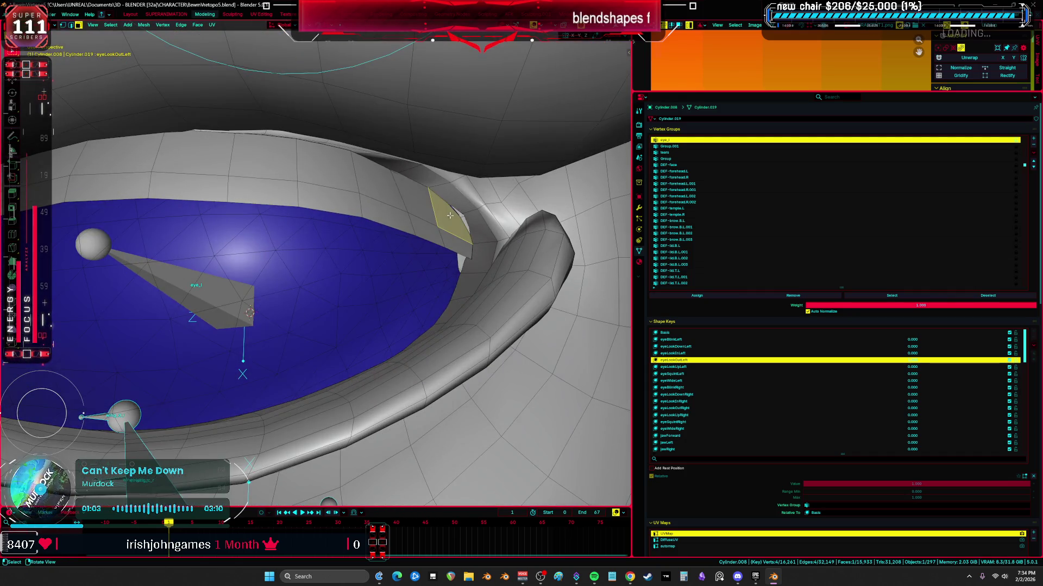
key(alt+z)
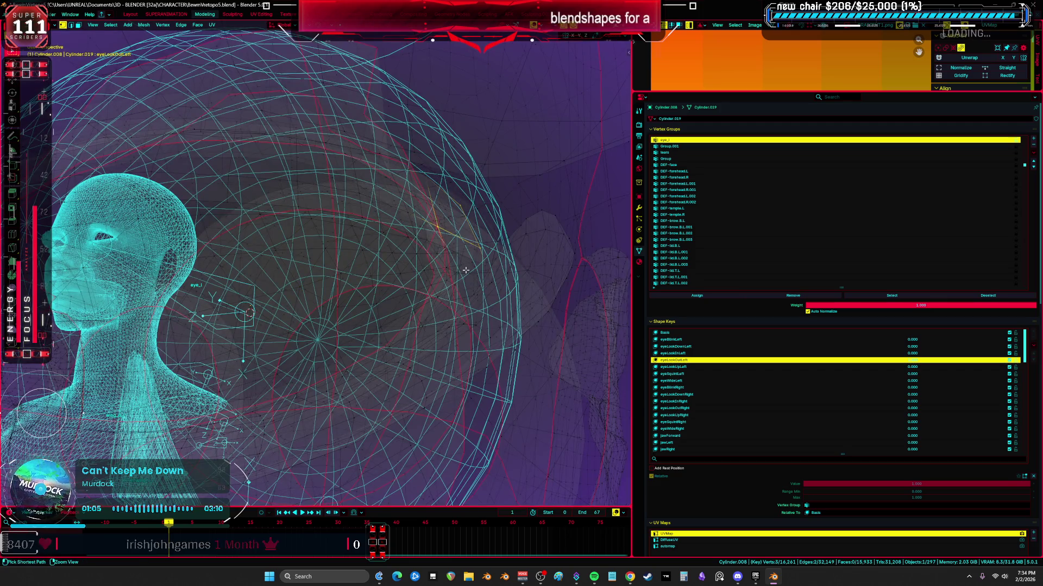
key(alt+z)
key(g)
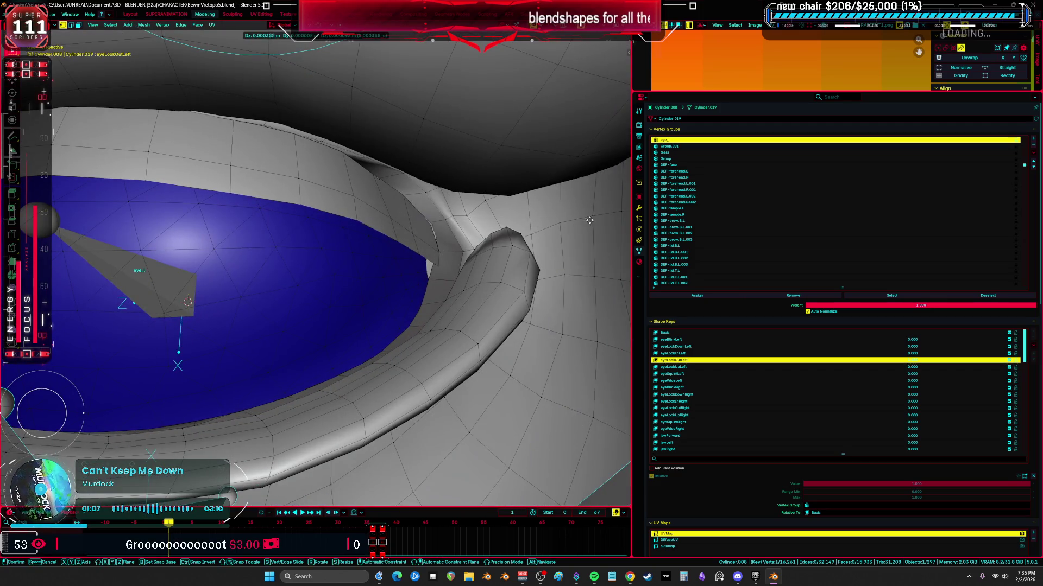
click(589, 220)
mouse_move(589, 219)
middle_down()
mouse_move(495, 203)
mouse_move(536, 187)
middle_up()
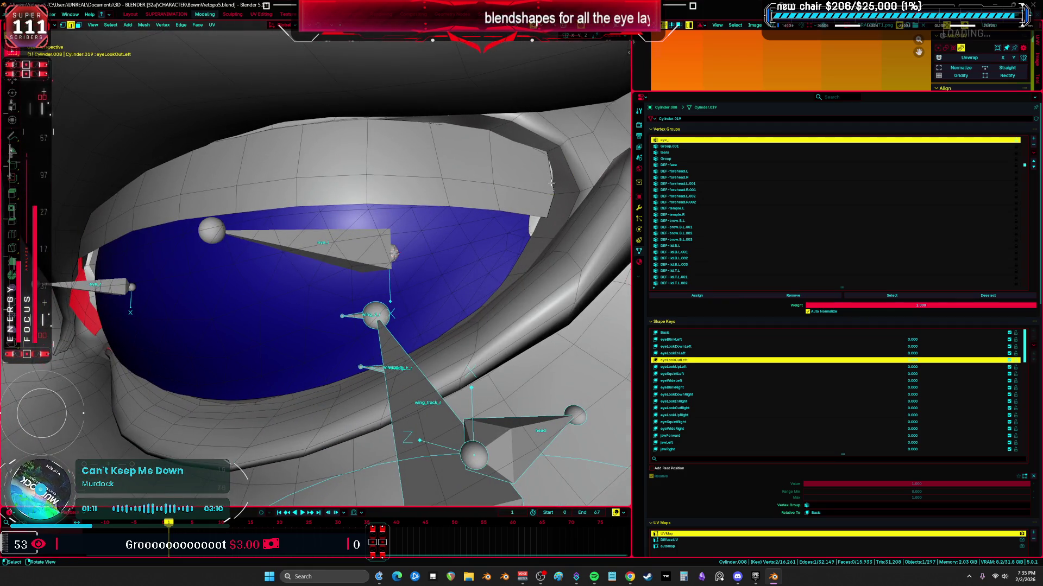
key(alt+z)
middle_drag(536, 185, 457, 200)
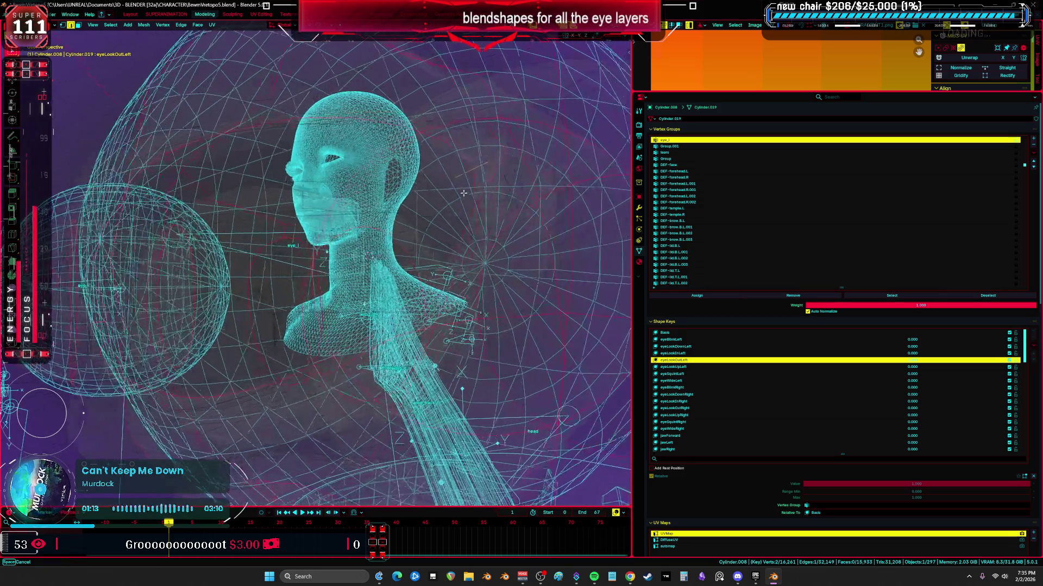
key(z)
click(505, 198)
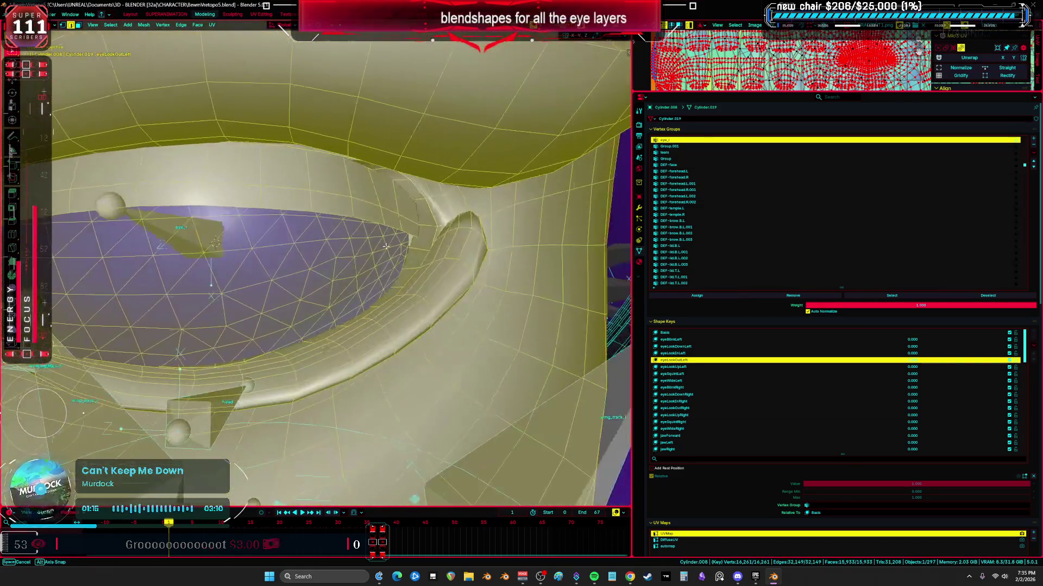
mouse_move(457, 199)
middle_down()
mouse_move(415, 213)
mouse_move(364, 199)
middle_up()
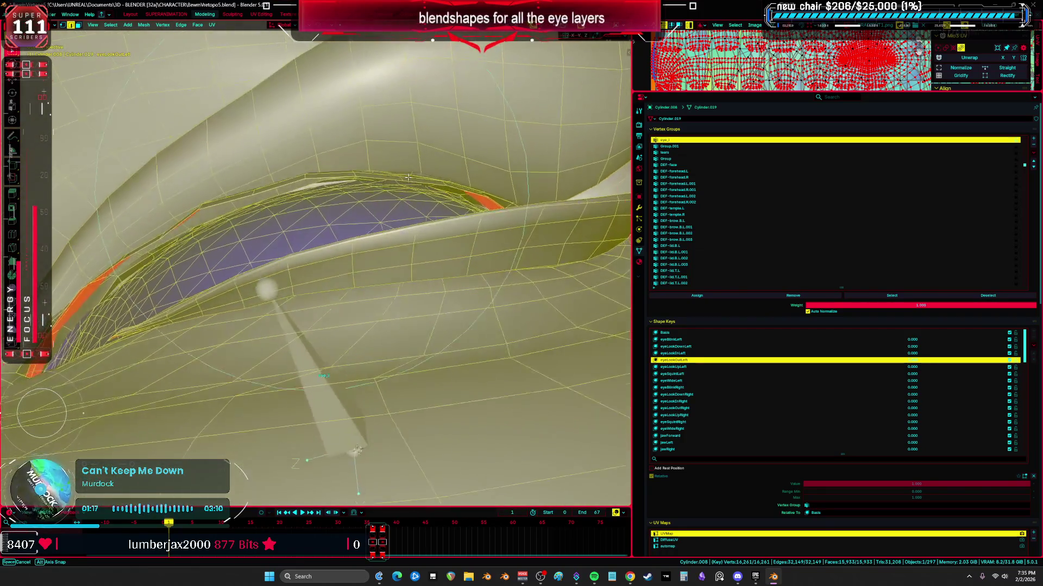
- Select the upper eyelid edge loop and set eyeLookOutLeft back to full influence with overlays on
key(Tab)
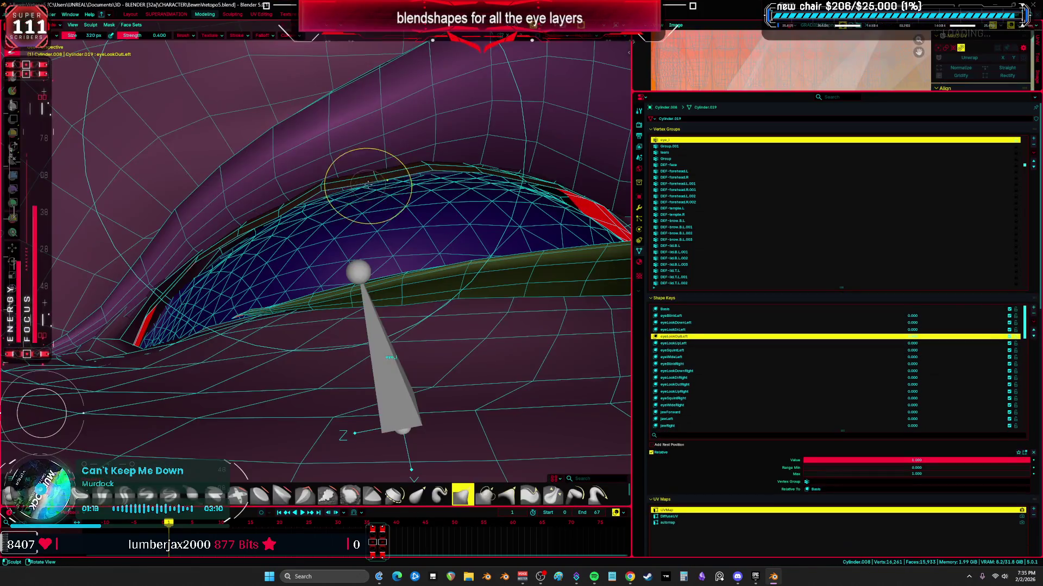
key(Tab)
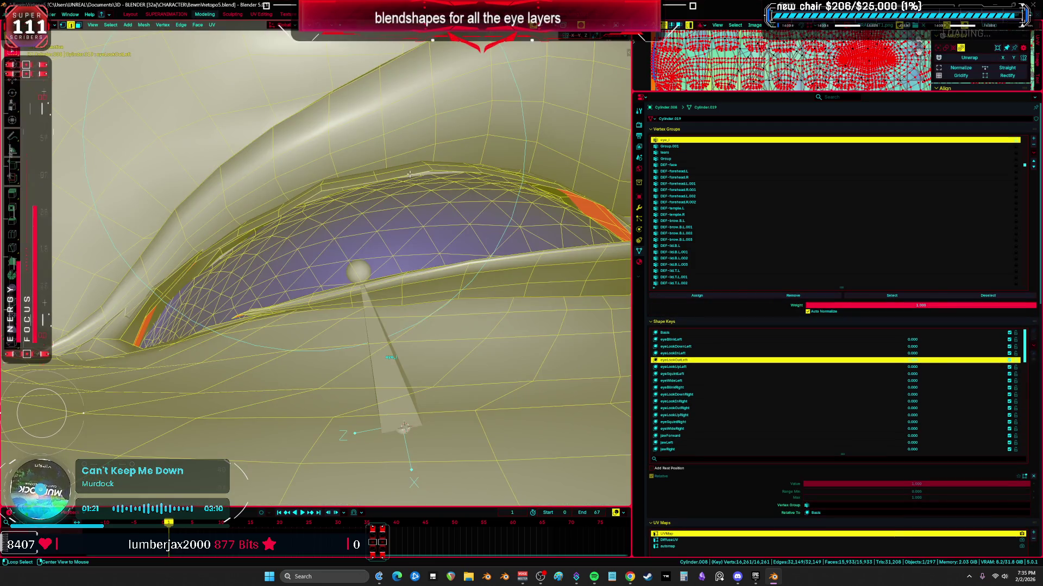
alt+click(459, 174)
mouse_move(459, 175)
middle_down()
mouse_move(440, 168)
mouse_move(310, 228)
mouse_move(455, 261)
mouse_move(351, 212)
middle_up()
key(alt+shift+z)
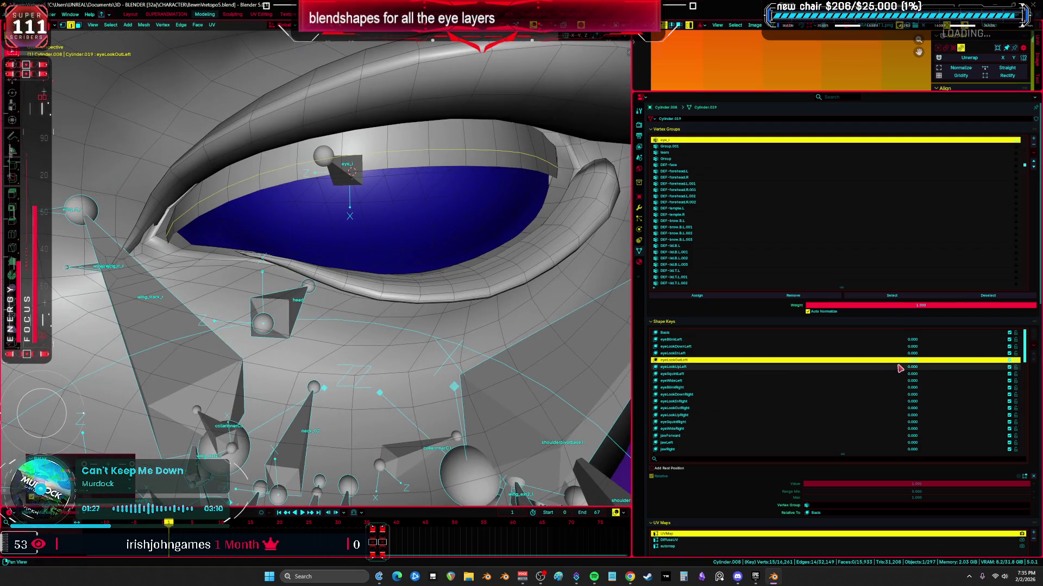
drag(911, 360, 1018, 360)
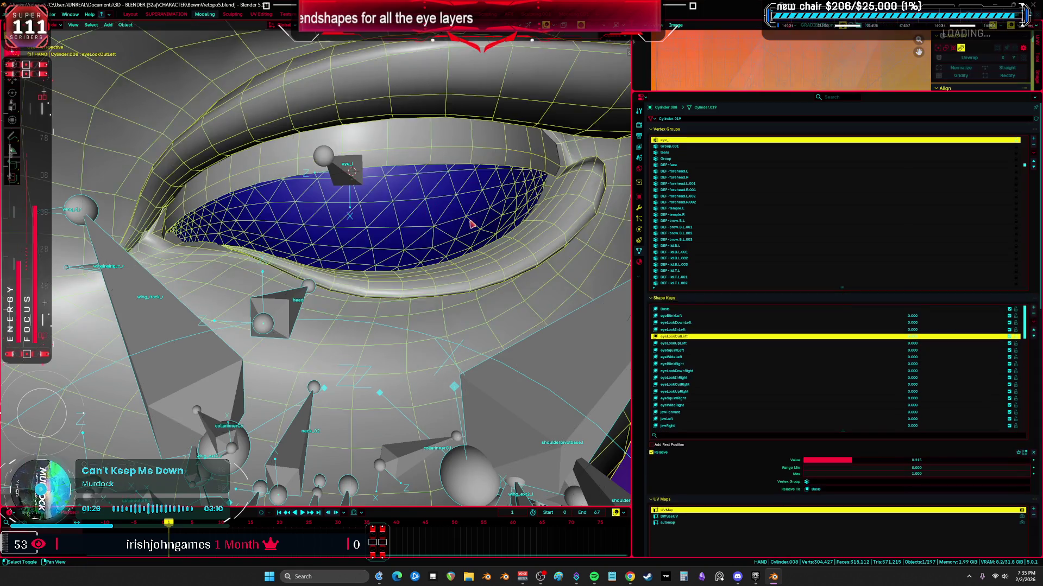
- In Object Mode make the next (look-up) shape key active at full value and enter Sculpt Mode
key(Tab)
key(alt+shift+z)
click(814, 343)
drag(912, 349, 1018, 350)
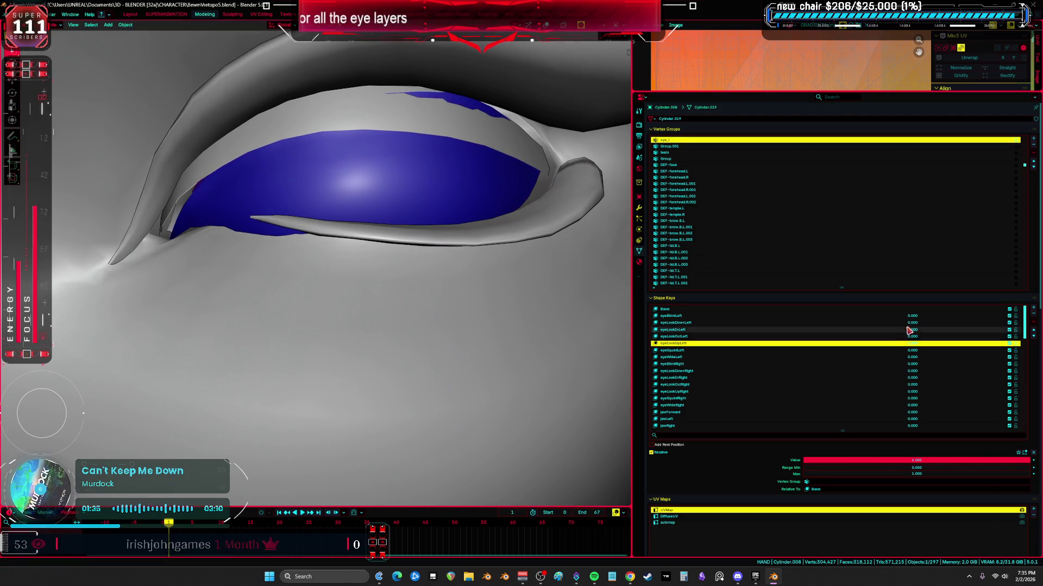
key(alt+shift+z)
key(ctrl+Tab)
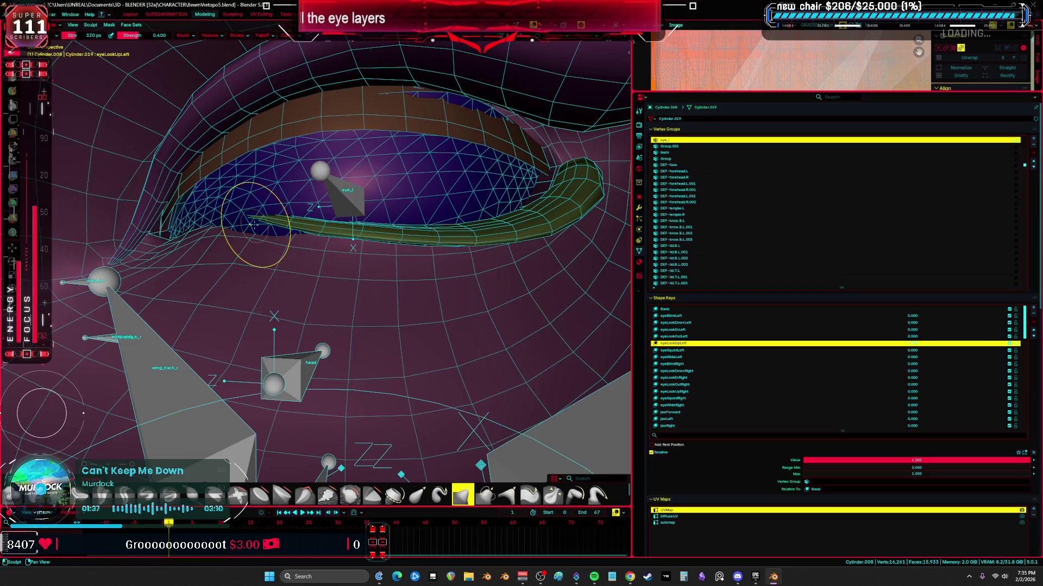
- Inspect the upper lid from several angles with overlays toggled, then return the key to zero
middle_drag(253, 224, 260, 243)
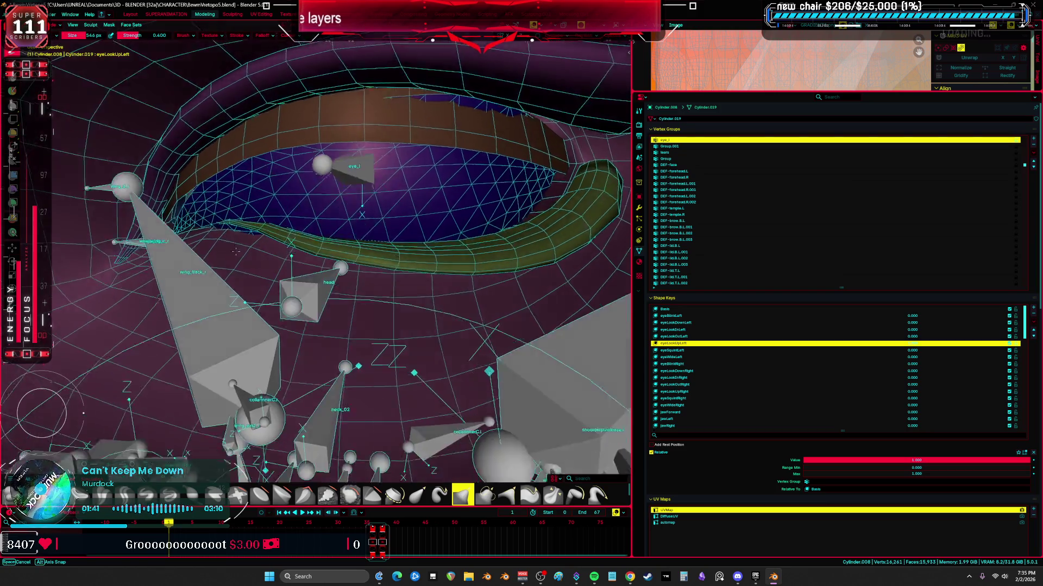
middle_drag(236, 238, 278, 245)
scroll(277, 244, up, 3)
key(alt+shift+z)
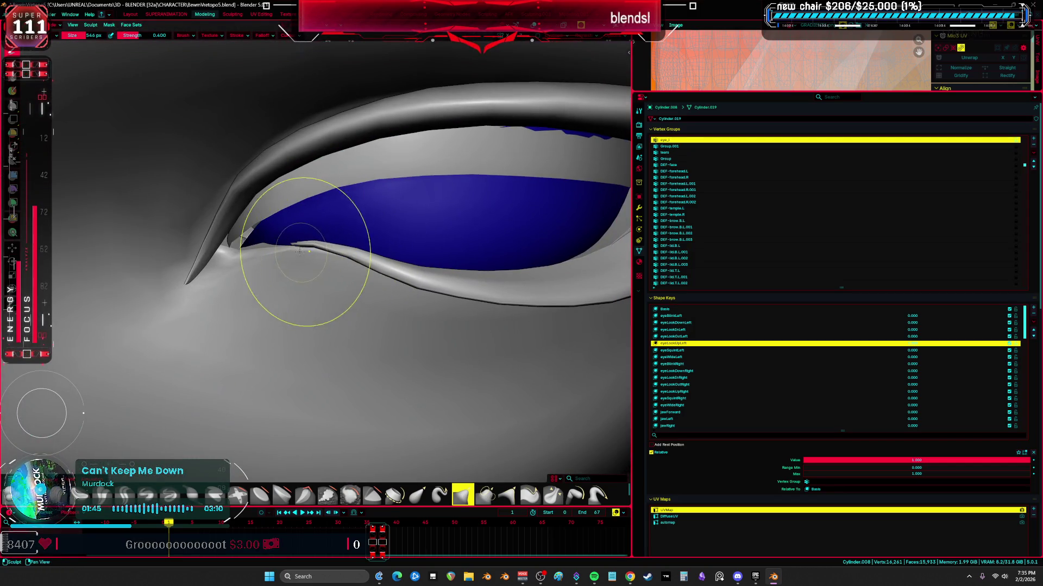
middle_drag(432, 244, 361, 159)
key(alt+shift+z)
middle_drag(495, 180, 367, 212)
scroll(366, 211, up, 3)
key(alt+shift+z)
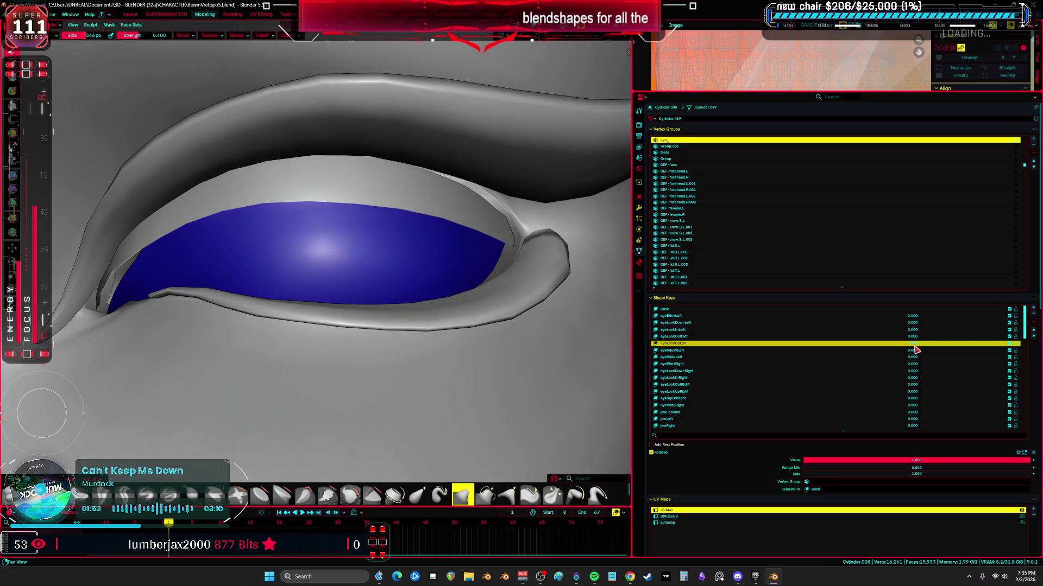
drag(773, 350, 746, 352)
- Raise the squint-left key and inspect the lower lid in wireframe with bones from several sides
click(746, 351)
drag(811, 460, 1027, 461)
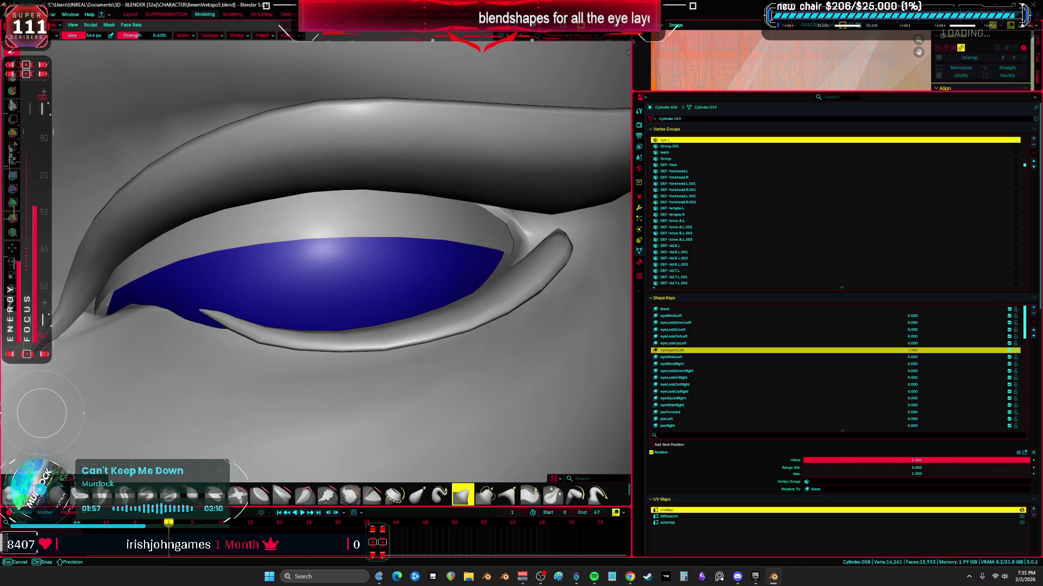
key(slash)
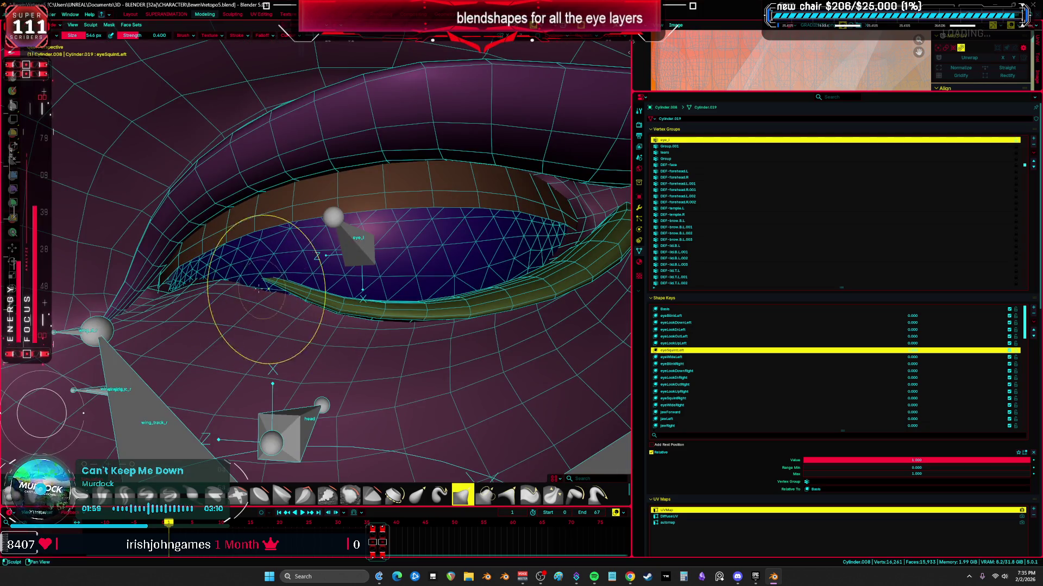
middle_drag(265, 289, 367, 245)
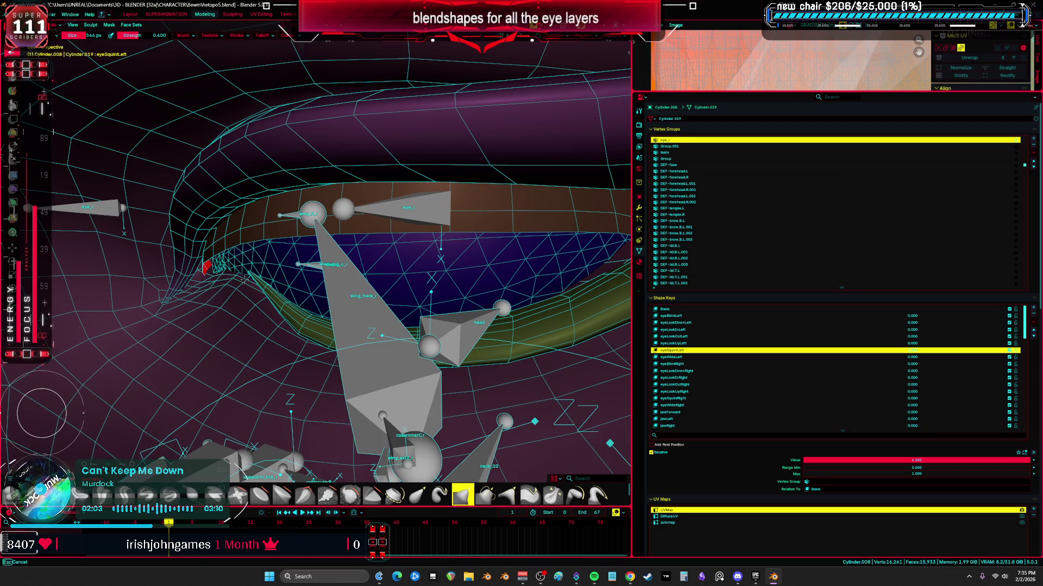
middle_drag(336, 265, 322, 280)
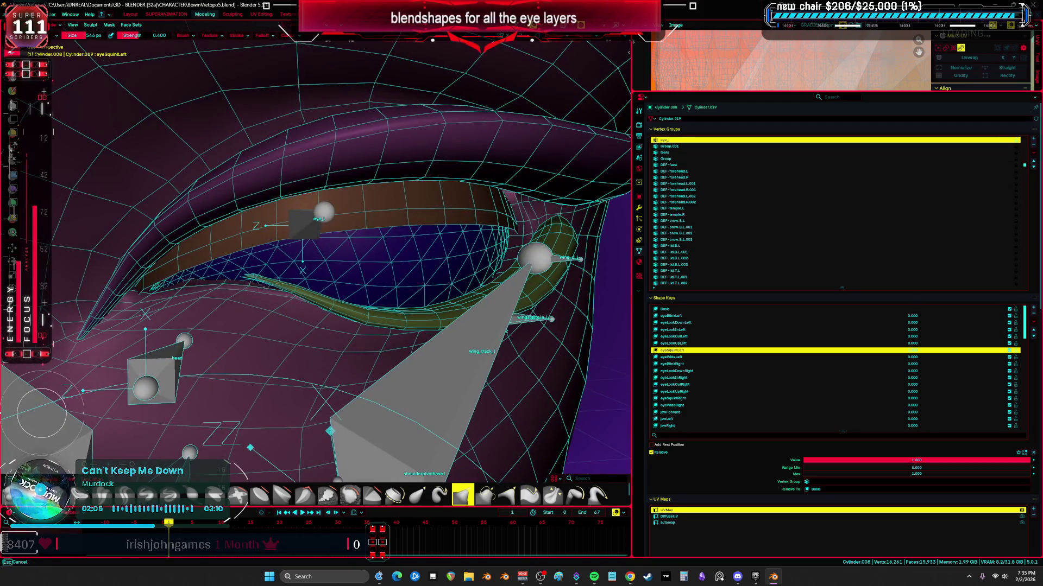
key(slash)
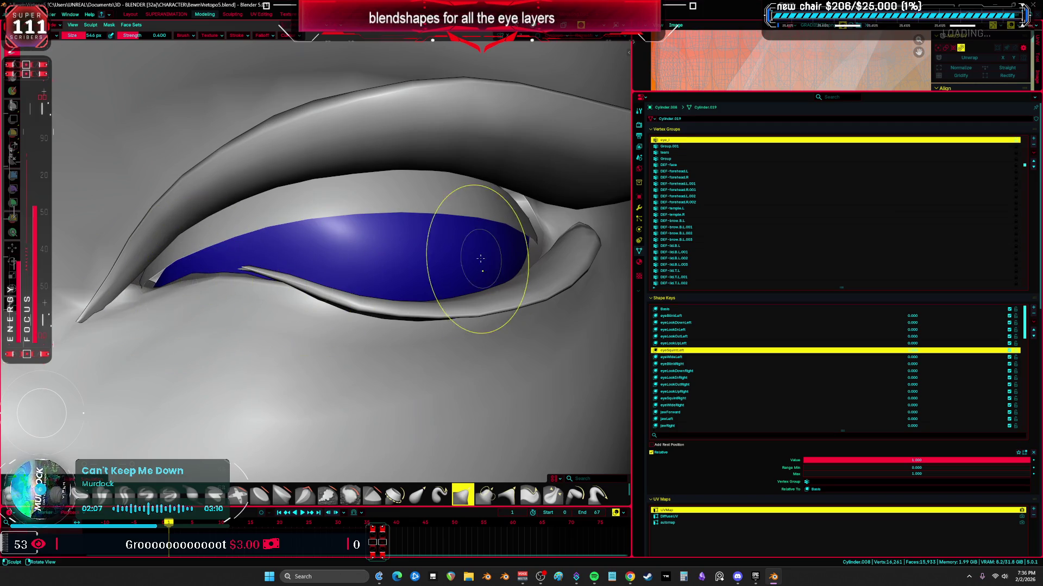
key(slash)
middle_drag(326, 269, 278, 220)
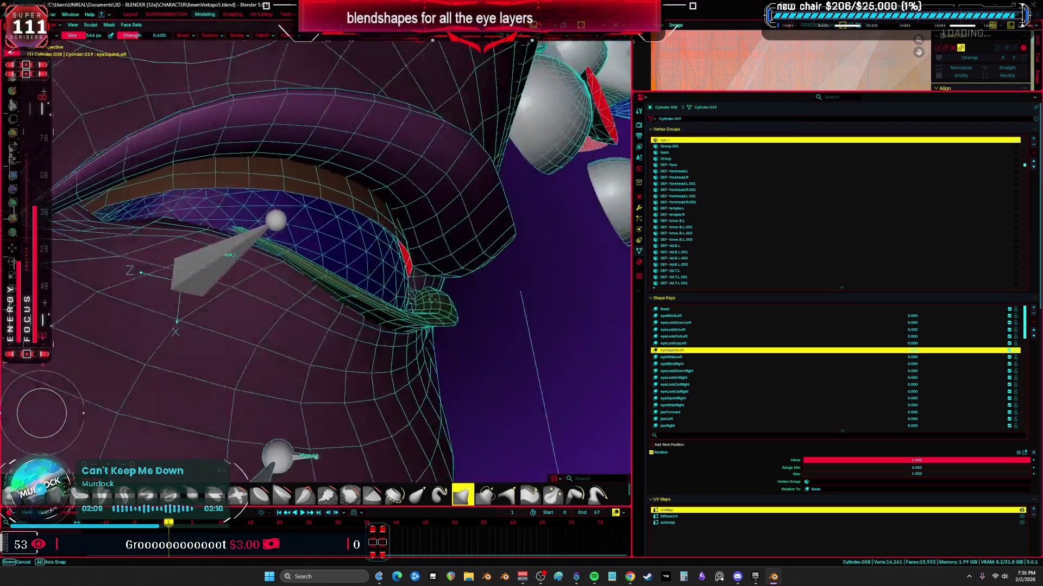
middle_drag(326, 268, 232, 285)
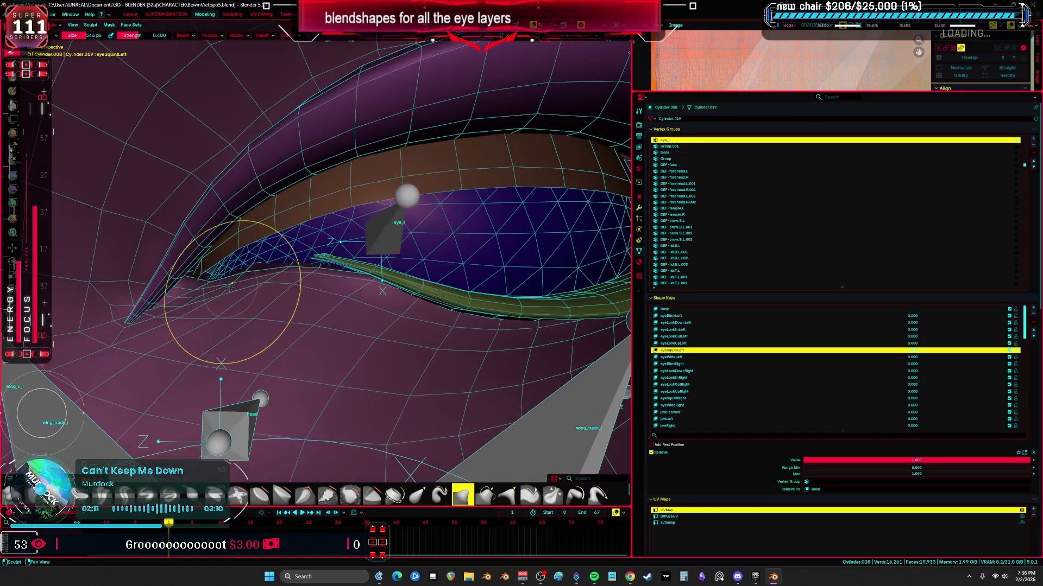
- Try the squint key at lower strengths while checking the lid in wireframe and solid shading
drag(914, 356, 864, 357)
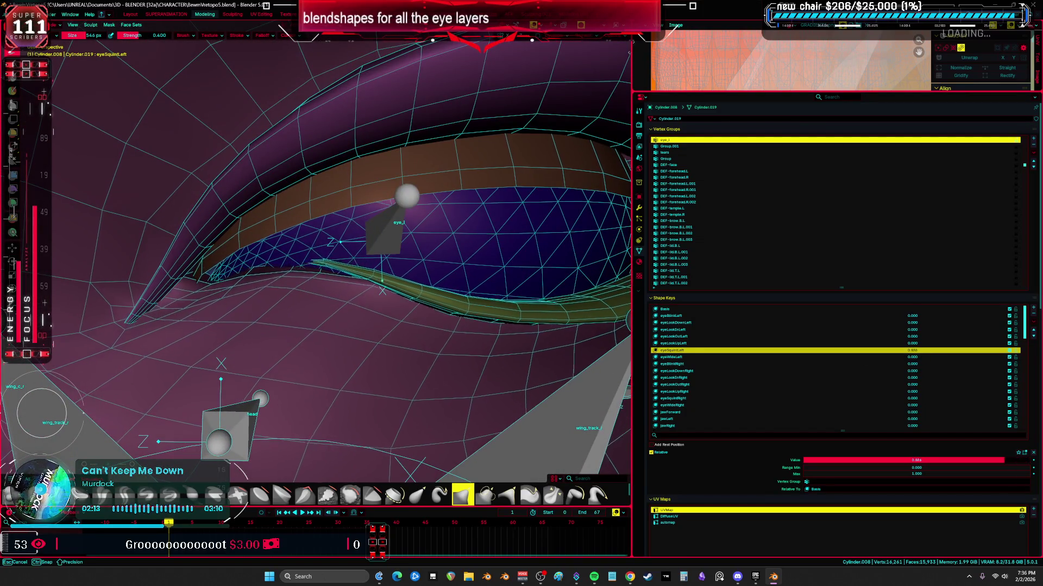
drag(914, 460, 806, 460)
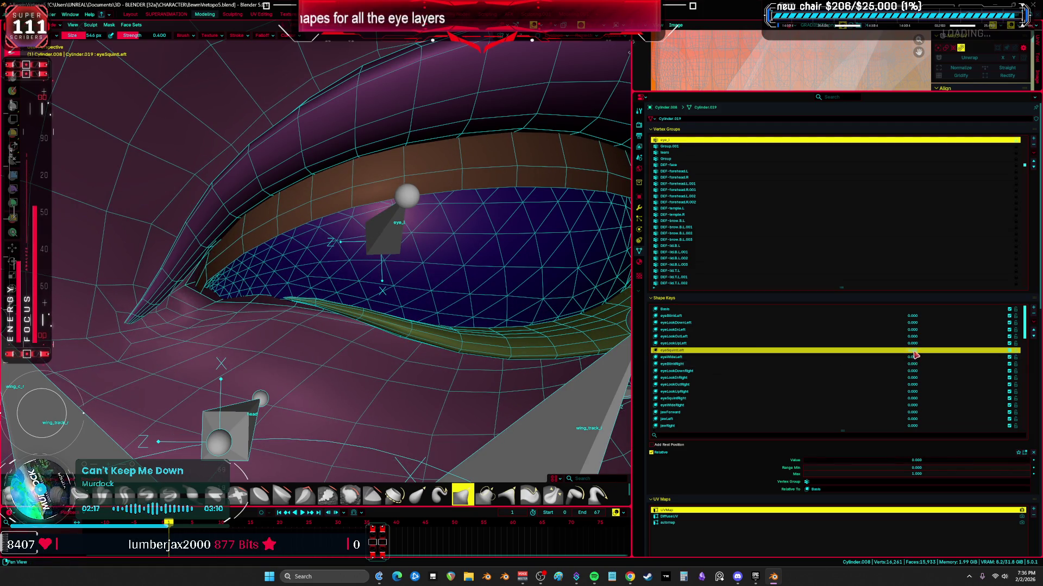
middle_drag(407, 286, 326, 268)
key(z)
click(444, 291)
mouse_move(407, 286)
middle_down()
mouse_move(454, 287)
mouse_move(529, 261)
mouse_move(529, 277)
middle_up()
key(z)
- Preview eyeWideLeft at full value from several angles and shadings, then reset it to zero
click(917, 350)
click(690, 356)
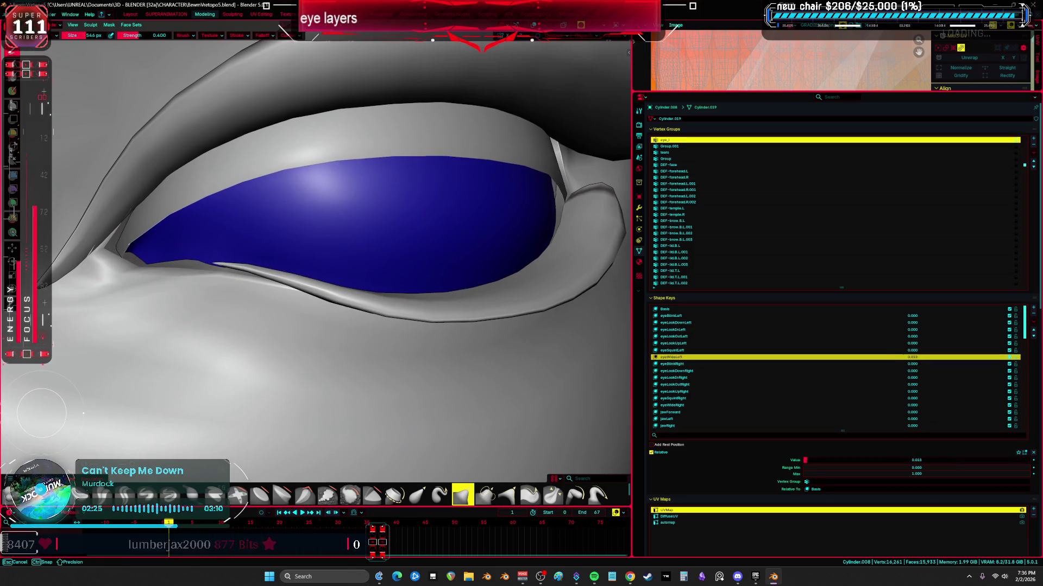
drag(912, 357, 938, 351)
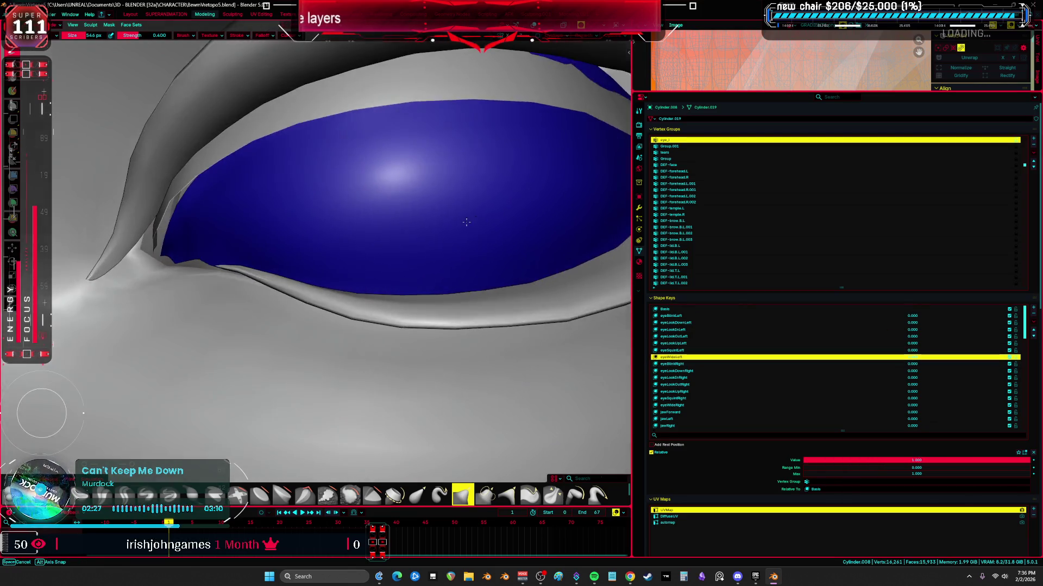
middle_drag(367, 245, 309, 122)
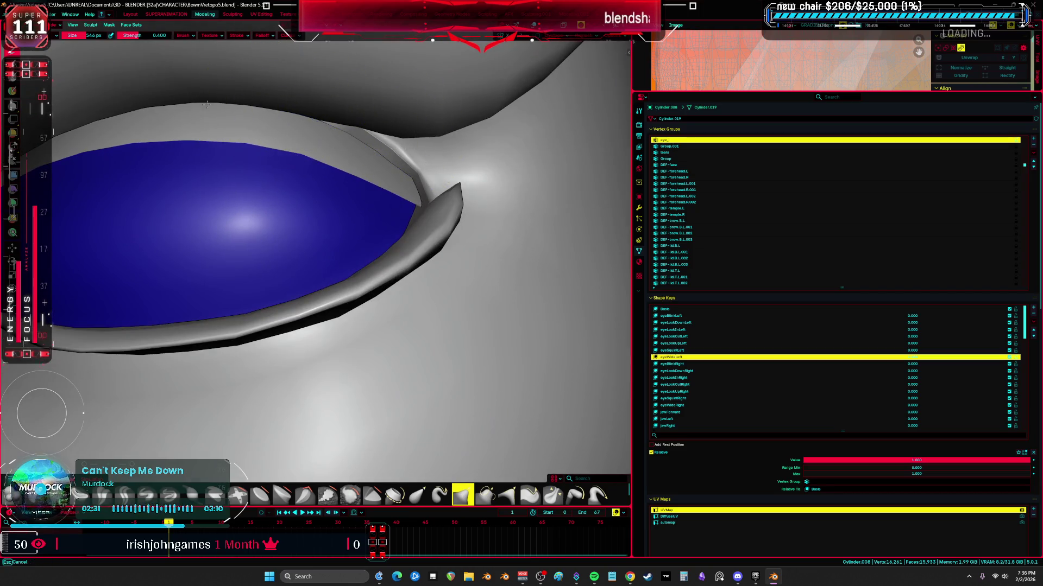
key(alt+z)
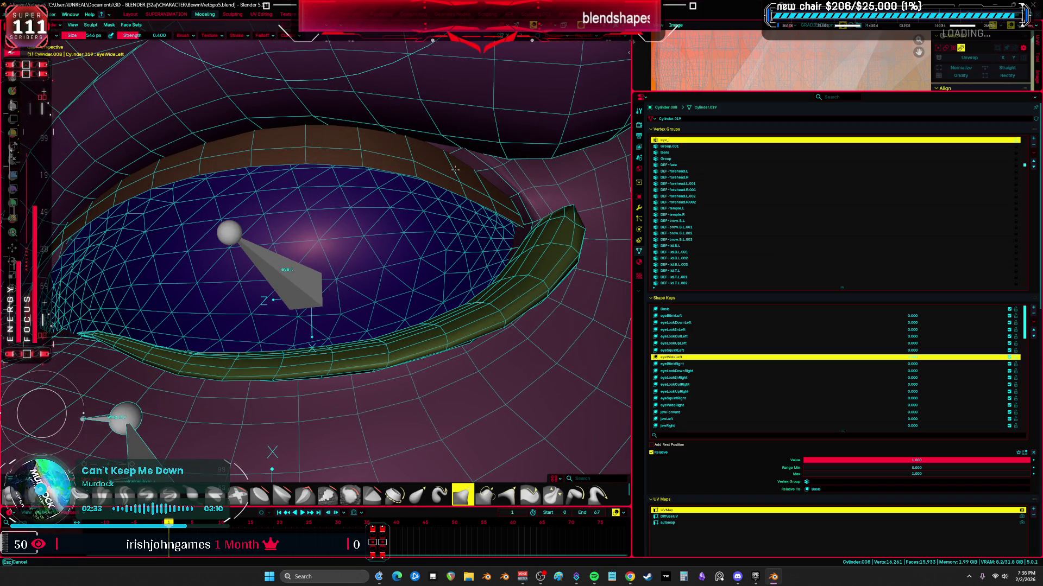
key(alt+z)
key(alt+z)
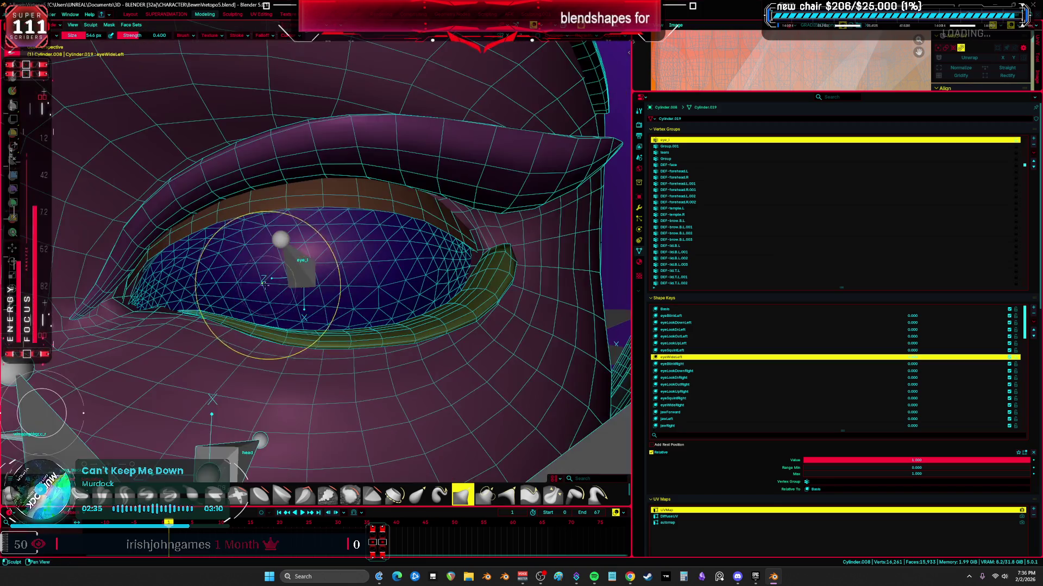
middle_drag(367, 244, 244, 163)
middle_drag(327, 244, 244, 203)
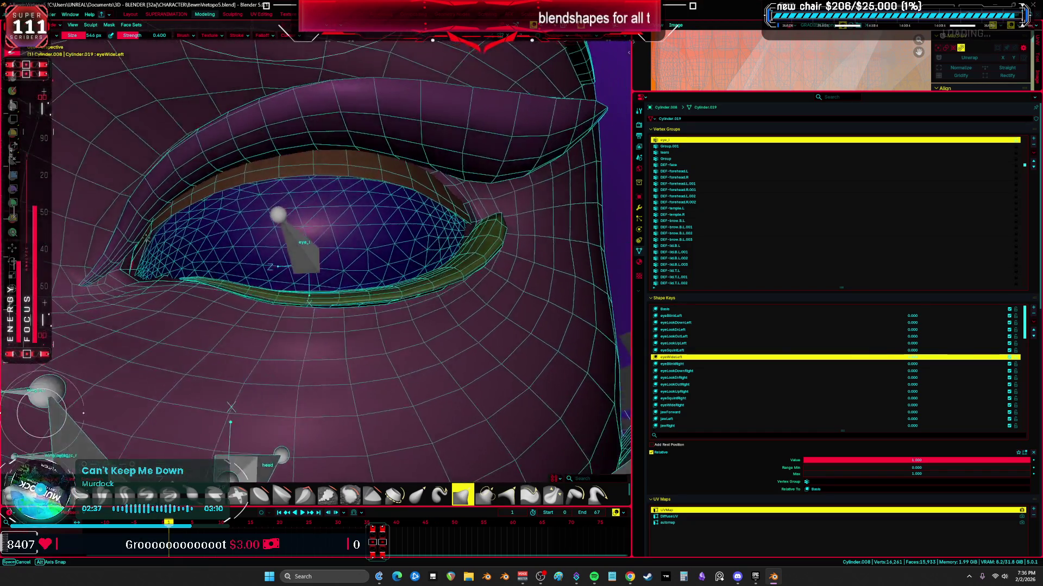
key(alt+z)
middle_drag(408, 285, 530, 343)
click(704, 364)
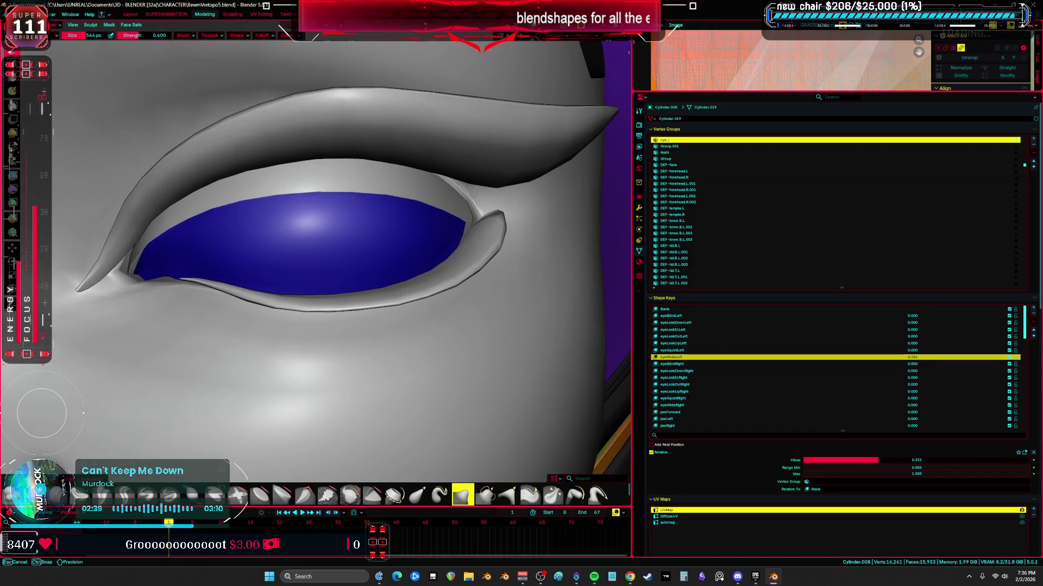
- Pull back to include the eyebrow and apply a mouth shape key at full strength
middle_drag(367, 261, 408, 285)
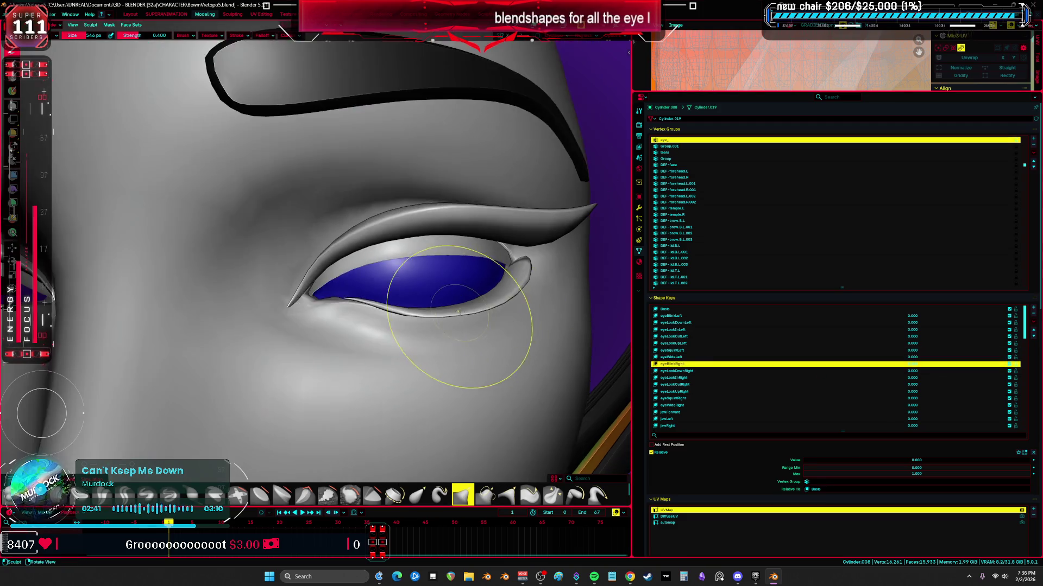
scroll(751, 398, down, 2)
scroll(751, 397, down, 3)
scroll(733, 375, down, 3)
click(715, 365)
double_click(912, 371)
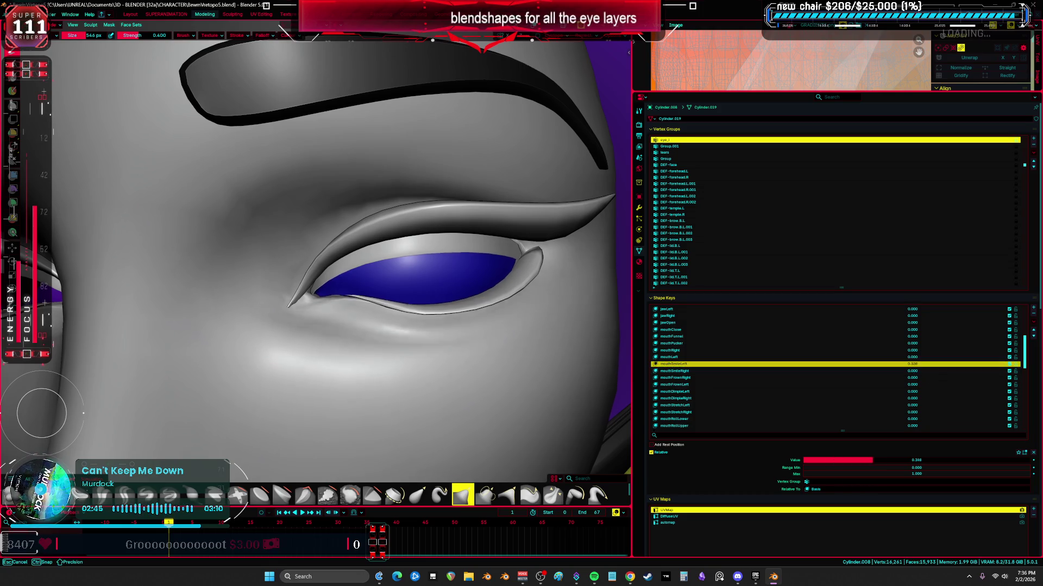
- Shrink the brush to 390 px and inspect the eyelid under mouthSmileLeft in solid and wireframe views
key(Tab)
scroll(326, 260, up, 3)
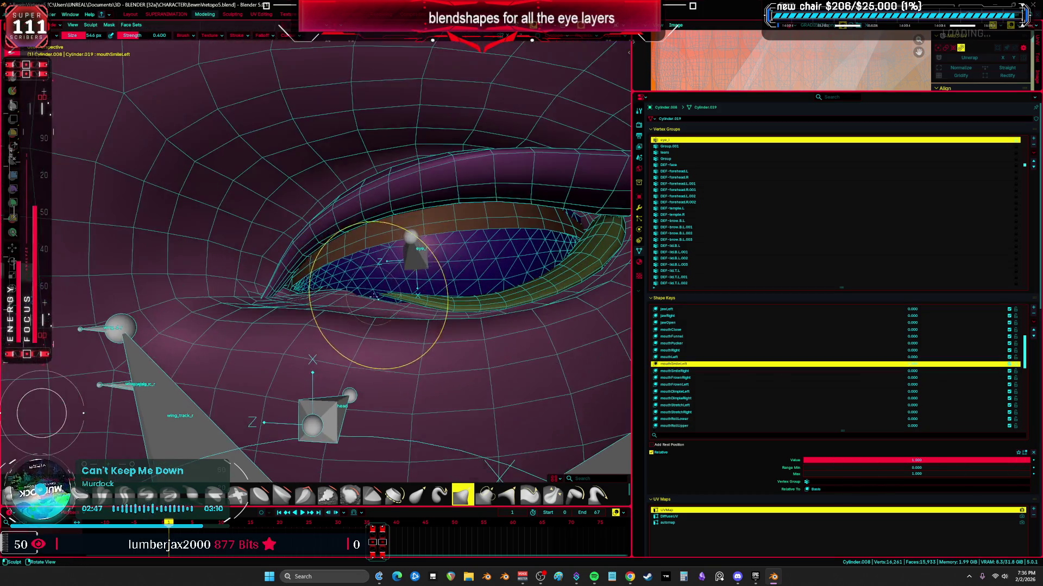
key(bracketleft)
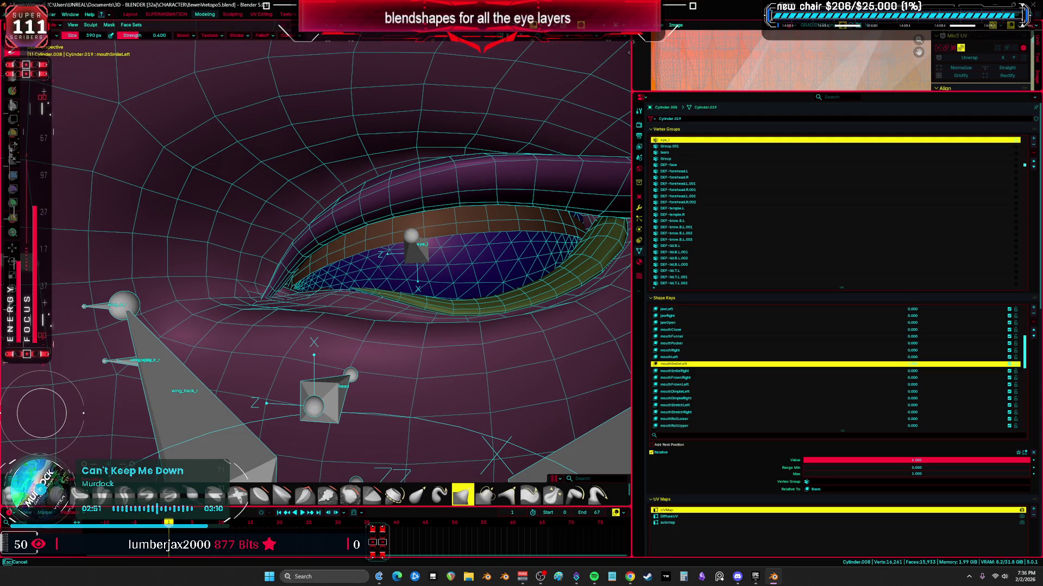
middle_drag(391, 294, 383, 309)
mouse_move(513, 252)
middle_down()
mouse_move(448, 164)
mouse_move(461, 150)
middle_up()
key(z)
key(z)
key(z)
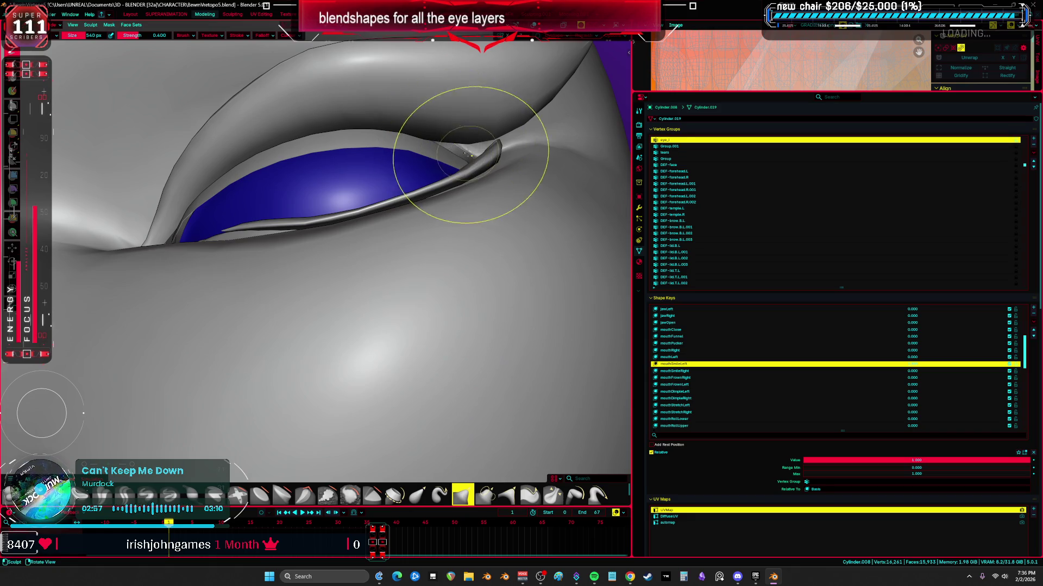
scroll(471, 155, down, 3)
middle_drag(407, 203, 327, 237)
key(z)
key(z)
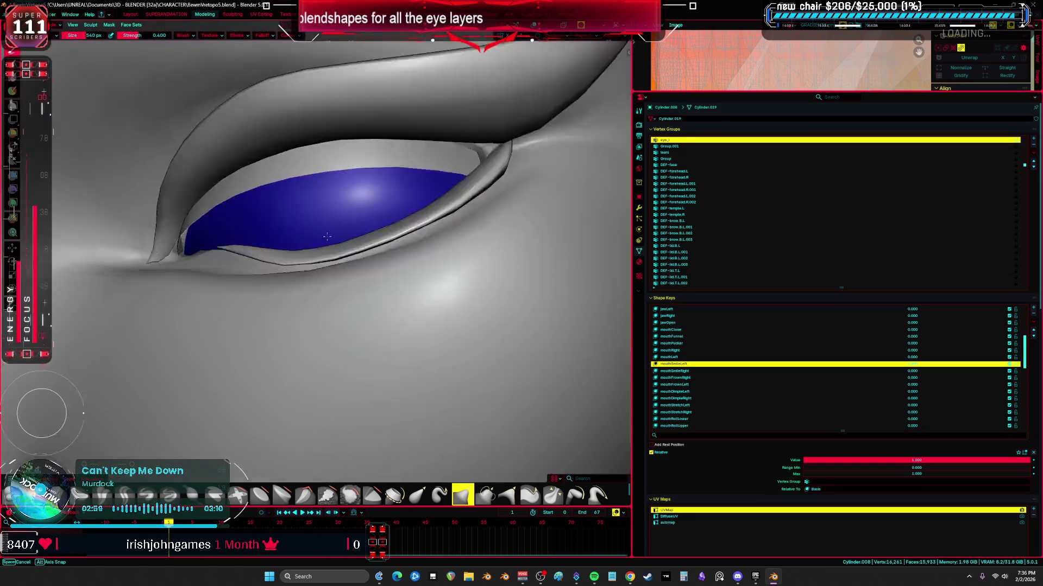
scroll(327, 236, down, 4)
key(z)
key(ctrl+Tab)
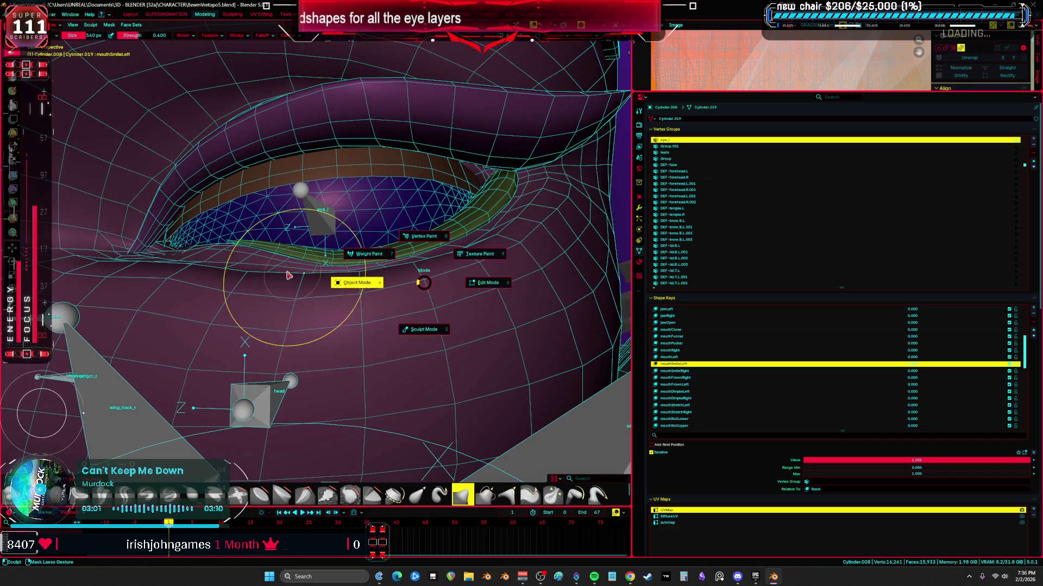
- Back in Object Mode, zero mouthSmileLeft and raise a late-list shape key to full influence
click(356, 283)
key(z)
scroll(326, 244, up, 3)
drag(913, 460, 827, 460)
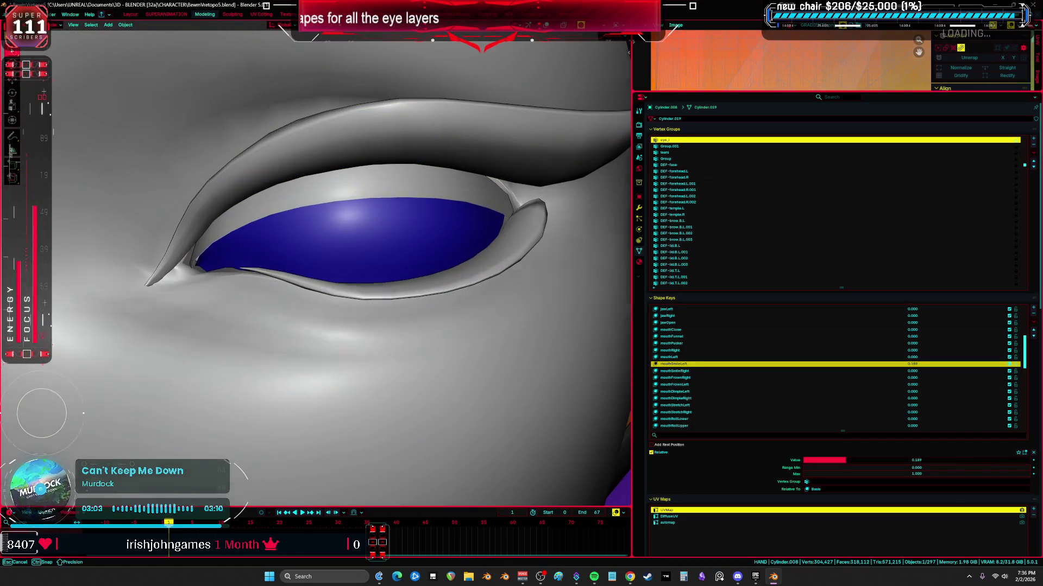
click(721, 391)
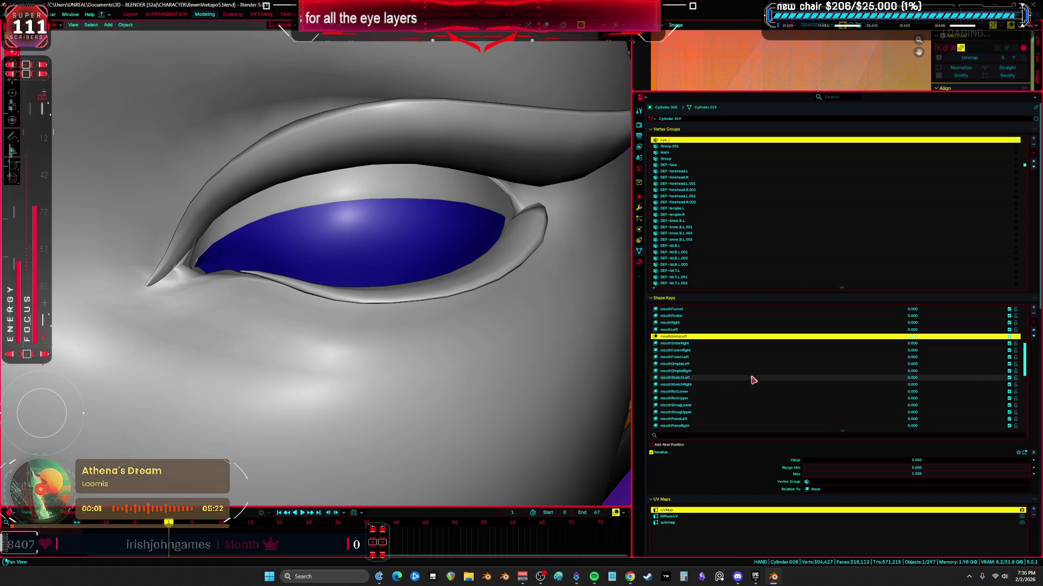
scroll(752, 380, down, 3)
scroll(765, 393, down, 4)
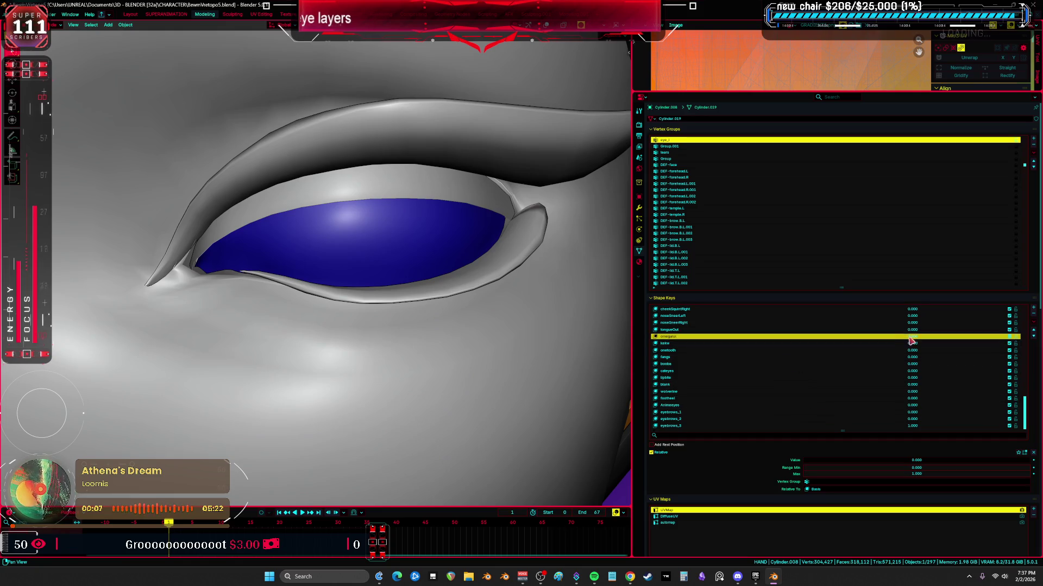
drag(810, 338, 896, 338)
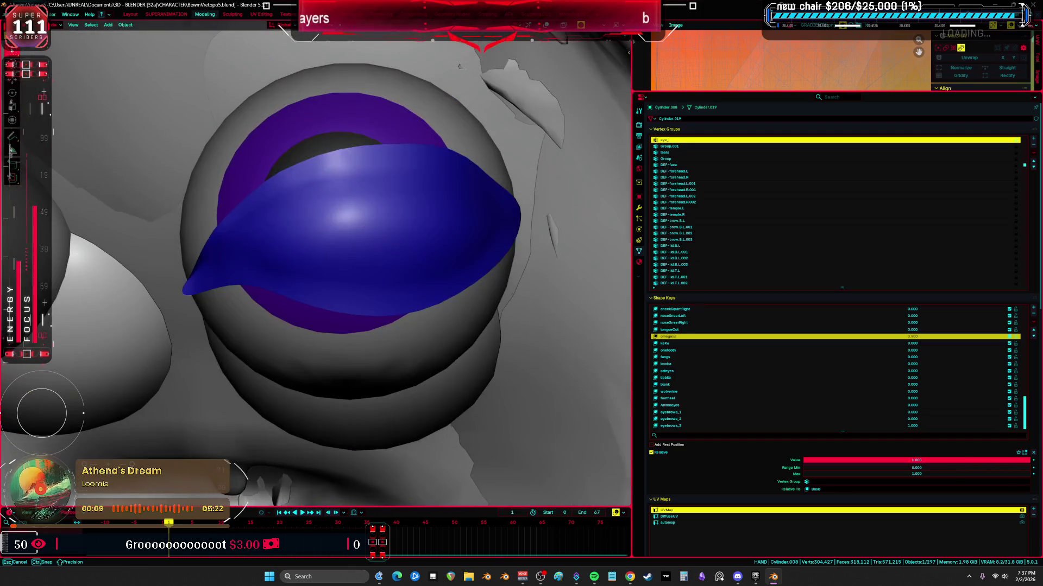
scroll(456, 269, down, 5)
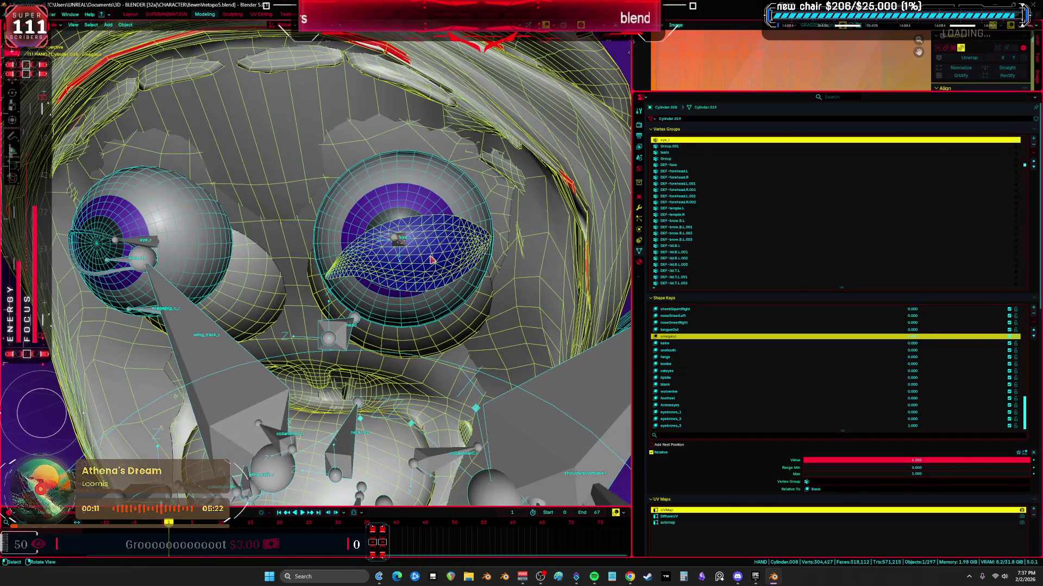
- Select the linked eyelid mesh in Edit Mode and rotate it from a front view
key(Tab)
key(l)
middle_drag(435, 251, 488, 277)
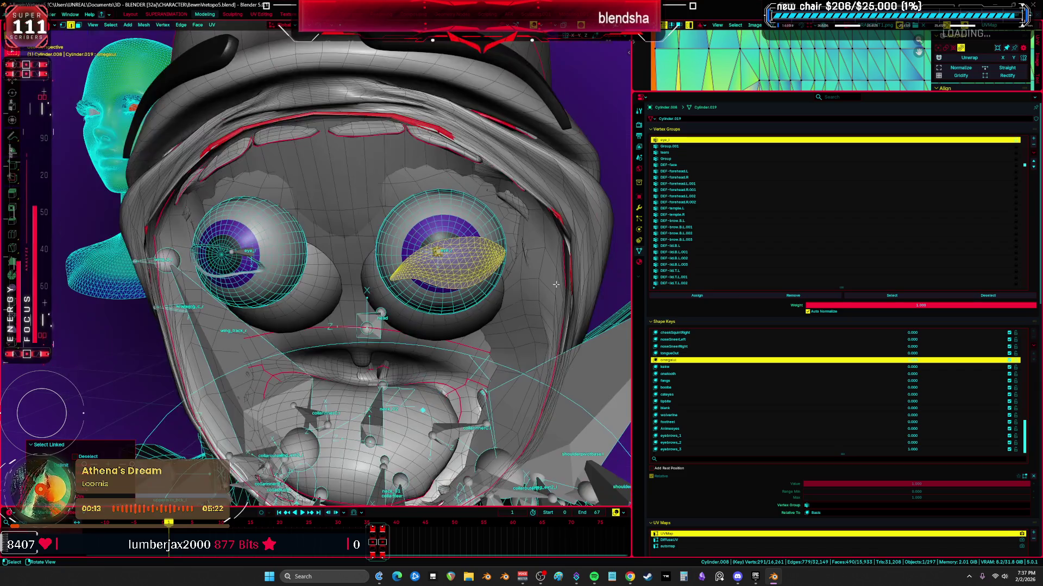
key(KP_1)
scroll(558, 307, up, 1)
key(r)
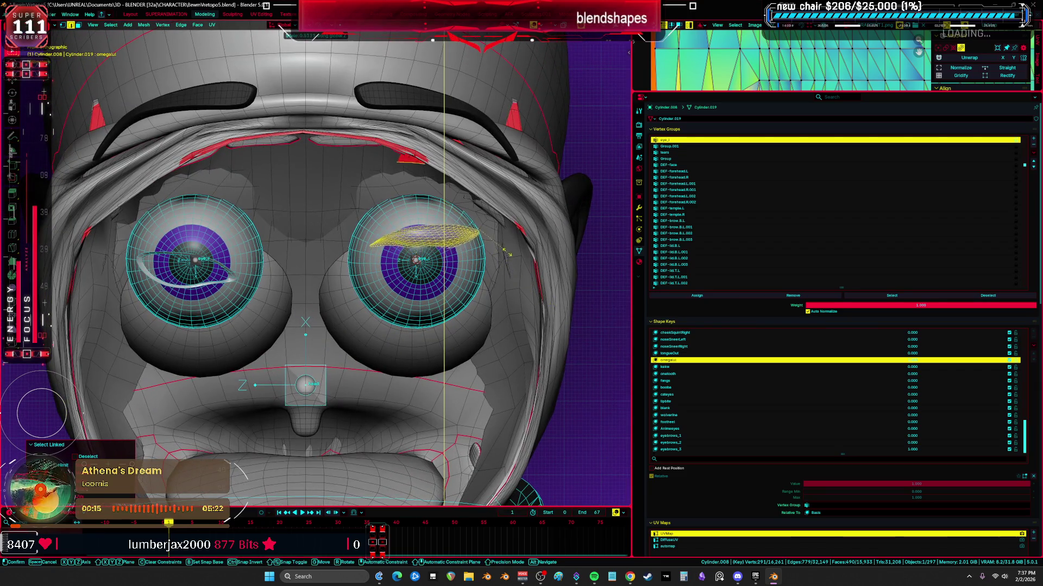
click(499, 241)
- Select the ring piece around the right eye in wireframe and hide it
key(z)
key(alt+a)
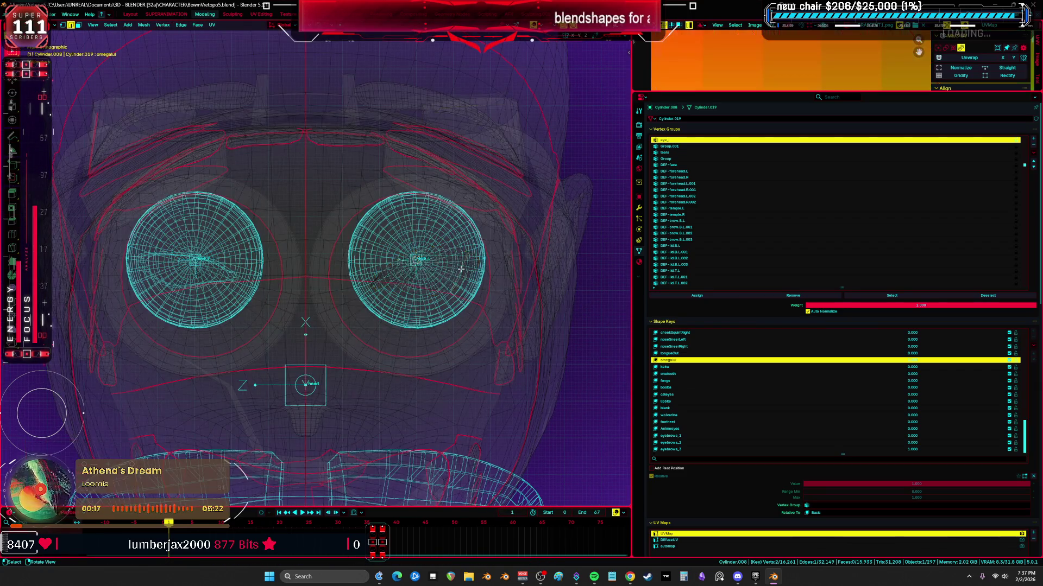
key(l)
click(434, 266)
key(l)
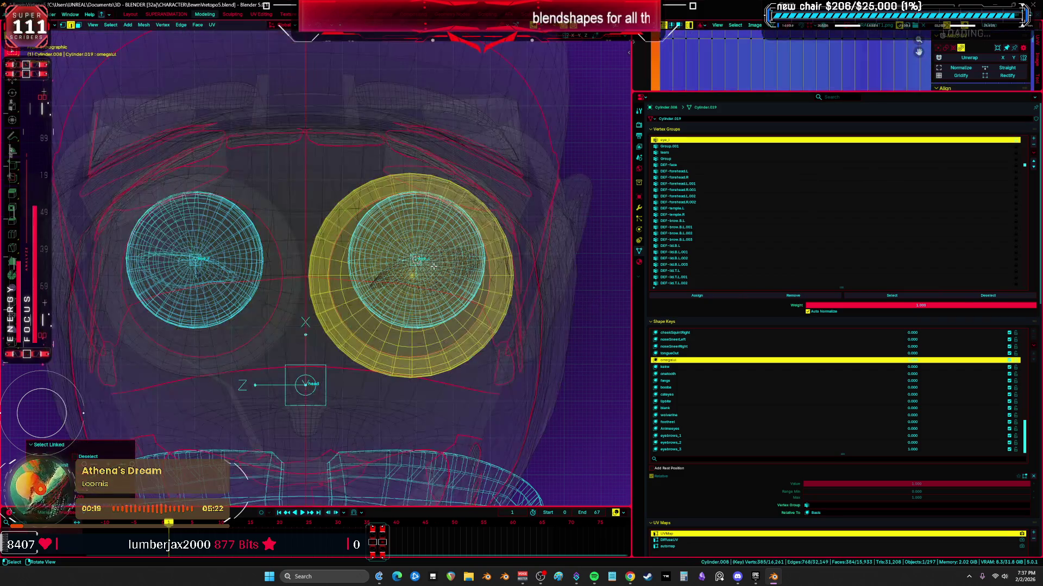
key(z)
key(h)
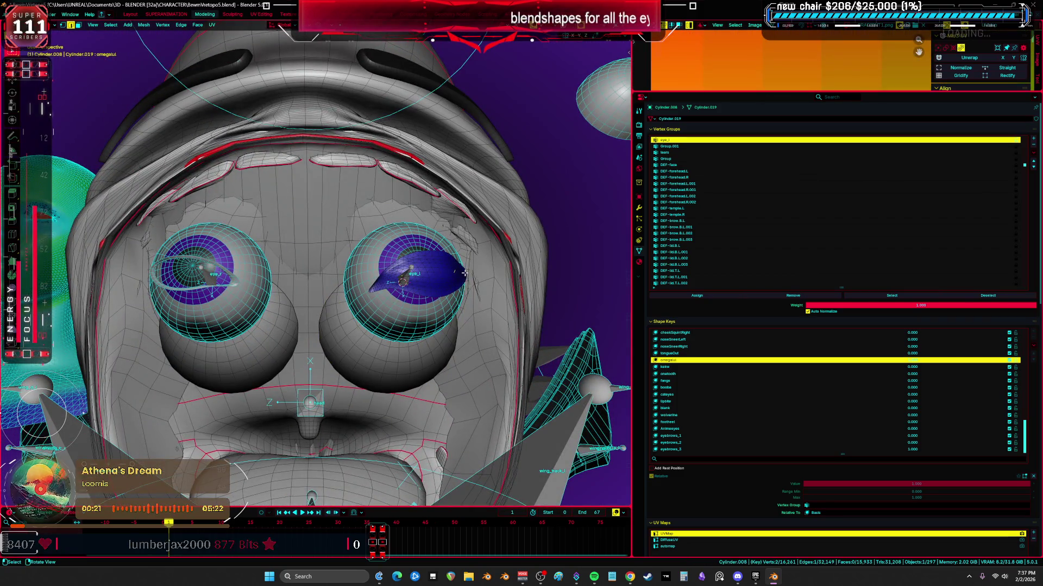
- Select the eyelid face path on the right eye, rotate it, and undo a cancelled move
ctrl+click(464, 273)
key(z)
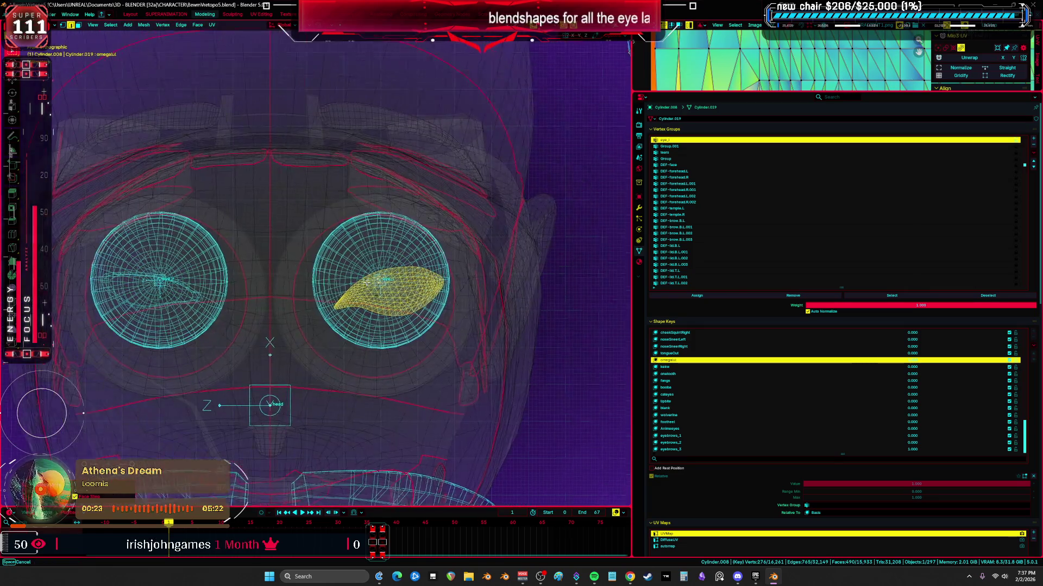
key(KP_1)
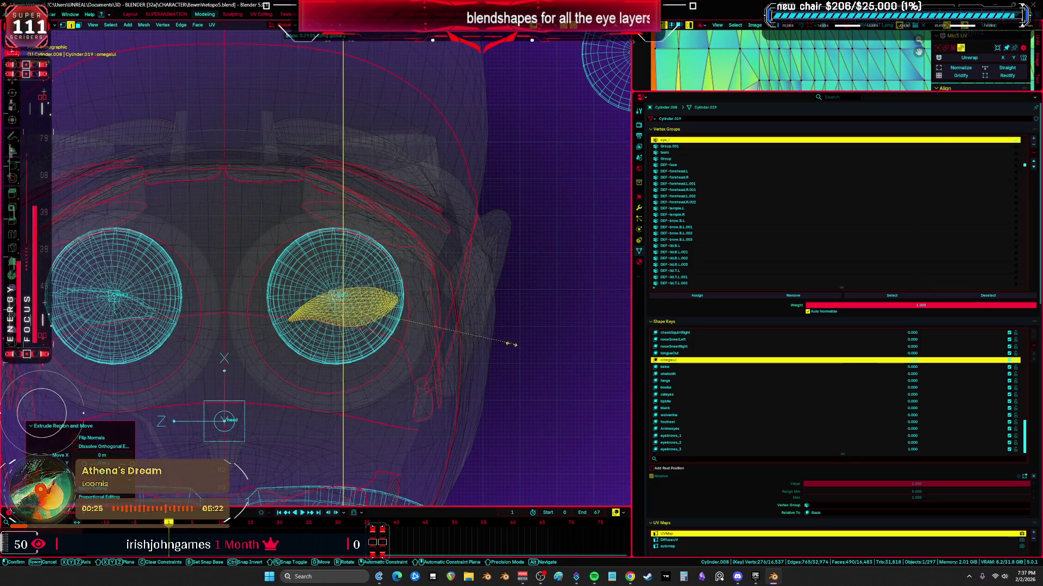
key(r)
click(556, 347)
key(g)
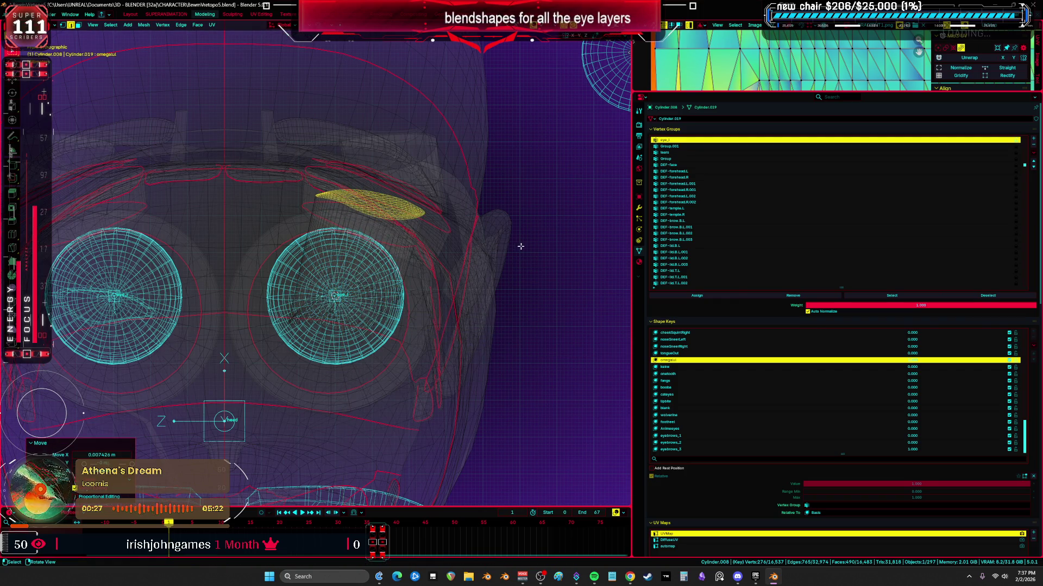
right_click(522, 271)
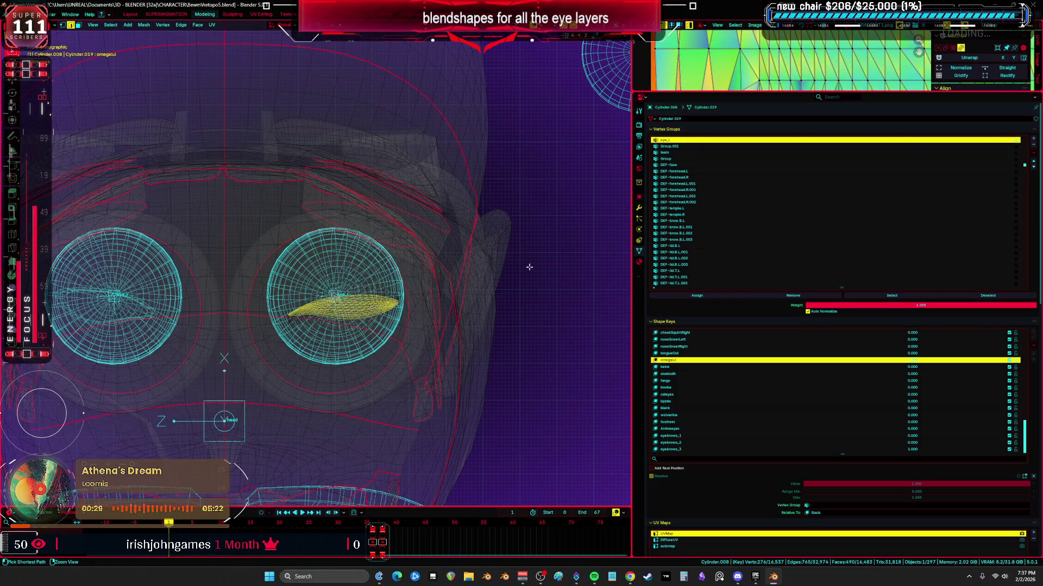
key(ctrl+z)
middle_drag(529, 267, 404, 252)
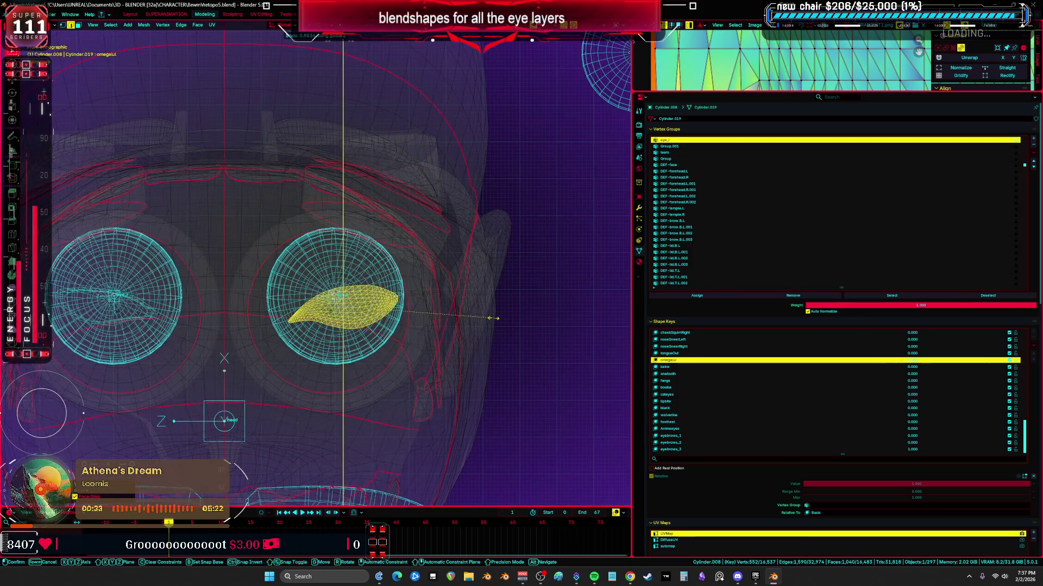
- Flatten the eyelid patch to zero on Z into a thin strip, rotate it, and raise it onto the upper lid
key(s)
key(z)
key(0)
key(Return)
key(s)
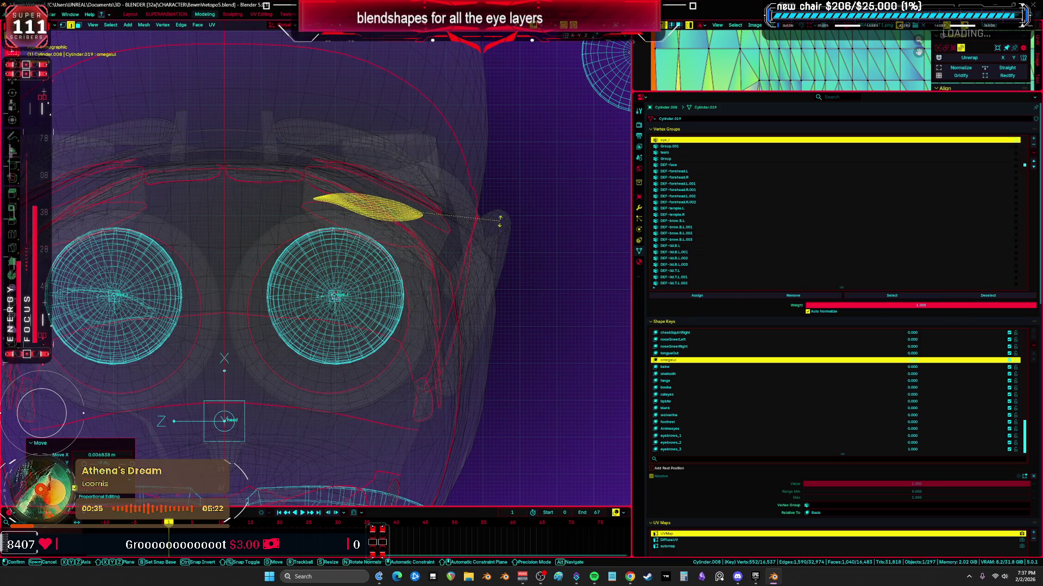
click(486, 245)
key(g)
key(z)
click(488, 228)
- Return to solid shading, check the strip from an angled view, and go back to Object Mode
middle_drag(488, 228, 492, 226)
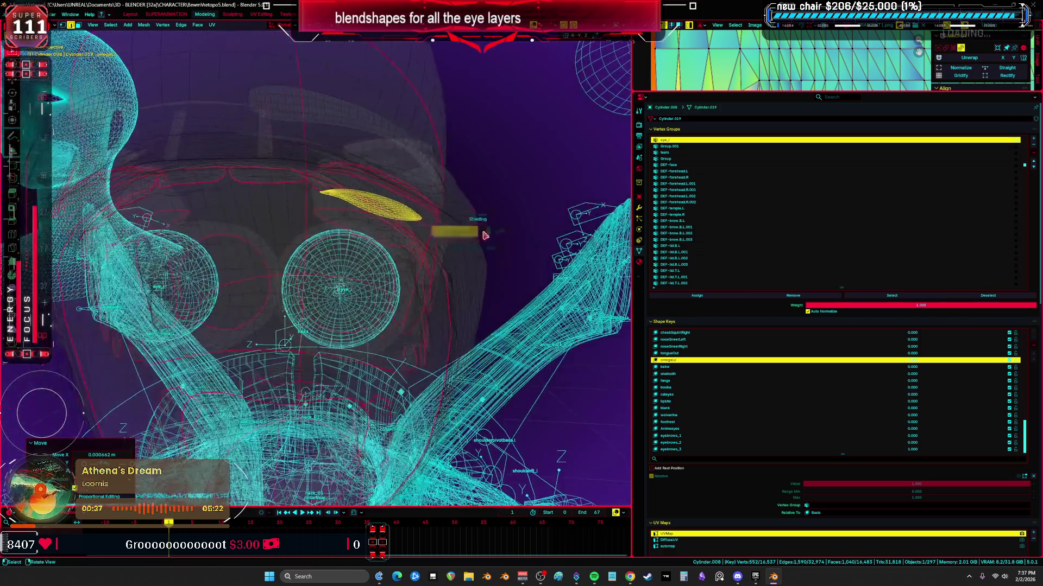
key(shift+z)
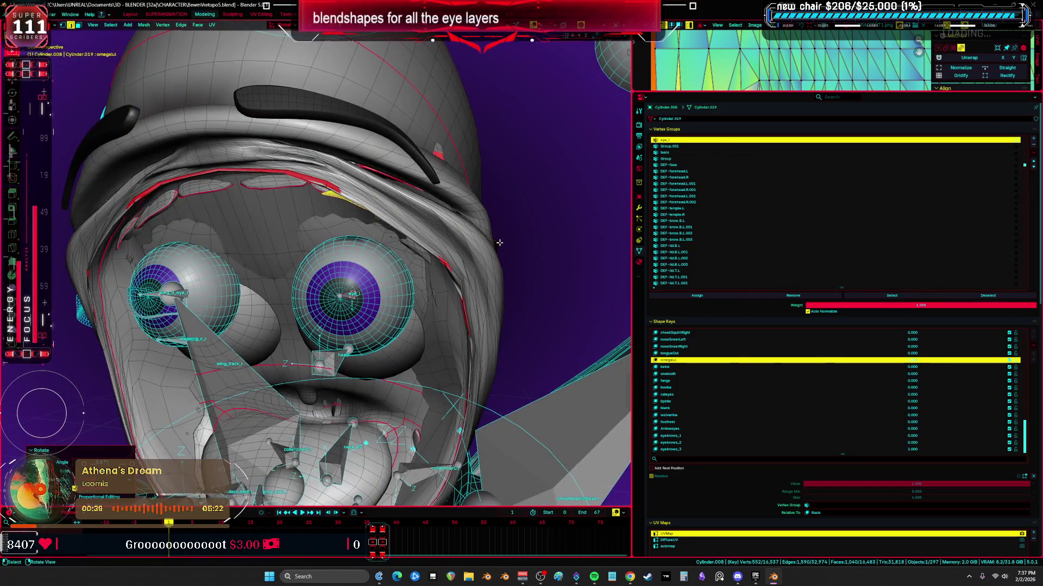
middle_drag(493, 227, 476, 255)
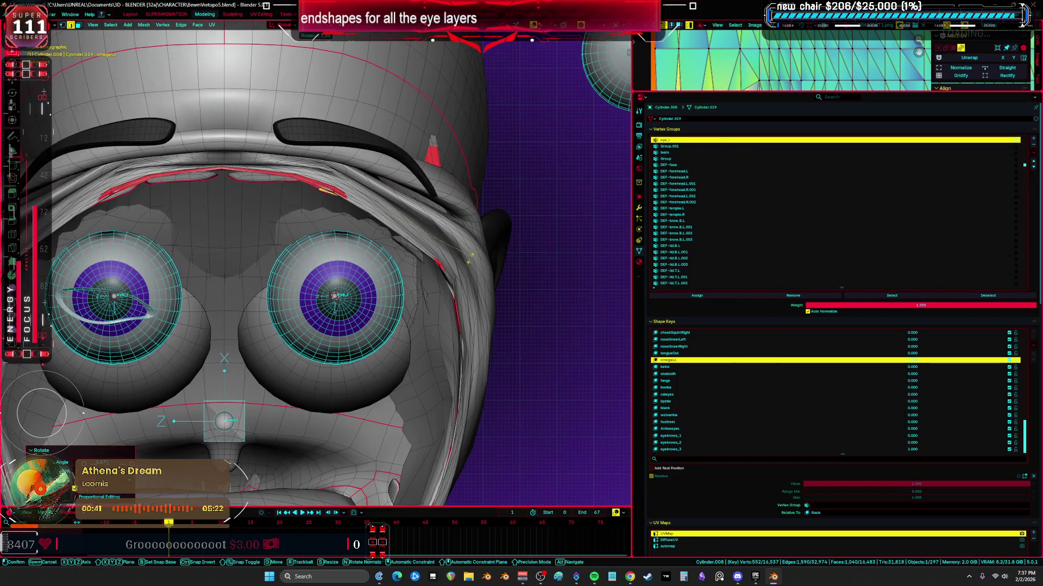
key(ctrl+Tab)
click(521, 277)
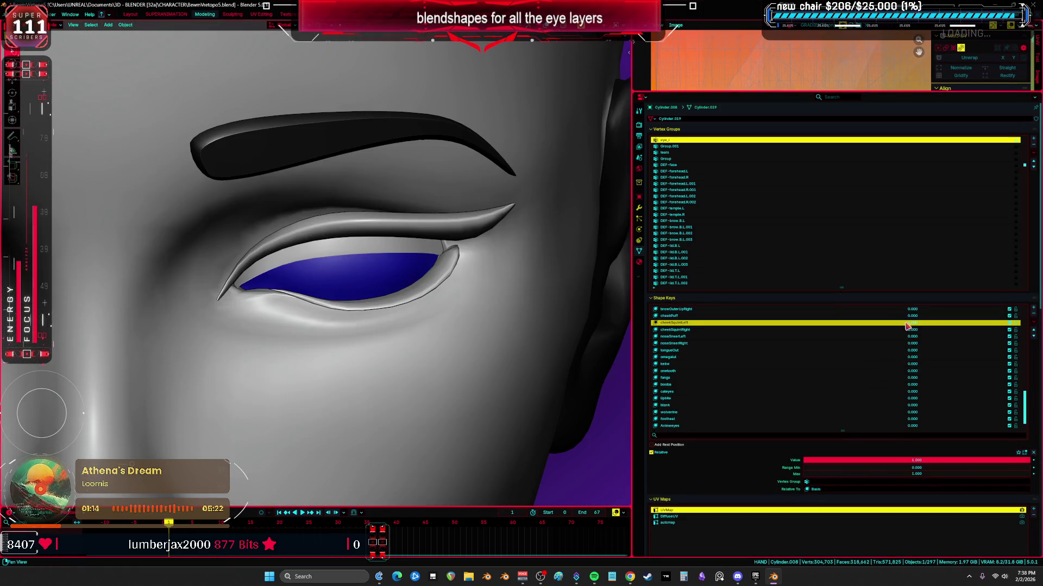
- Zero the eyelid shape key, make Basis active, and toggle Edit Mode on the face mesh
click(792, 349)
scroll(792, 349, up, 5)
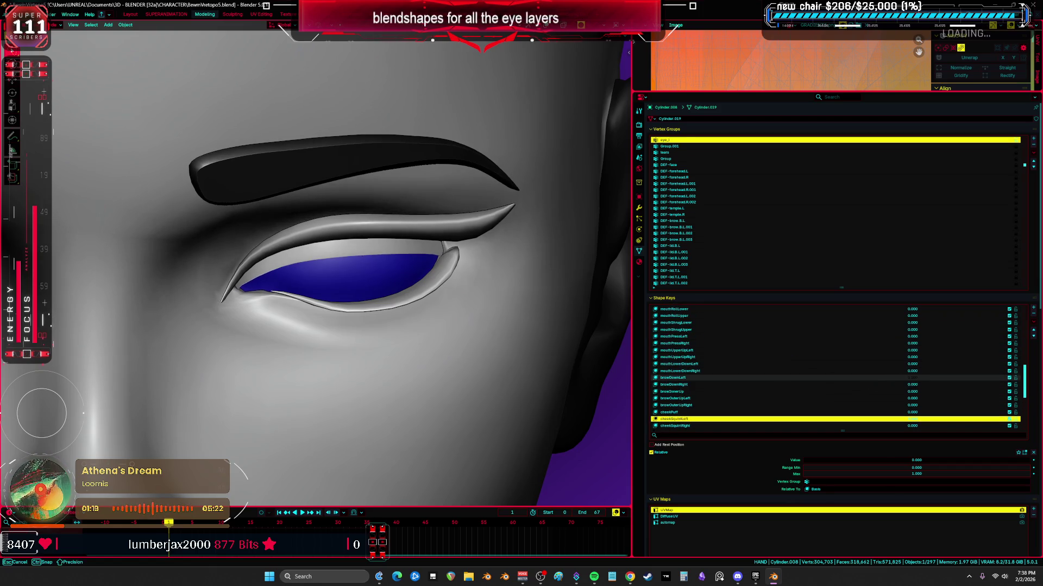
scroll(811, 384, up, 5)
scroll(810, 384, up, 5)
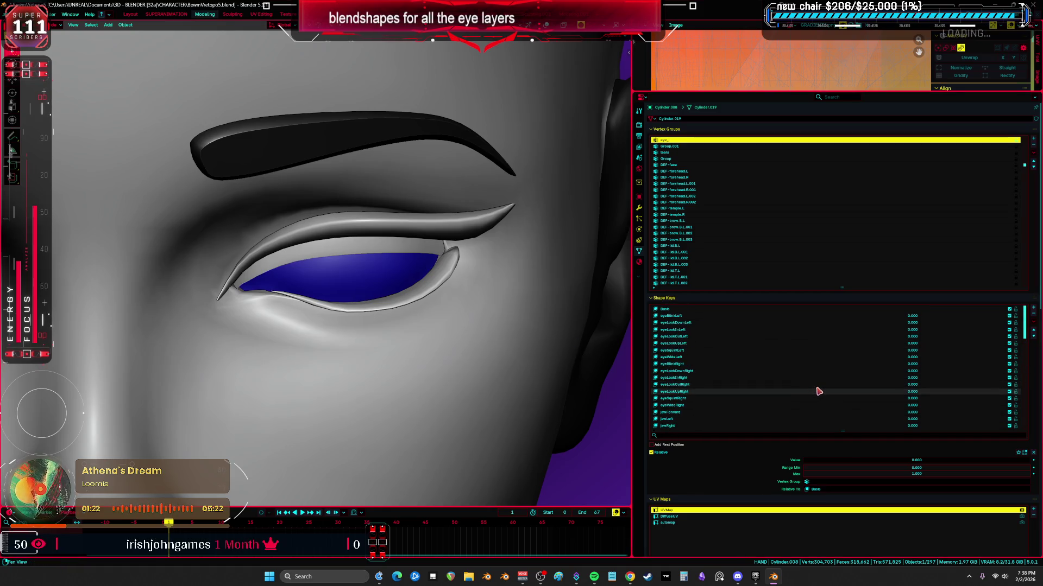
click(818, 310)
scroll(302, 300, down, 5)
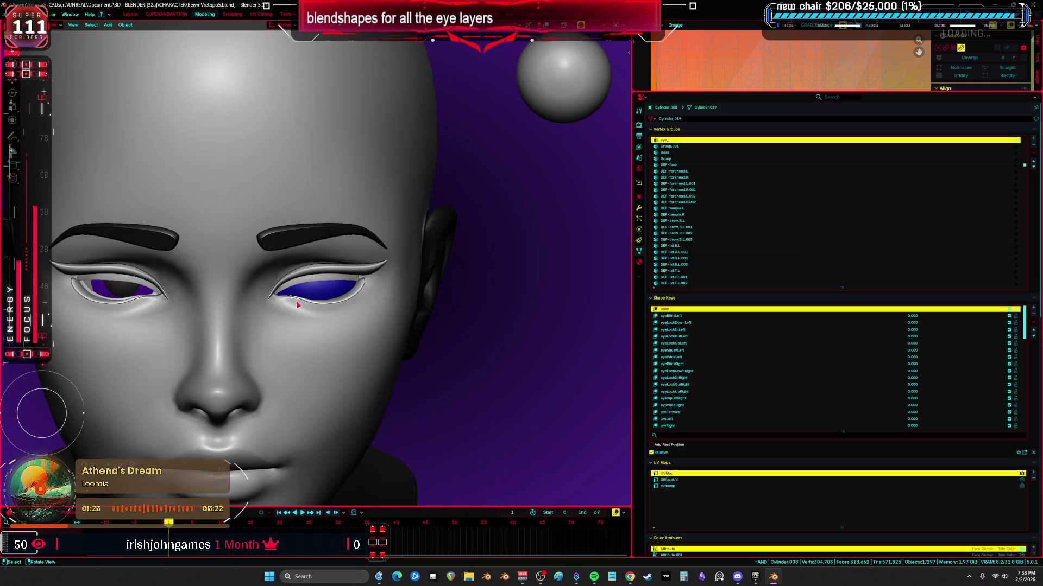
scroll(310, 308, down, 2)
key(Tab)
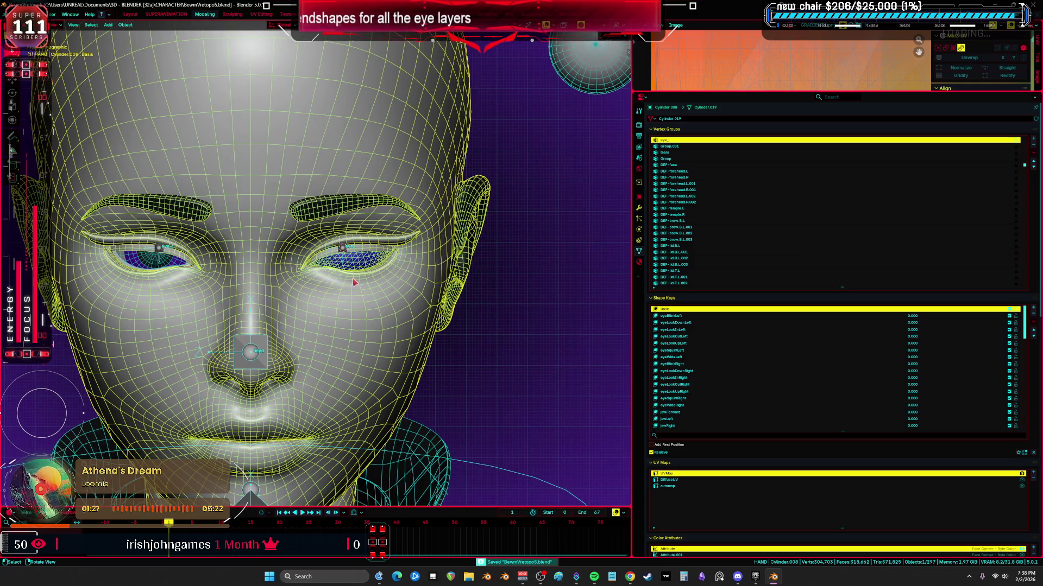
key(Tab)
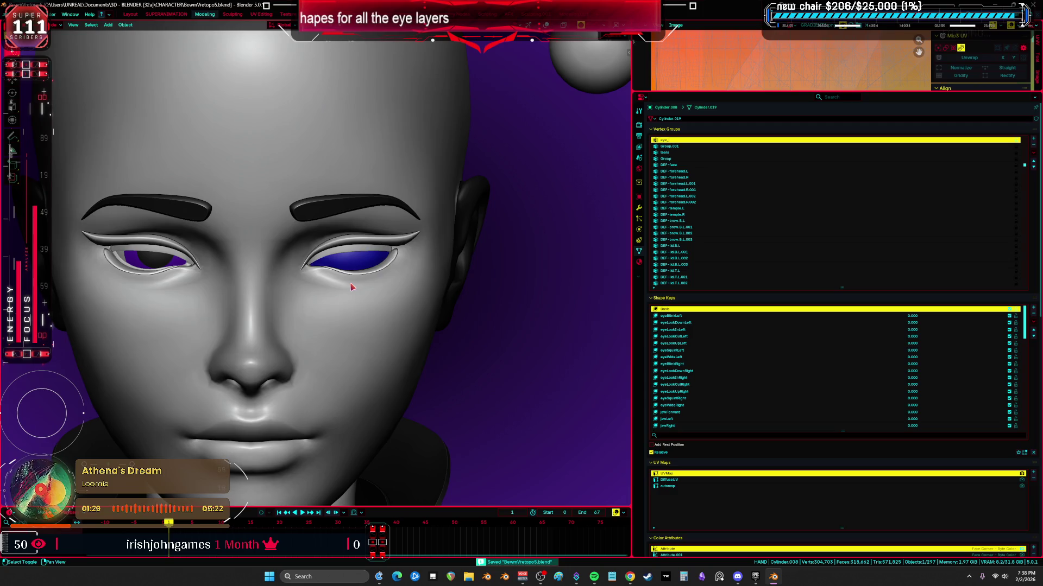
key(Tab)
scroll(351, 289, down, 1)
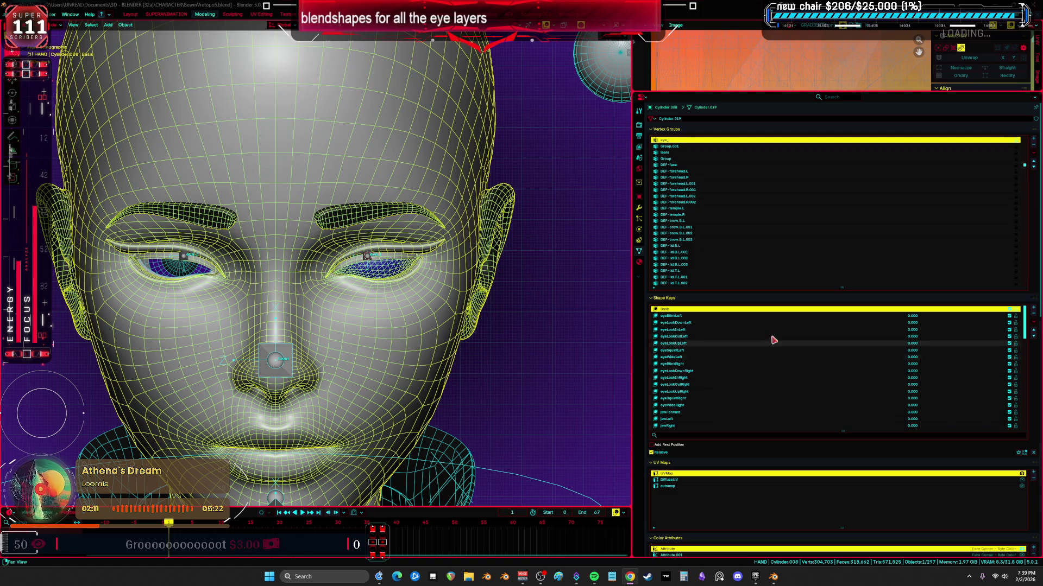
- Maximize the viewport, test-rotate the left eyelid bone to close the eye, then restore the layout
middle_drag(277, 268, 363, 293)
key(ctrl+space)
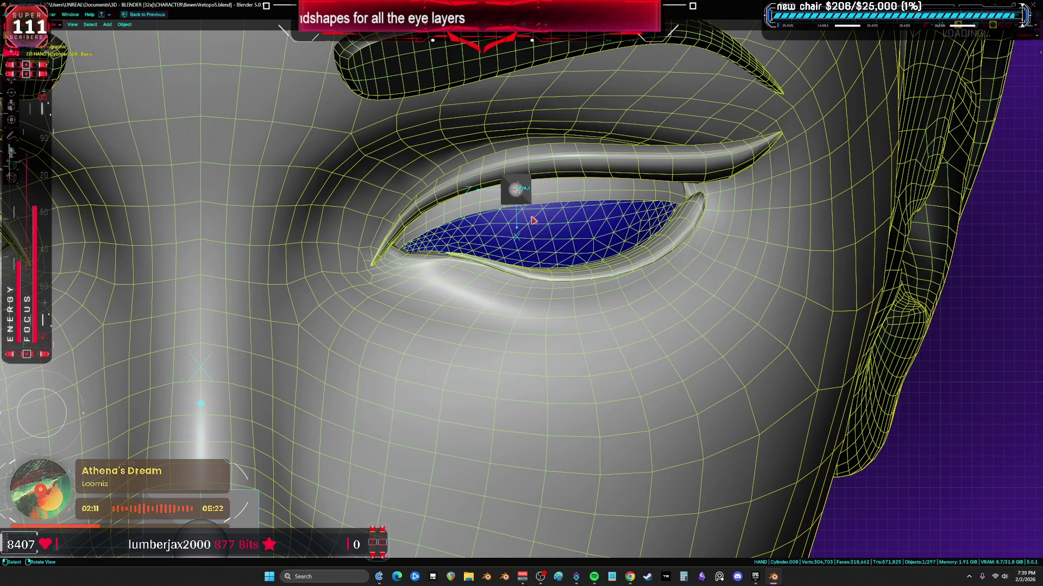
click(518, 190)
key(r)
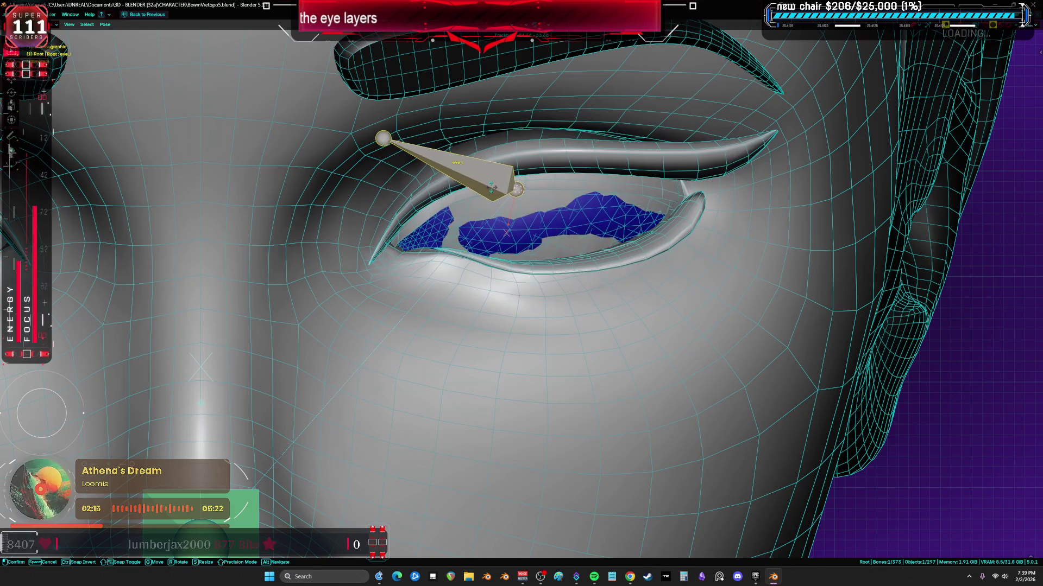
scroll(570, 244, down, 5)
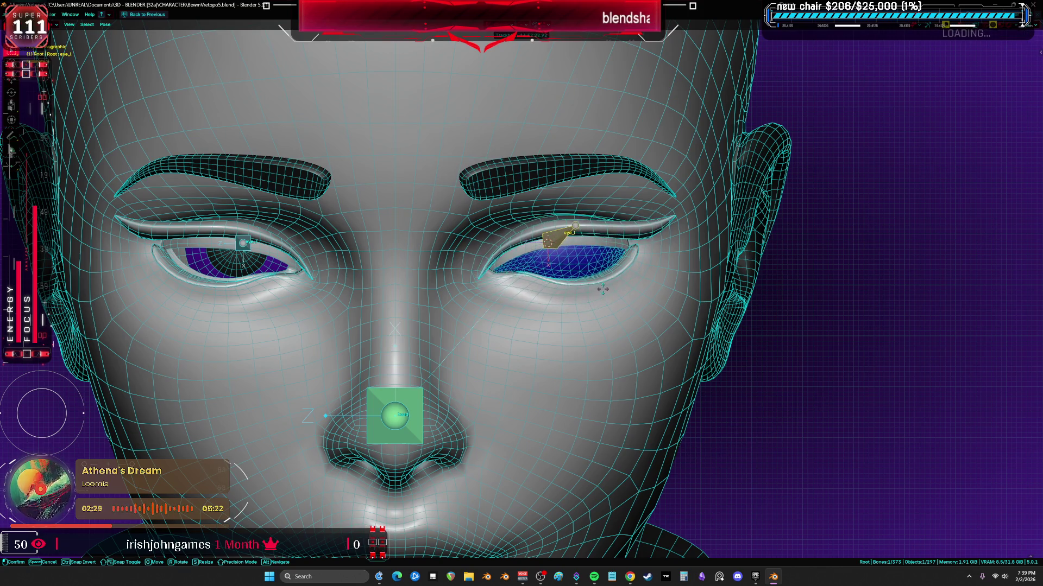
scroll(574, 297, up, 4)
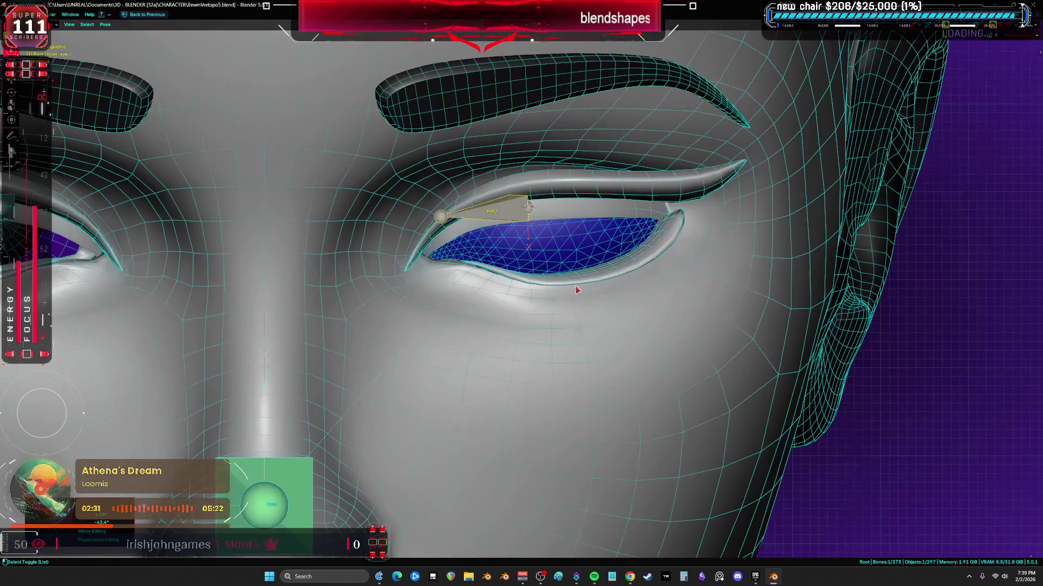
key(ctrl+space)
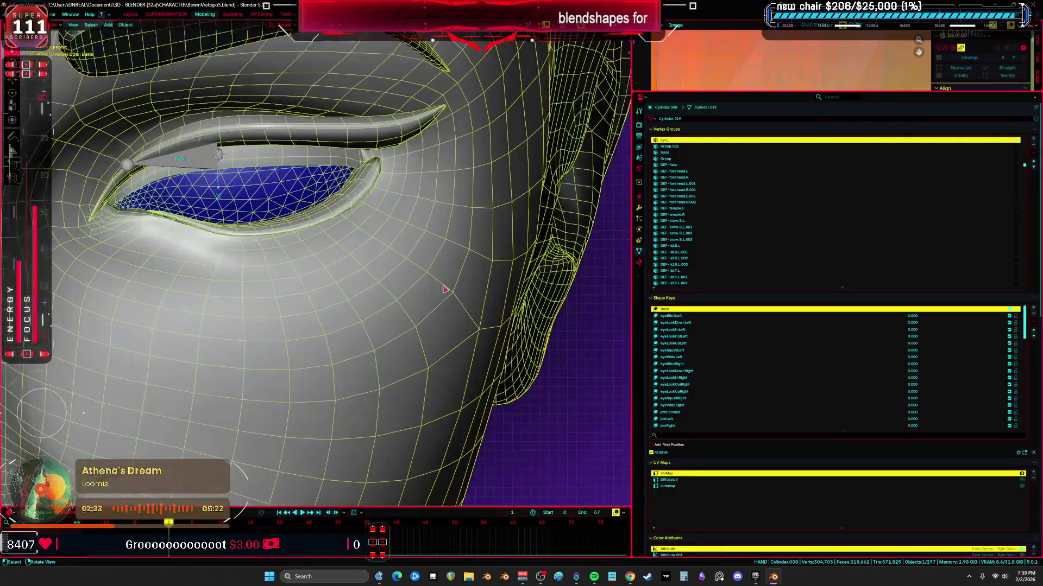
- Scrub the eyelid shape key sliders to test the closing, then re-enter Edit Mode on the face mesh
drag(914, 322, 781, 338)
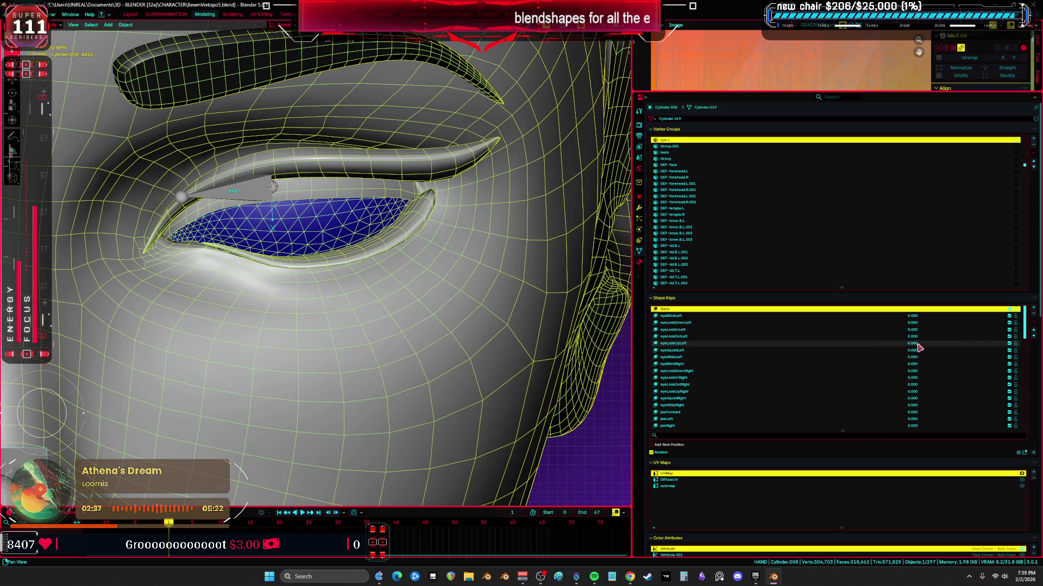
drag(911, 398, 912, 405)
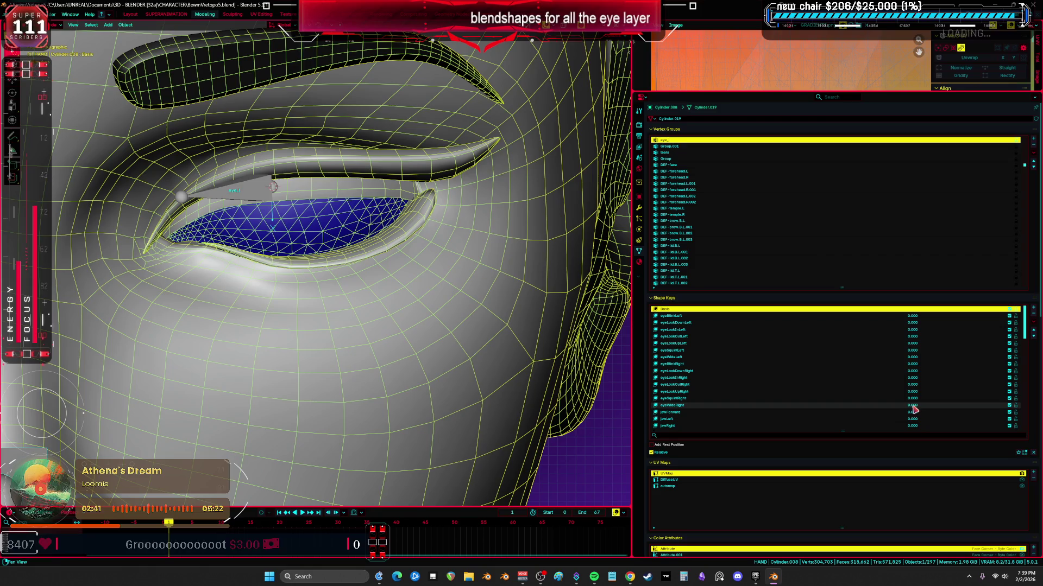
key(shift+z)
key(shift+z)
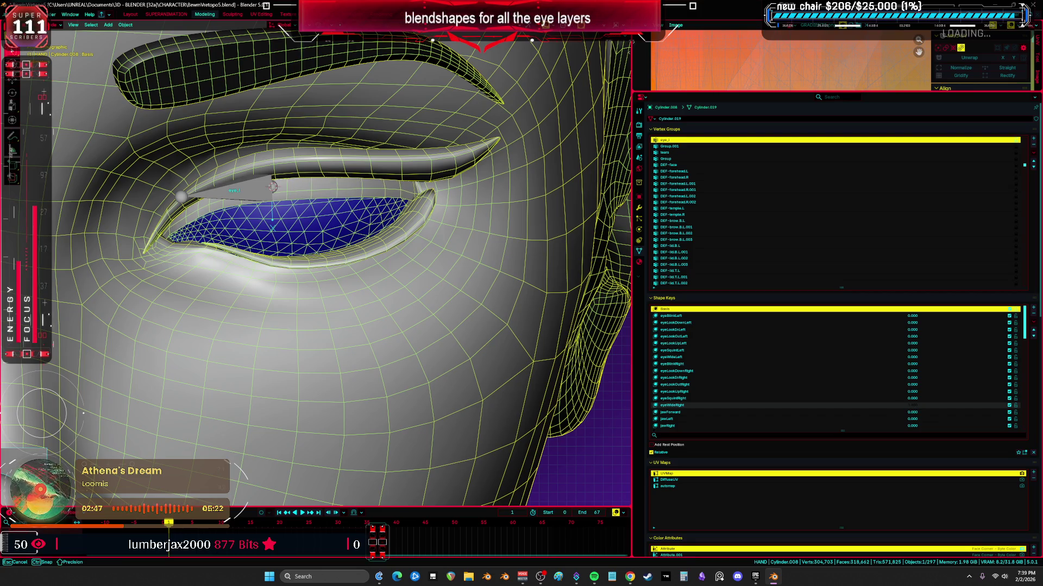
key(Tab)
scroll(459, 317, down, 3)
key(Tab)
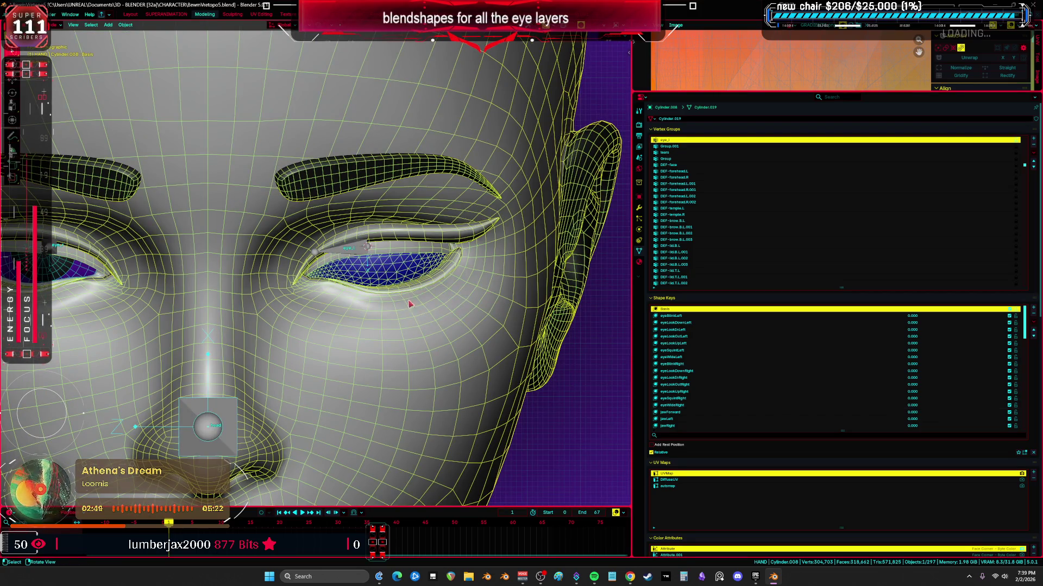
- Preview the eyeWideLeft shape key at 1.000, check it on the eye, and reset it to zero
click(737, 405)
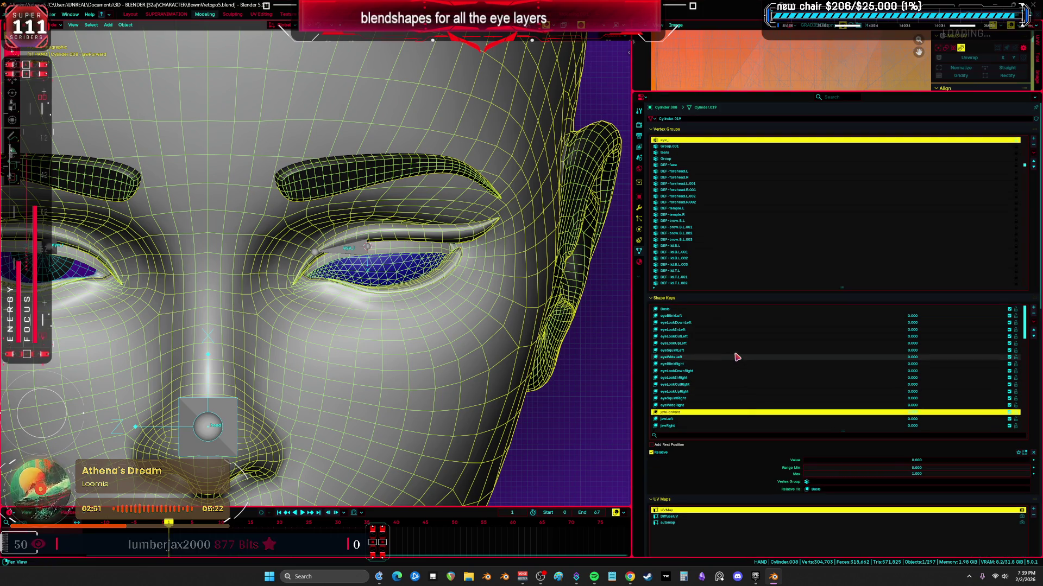
click(891, 360)
drag(806, 461, 1028, 460)
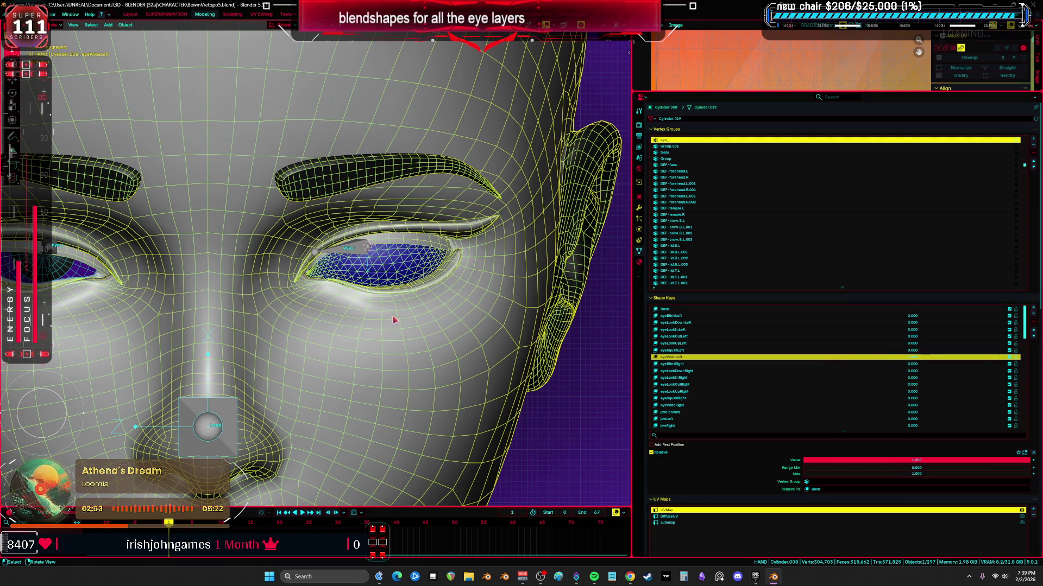
key(Tab)
middle_drag(394, 320, 350, 286)
scroll(351, 285, up, 3)
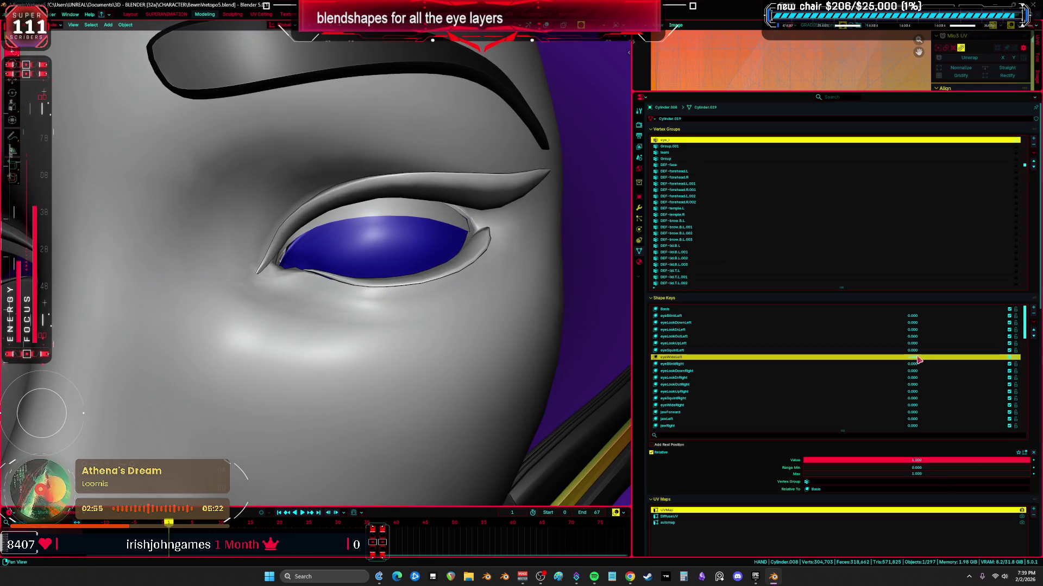
drag(1028, 460, 805, 460)
drag(826, 357, 904, 357)
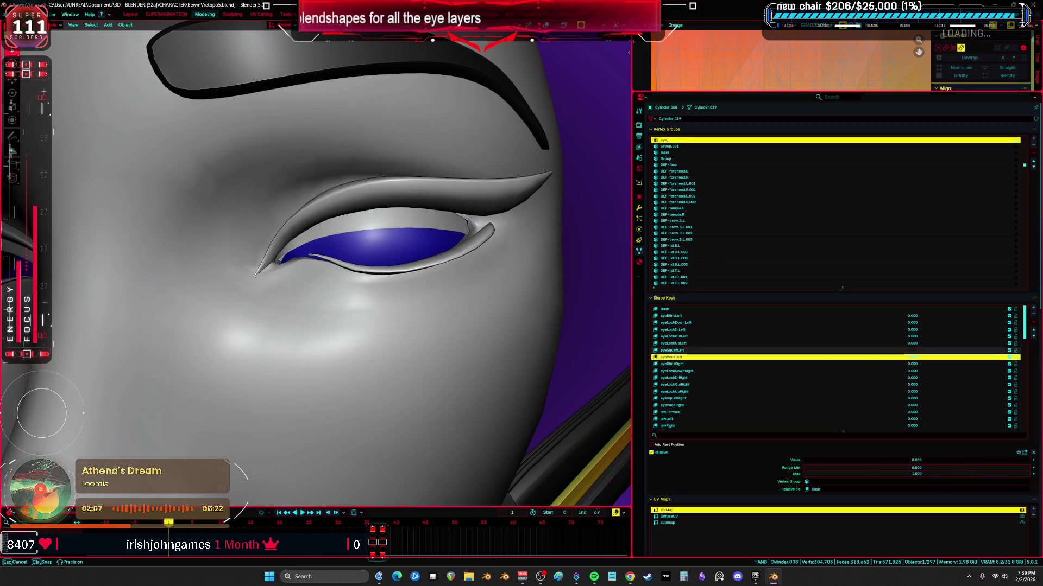
- Check the eye bone with overlays on, then select the linked faces of one eye layer in Edit Mode
middle_drag(392, 277, 375, 262)
key(shift+alt+z)
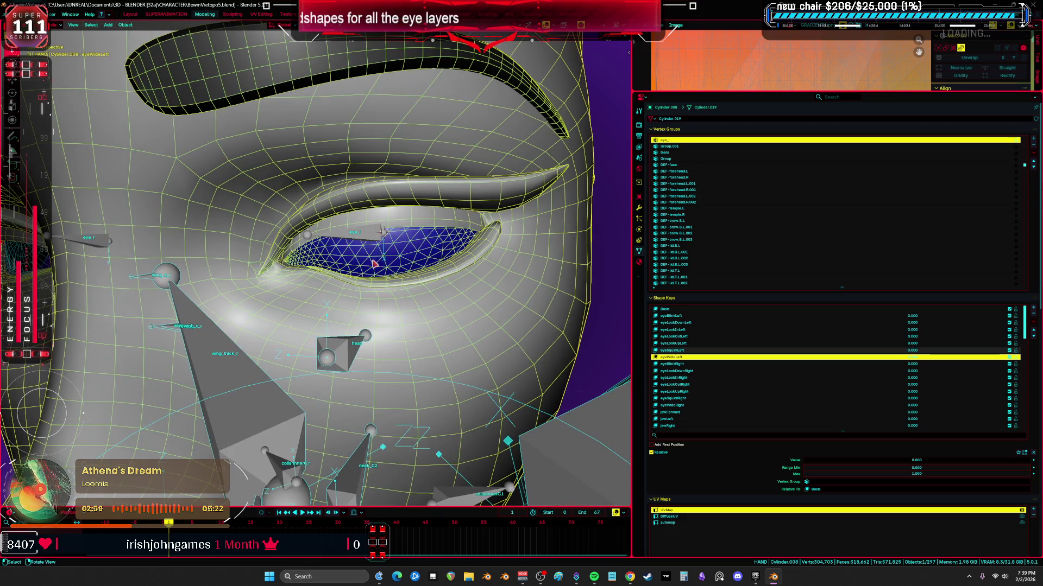
click(373, 232)
right_click(373, 232)
click(359, 237)
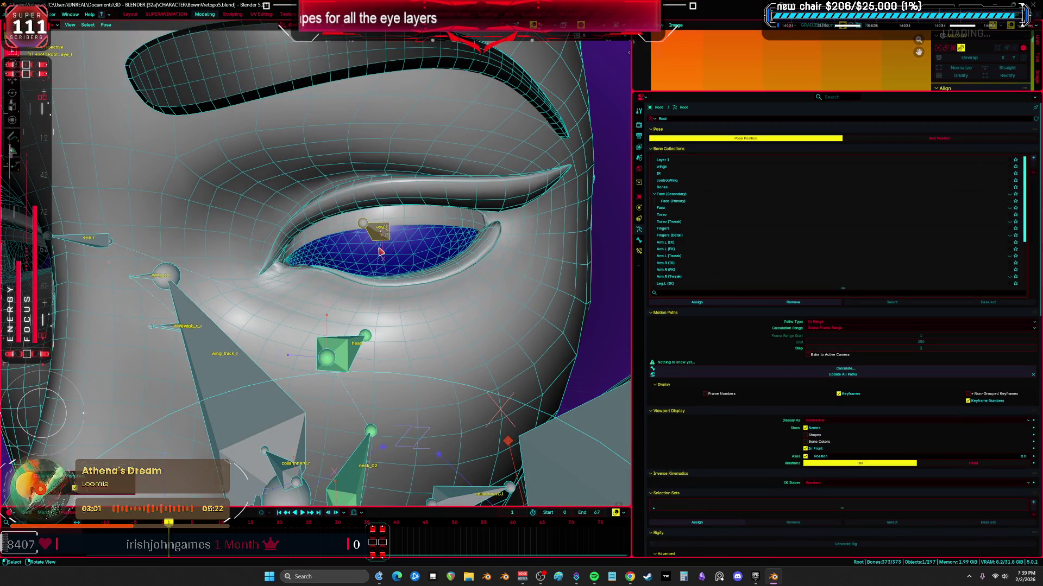
click(423, 244)
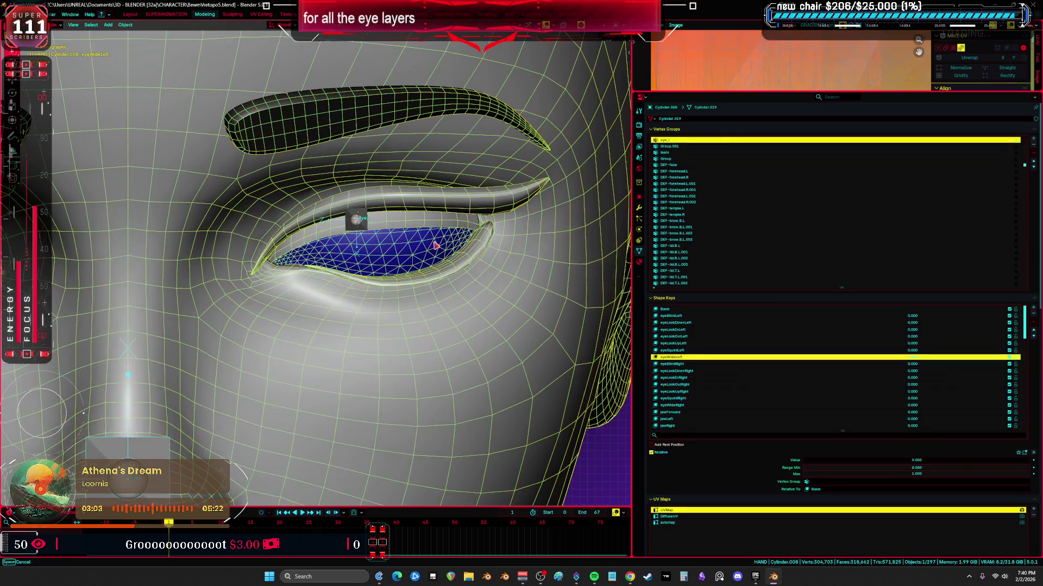
key(Tab)
key(l)
scroll(483, 243, down, 4)
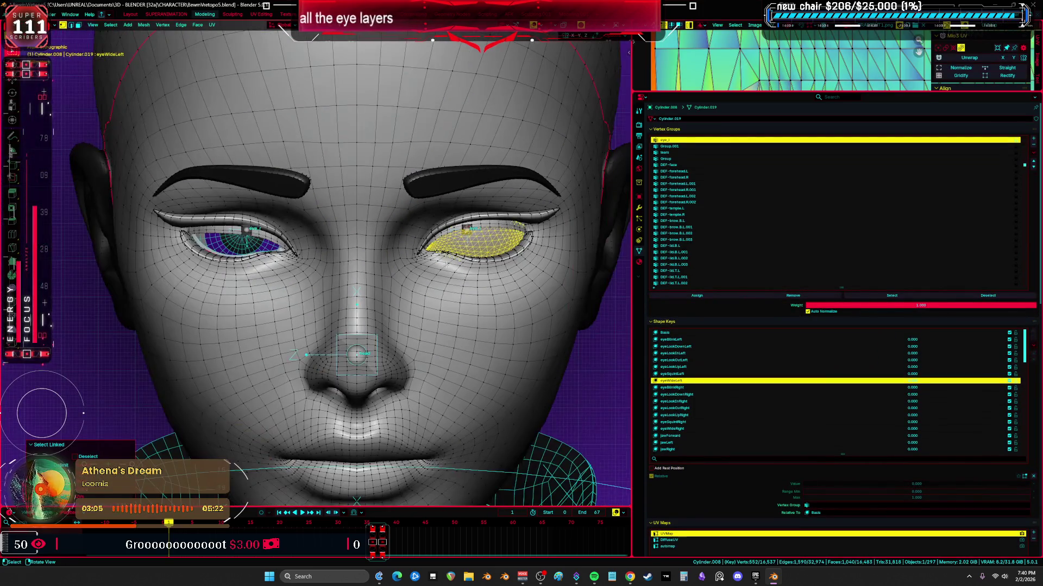
scroll(482, 243, up, 3)
- Select the linked upper and lower eyelid meshes and separate them as a new object via Selection
key(Tab)
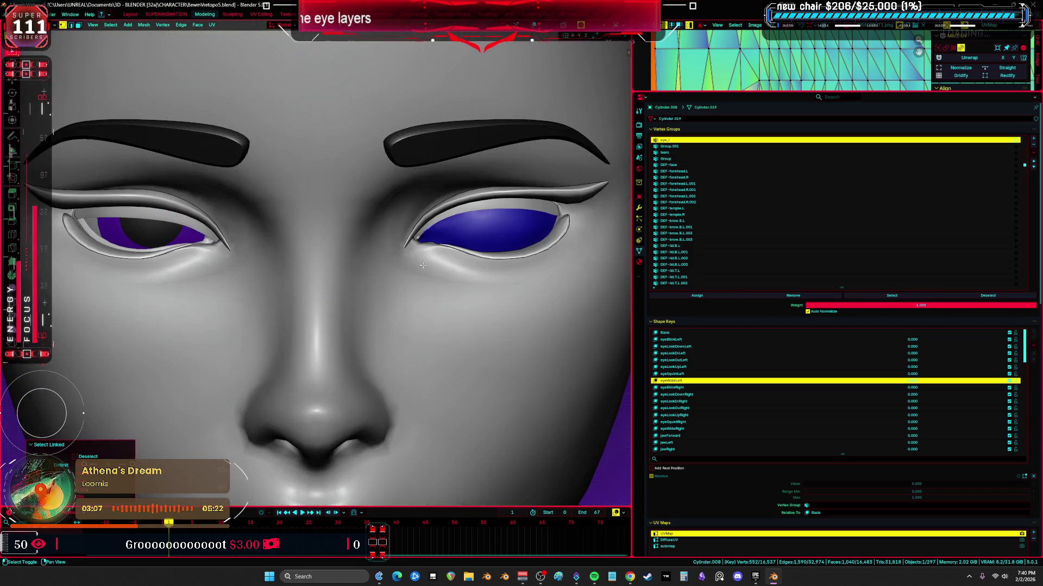
key(Tab)
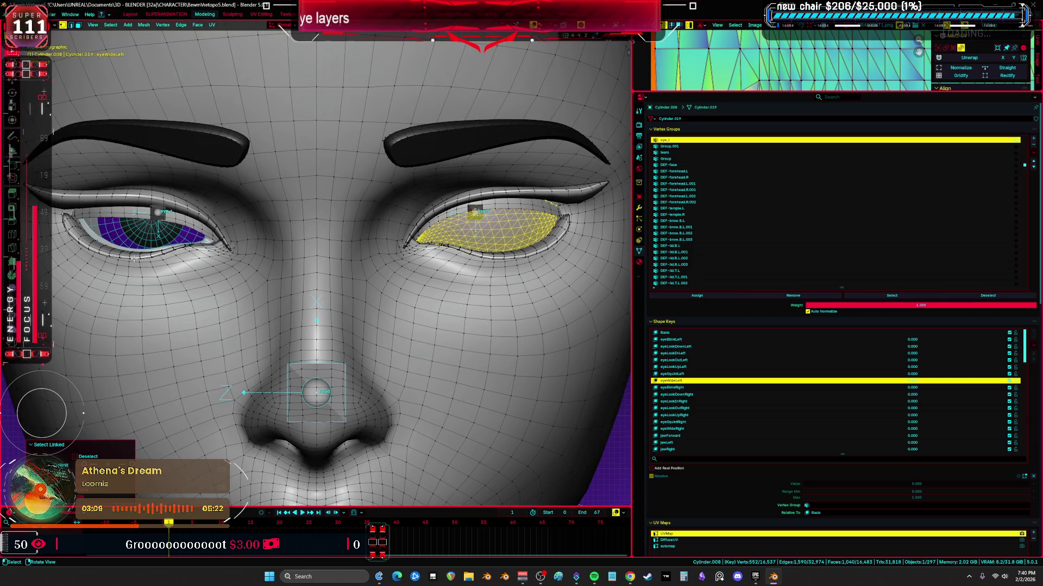
key(alt+a)
key(l)
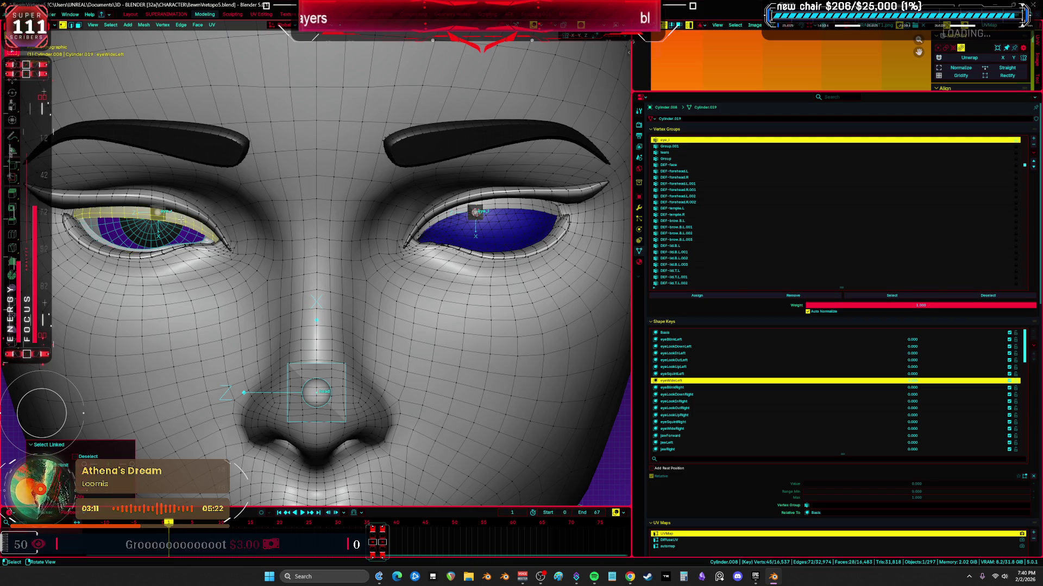
key(l)
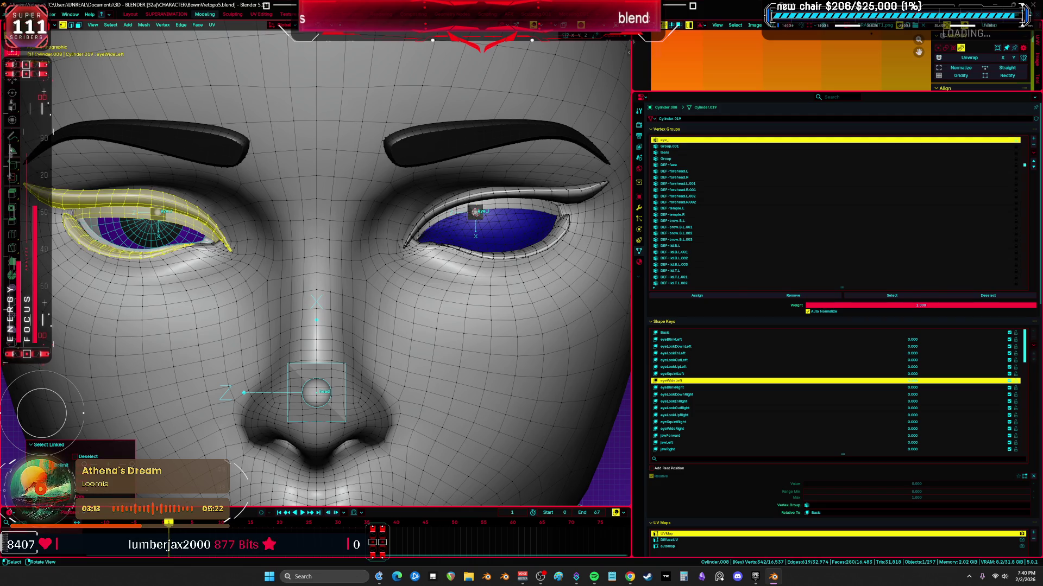
key(p)
click(273, 226)
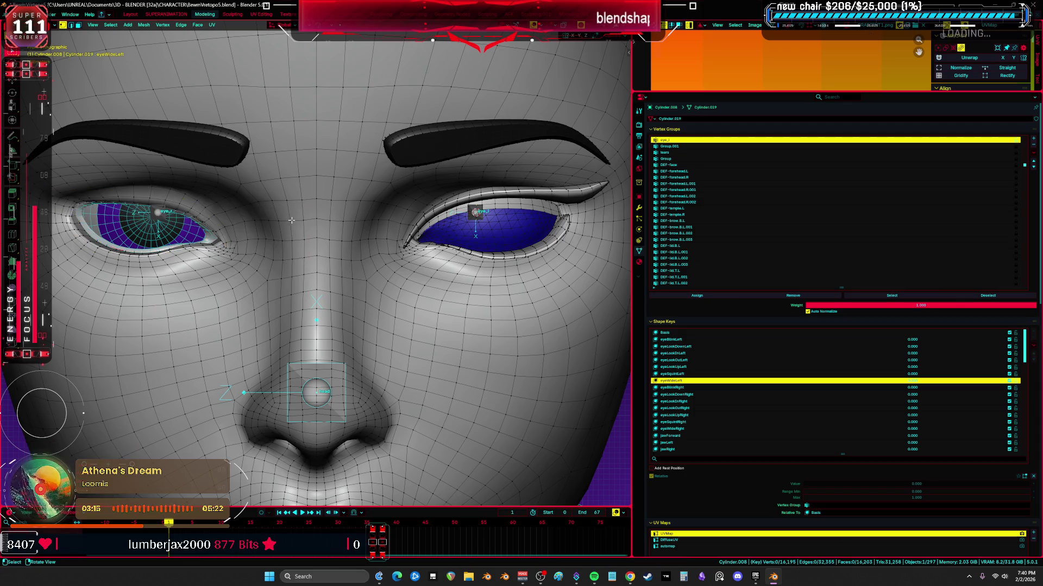
scroll(202, 260, up, 3)
scroll(203, 260, up, 3)
scroll(203, 261, up, 2)
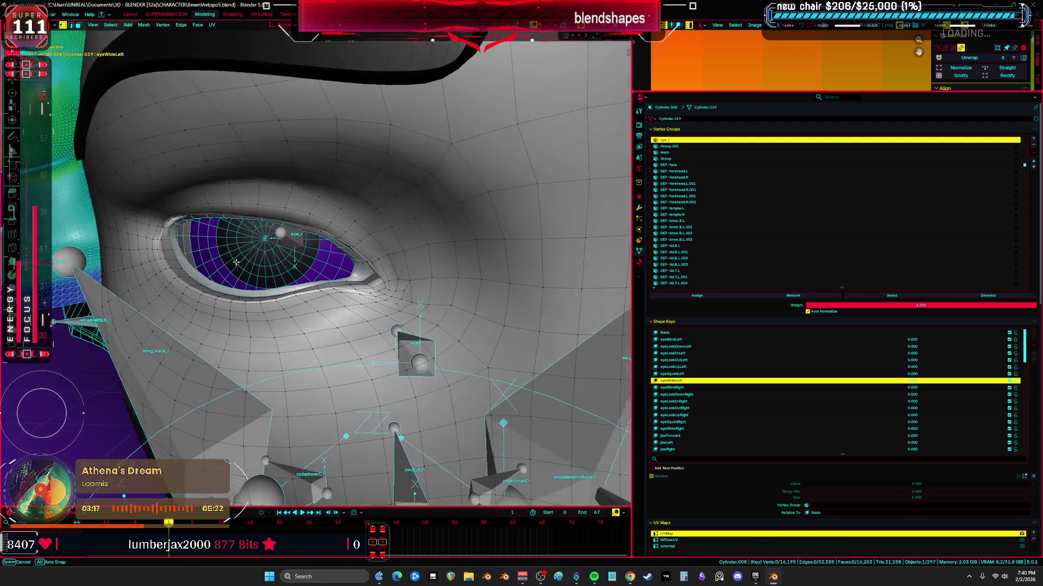
- Back in Object Mode, select the separated eyelid object and inspect it in a maximized viewport
middle_drag(202, 260, 227, 263)
key(Tab)
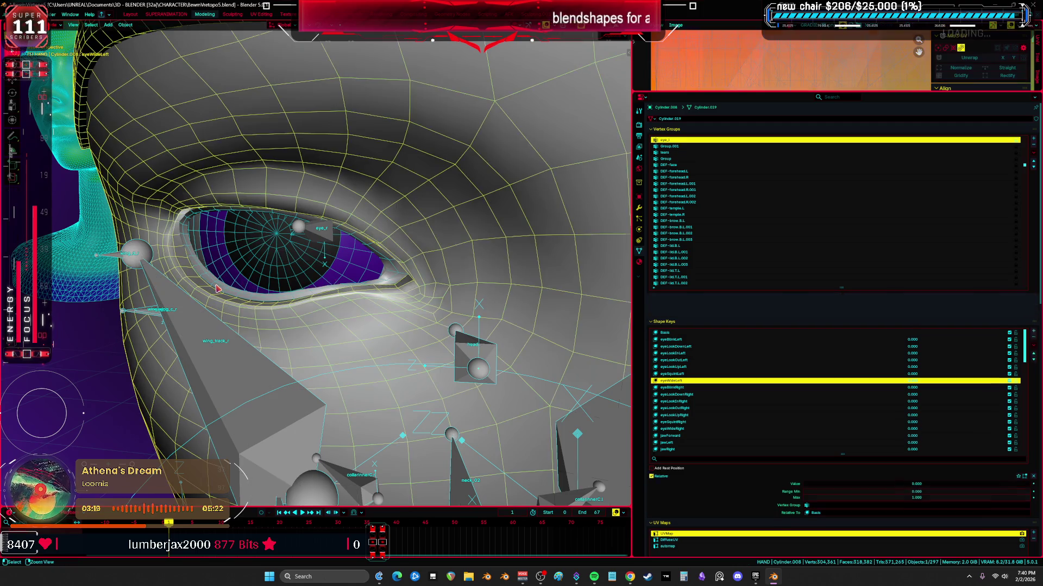
scroll(260, 271, down, 4)
click(259, 272)
key(ctrl+space)
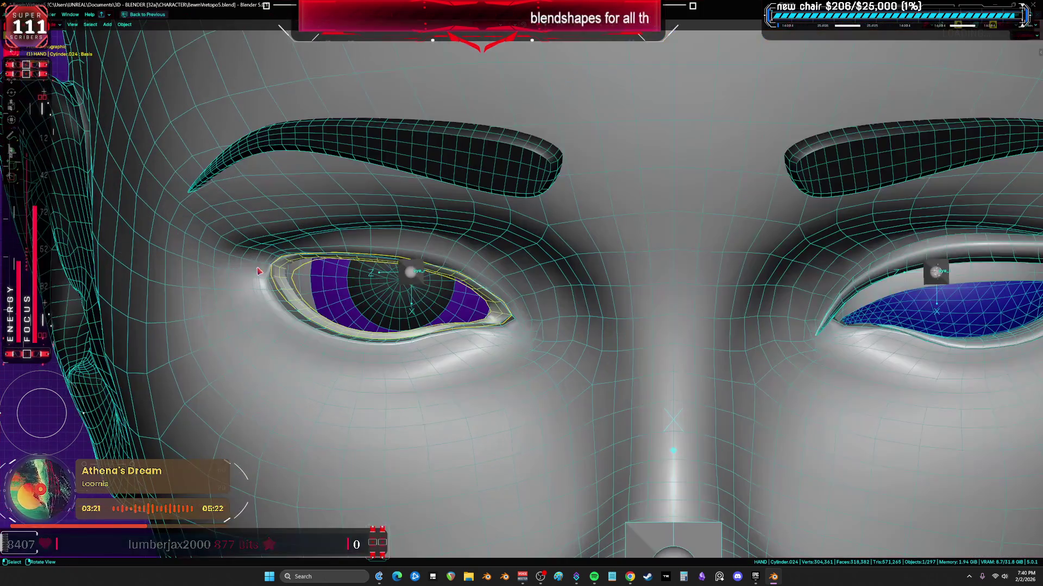
scroll(259, 271, down, 3)
middle_drag(326, 285, 456, 384)
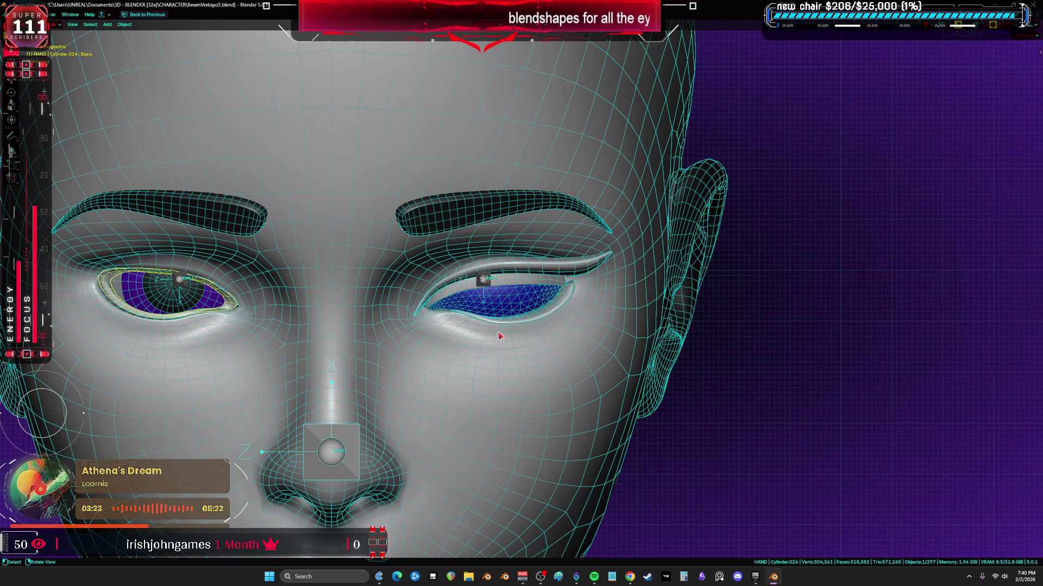
scroll(505, 338, down, 4)
scroll(509, 339, up, 3)
scroll(432, 331, up, 2)
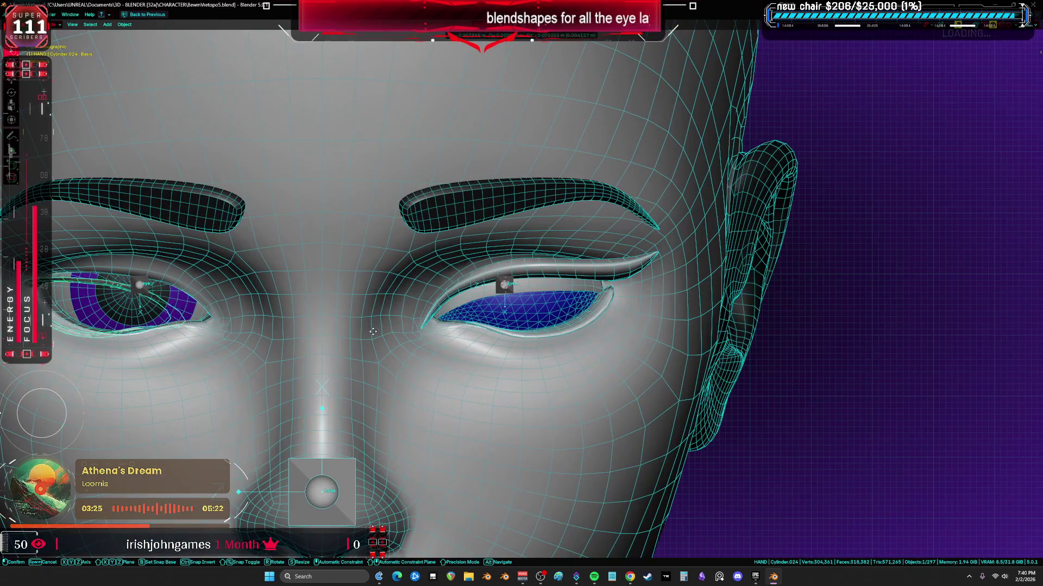
key(alt+shift+z)
scroll(408, 334, down, 3)
- Re-enter Edit Mode on the eye layer in see-through view and select the right eye's upper eyelid edge
click(584, 334)
key(Tab)
key(alt+z)
key(alt+z)
alt+click(672, 282)
right_click(660, 283)
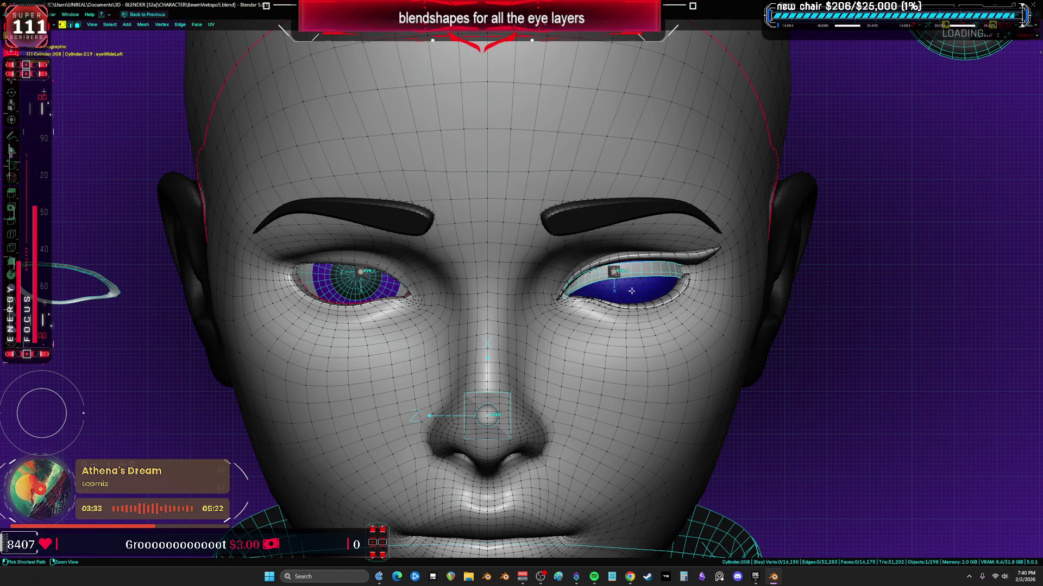
- Select the separated eyelid strip object and move it aside next to the eyebrow copy
key(Tab)
drag(660, 283, 617, 275)
right_click(617, 275)
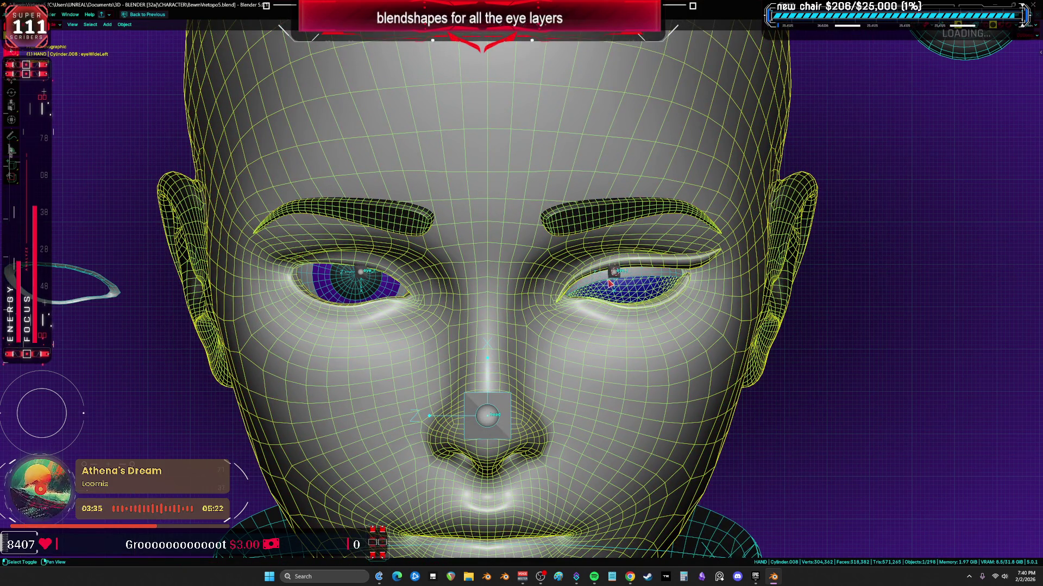
shift+middle_drag(609, 282, 570, 283)
click(571, 282)
click(620, 278)
key(Tab)
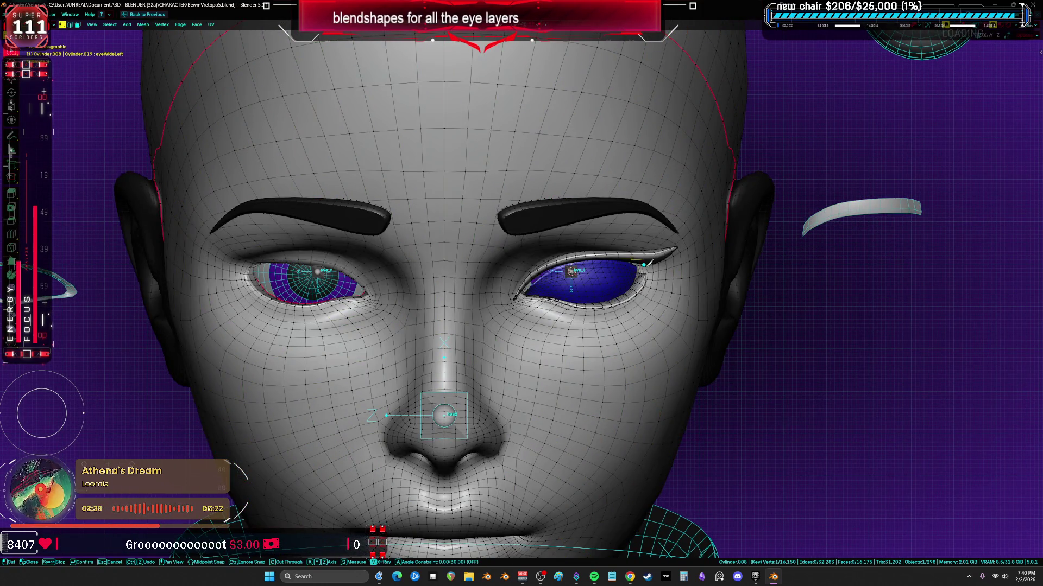
click(649, 255)
key(ctrl+Tab)
click(607, 317)
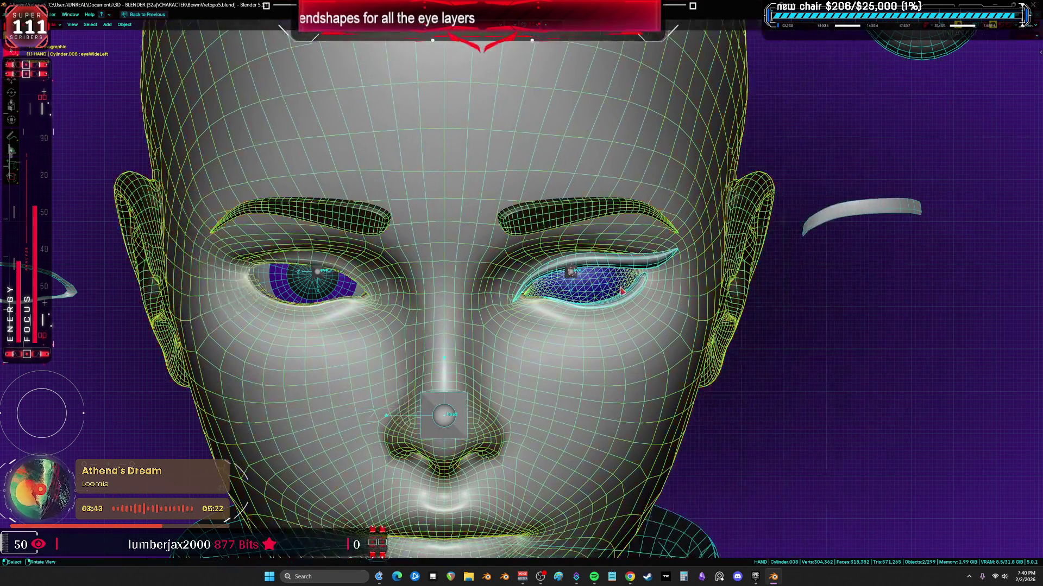
key(g)
click(864, 281)
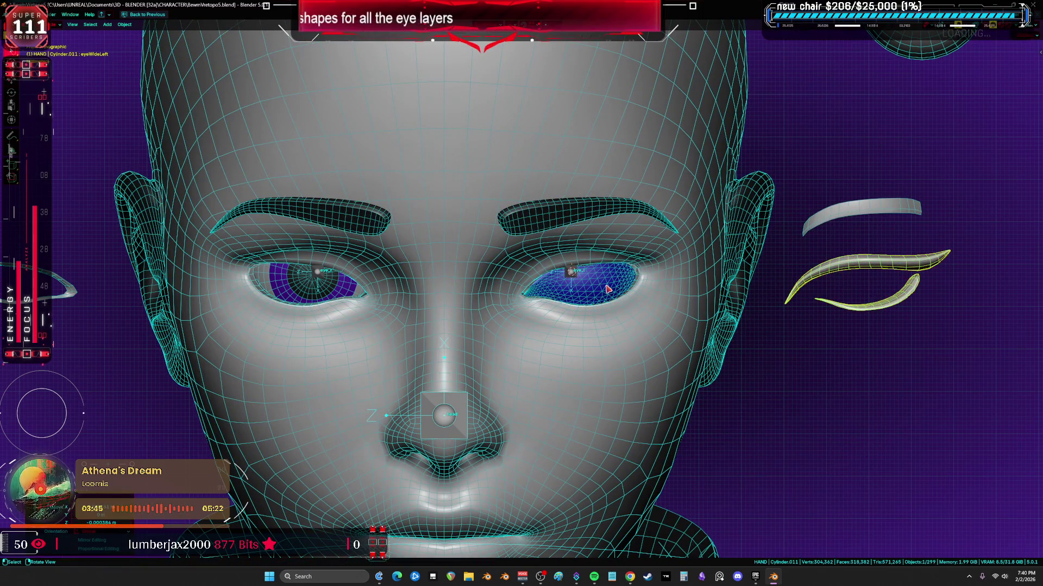
- Separate the right eye's layer faces into a new object and move it right of the head
key(Tab)
click(604, 285)
right_click(604, 285)
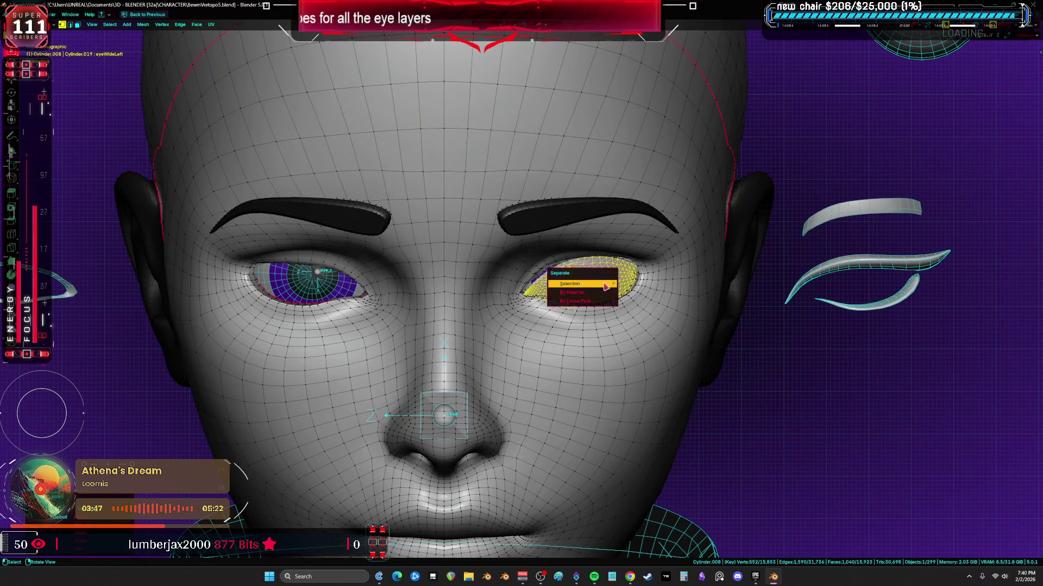
key(Tab)
key(ctrl+Tab)
click(623, 300)
key(g)
click(815, 334)
scroll(591, 313, up, 3)
- Separate the eyelid rim loop from the head mesh and move it into empty space right of the head
click(591, 313)
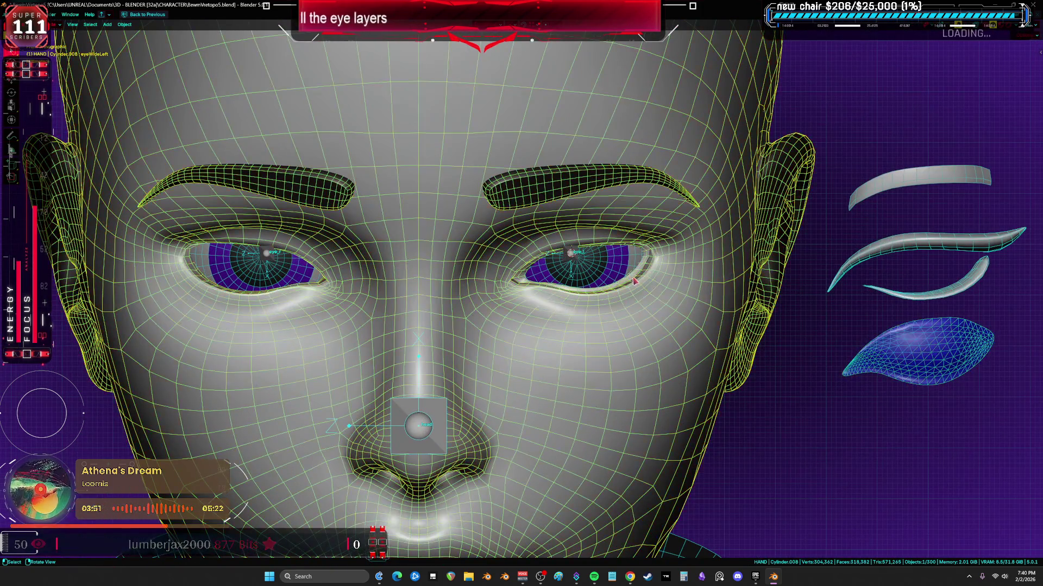
key(Tab)
scroll(590, 314, up, 4)
scroll(633, 273, down, 2)
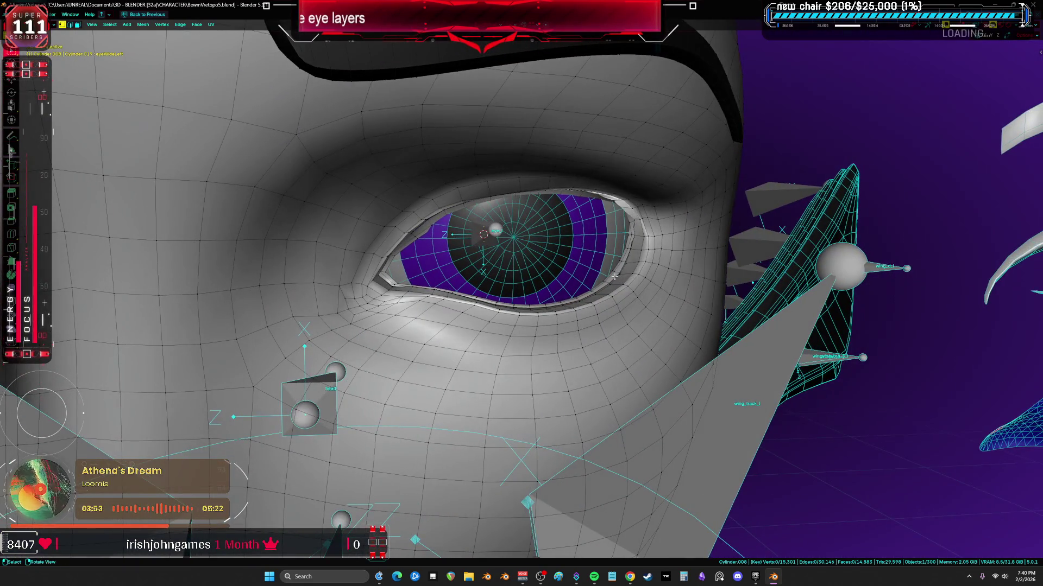
key(a)
scroll(620, 276, up, 3)
key(alt+a)
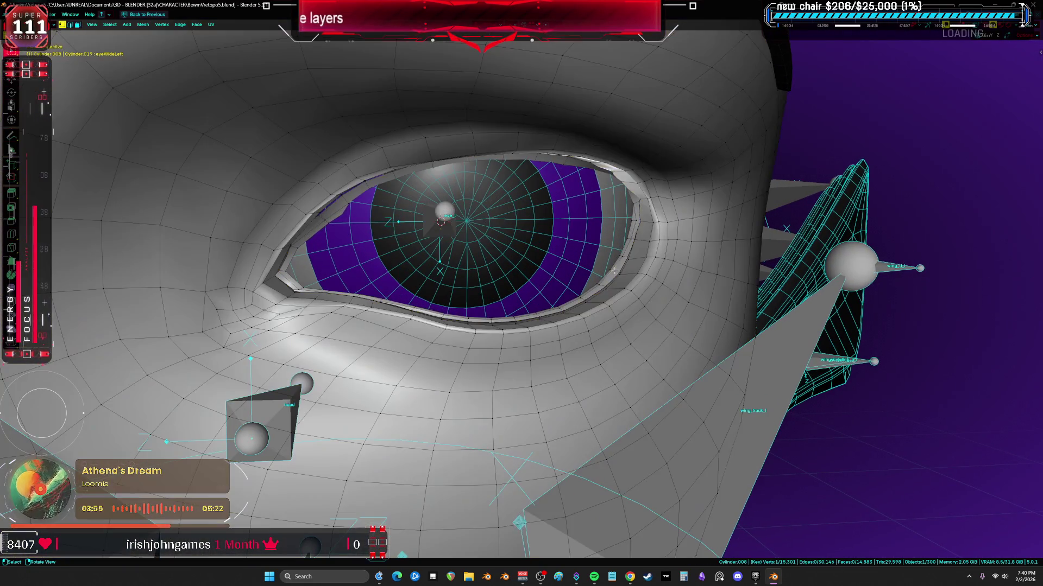
alt+click(617, 271)
scroll(616, 271, up, 2)
key(ctrl+Tab)
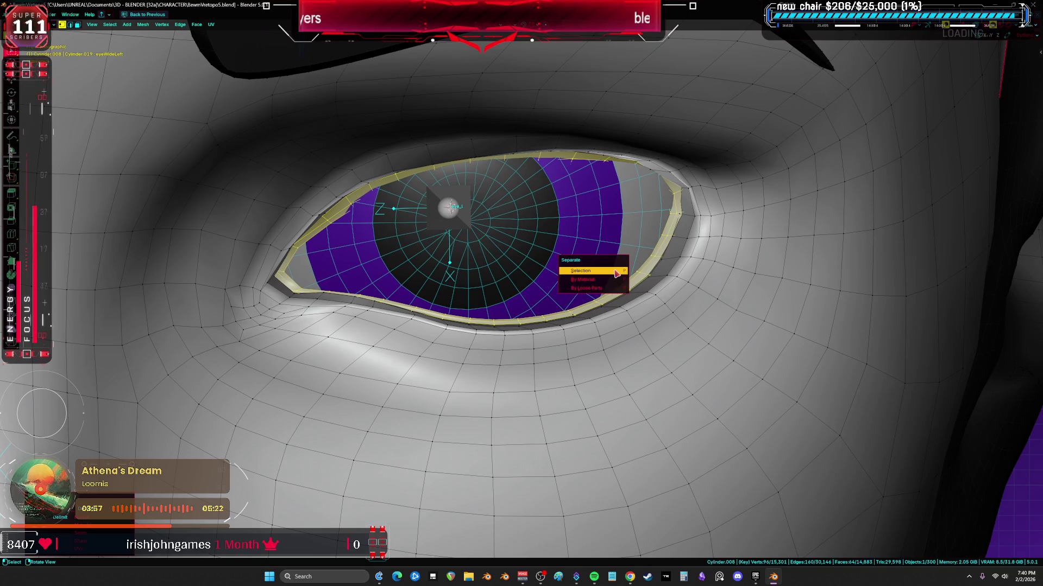
click(616, 271)
scroll(587, 285, down, 5)
scroll(599, 287, down, 4)
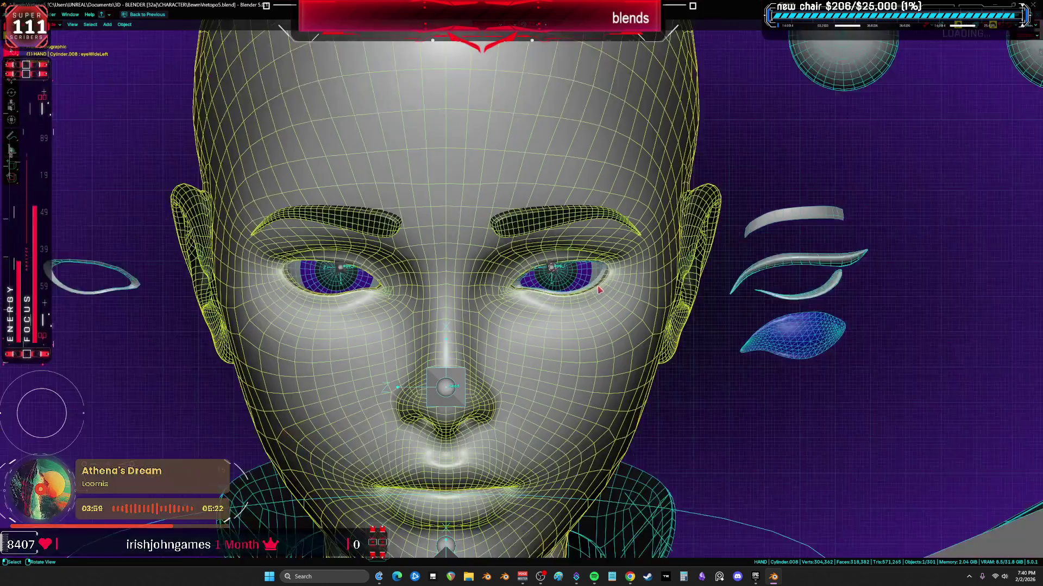
key(a)
scroll(534, 274, up, 2)
key(g)
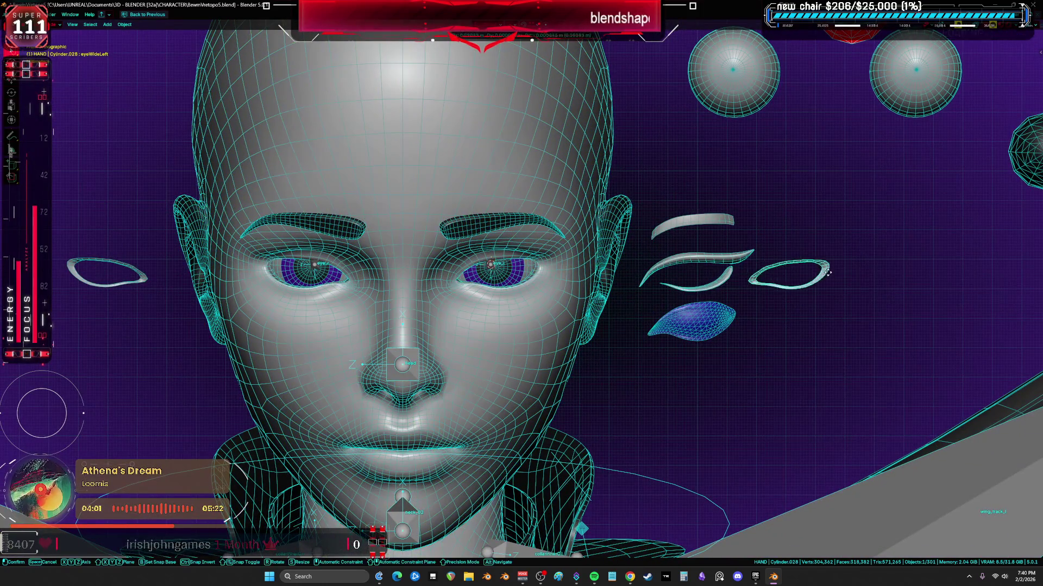
click(803, 278)
- Delete the extra eyelid rim left of the head and orbit to look up at the eye
click(139, 282)
key(x)
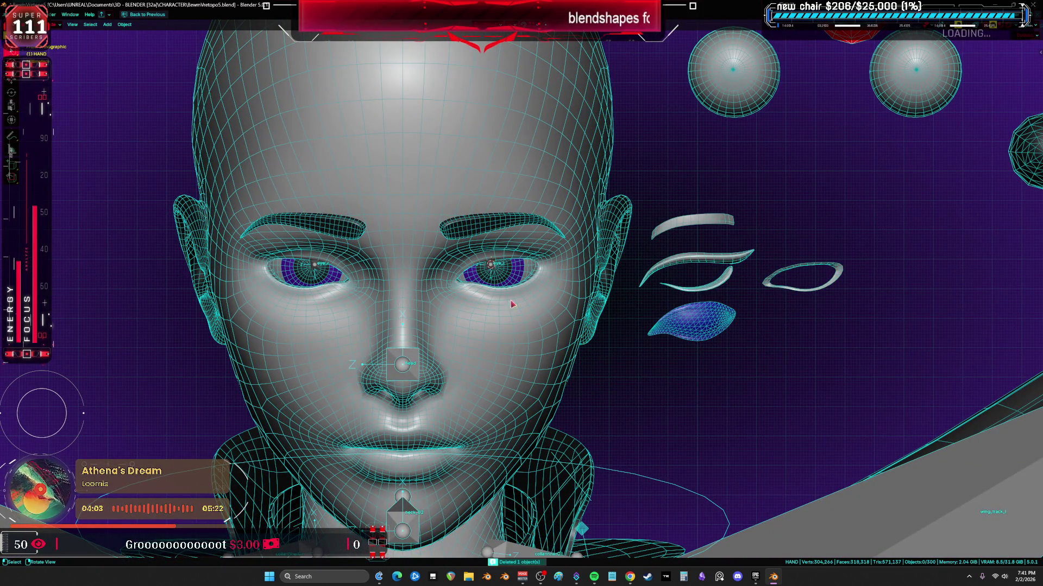
shift+middle_drag(411, 297, 342, 277)
key(alt+shift+z)
mouse_move(448, 271)
middle_down()
mouse_move(444, 219)
mouse_move(541, 305)
middle_up()
scroll(443, 218, up, 4)
- With overlays back on, enter Edit Mode in face select and pick a single upper-eyelid face
key(alt+shift+z)
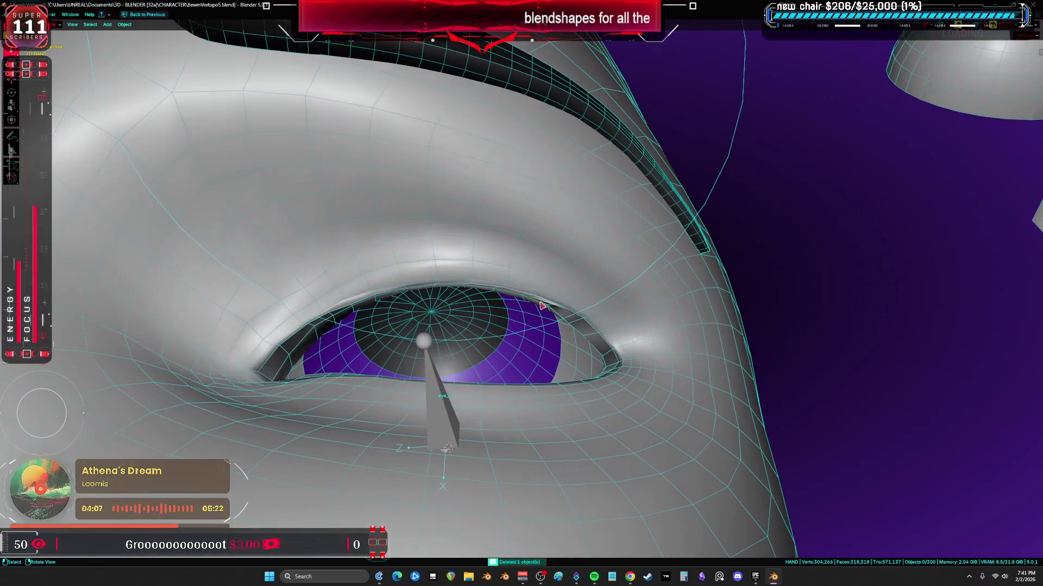
key(Tab)
scroll(544, 297, up, 2)
key(3)
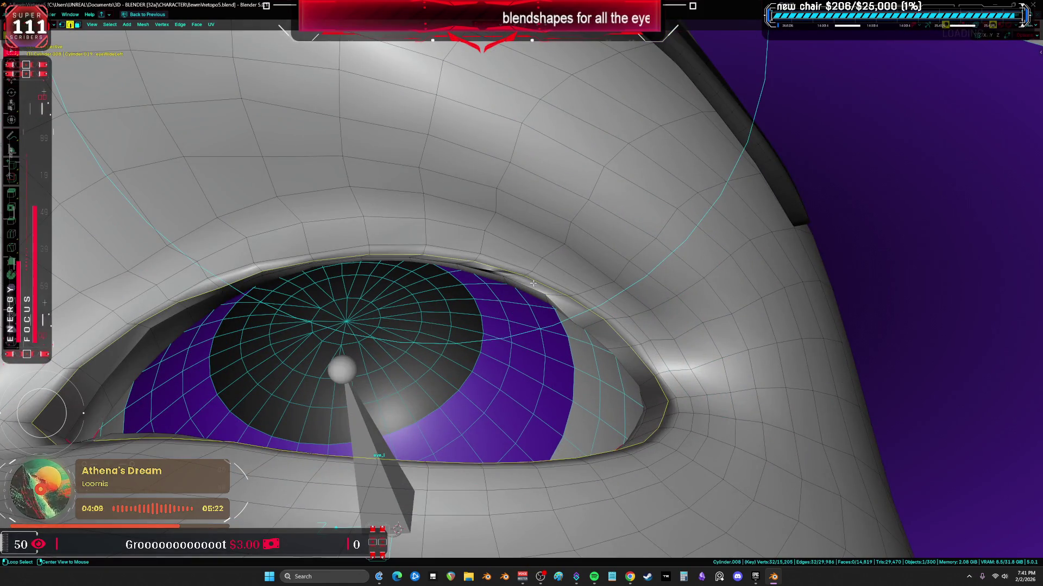
key(a)
right_click(531, 283)
click(513, 236)
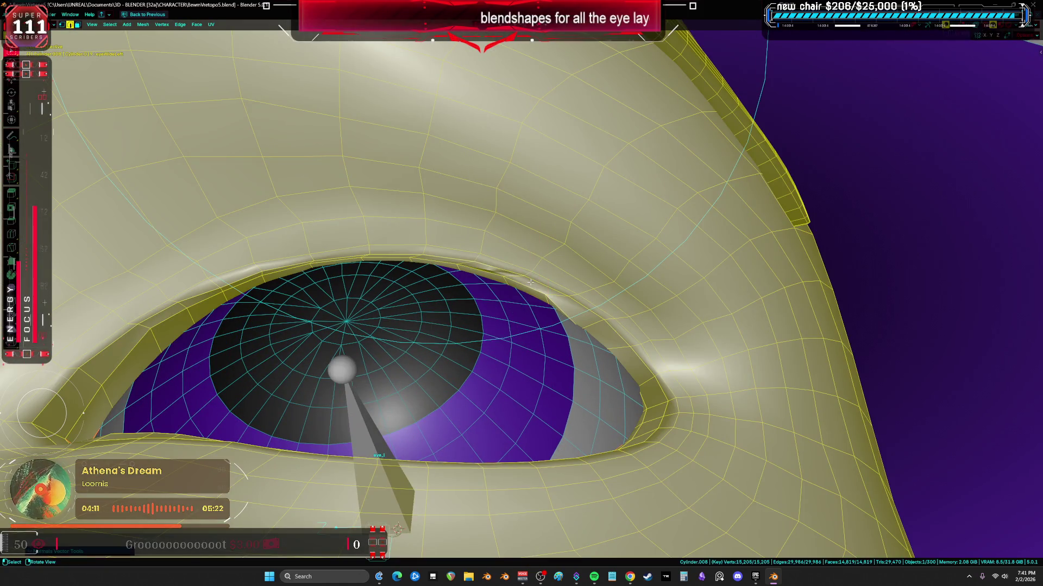
click(500, 266)
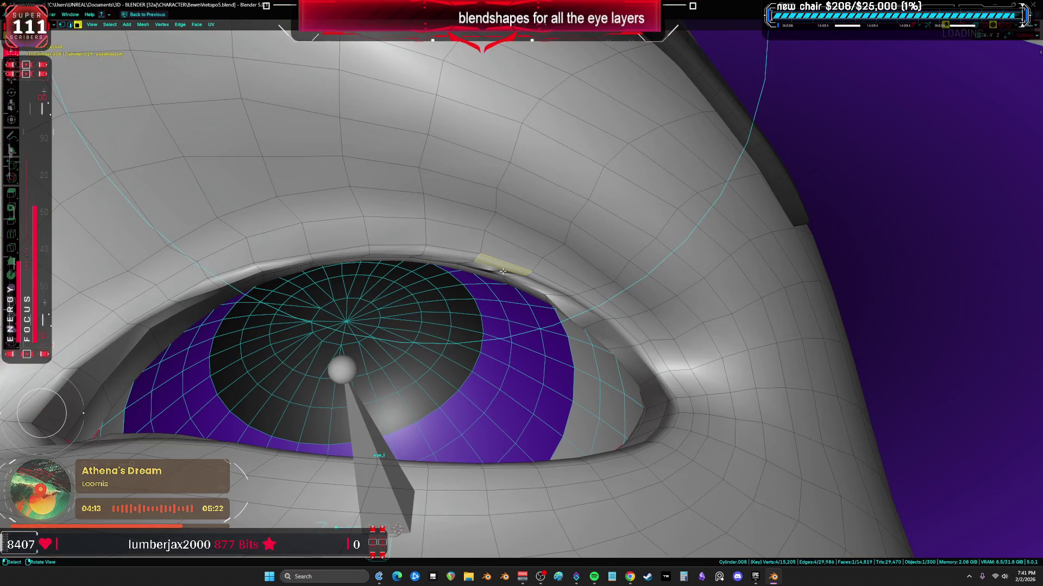
scroll(502, 271, up, 5)
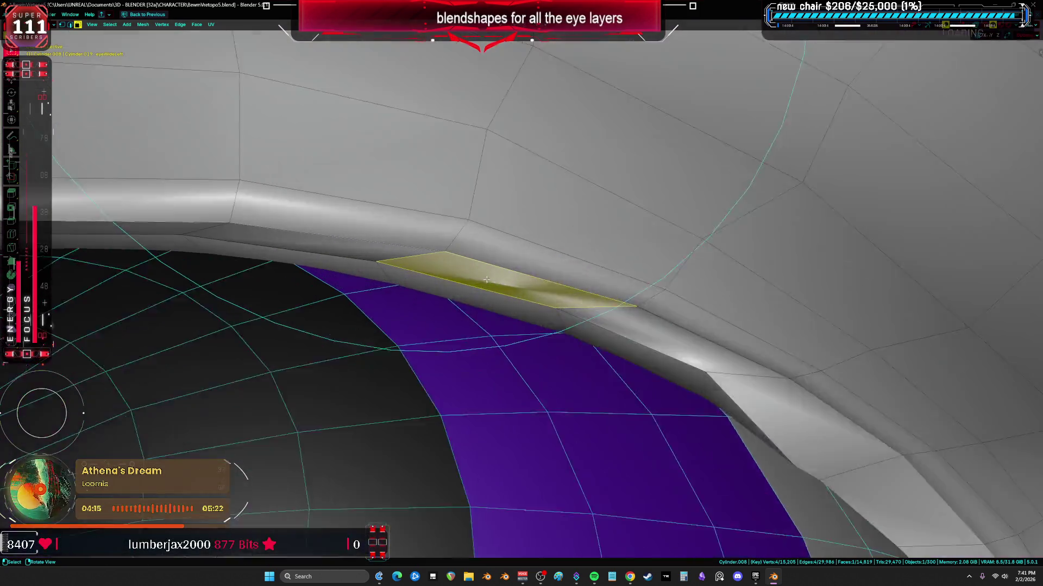
- Inspect the selected face in x-ray from several angles, then toggle back through Object Mode
key(alt+z)
mouse_move(192, 296)
middle_down()
mouse_move(348, 371)
mouse_move(435, 347)
middle_up()
key(alt+z)
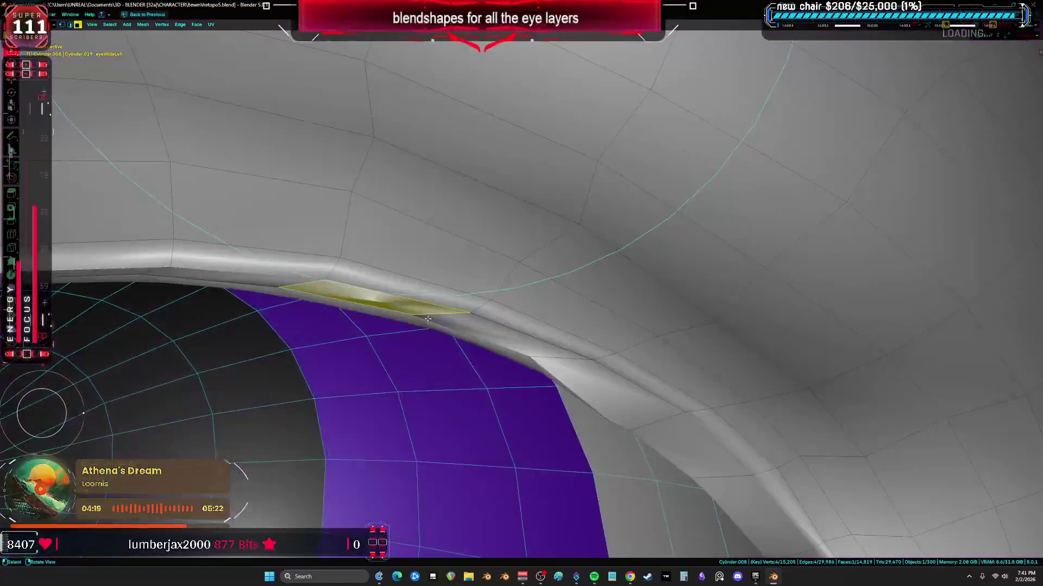
scroll(436, 347, down, 5)
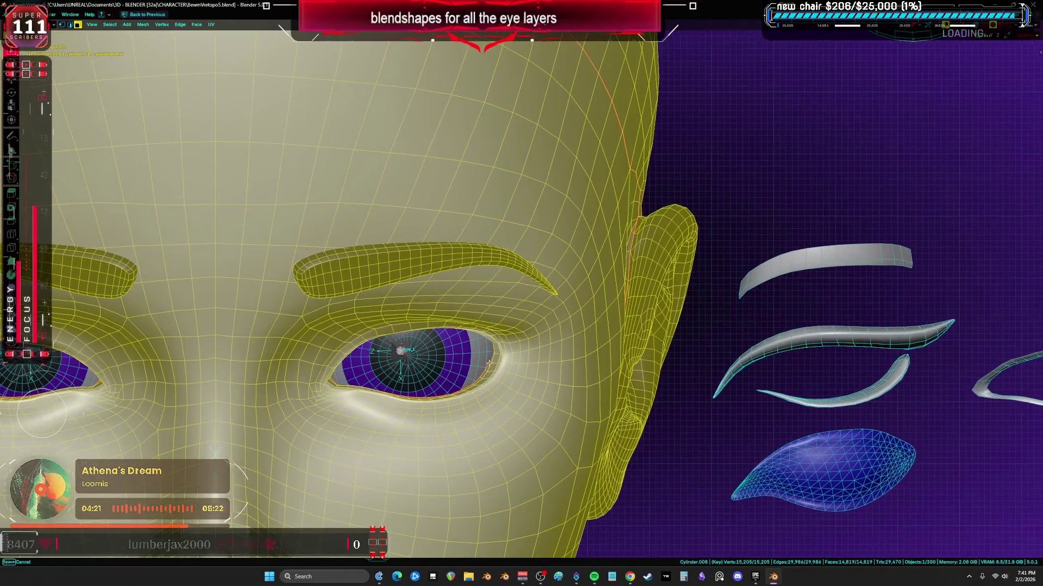
key(Tab)
scroll(503, 316, down, 4)
key(Tab)
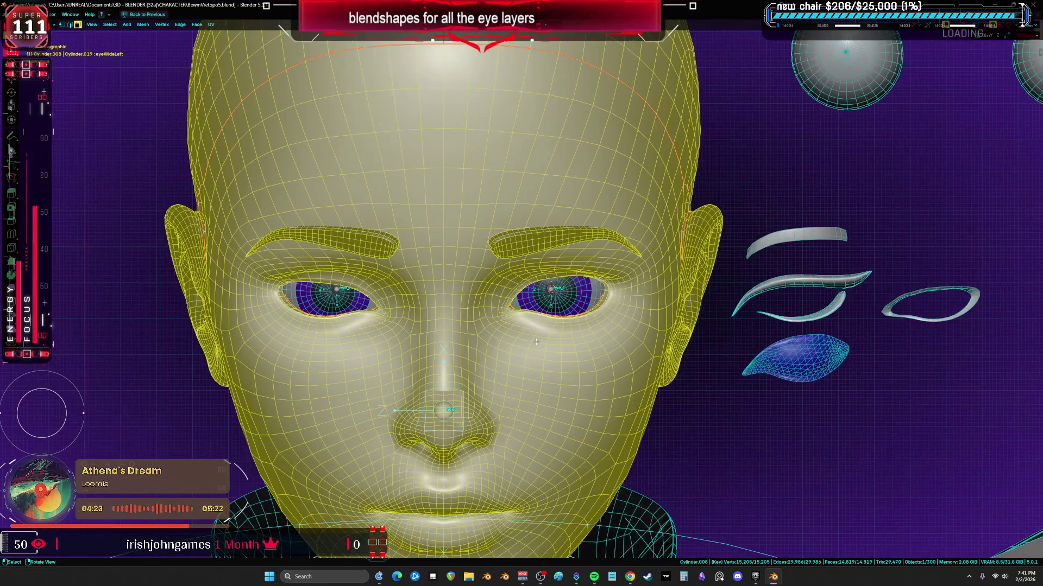
shift+middle_drag(535, 343, 518, 312)
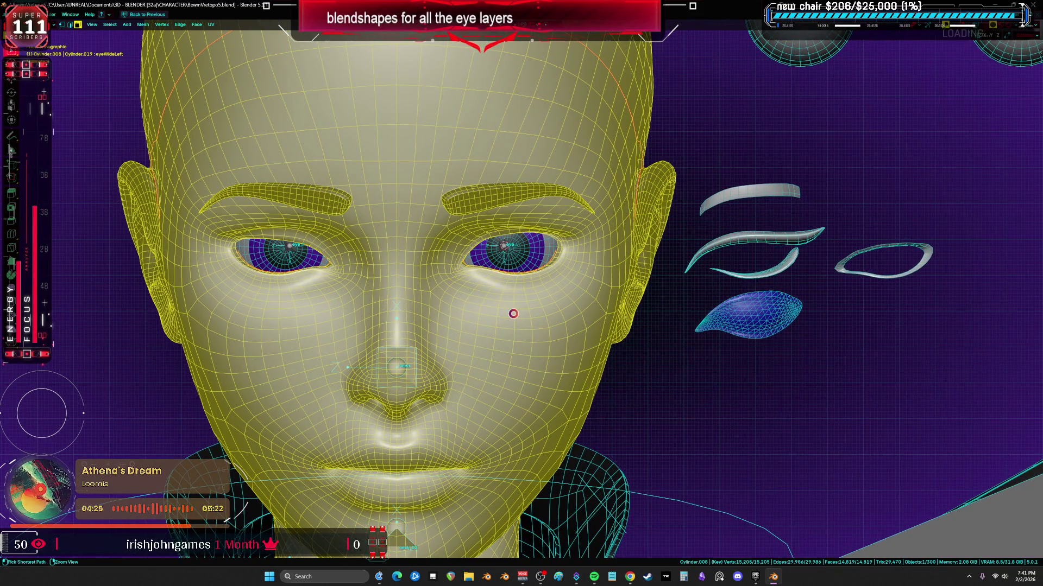
- Save the character file and restore the full workspace with properties and timeline
key(ctrl+s)
key(ctrl+space)
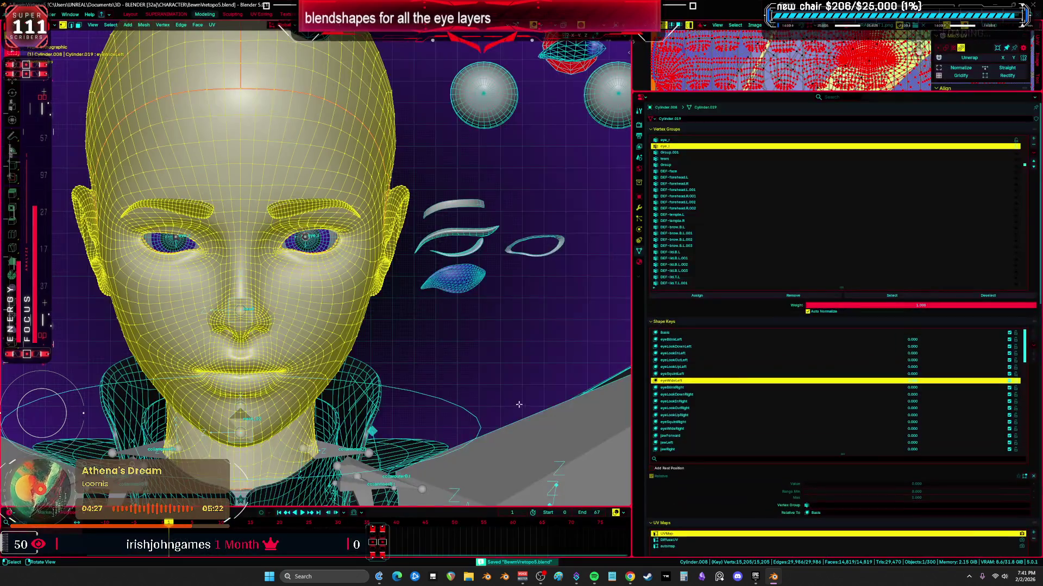
- Select the connected head mesh and run Snap to Symmetry on the eye shape key
key(alt+a)
key(ctrl+l)
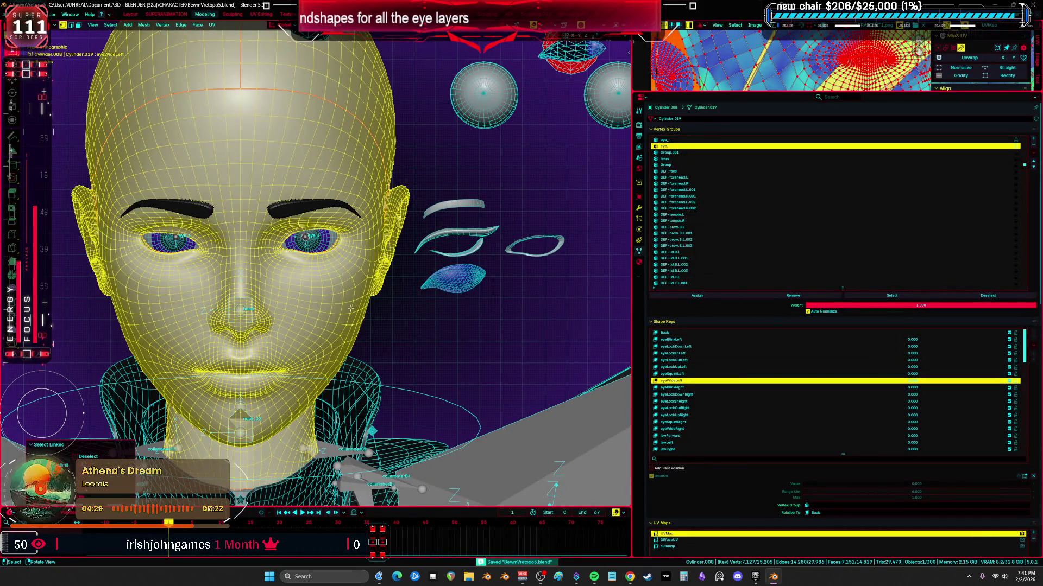
key(alt+z)
scroll(317, 324, up, 4)
key(F3)
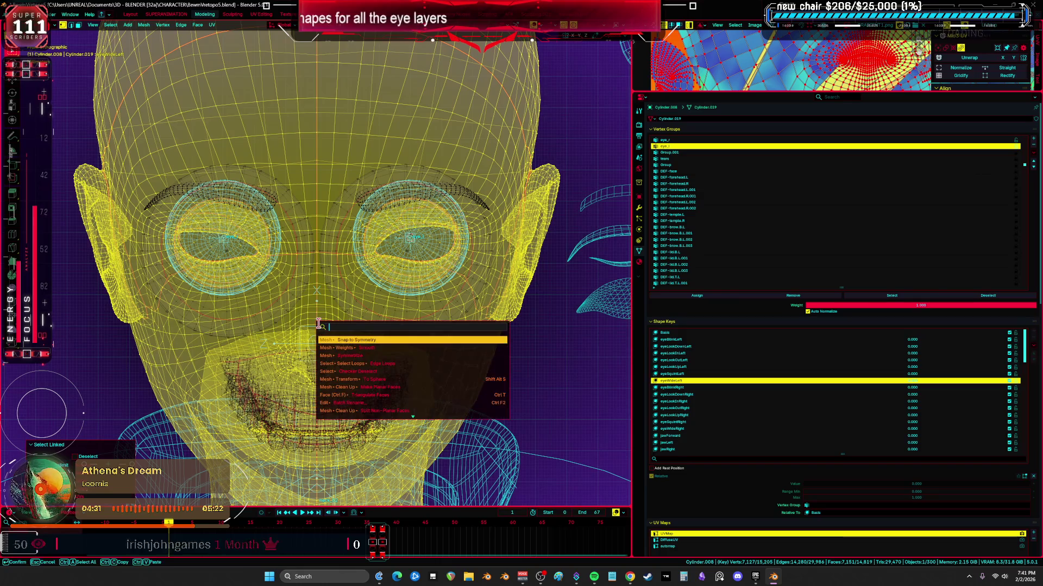
click(417, 340)
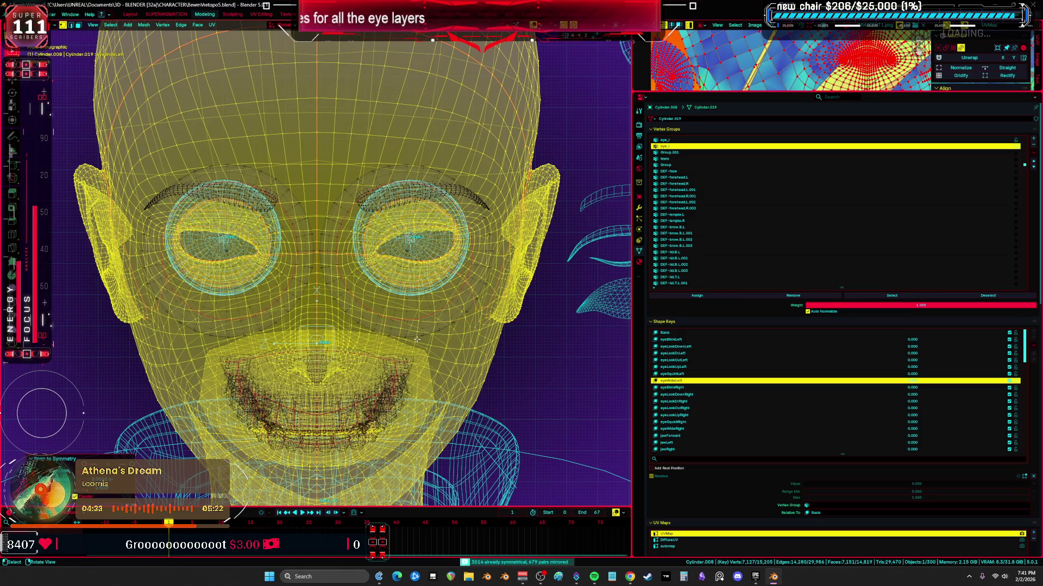
double_click(128, 485)
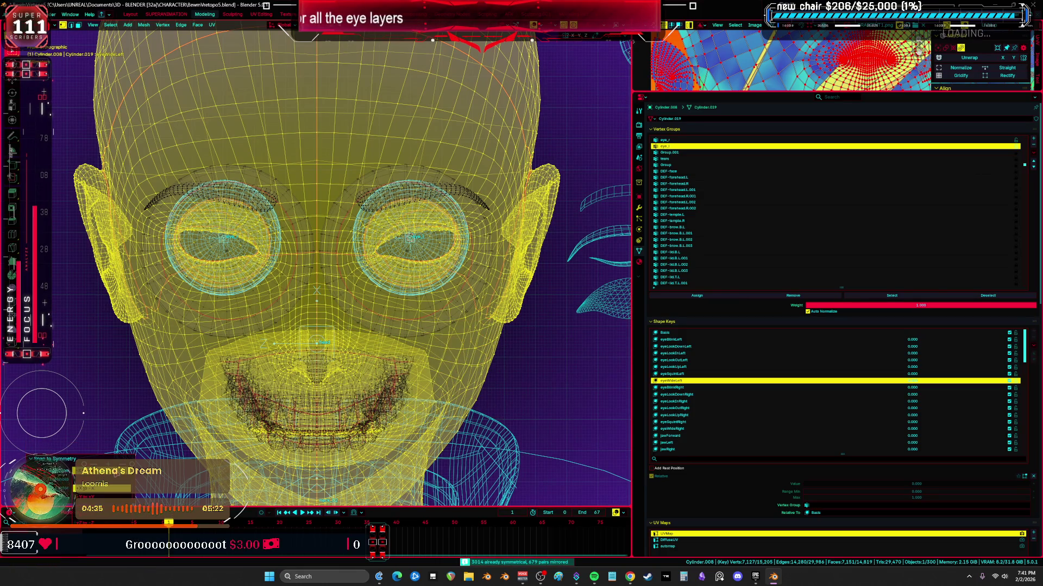
key(Tab)
key(Tab)
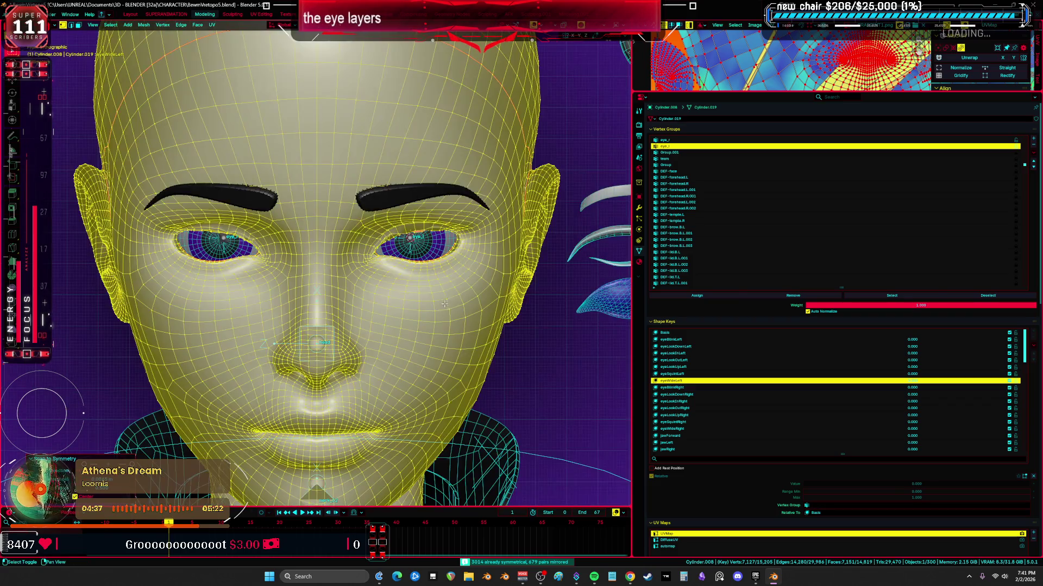
key(Tab)
scroll(423, 285, down, 3)
scroll(432, 302, up, 6)
key(Tab)
key(Tab)
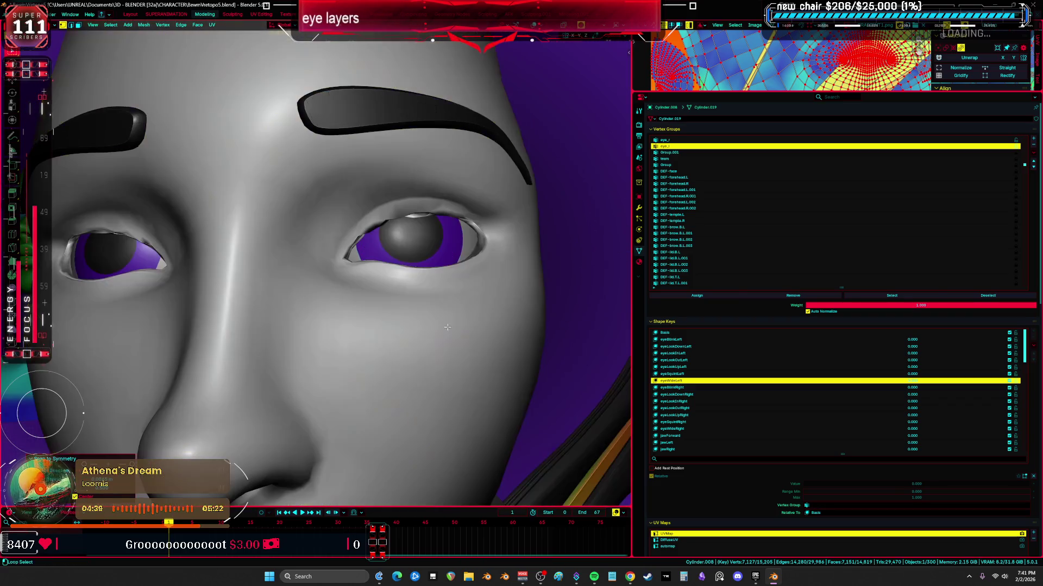
key(Tab)
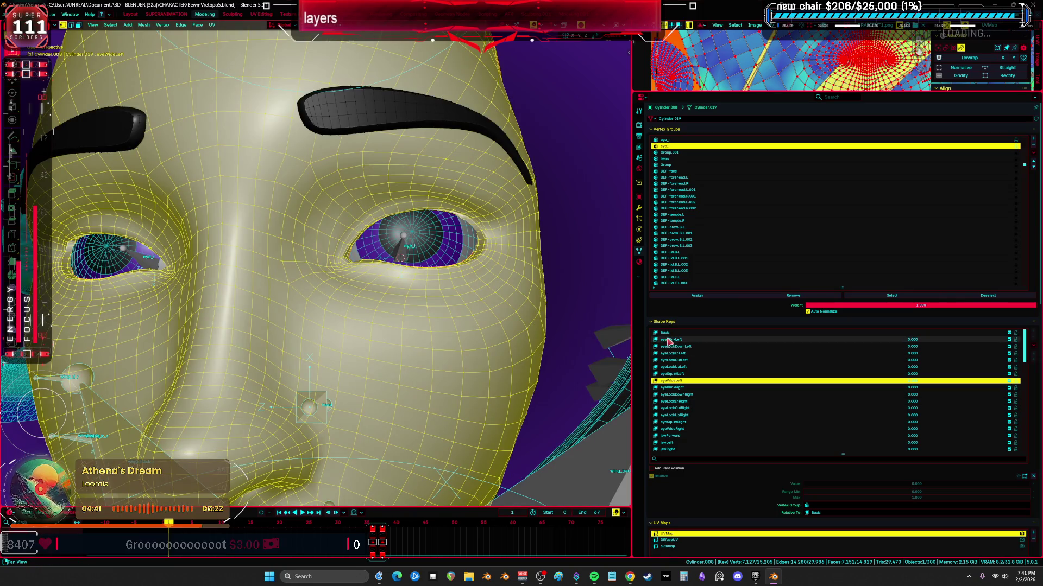
- Make Basis active, run Snap to Symmetry on it and return to object mode
click(673, 338)
middle_drag(407, 285, 366, 261)
key(Tab)
key(Tab)
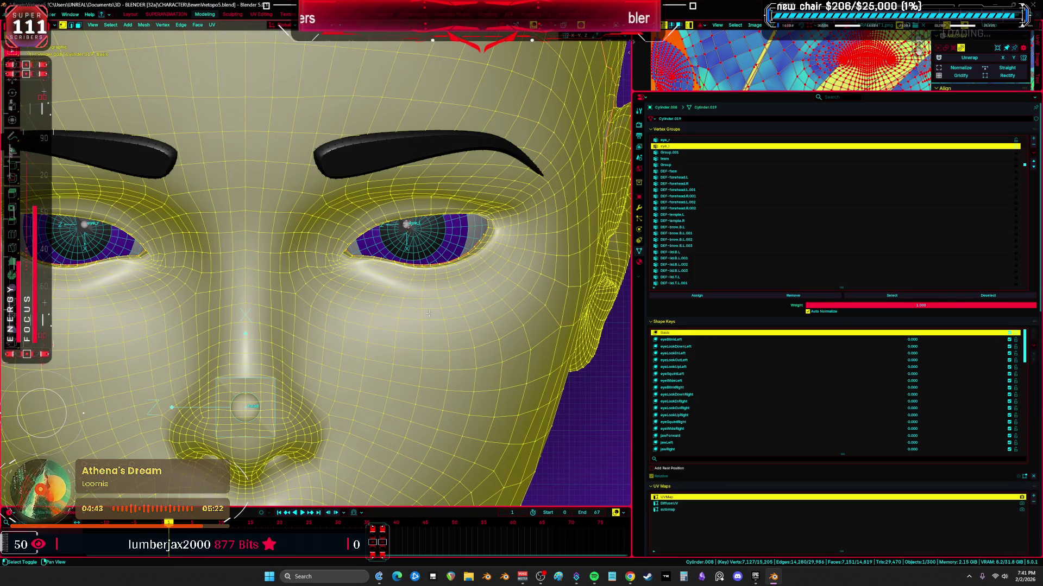
right_click(432, 317)
key(F3)
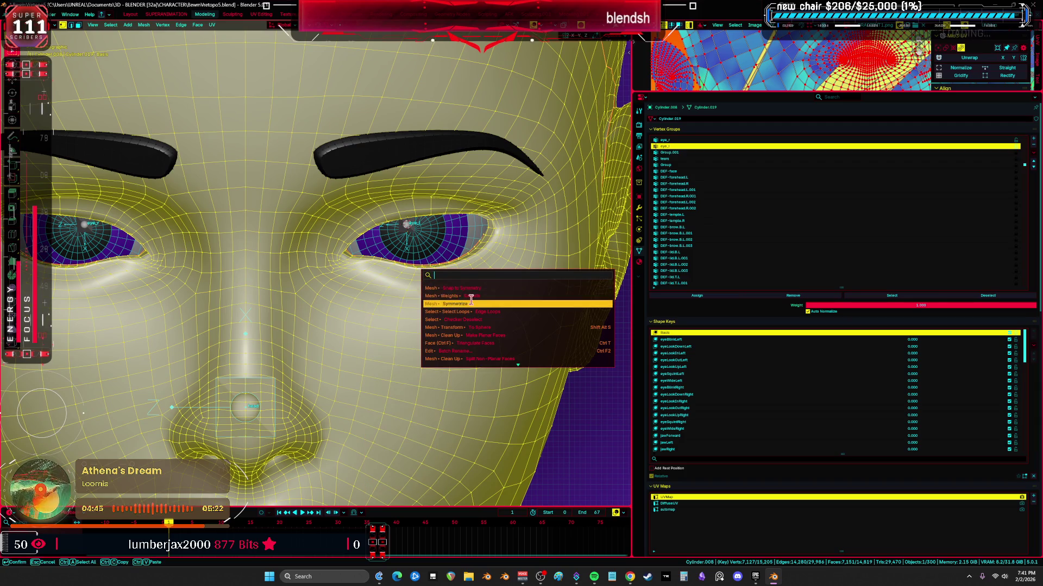
click(476, 290)
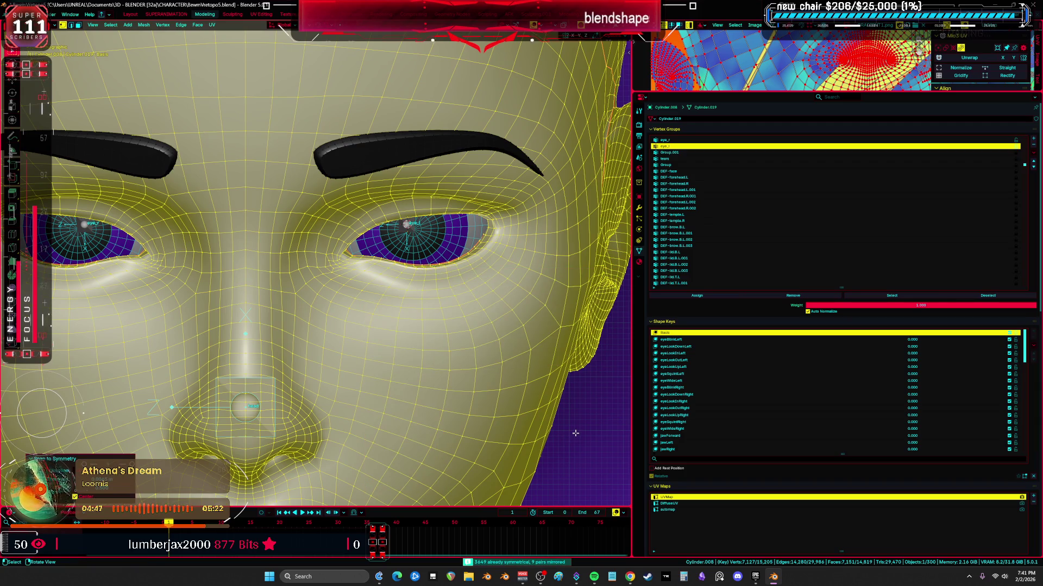
key(Tab)
scroll(367, 286, down, 4)
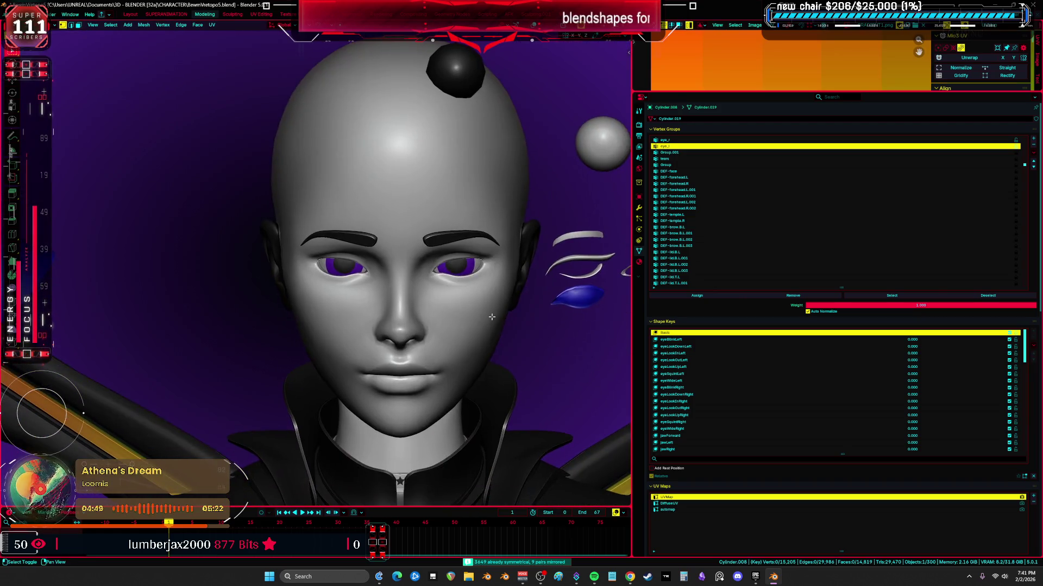
- Select the four separated eyelid and eye patch pieces and reset them onto the face
key(ctrl+space)
scroll(461, 322, down, 2)
key(shift+z)
key(z)
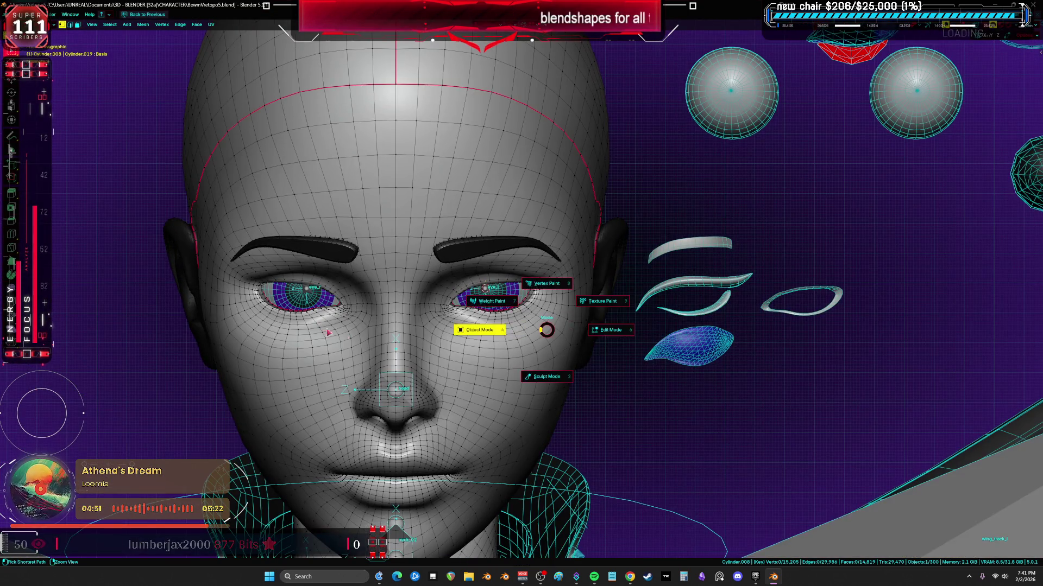
click(537, 326)
click(714, 297)
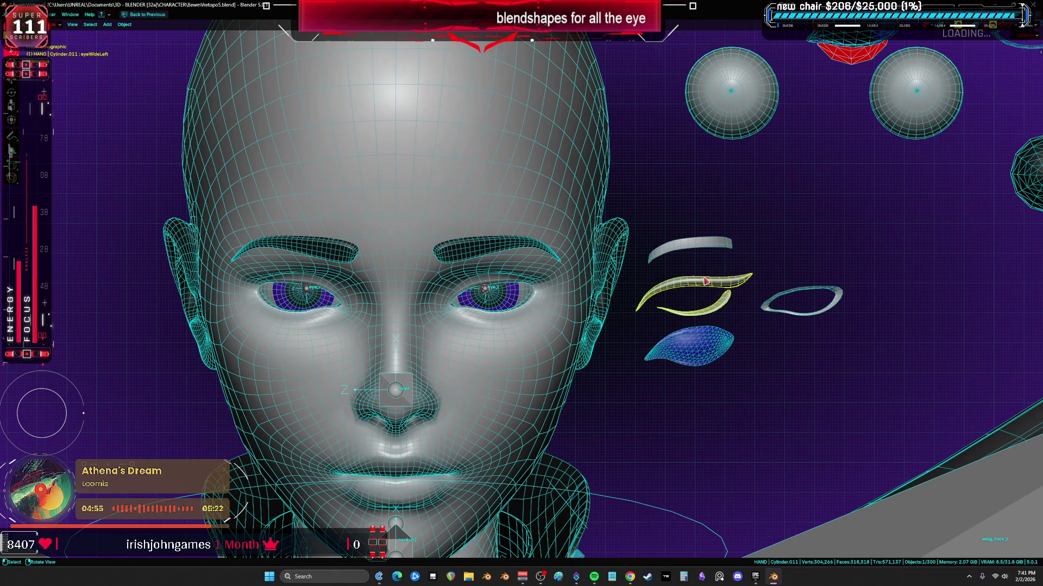
scroll(770, 244, up, 4)
scroll(734, 280, up, 2)
click(715, 379)
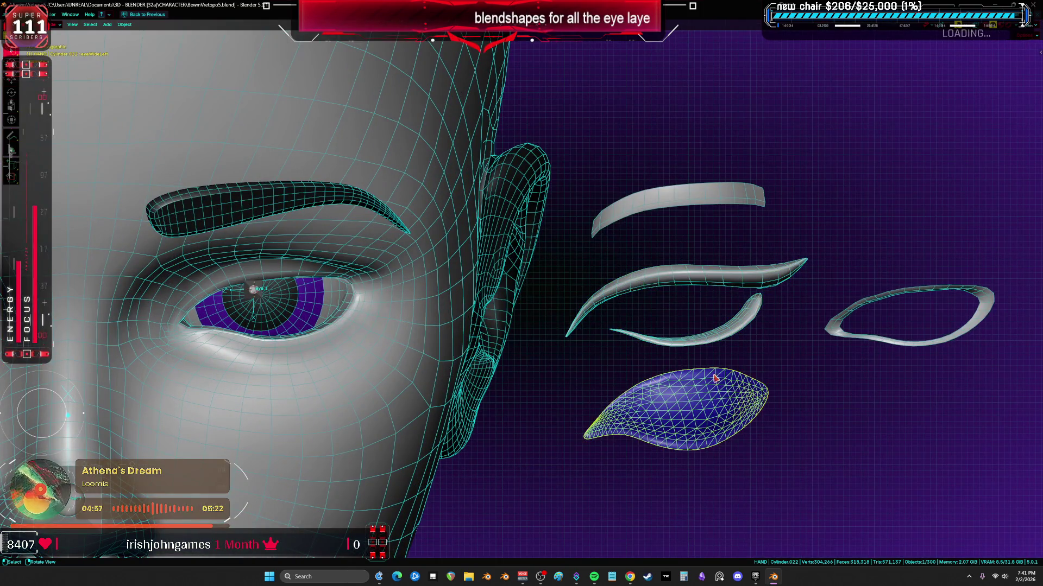
click(743, 320)
shift+click(745, 195)
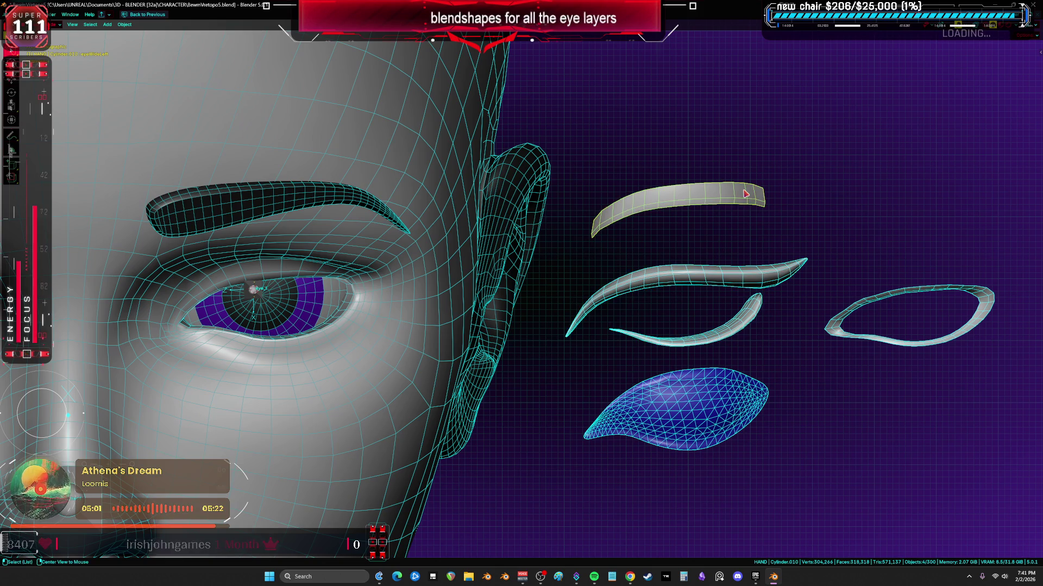
key(alt+g)
scroll(585, 276, down, 3)
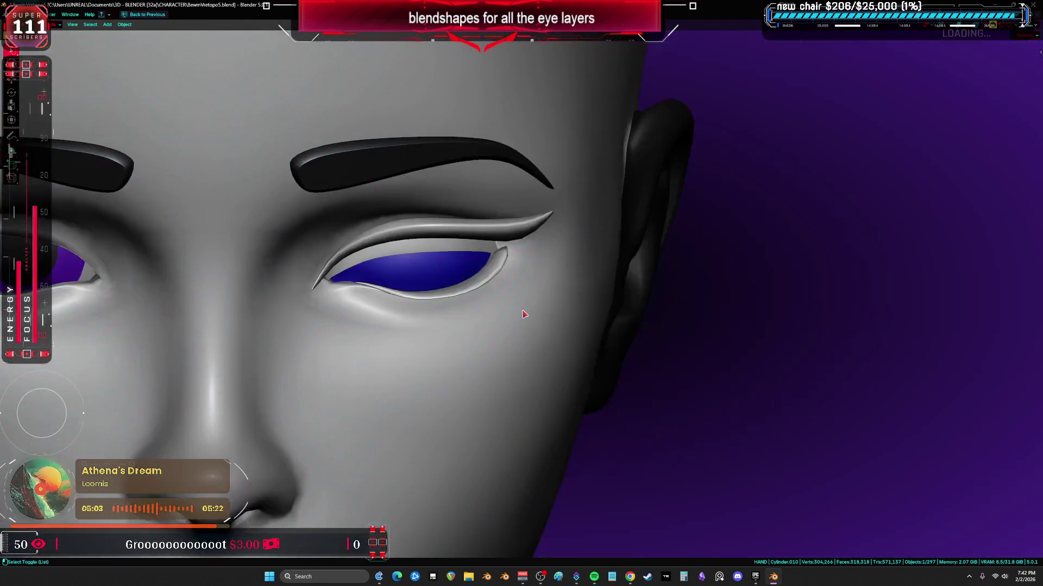
scroll(521, 314, down, 3)
scroll(489, 326, down, 2)
scroll(474, 330, up, 2)
scroll(521, 322, up, 1)
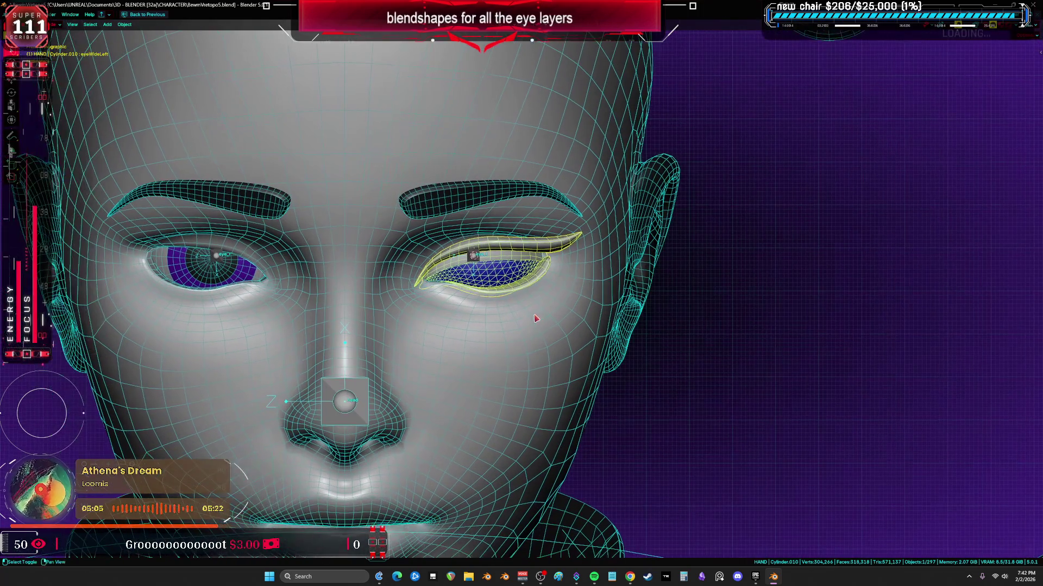
- Set the pivot point, then duplicate the eyelid pieces and place the copy over the other eye
key(z)
key(z)
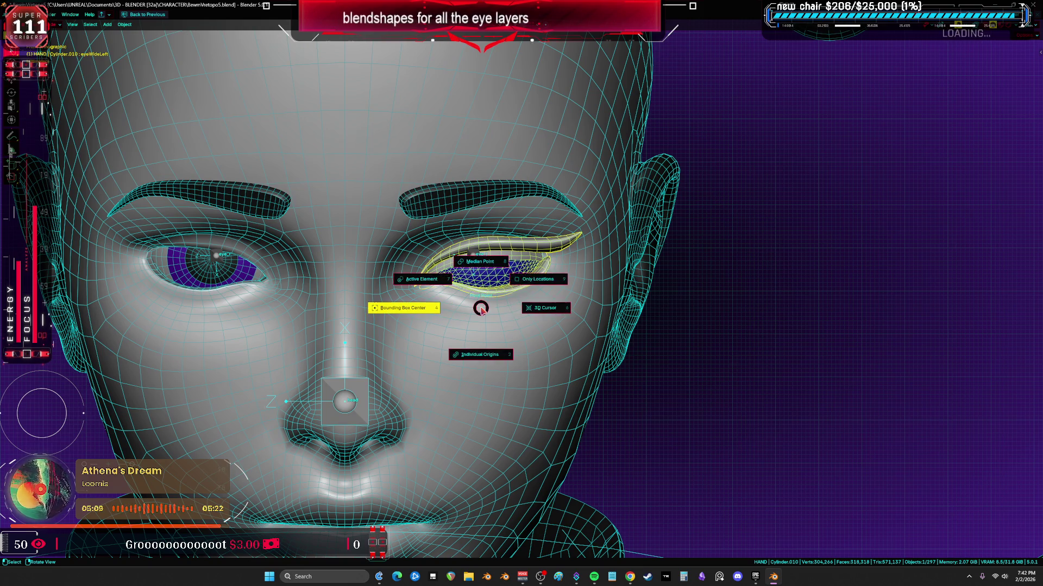
key(z)
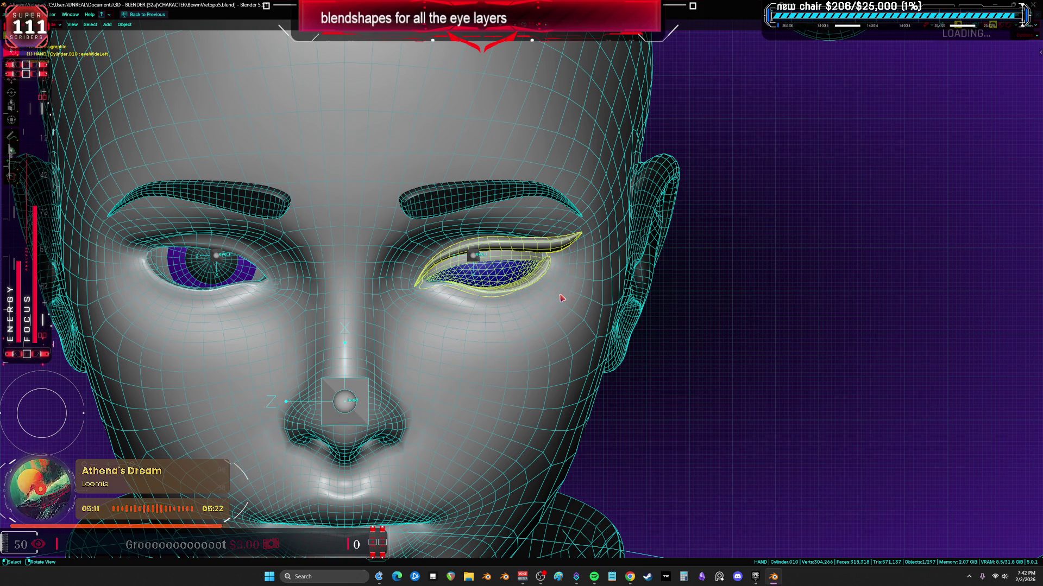
key(g)
click(553, 310)
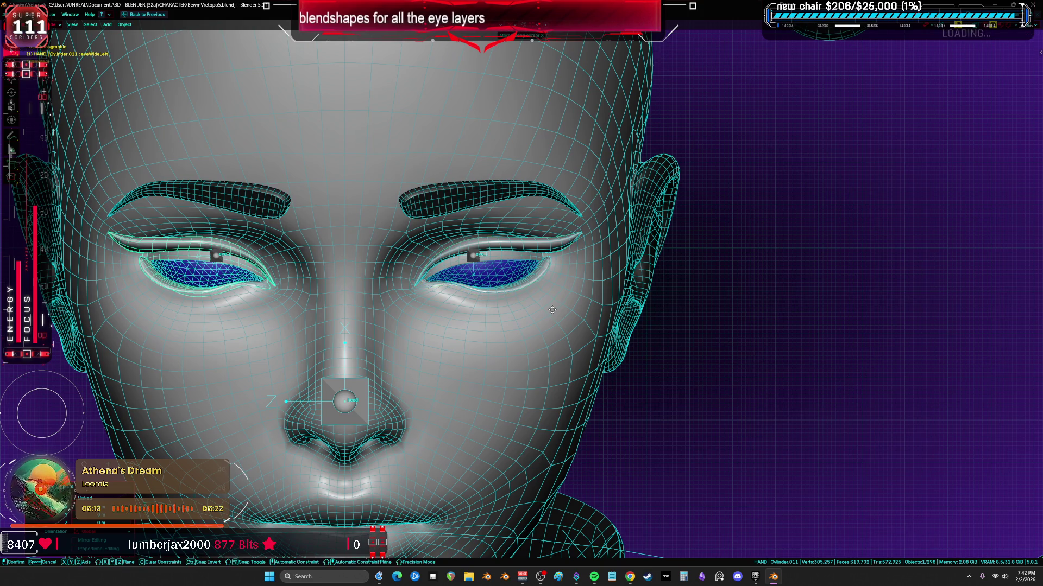
shift+middle_drag(552, 310, 702, 310)
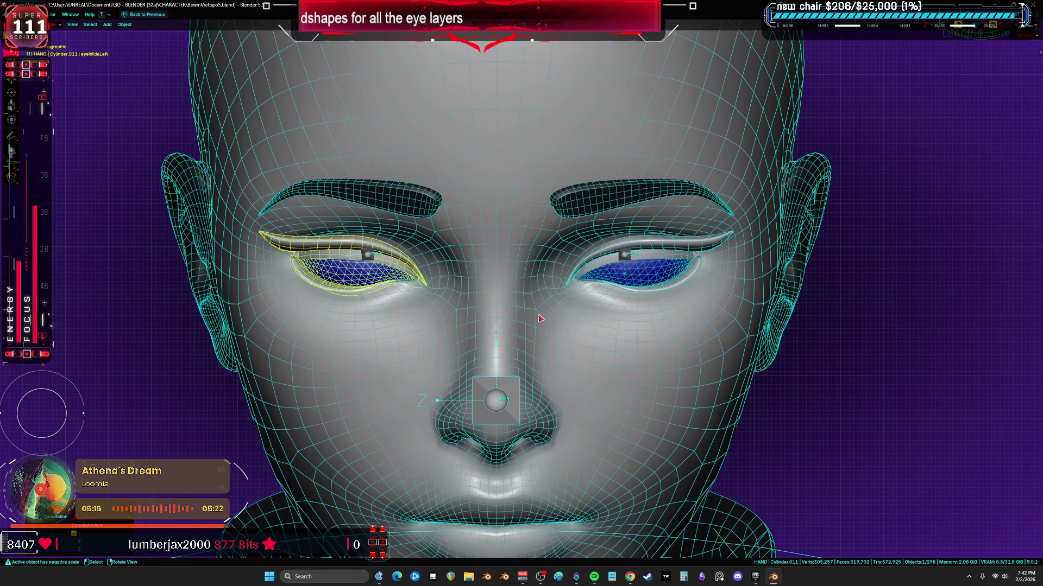
- Inspect the copied eyelid mesh in Edit Mode, hiding and unhiding the left eye pieces, then return to object mode
right_click(540, 317)
click(571, 330)
scroll(493, 369, up, 1)
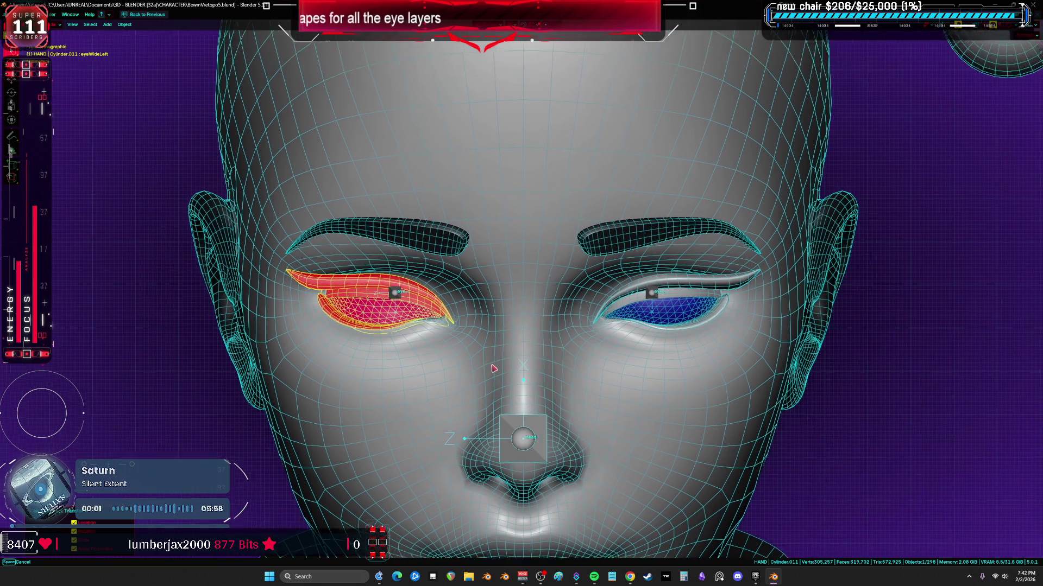
key(Tab)
right_click(486, 361)
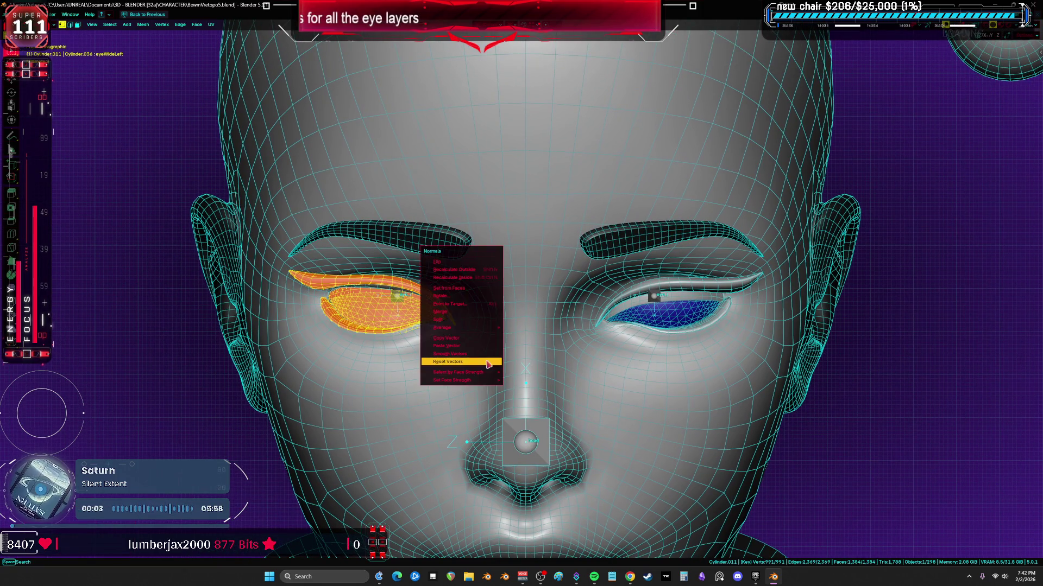
click(461, 260)
scroll(457, 383, up, 3)
key(h)
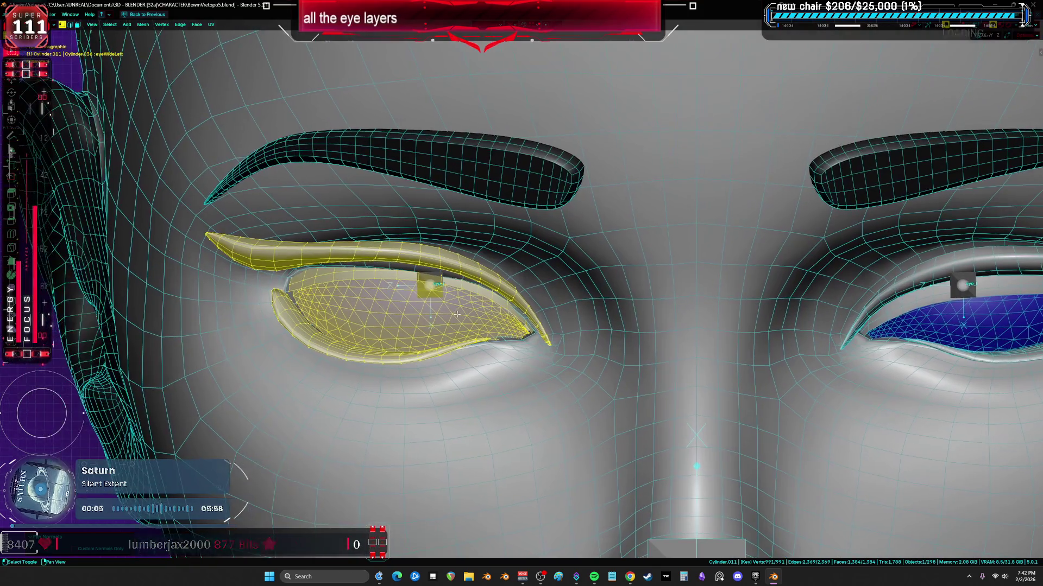
scroll(422, 306, up, 2)
key(alt+h)
right_click(490, 326)
click(481, 278)
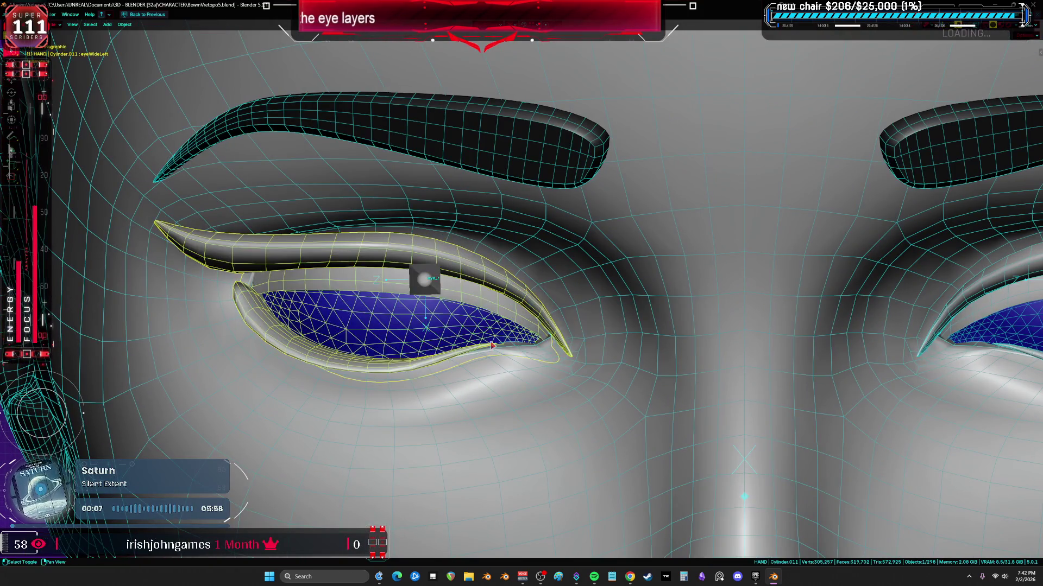
key(Tab)
scroll(381, 296, down, 3)
- Isolate the left eye layer pieces in Local View with wireframe on and bring up their Object Data properties
shift+middle_drag(382, 296, 681, 291)
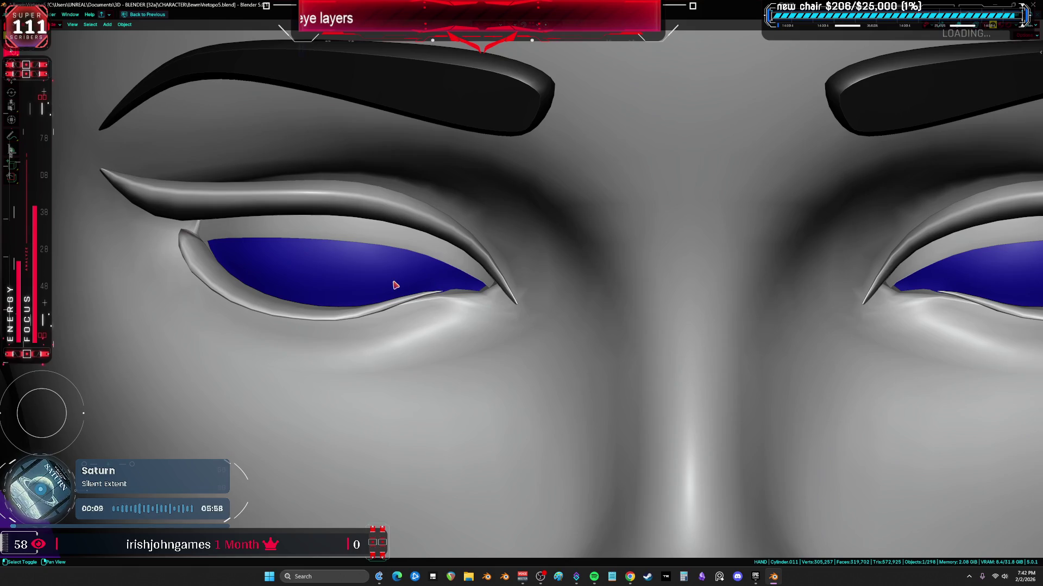
key(shift+z)
key(slash)
mouse_move(410, 270)
middle_down()
mouse_move(405, 281)
mouse_move(423, 282)
mouse_move(412, 281)
middle_up()
key(ctrl+space)
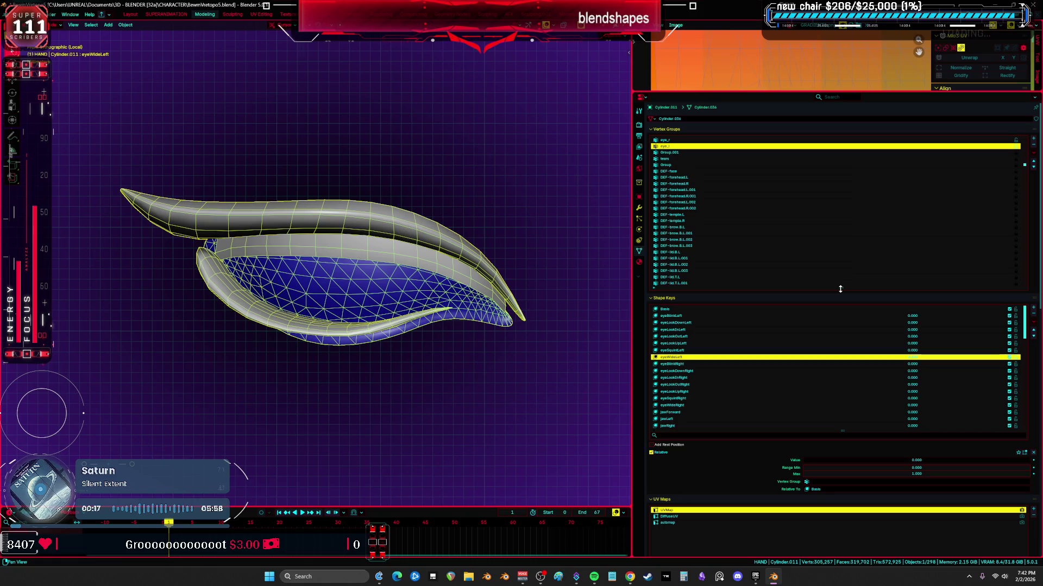
- Enlarge the shape key list and delete the right-side eye shape keys from eyeWideRight down
drag(840, 289, 840, 195)
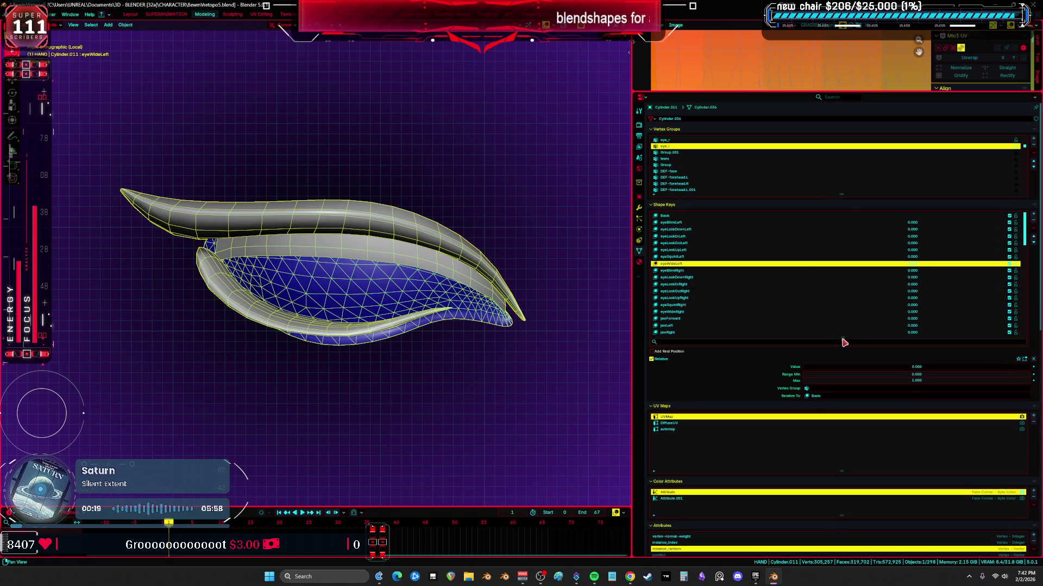
drag(842, 336, 829, 453)
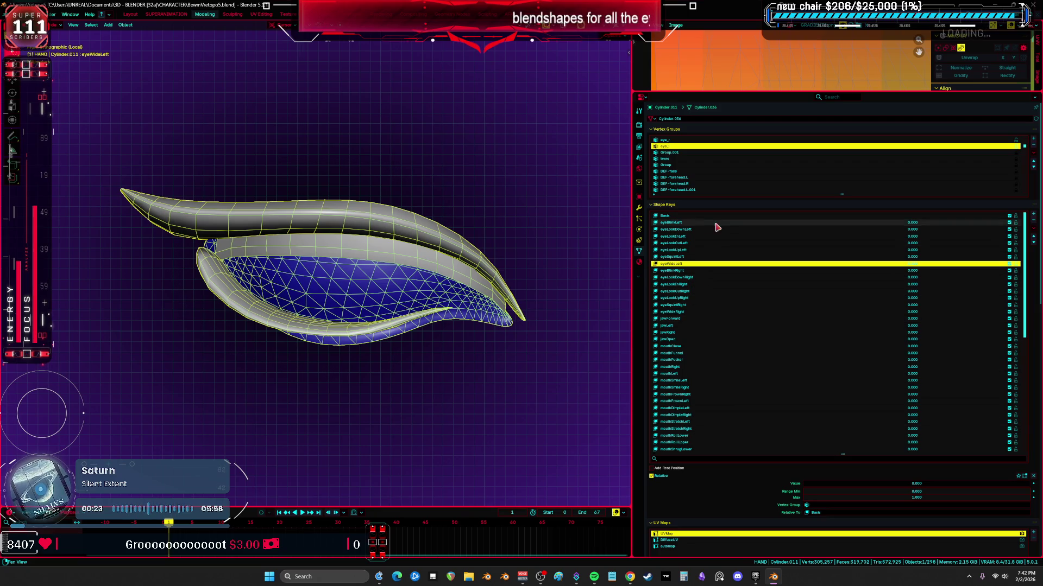
click(907, 224)
drag(912, 225, 911, 225)
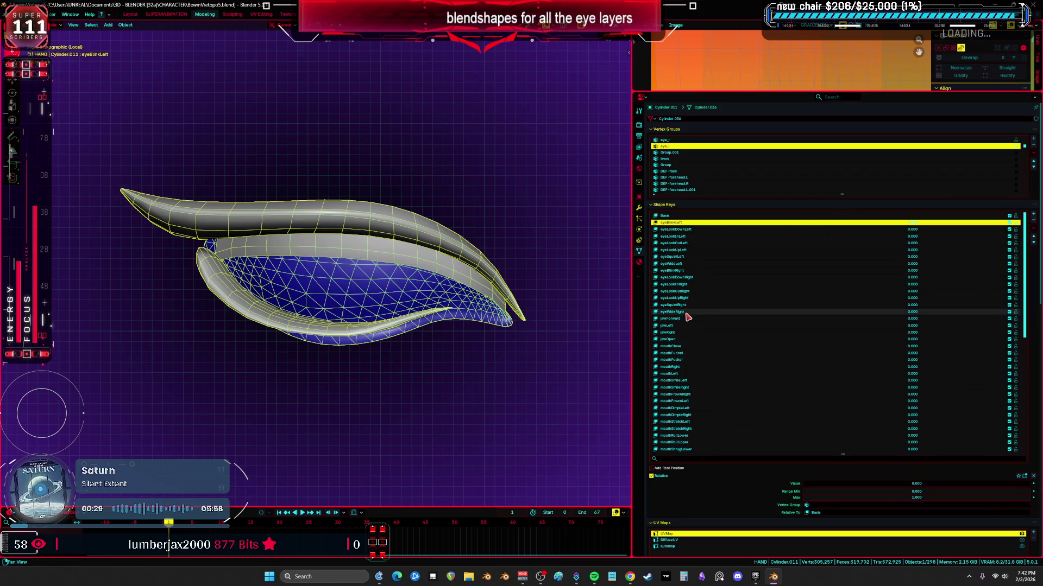
click(830, 311)
click(1033, 222)
click(1033, 222)
click(1032, 222)
click(1034, 222)
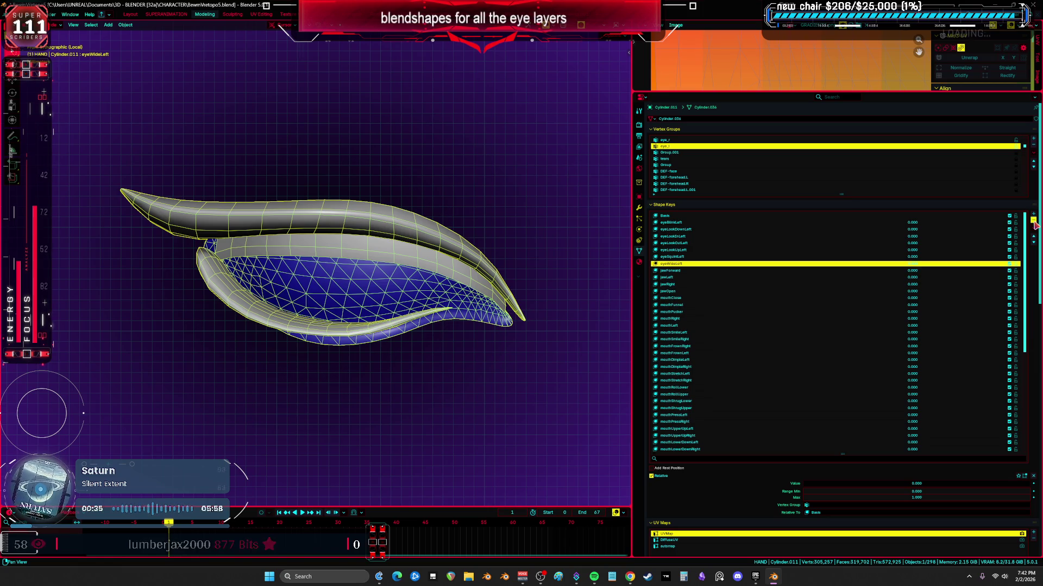
key(ctrl+z)
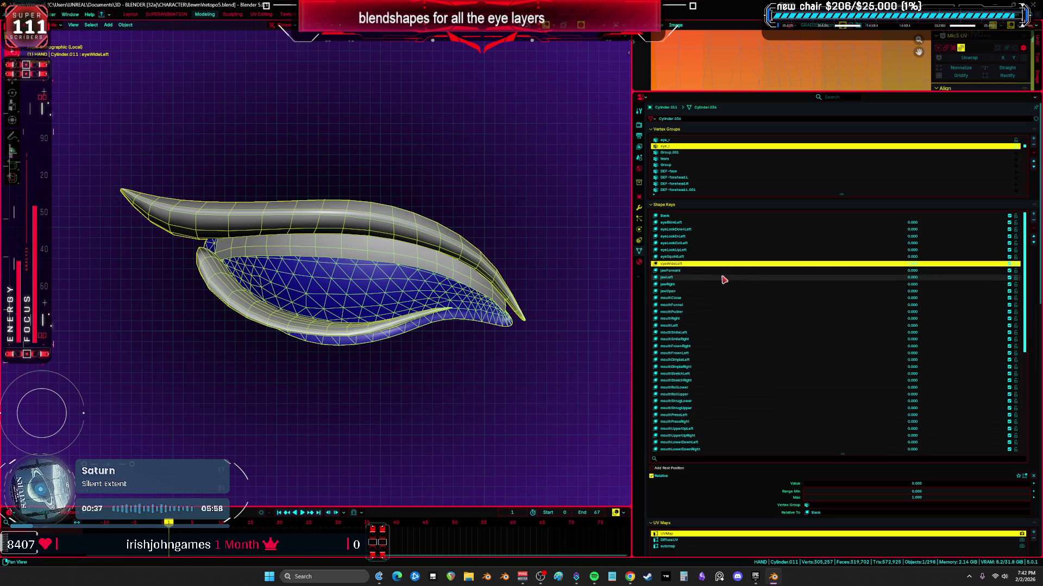
- Delete the jawRight and right-side mouth shape keys (mouth, smile, frown, dimple, stretch)
click(713, 284)
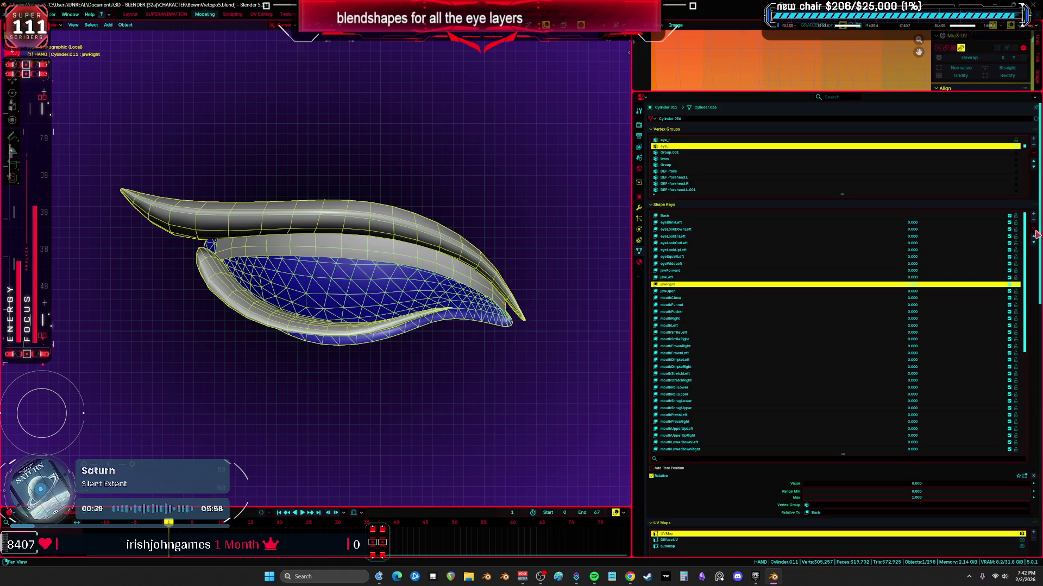
click(1033, 221)
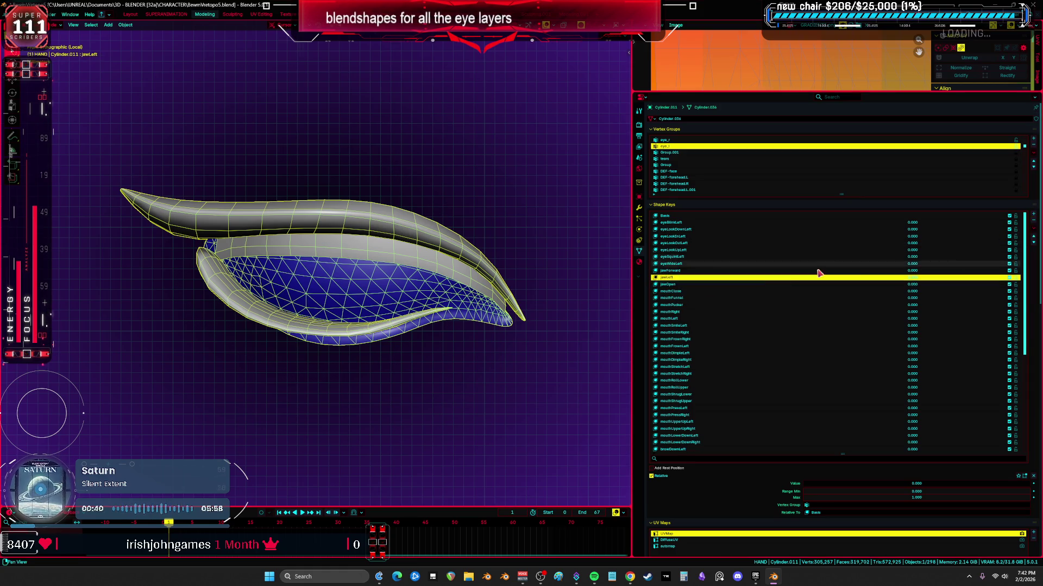
click(701, 316)
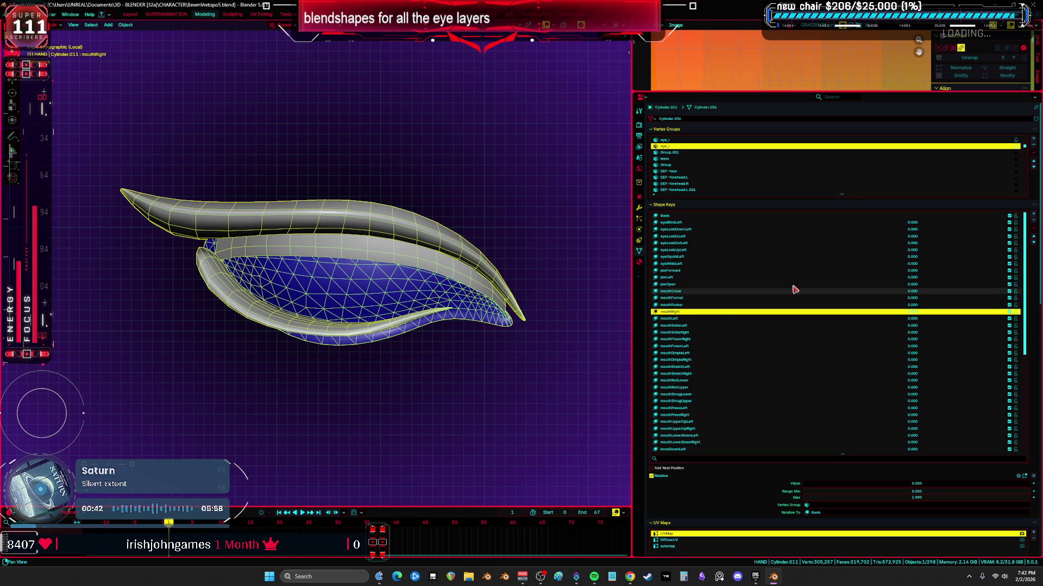
click(1033, 230)
click(1033, 221)
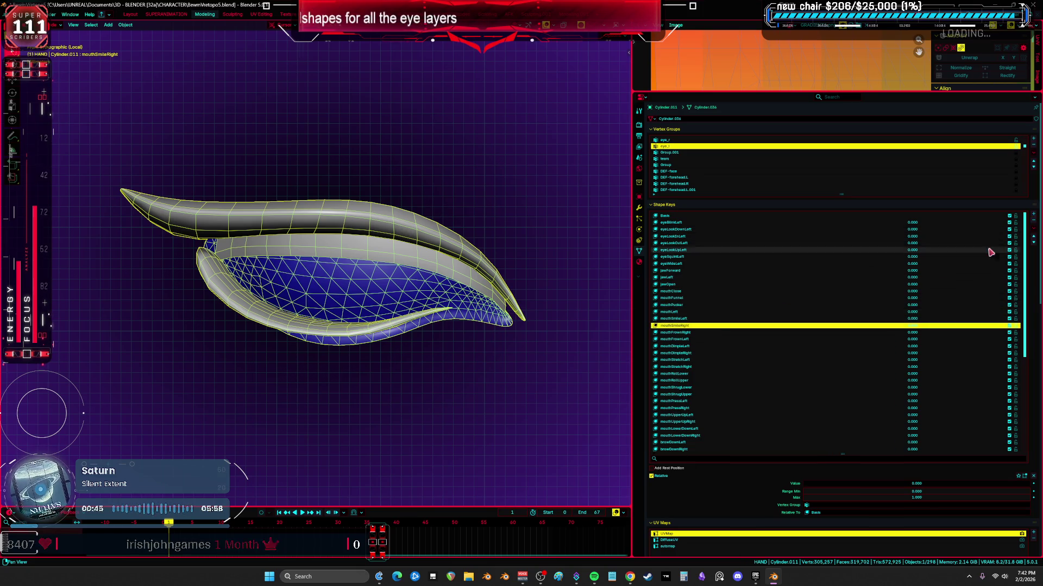
click(1033, 225)
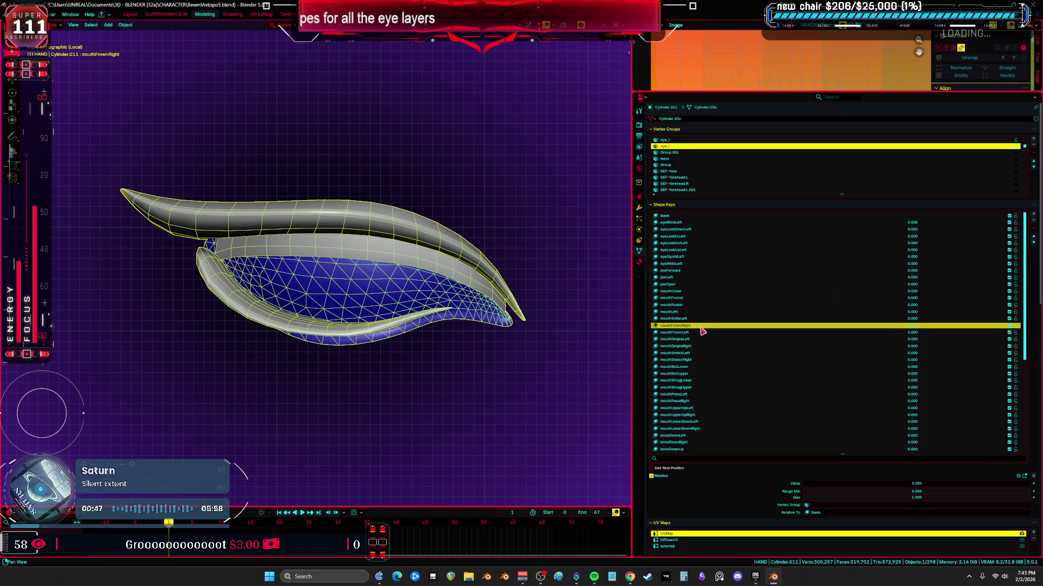
click(1033, 231)
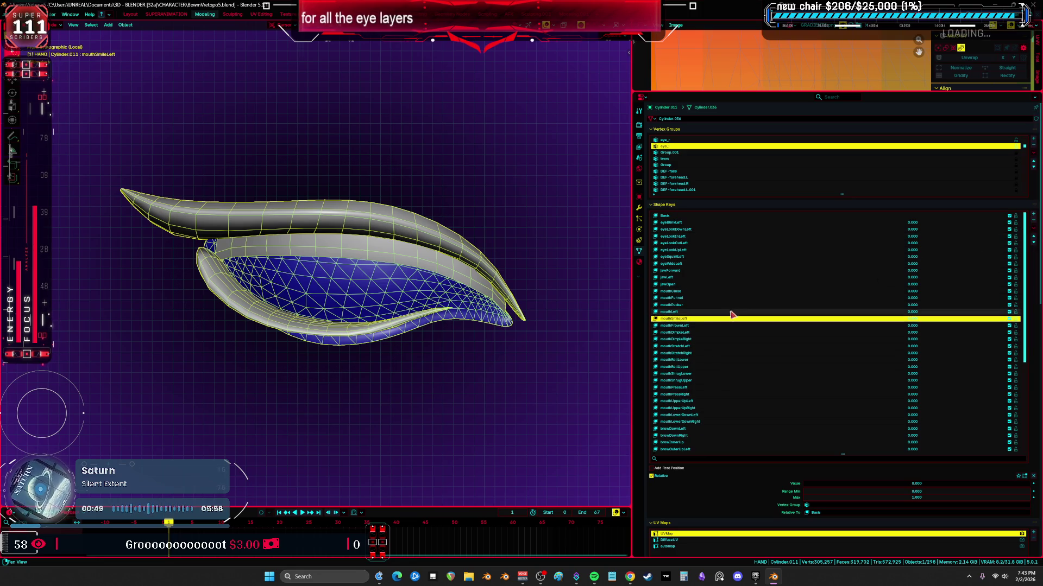
click(1033, 230)
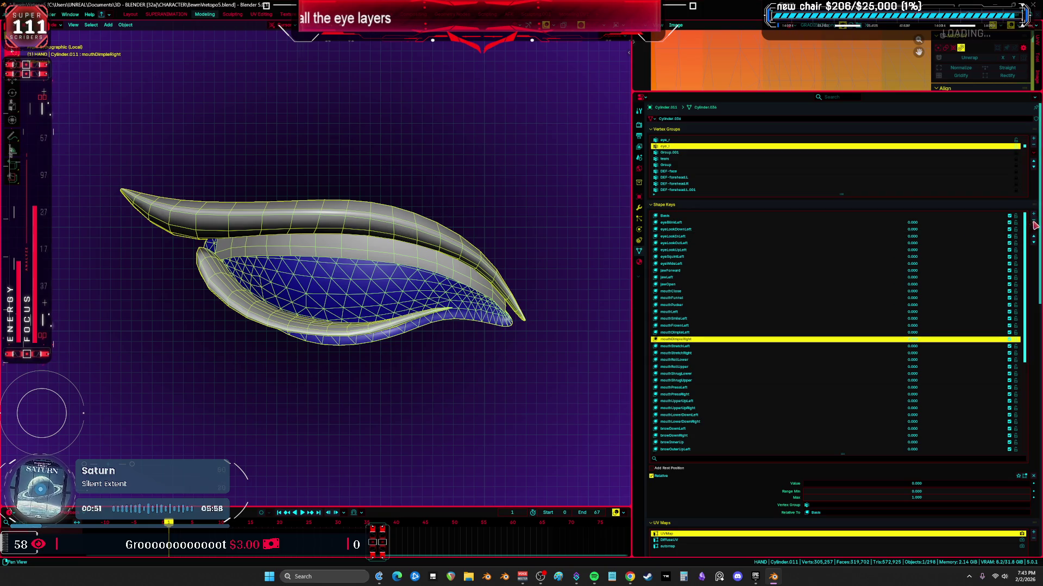
click(1033, 231)
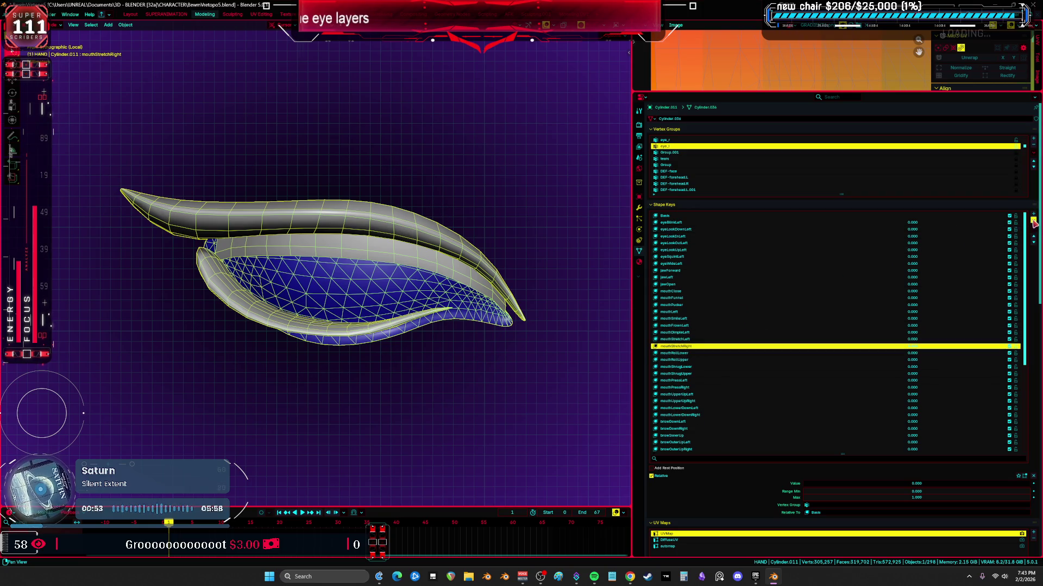
click(1032, 225)
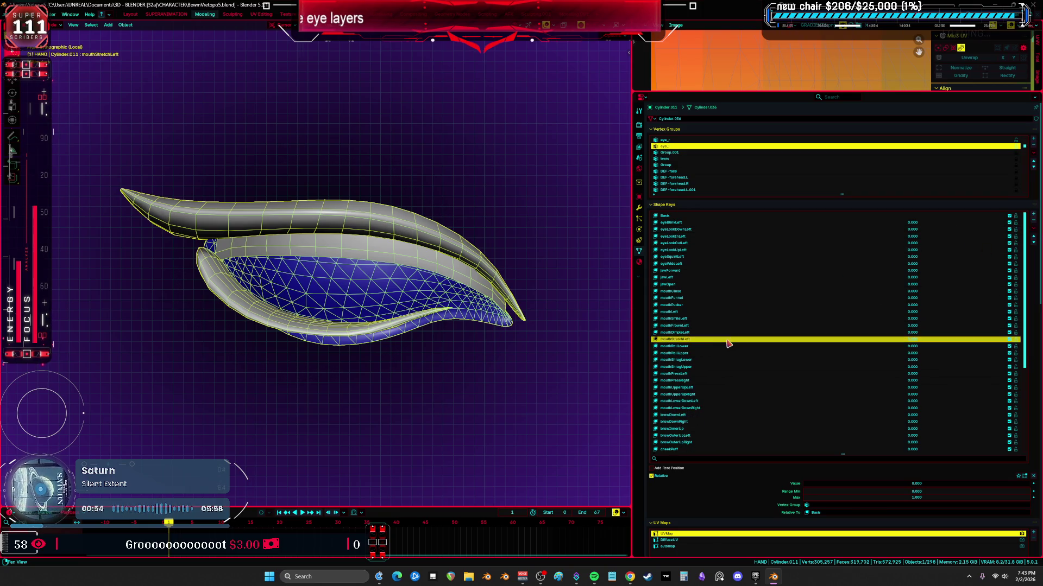
- Delete the remaining right-side keys: mouthUpperUp, brow down, brow outer up and noseSneerRight
click(693, 374)
click(702, 383)
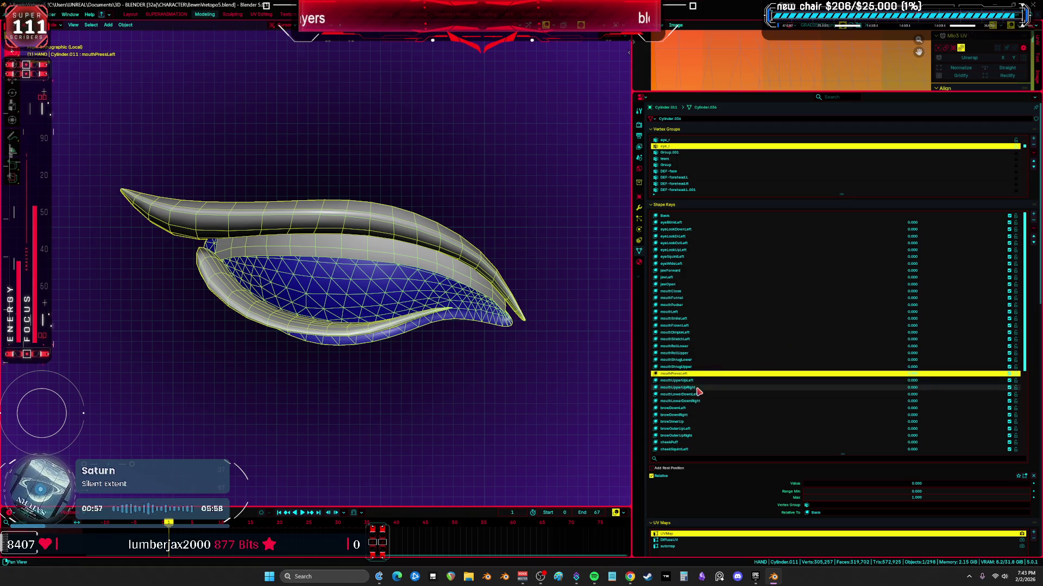
click(1033, 225)
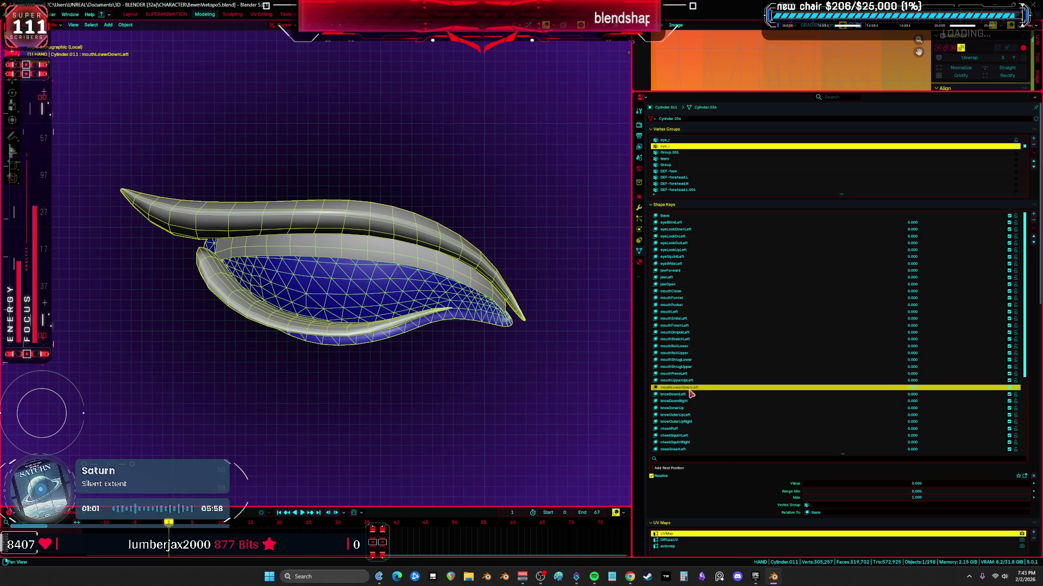
click(1033, 226)
click(1032, 225)
click(1032, 225)
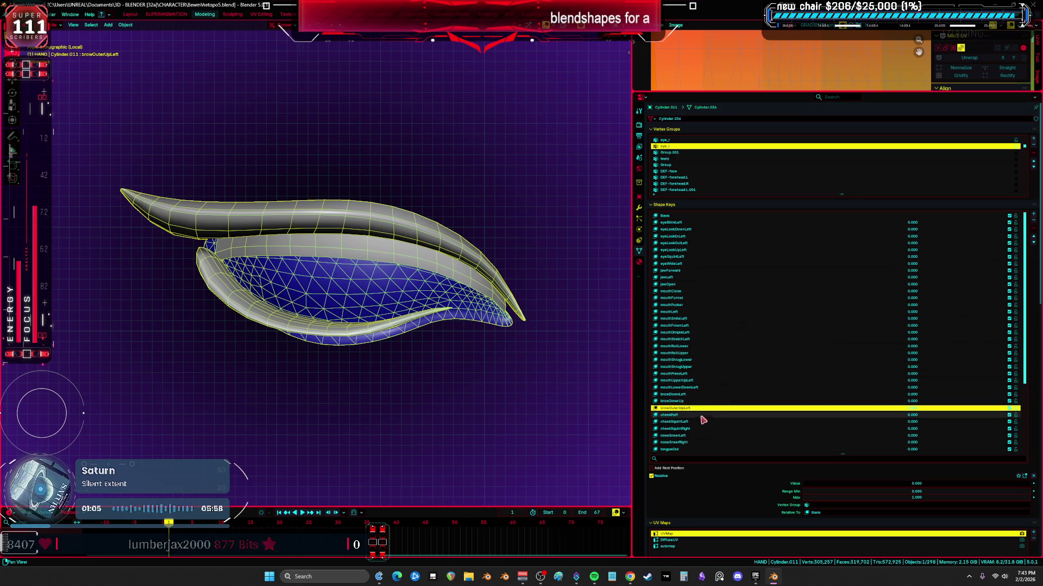
click(1033, 224)
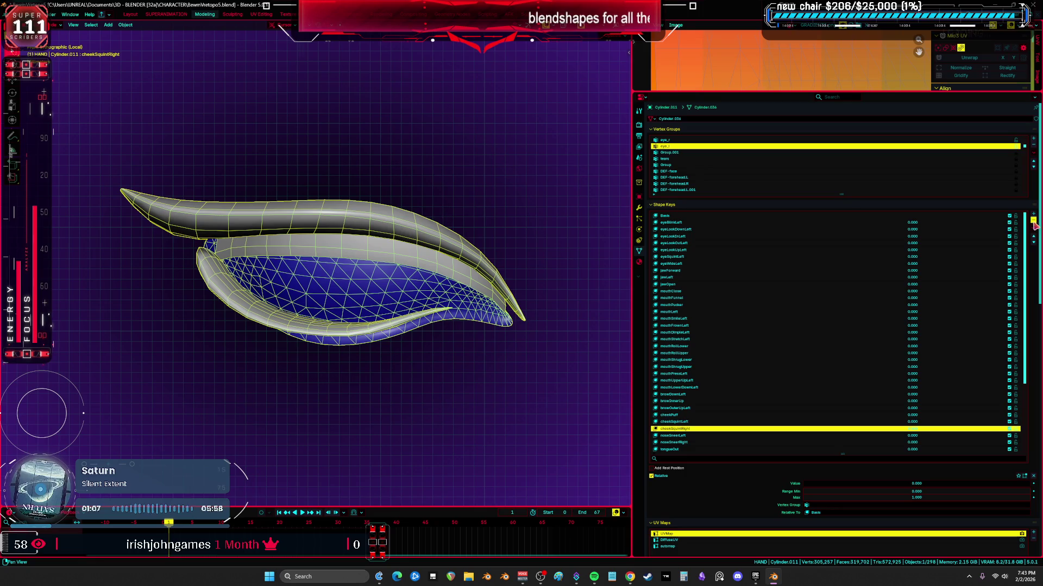
scroll(815, 367, down, 5)
scroll(733, 358, down, 4)
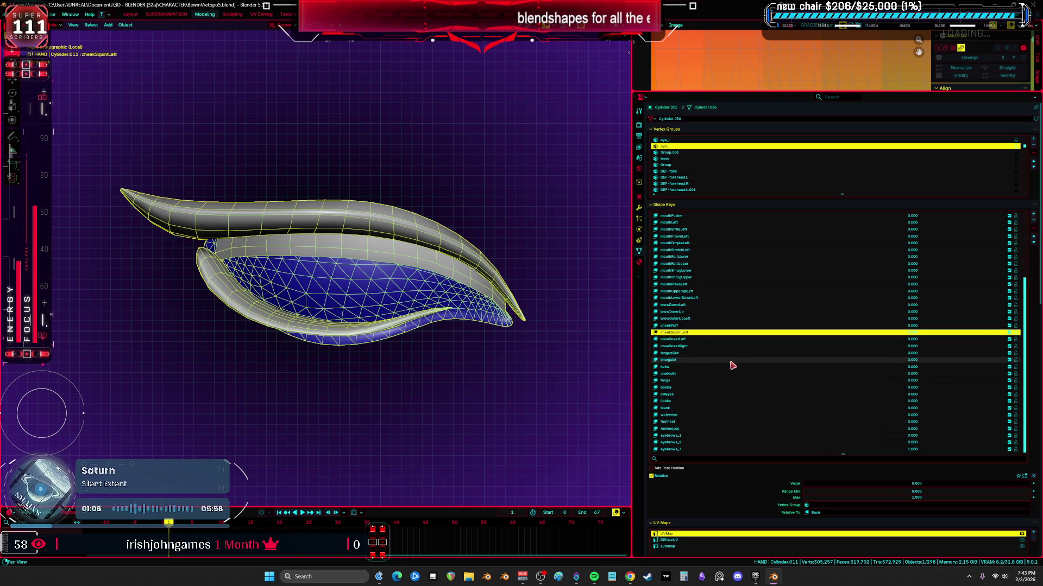
click(692, 350)
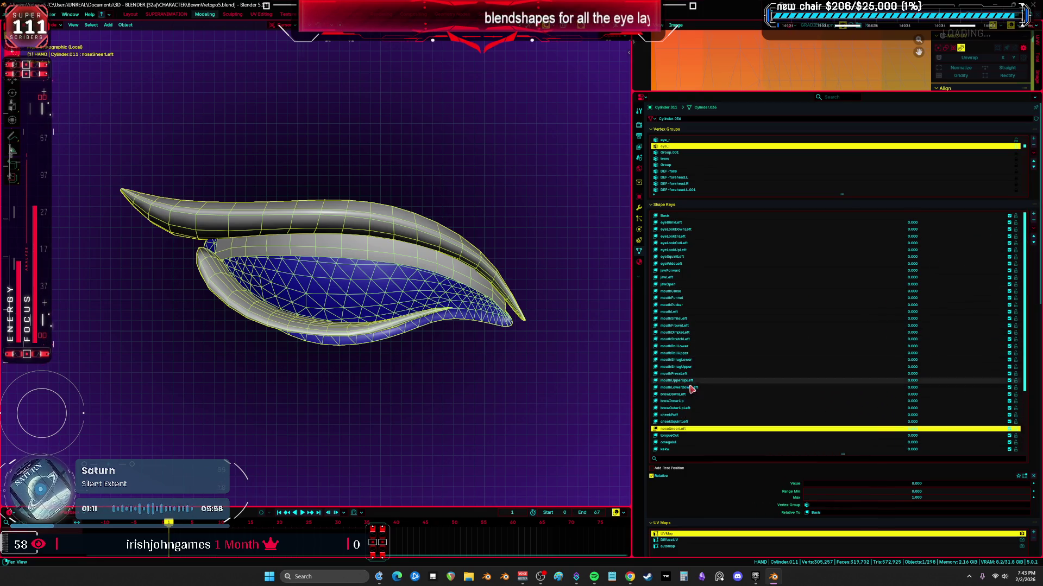
click(687, 356)
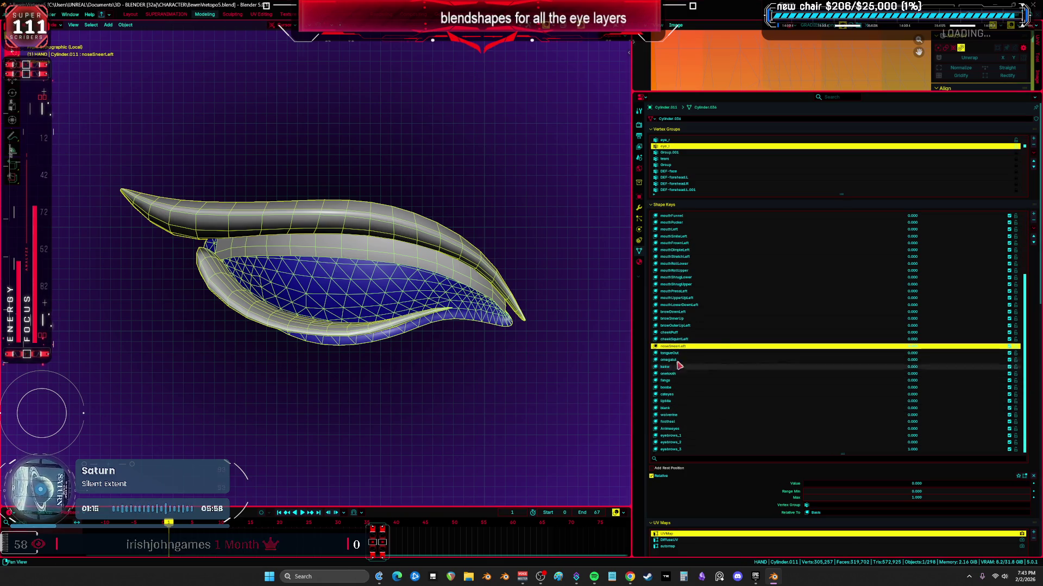
scroll(699, 325, up, 4)
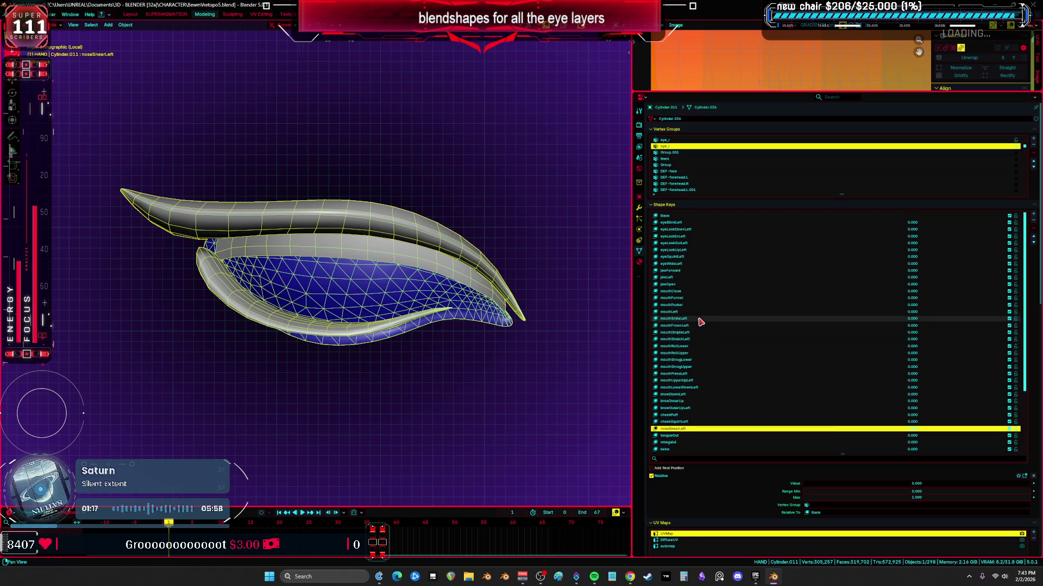
- Rename the eye shape keys (blink, look down/in/out/up, squint, wide) from Left to Right
double_click(697, 223)
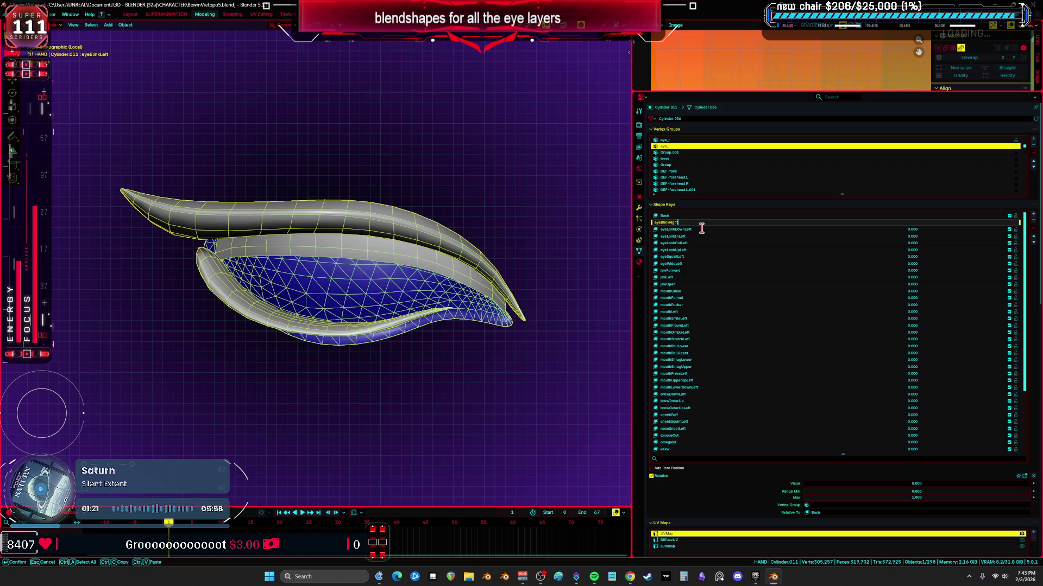
key(Return)
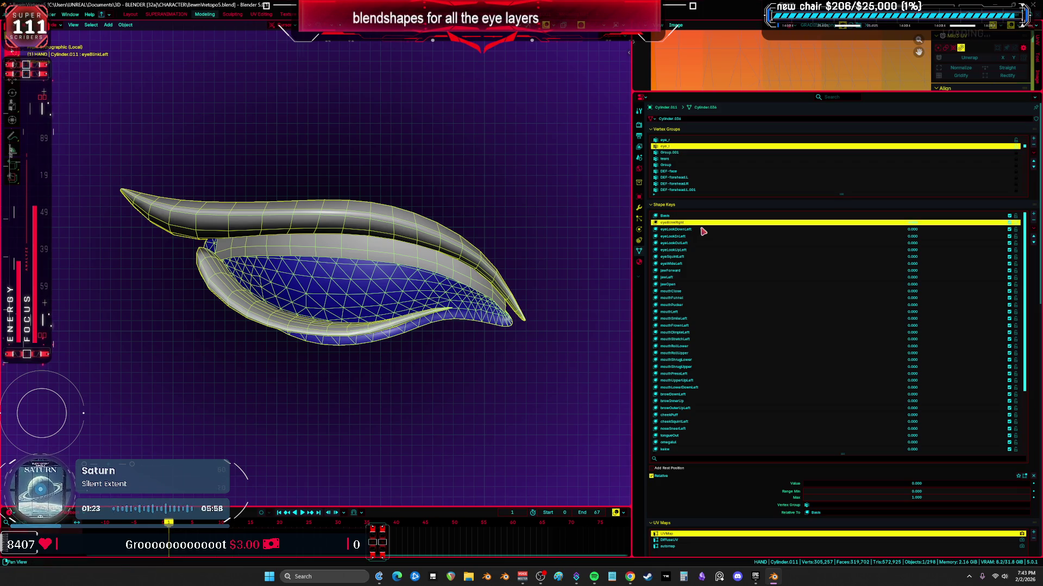
double_click(696, 230)
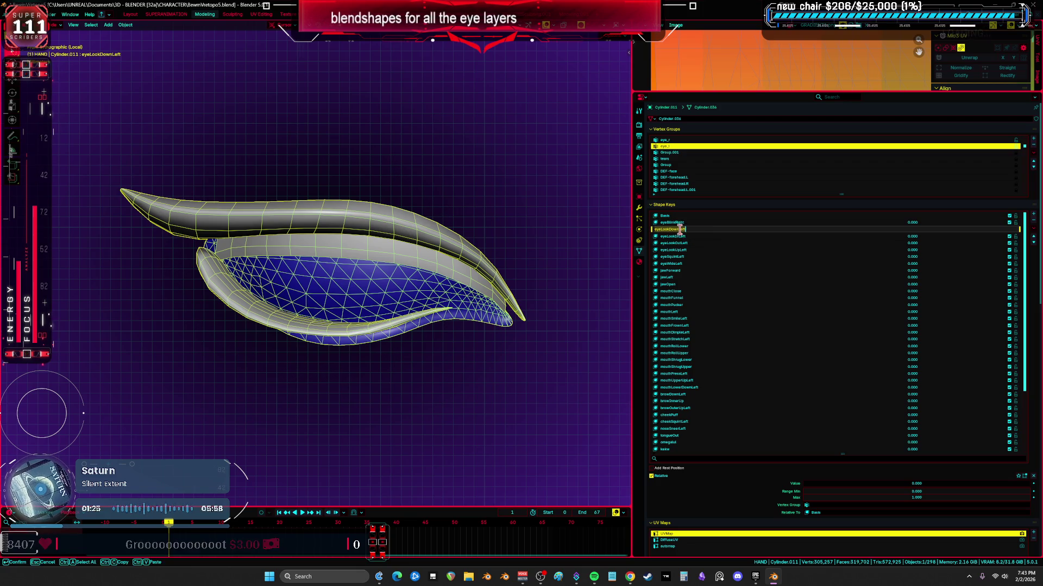
text(Righ)
key(Return)
double_click(684, 236)
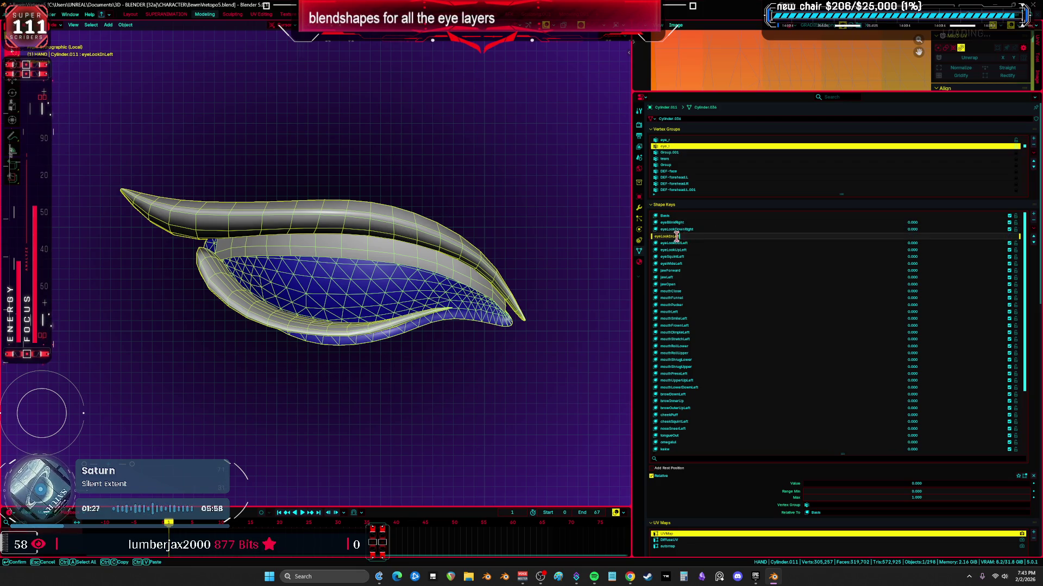
key(Return)
double_click(685, 243)
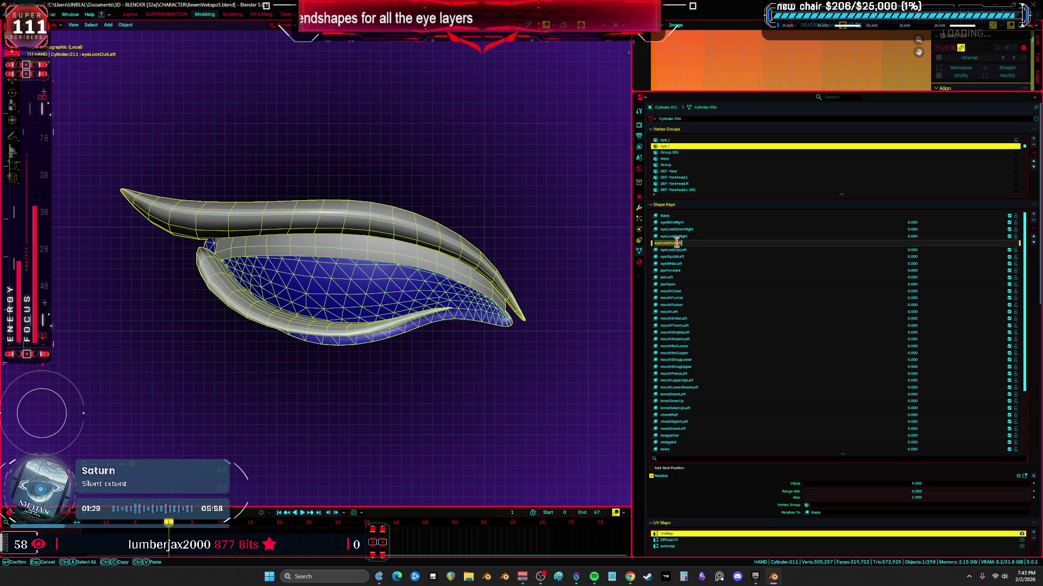
key(Return)
double_click(685, 250)
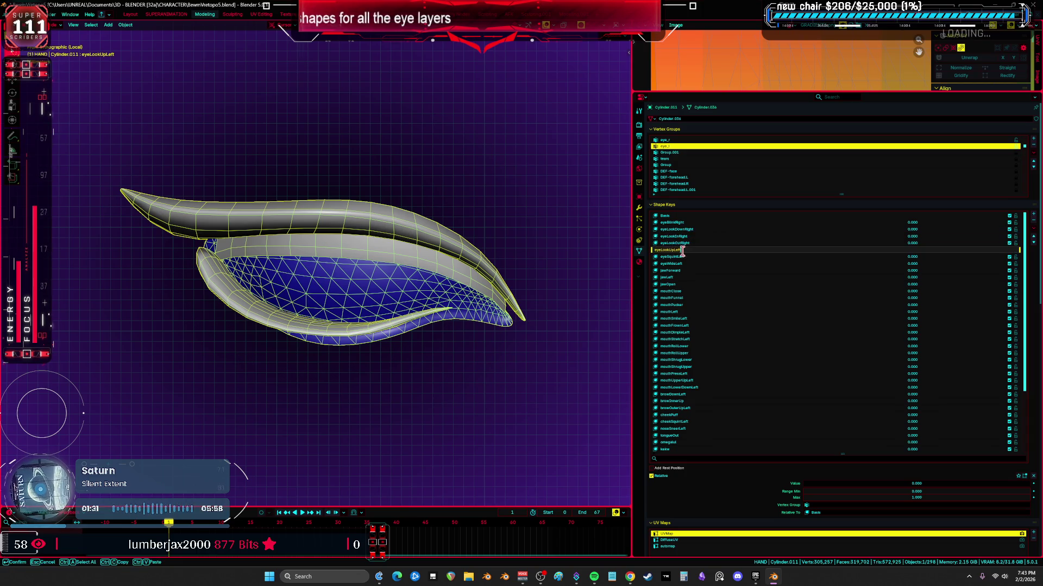
key(Return)
double_click(685, 257)
key(Return)
double_click(679, 264)
key(Return)
- Rename jaw and mouth keys (mouth, smile, frown, dimple, stretch, press) from Left to Right
double_click(663, 277)
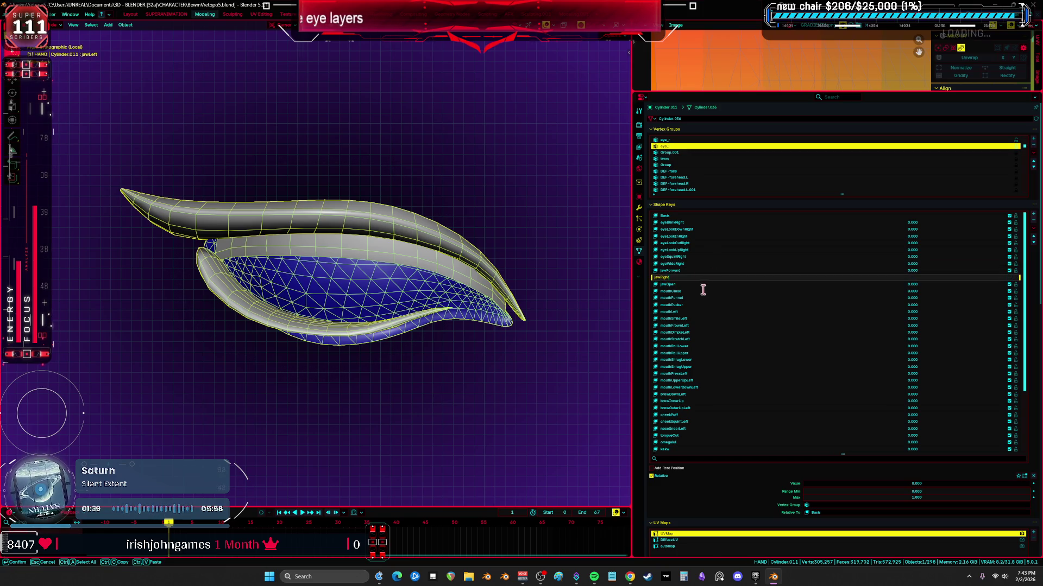
key(Return)
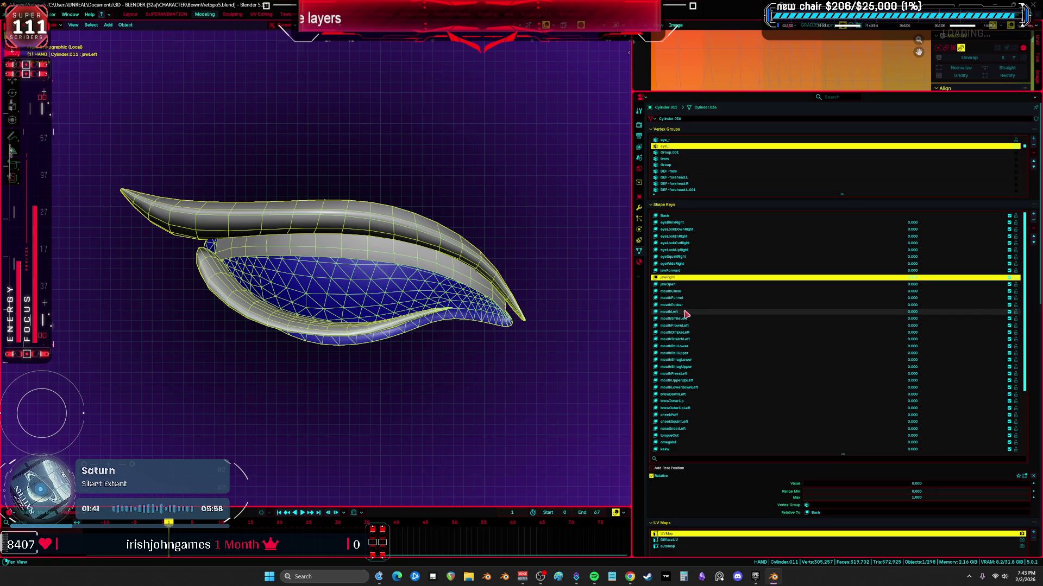
double_click(676, 311)
key(Return)
double_click(677, 318)
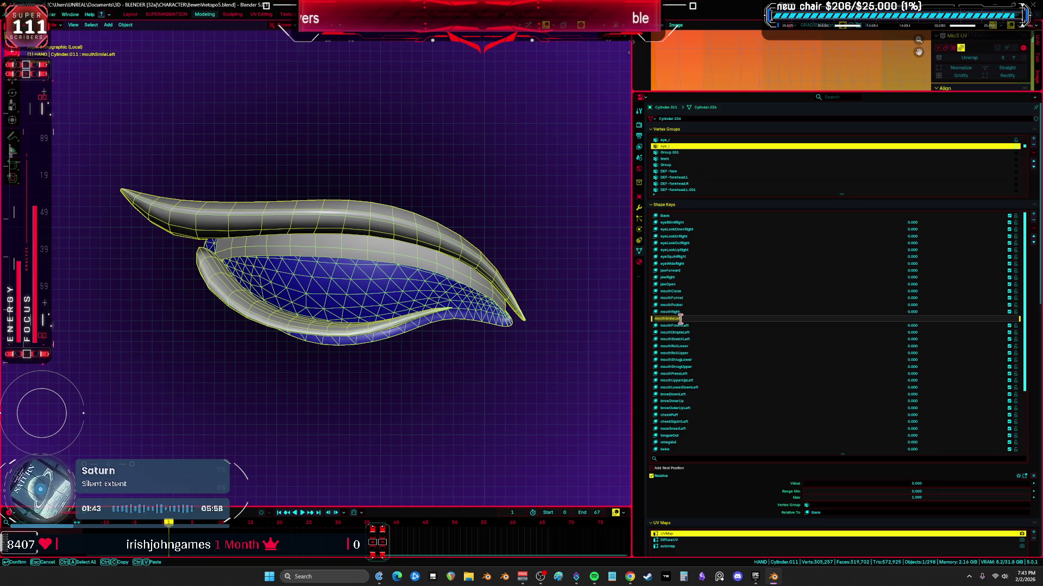
text(Righ)
key(Return)
double_click(682, 326)
key(Return)
double_click(687, 333)
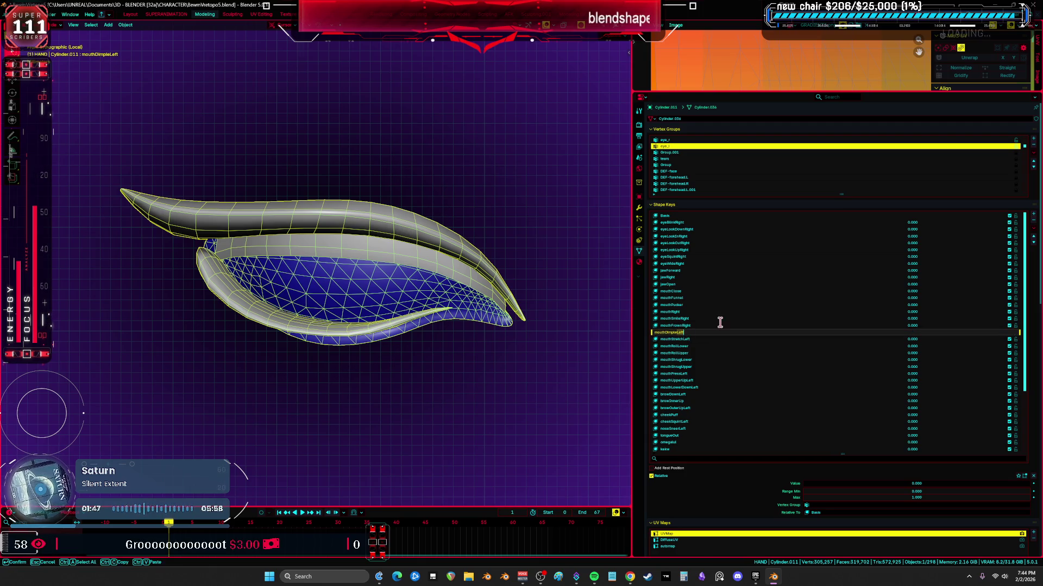
key(Return)
double_click(678, 339)
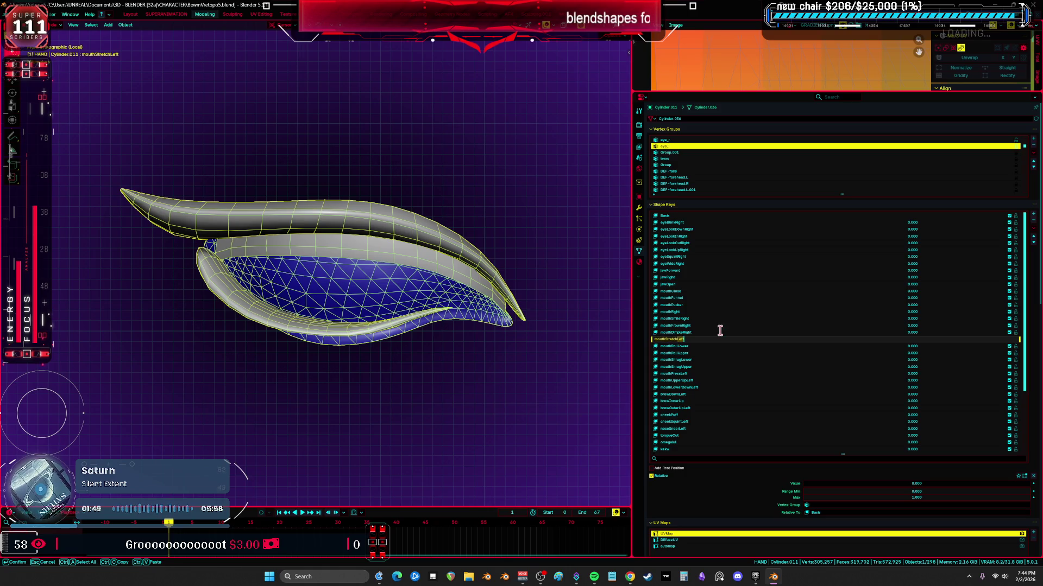
key(Return)
double_click(692, 374)
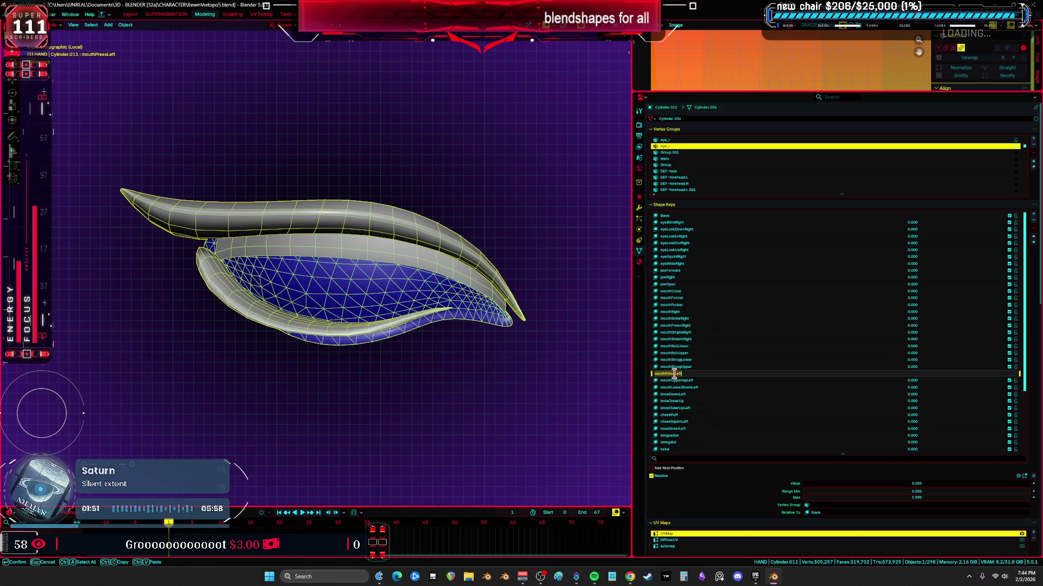
key(Return)
- Rename mouthUpperUp, mouthLowerDown, brow, cheekSquint and noseSneer keys from Left to Right
double_click(692, 382)
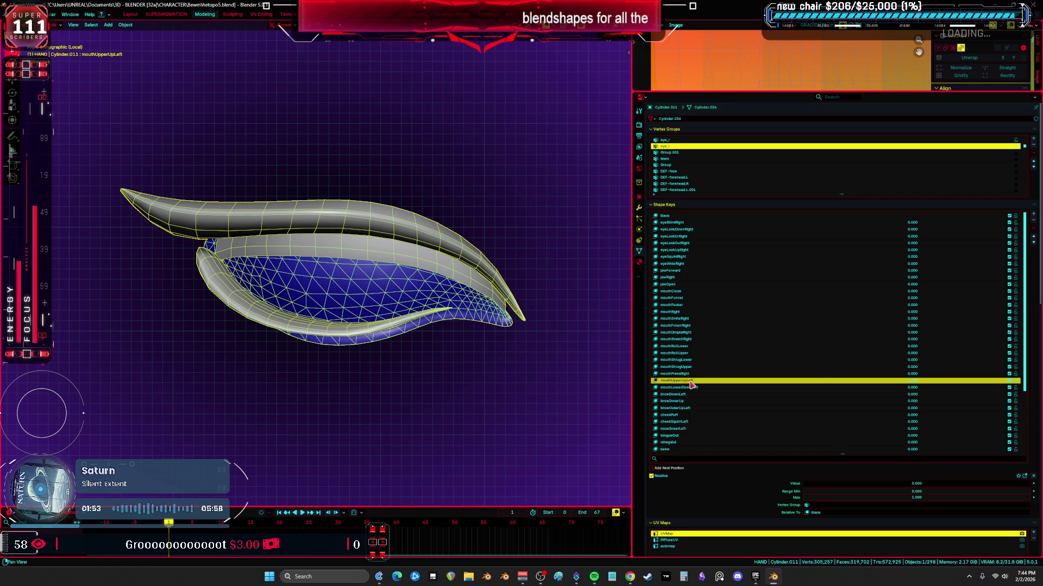
double_click(692, 383)
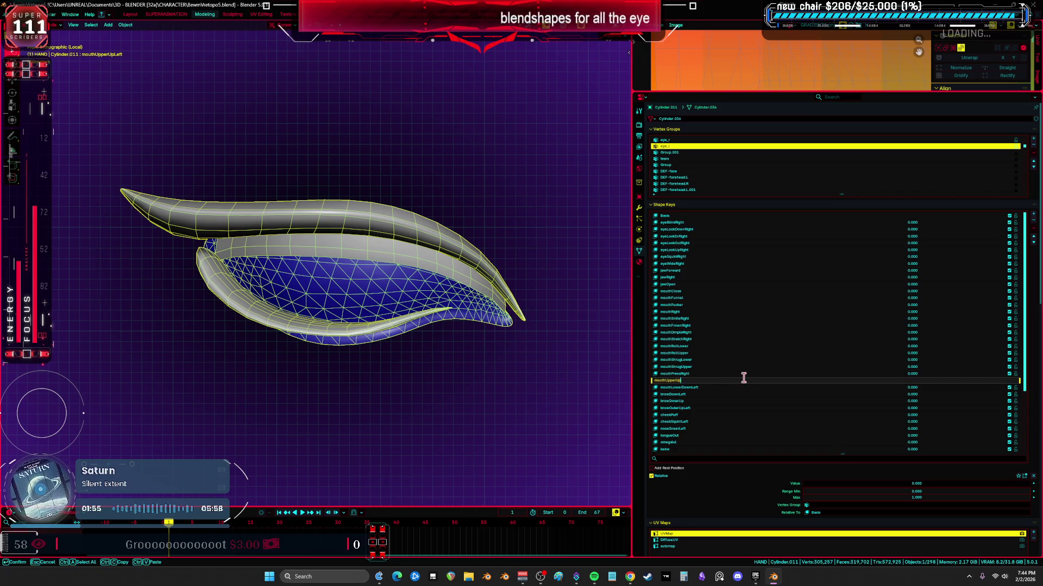
key(Return)
double_click(694, 390)
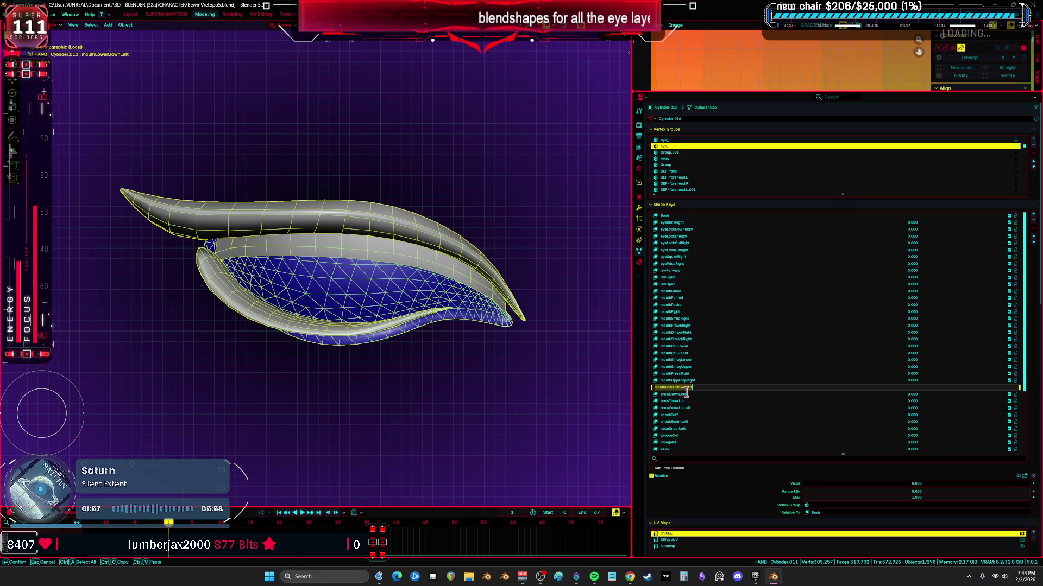
key(Return)
double_click(678, 396)
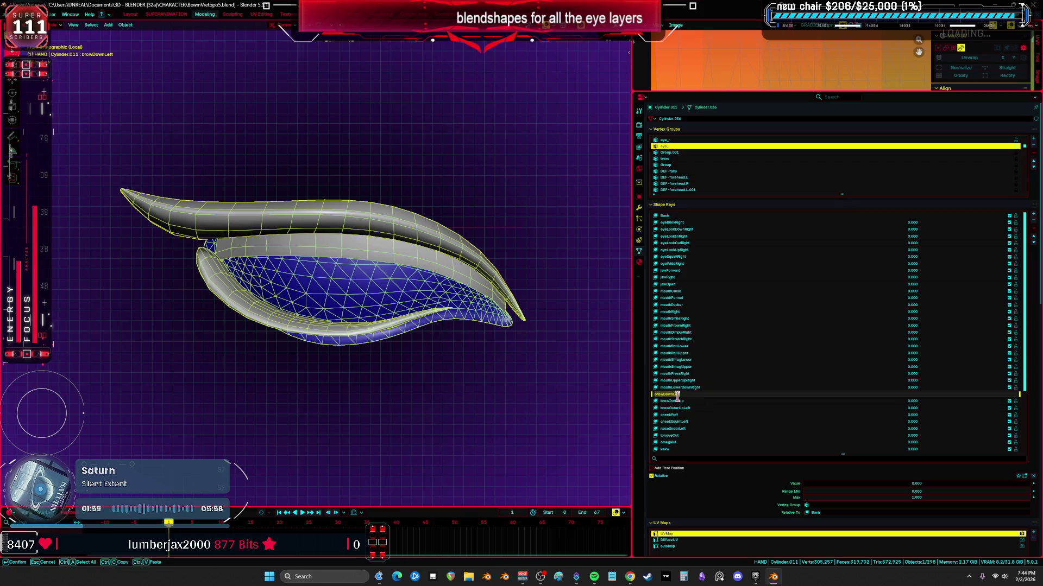
text(Righ)
key(Return)
double_click(689, 410)
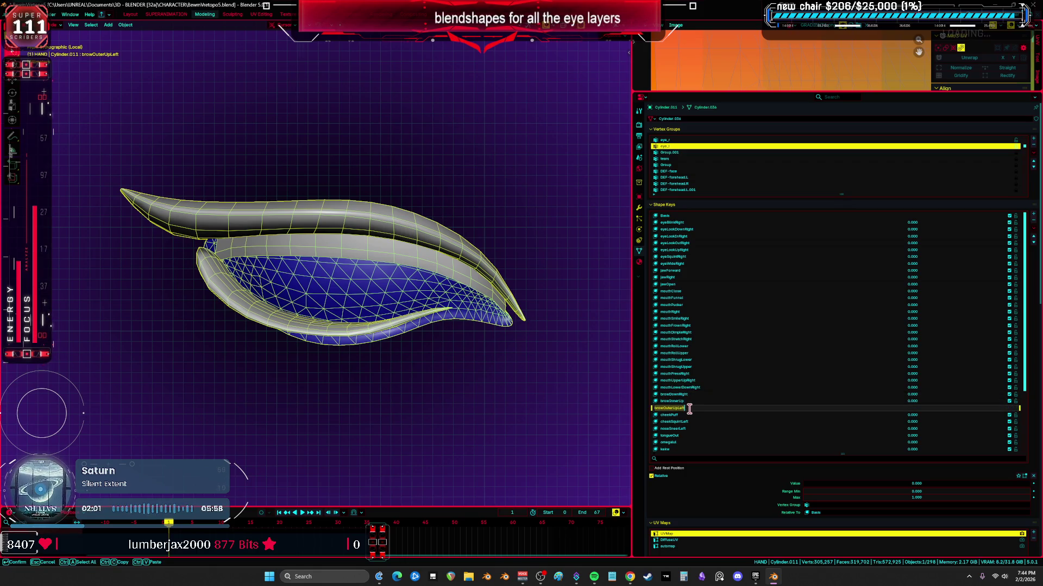
text(Righ)
key(Return)
double_click(689, 424)
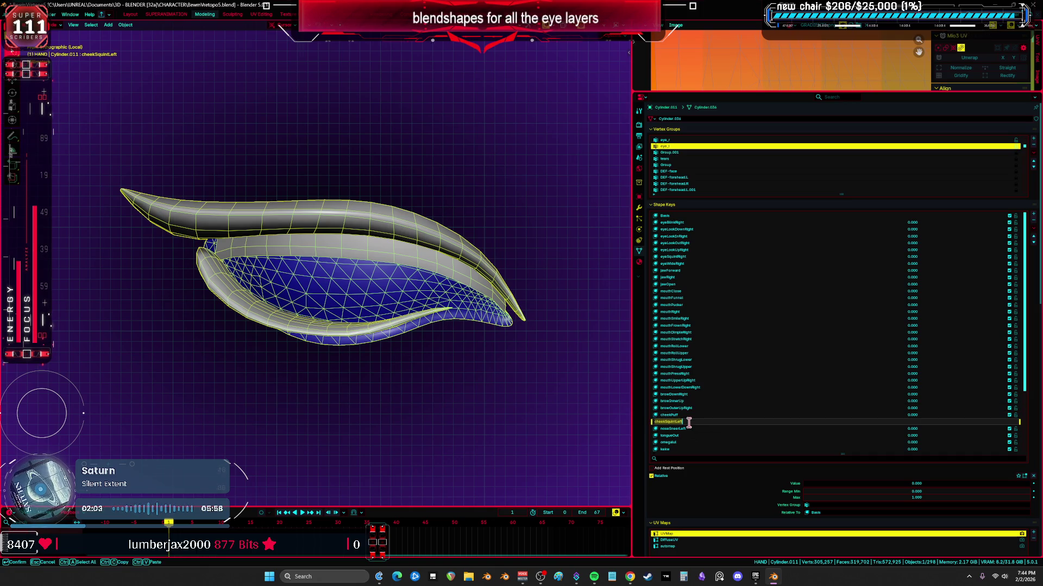
text(Righ)
key(Return)
double_click(675, 430)
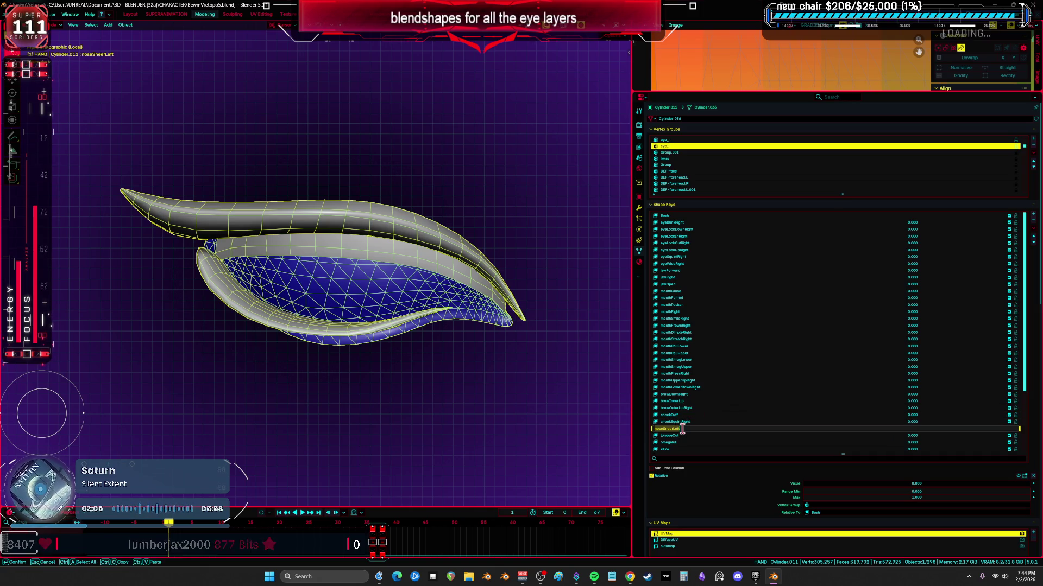
key(Return)
scroll(708, 408, down, 4)
scroll(717, 390, down, 1)
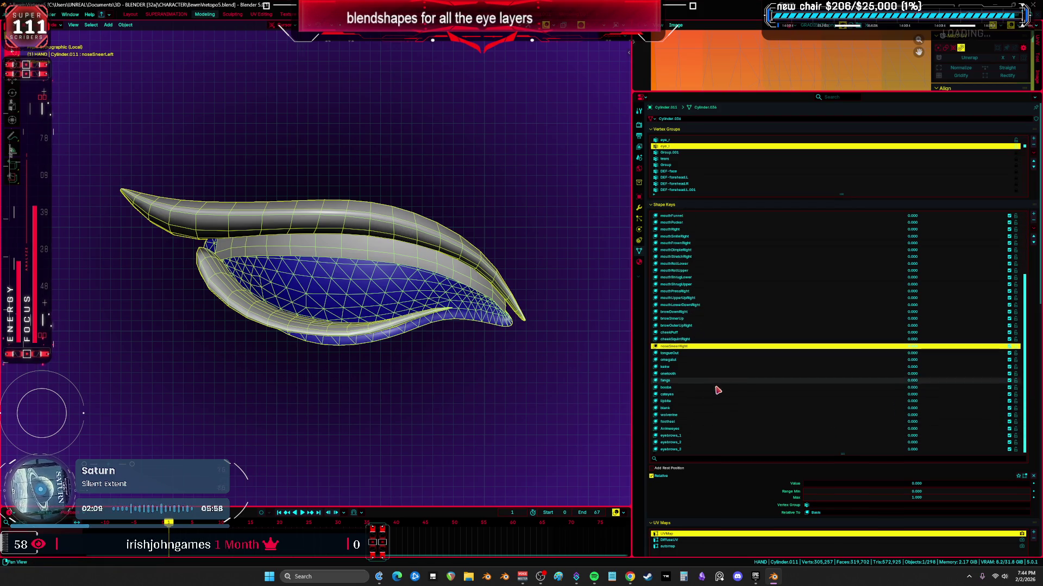
scroll(505, 342, down, 5)
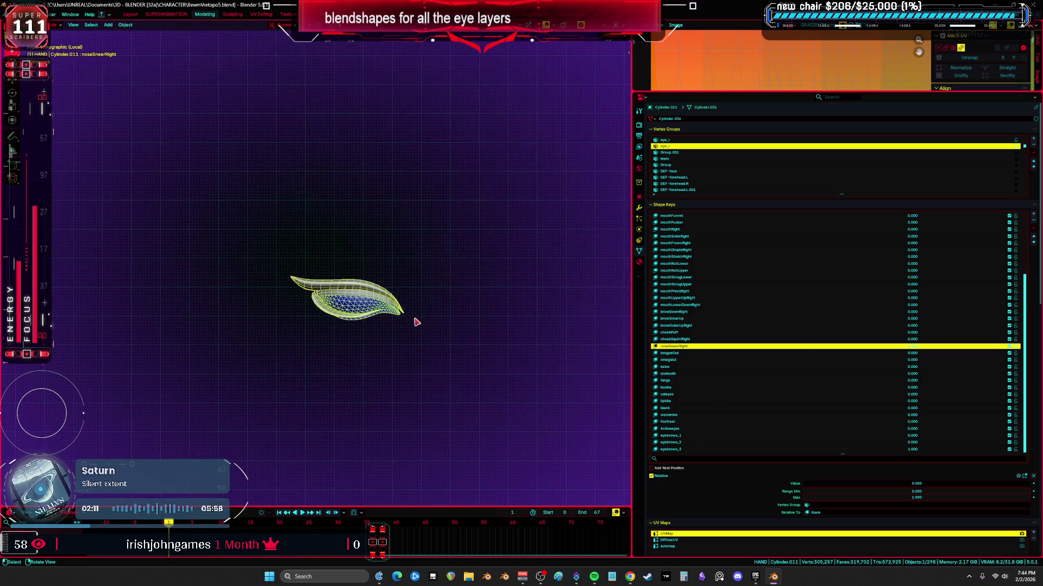
- Leave Local View to the full head, enlarge the Vertex Groups list and select the Root armature
key(KP_Divide)
scroll(408, 318, down, 2)
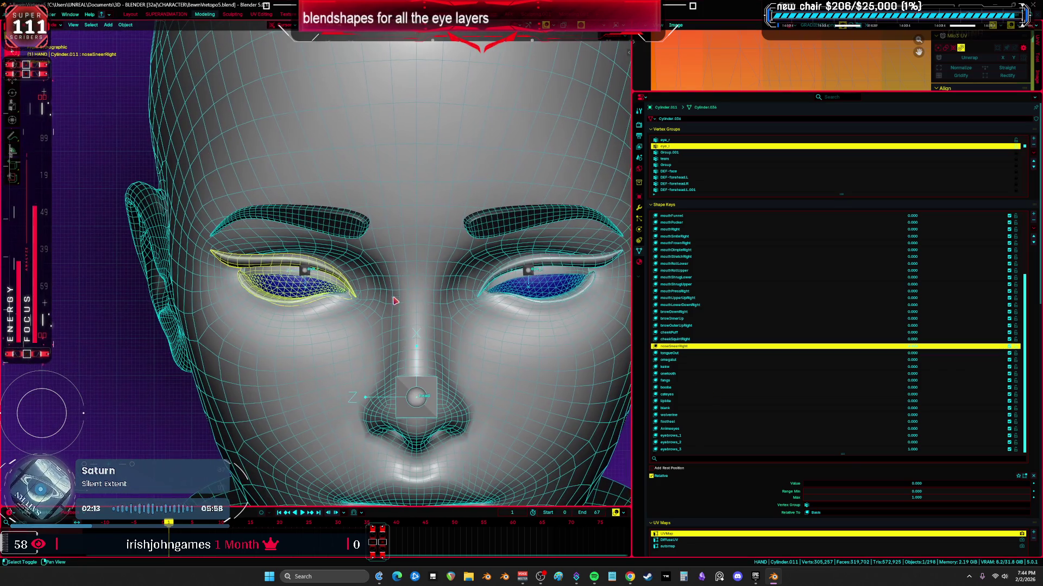
scroll(367, 294, up, 2)
scroll(357, 285, up, 1)
shift+middle_drag(357, 285, 345, 267)
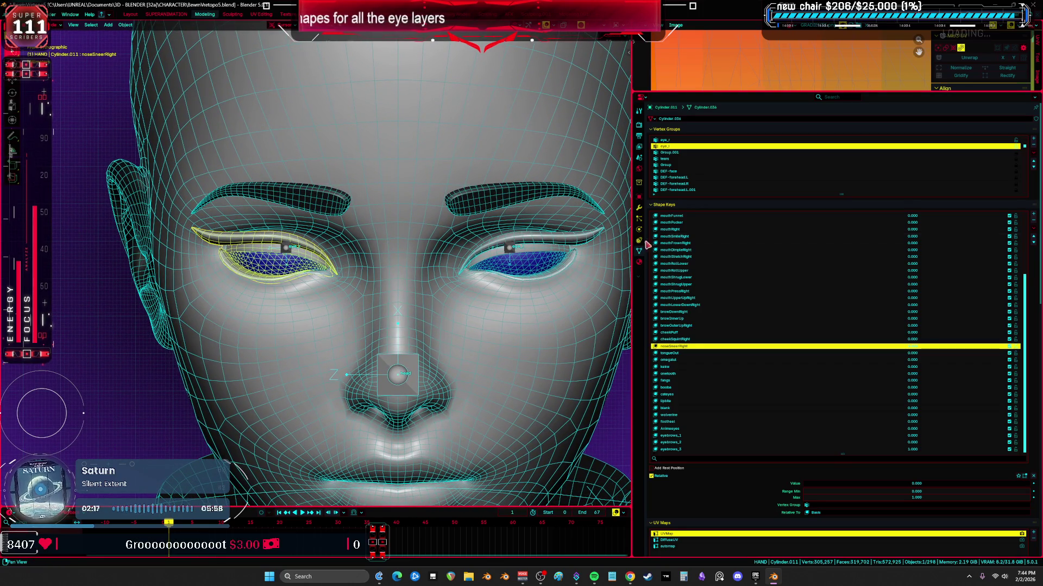
drag(841, 194, 822, 435)
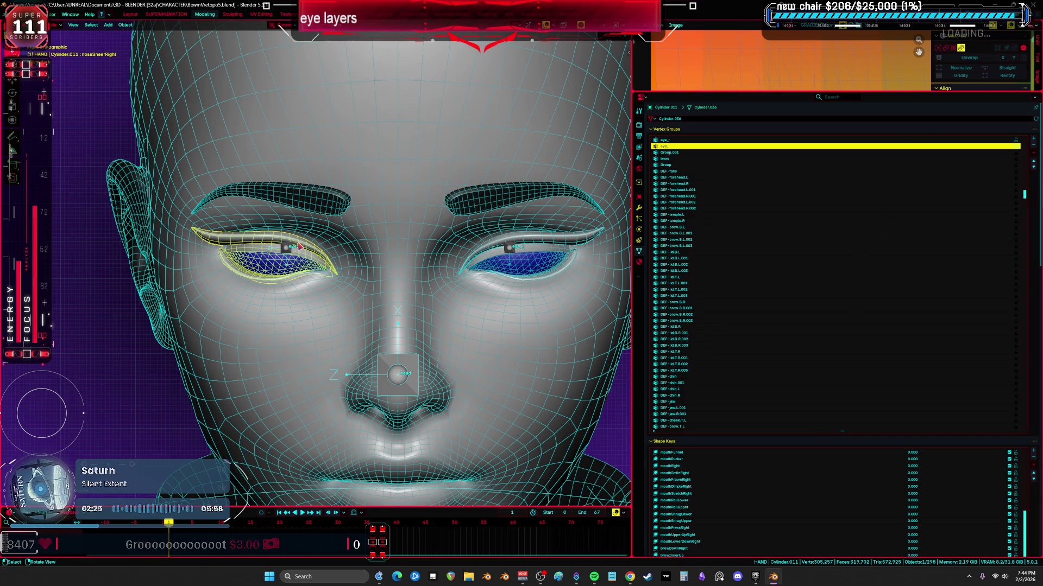
click(343, 268)
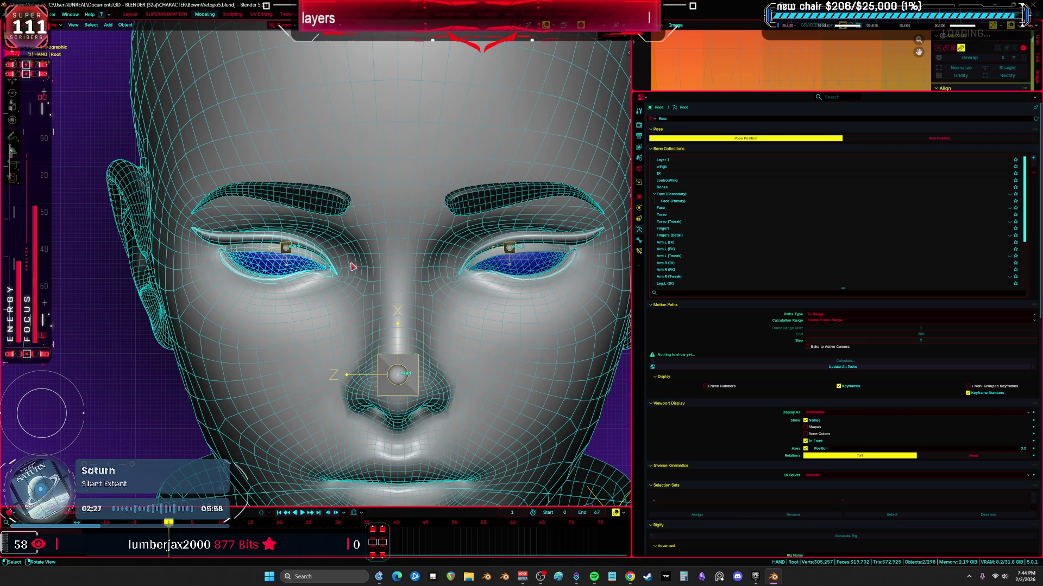
- Parent the separated eye piece to the armature with deformation and check its new Armature modifier
key(ctrl+p)
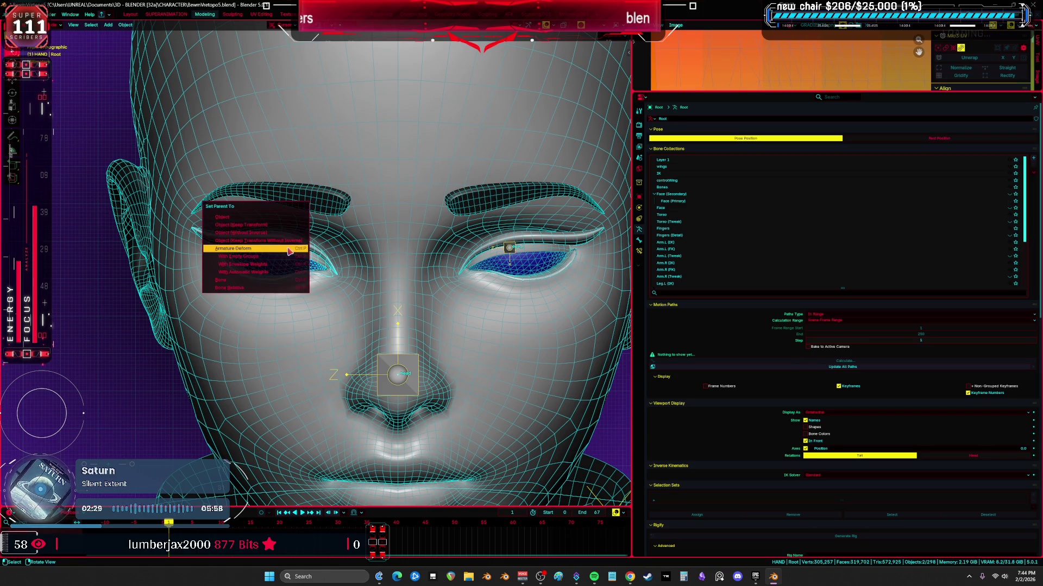
click(289, 250)
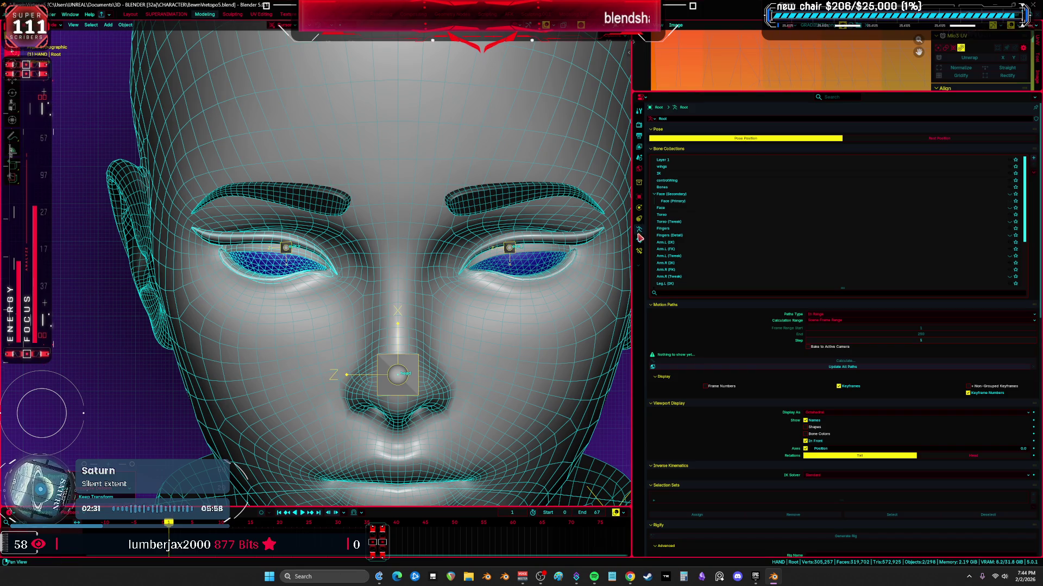
click(314, 257)
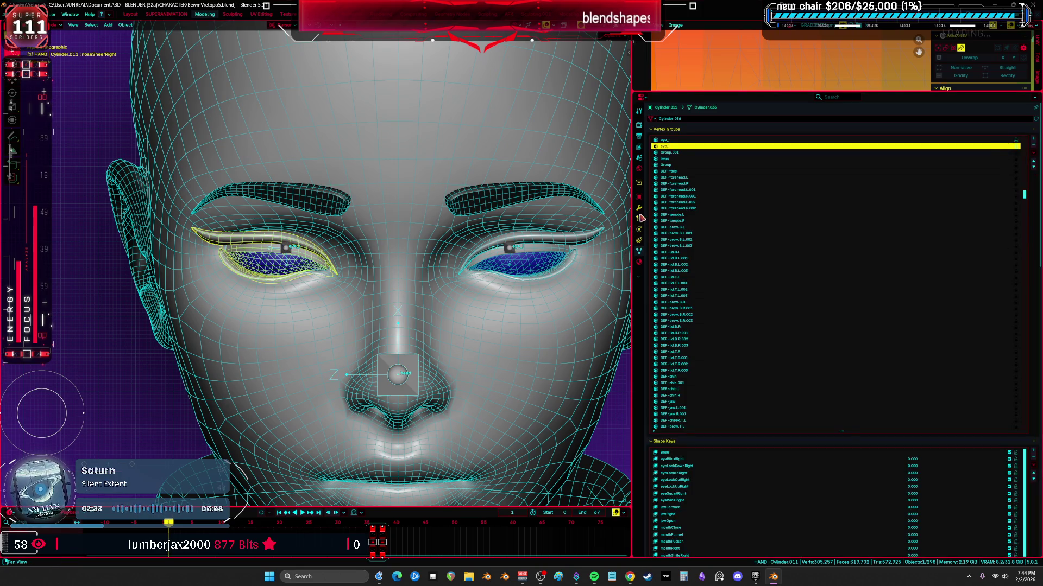
click(638, 208)
click(289, 250)
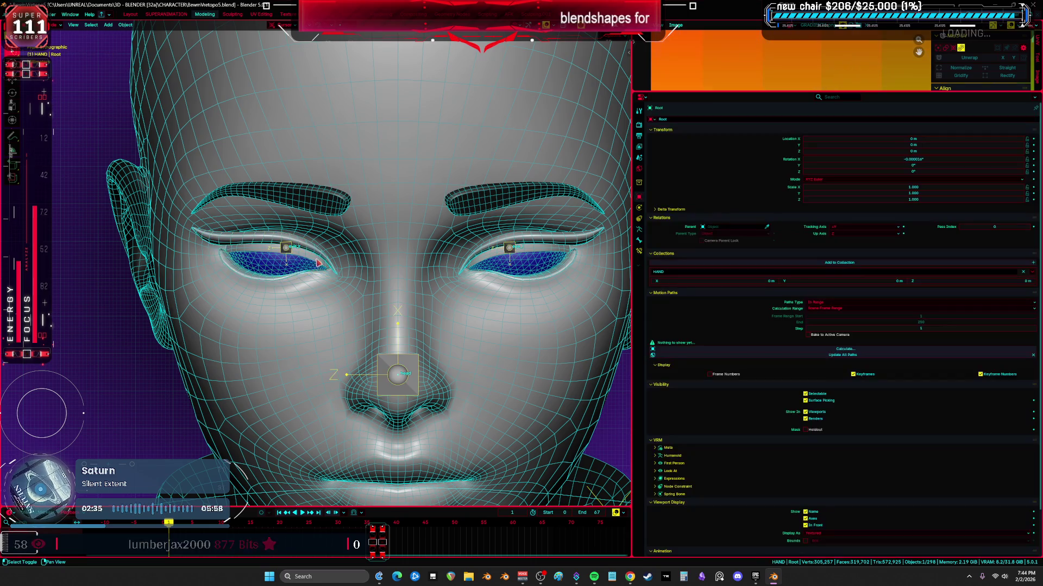
- In Weight Paint mode, lock the other vertex groups and paint eye-bone weight onto the eye piece
key(ctrl+Tab)
click(286, 247)
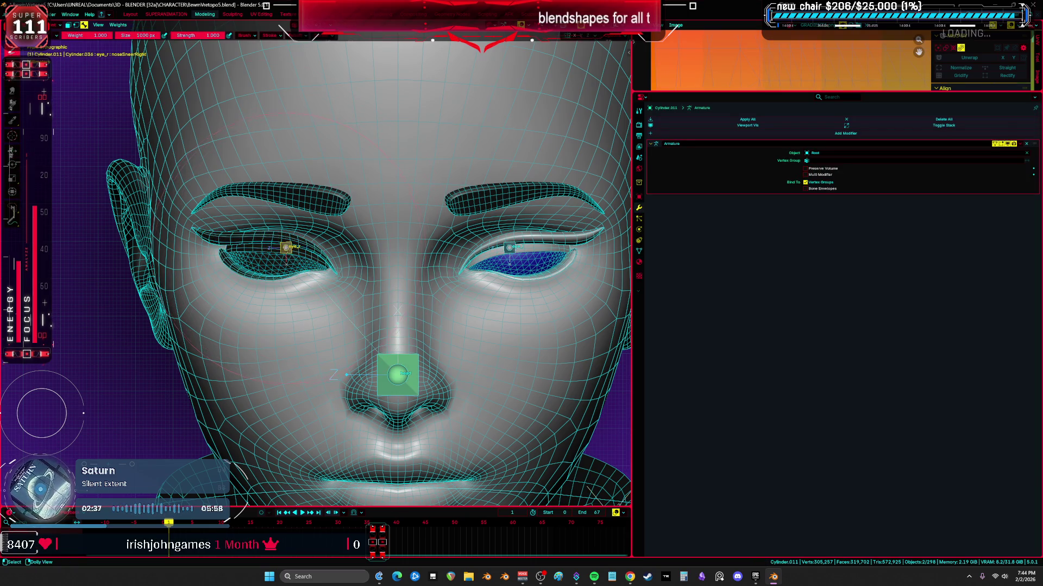
ctrl+click(221, 256)
ctrl+click(222, 254)
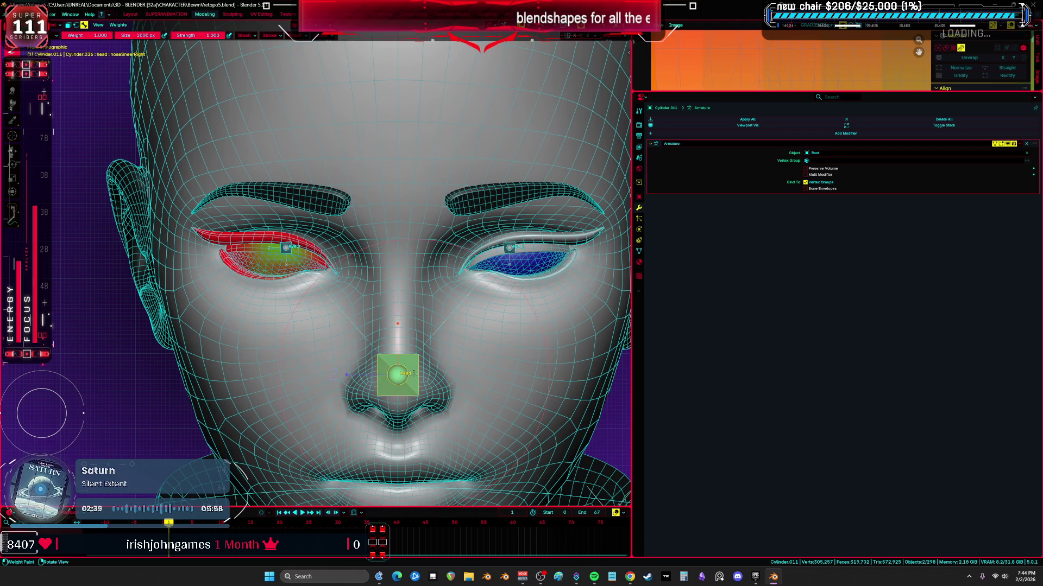
key(k)
click(420, 336)
ctrl+click(222, 254)
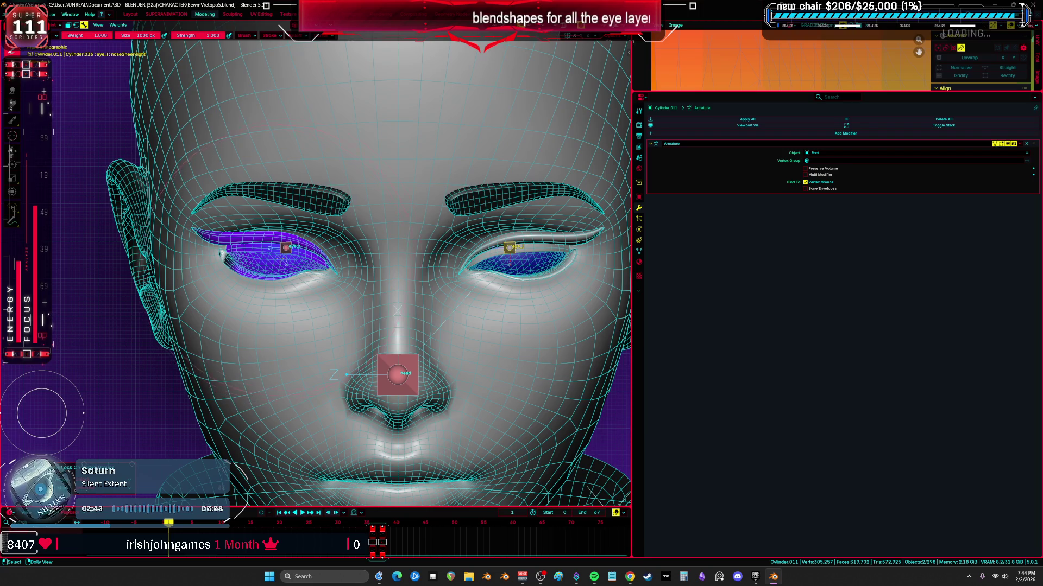
key(k)
click(289, 202)
right_click(253, 248)
click(222, 256)
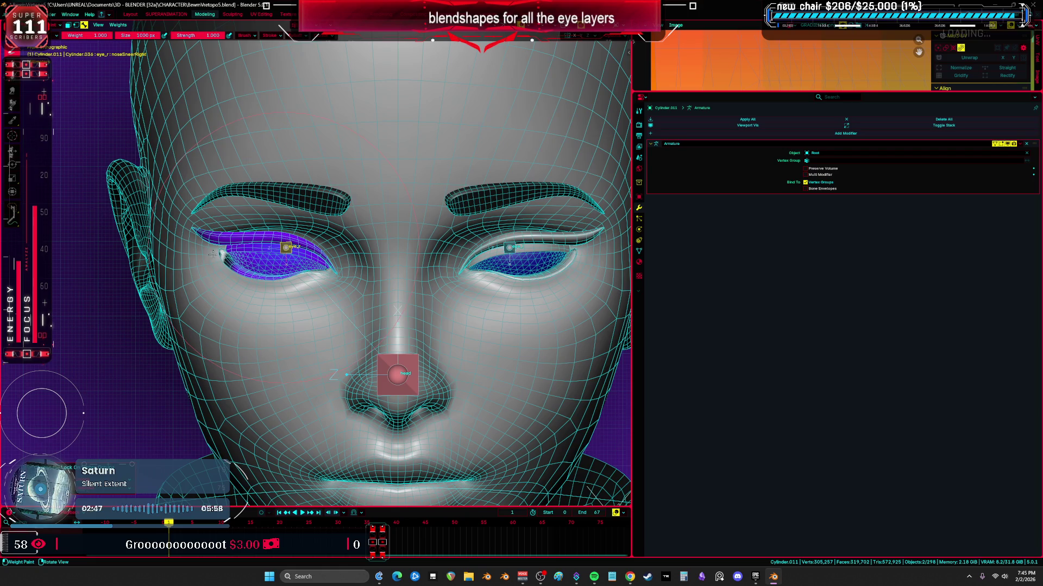
- Test the eye bone's deformation with a cancelled grab, then return the piece to Object Mode
key(ctrl+Tab)
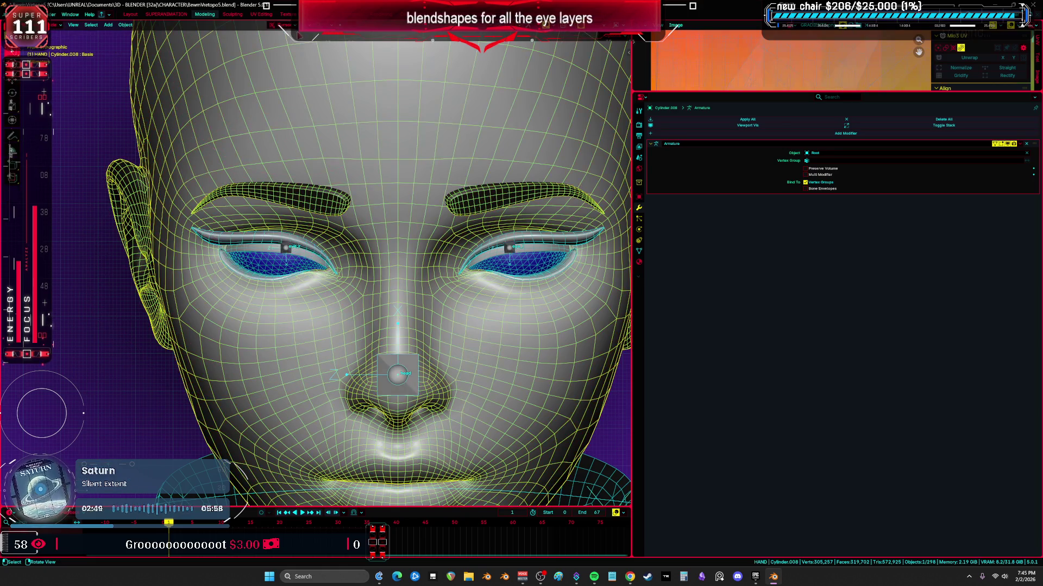
click(292, 248)
key(ctrl+Tab)
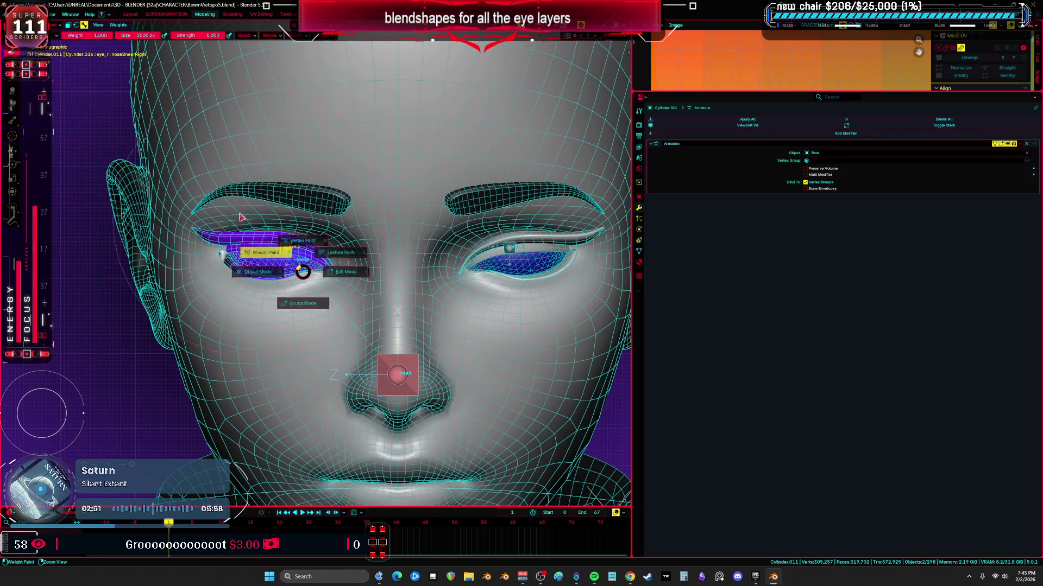
click(298, 36)
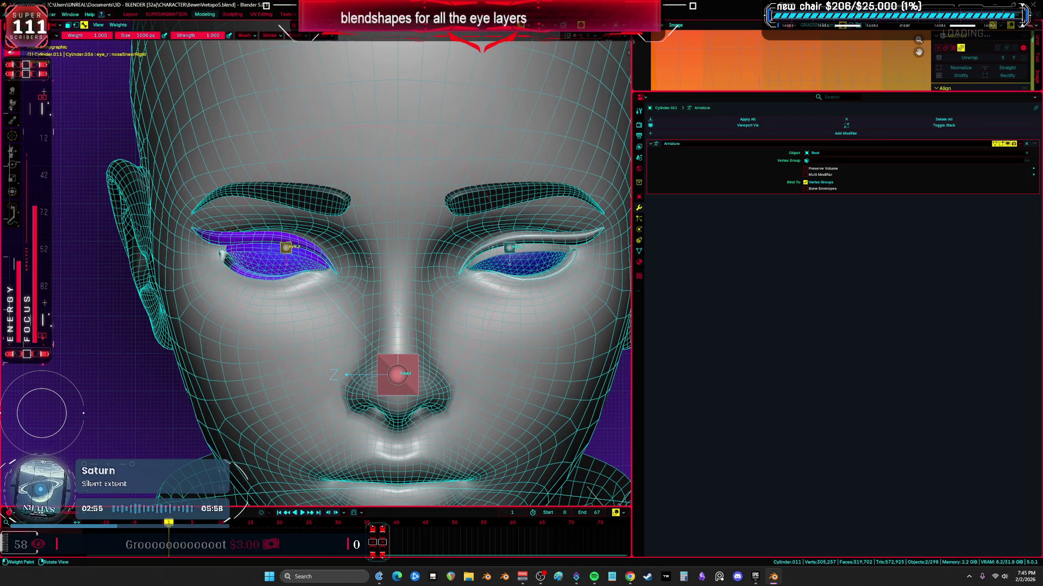
key(g)
key(Escape)
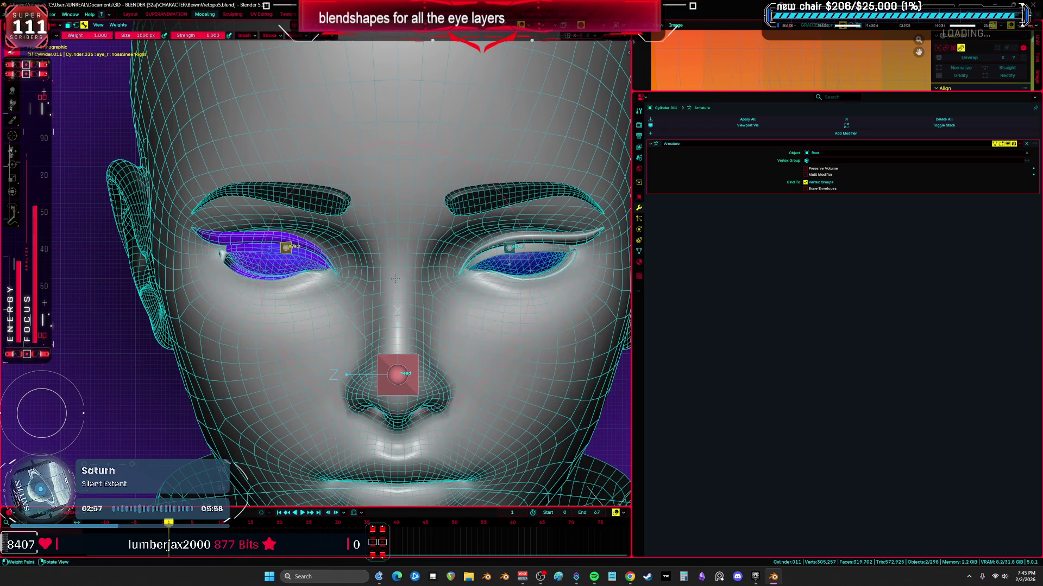
key(ctrl+Tab)
click(324, 272)
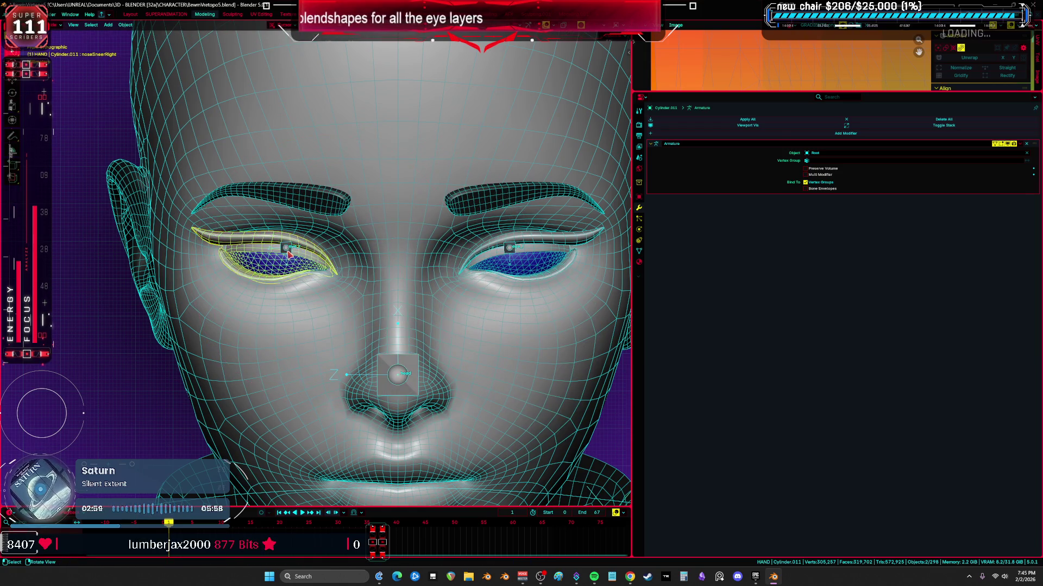
- Move a bone under a chosen transform orientation to test deformation, with overlays restored
key(alt+w)
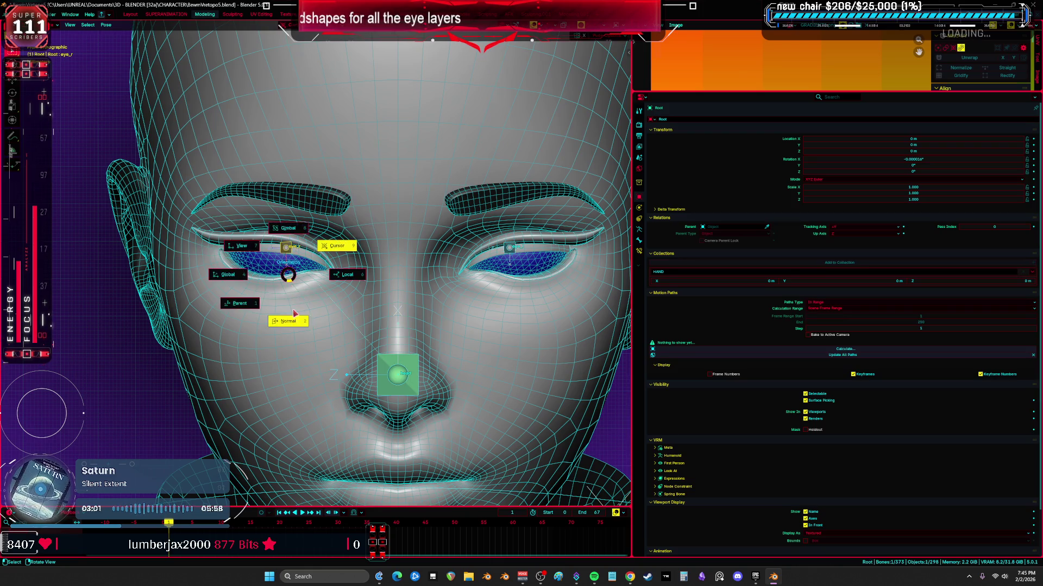
click(269, 269)
key(g)
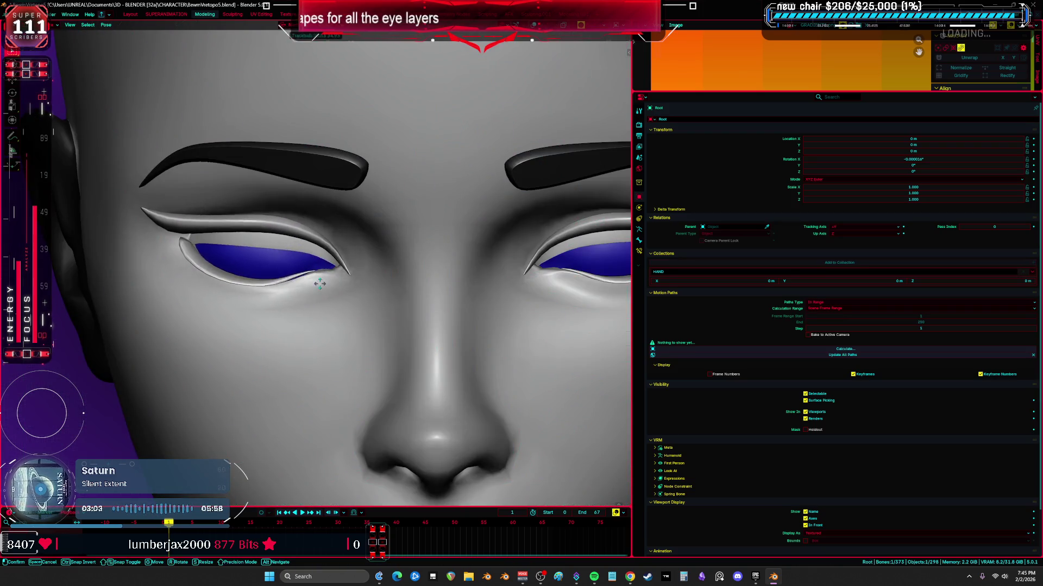
click(312, 280)
key(alt+shift+z)
scroll(535, 278, down, 3)
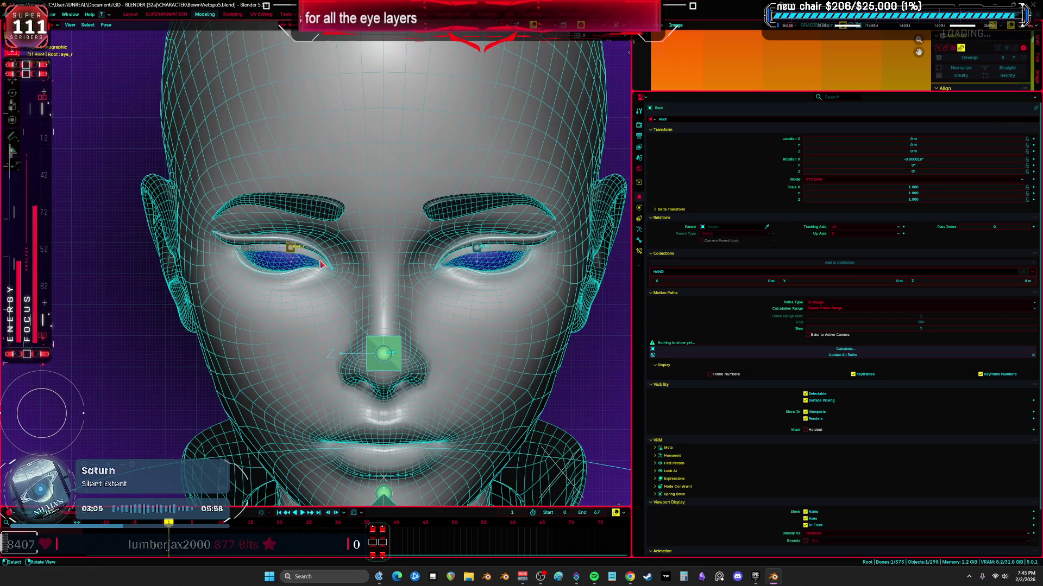
- Select the face armature's nose control bone, cancel a test move and enlarge the view on the eyes
key(ctrl+Tab)
click(363, 243)
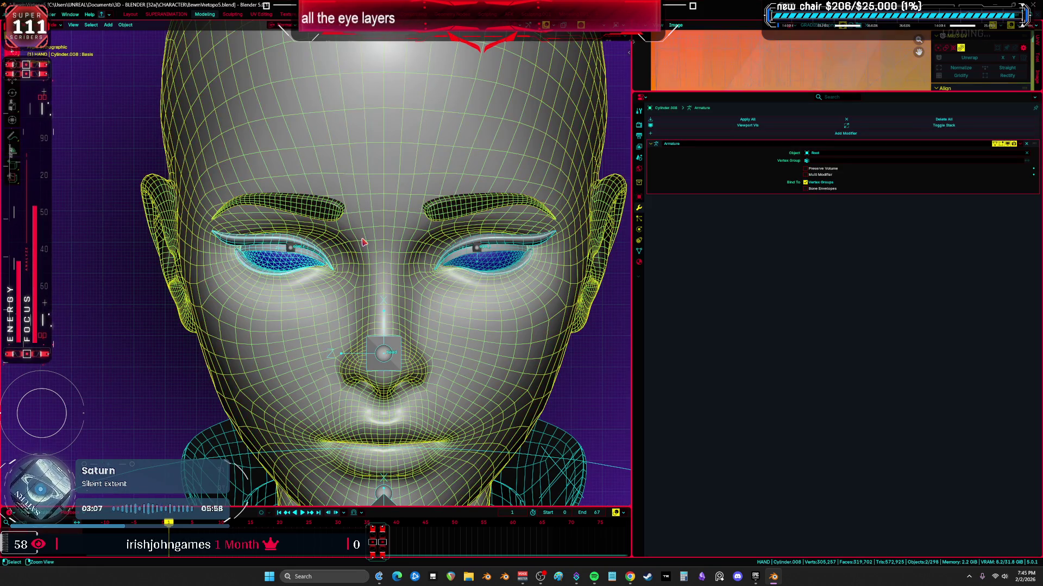
scroll(383, 268, down, 1)
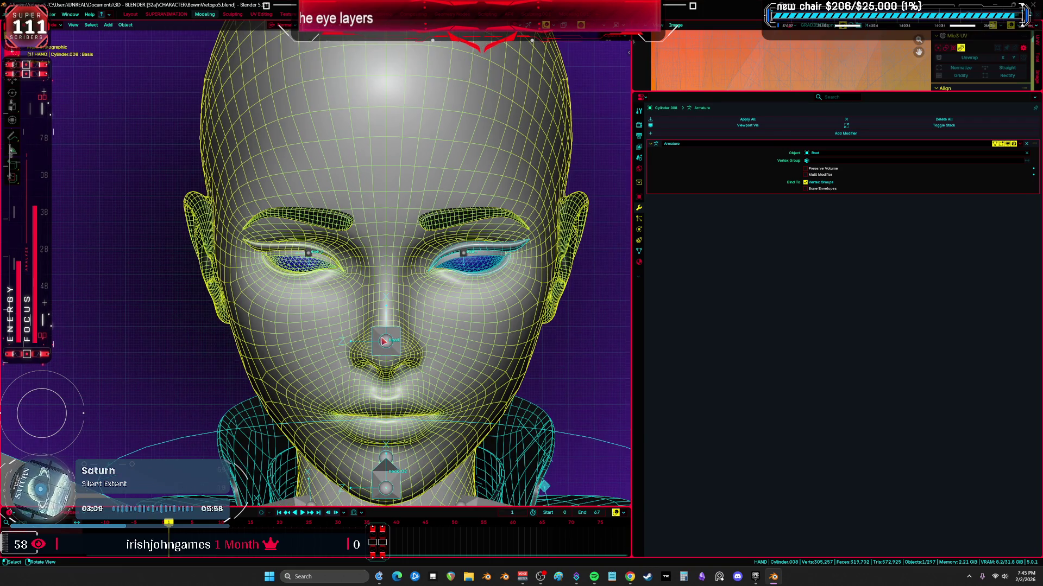
click(385, 342)
key(g)
key(Escape)
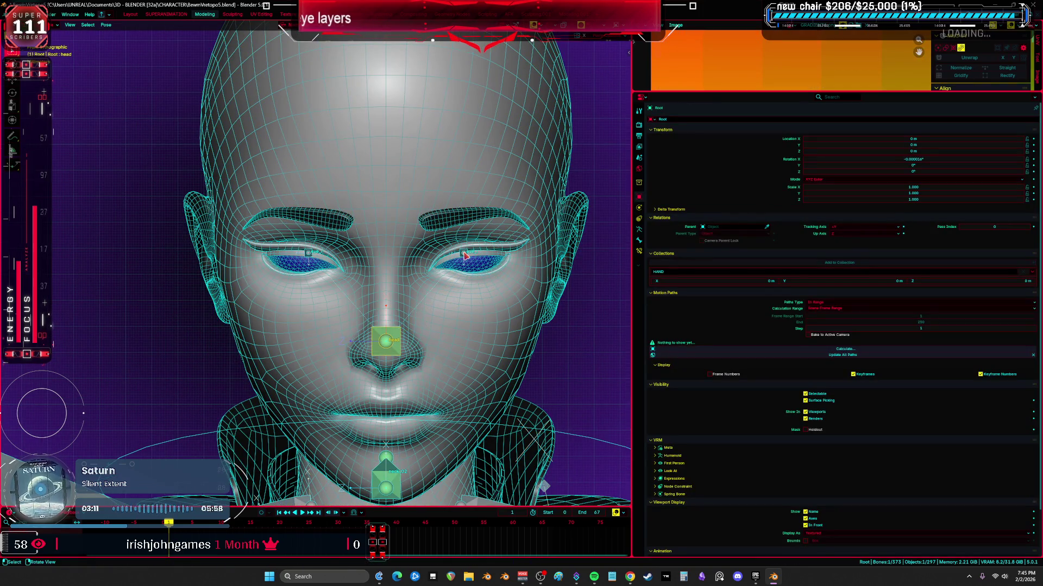
key(alt+shift+z)
key(ctrl+space)
scroll(371, 269, up, 3)
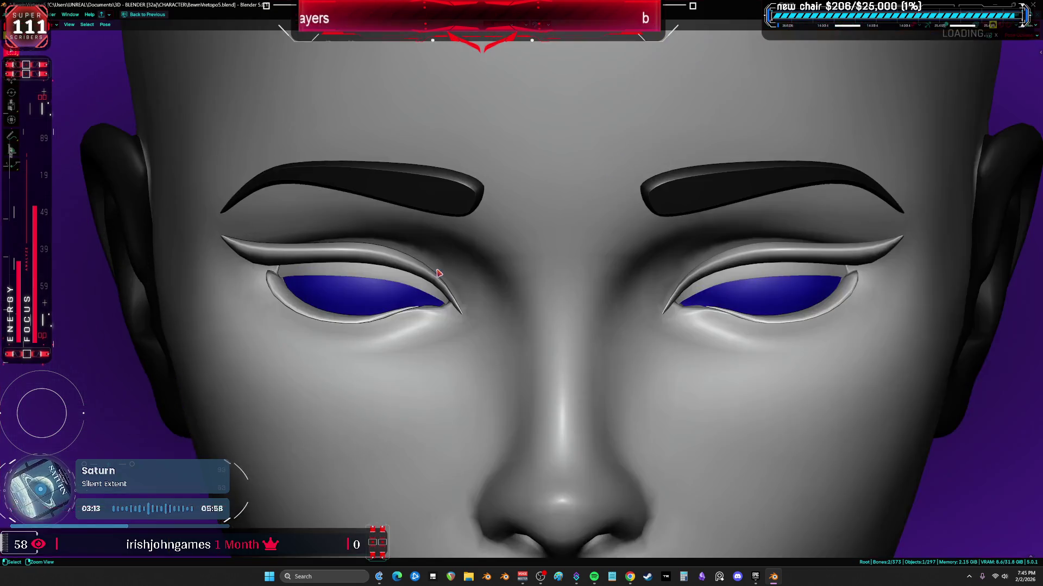
scroll(391, 252, up, 1)
- Move both eyelid bones around the chosen pivot to check how they deform the eye layers
key(period)
click(408, 297)
key(period)
click(414, 342)
click(616, 308)
key(g)
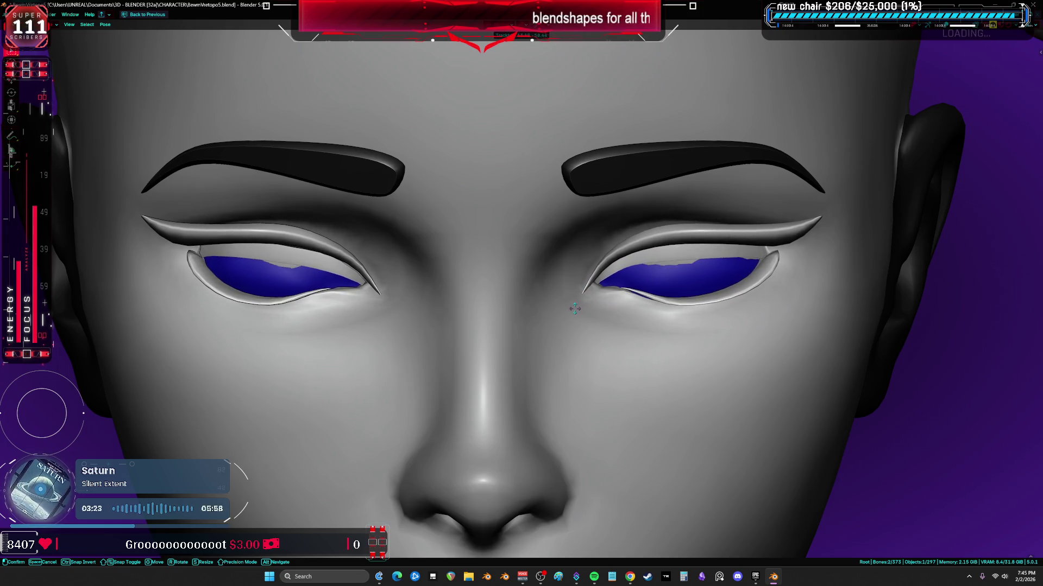
click(575, 308)
key(g)
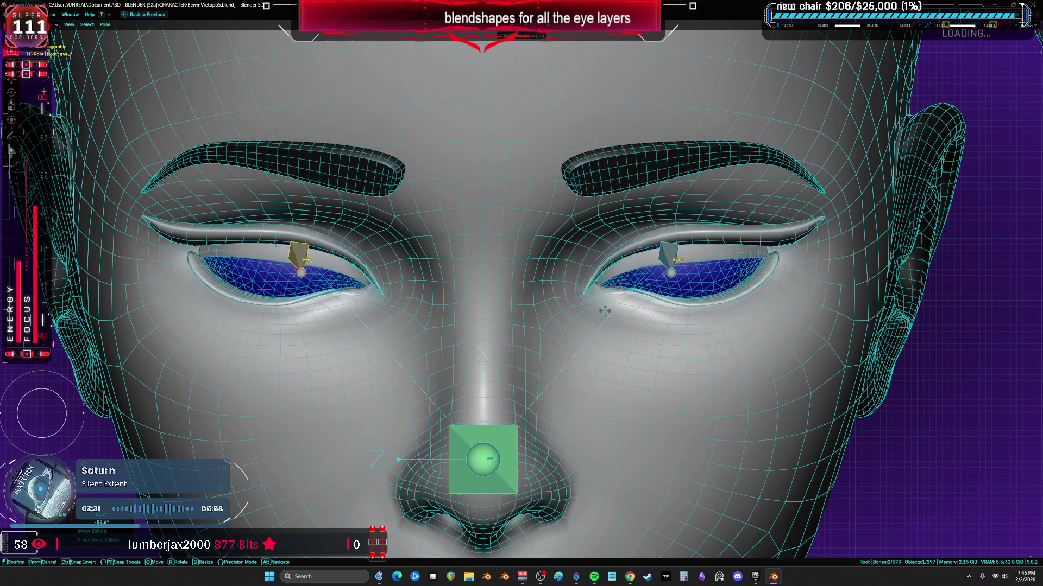
- Reset the moved eyelid bones to their rest pose with Clear User Transforms and return to Object Mode
key(ctrl+Tab)
click(571, 314)
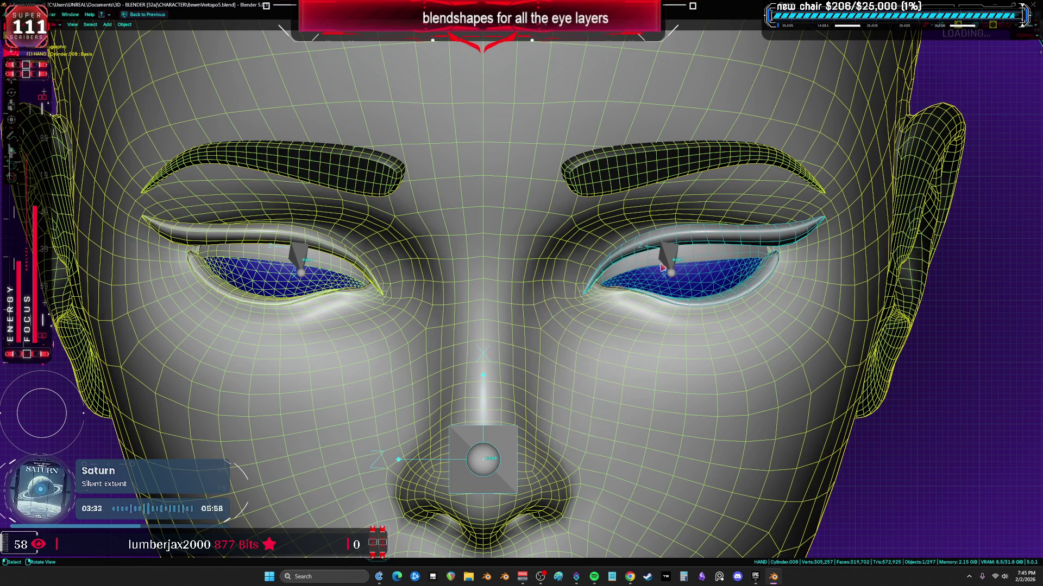
key(ctrl+Tab)
click(483, 459)
right_click(662, 274)
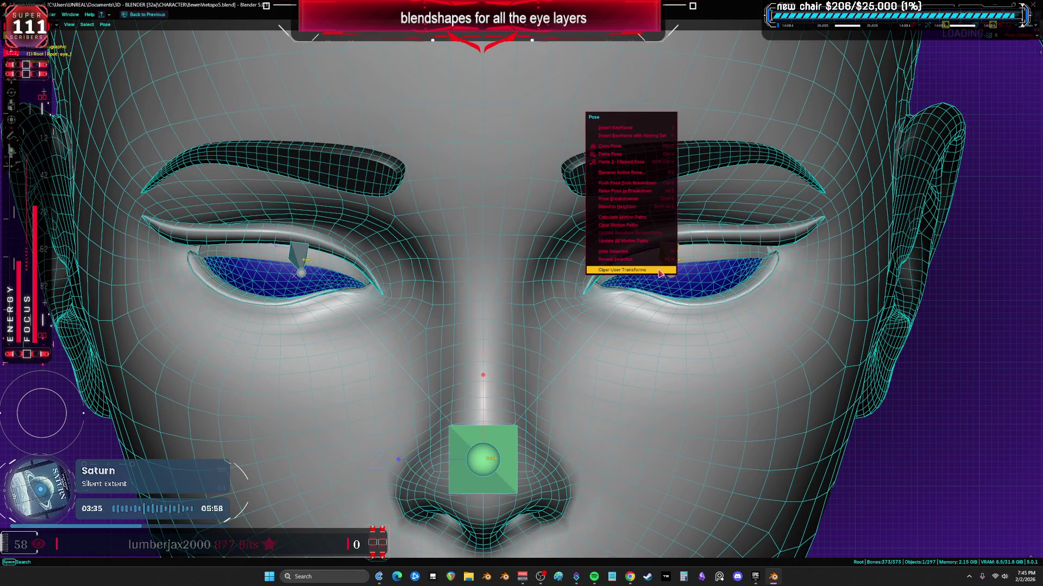
click(662, 274)
key(ctrl+Tab)
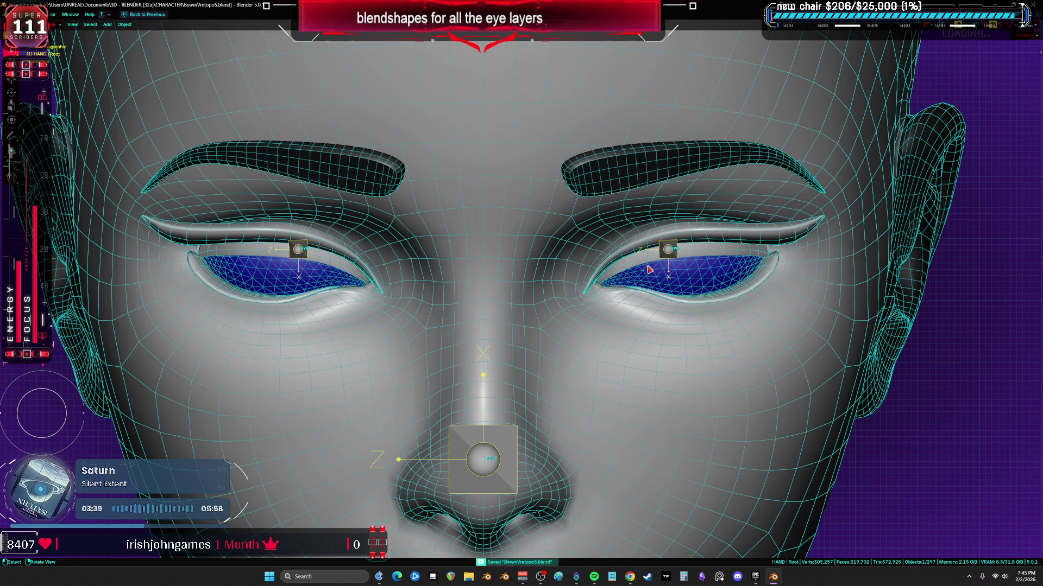
scroll(650, 269, down, 2)
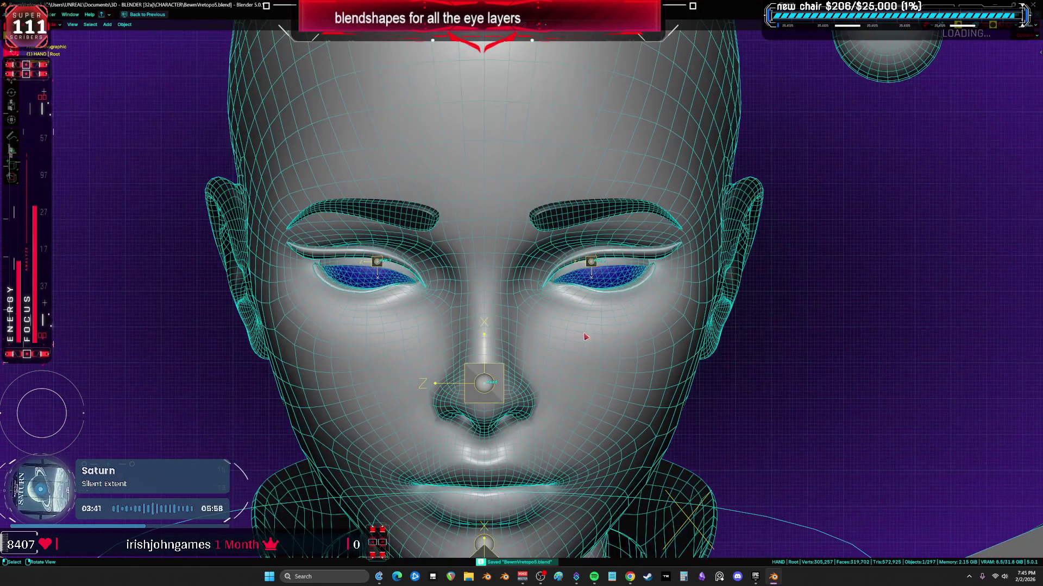
scroll(587, 334, down, 1)
- Inspect the head mesh's material slots in the restored properties layout
click(600, 339)
key(Tab)
key(alt+a)
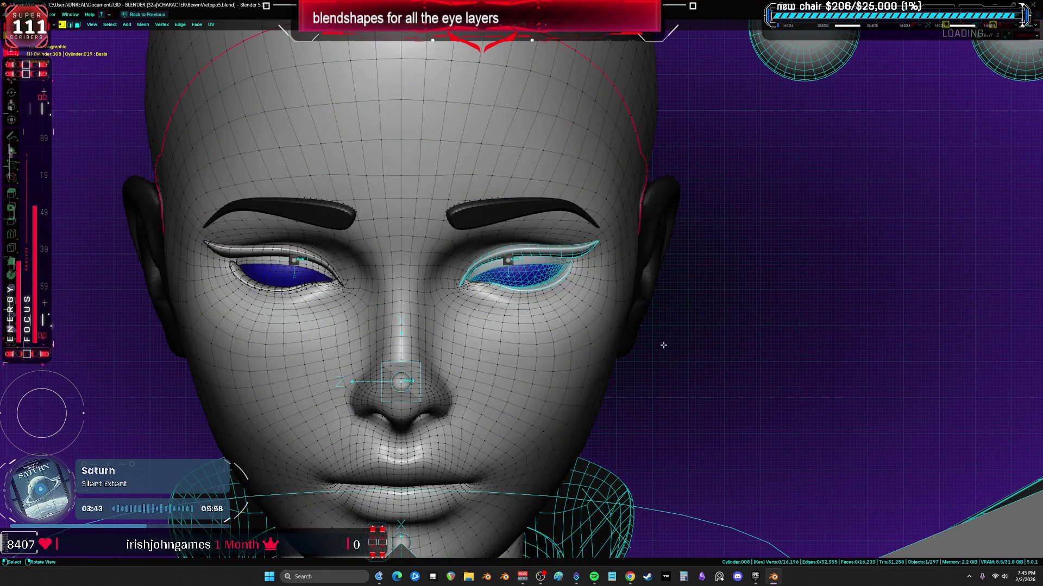
key(ctrl+space)
click(638, 262)
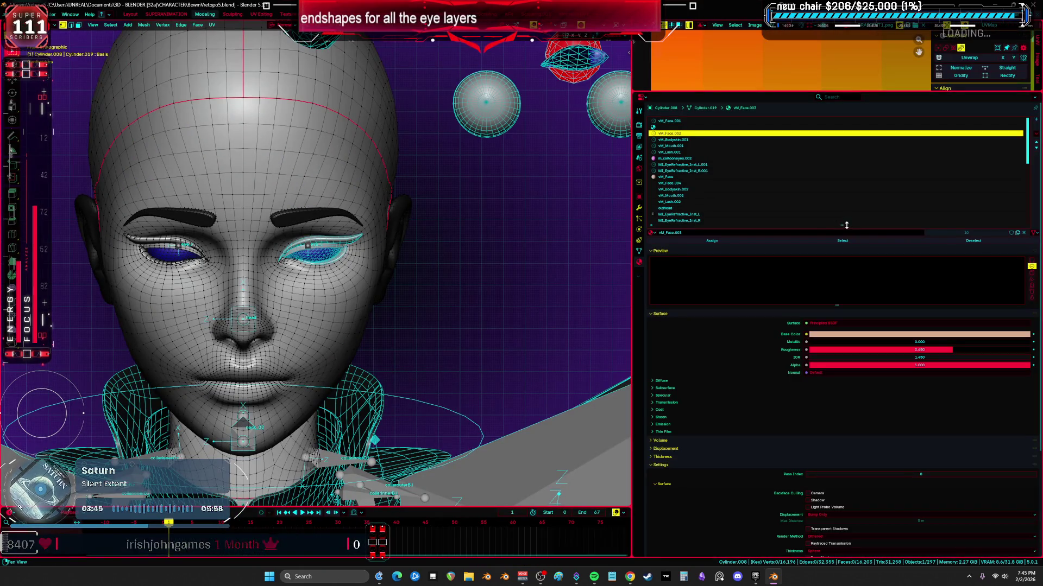
key(Tab)
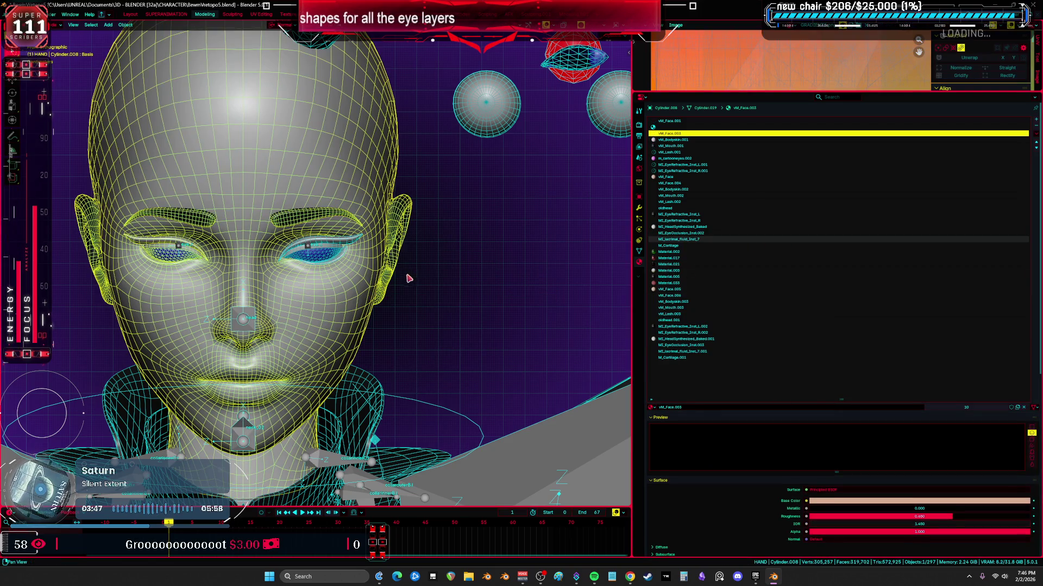
- Remove all unused material slots from the face mesh via the slot specials menu
click(329, 255)
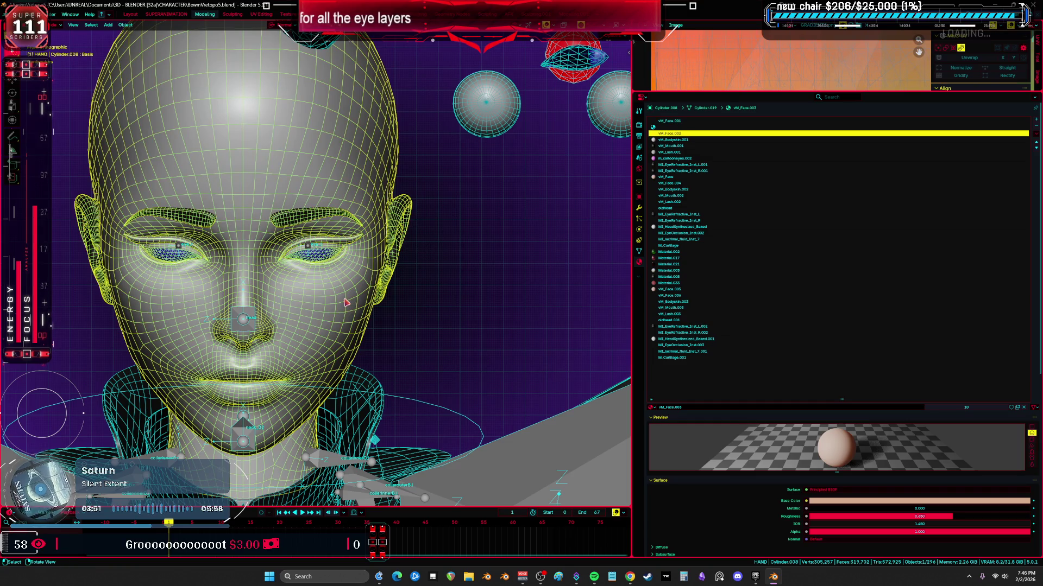
click(1035, 140)
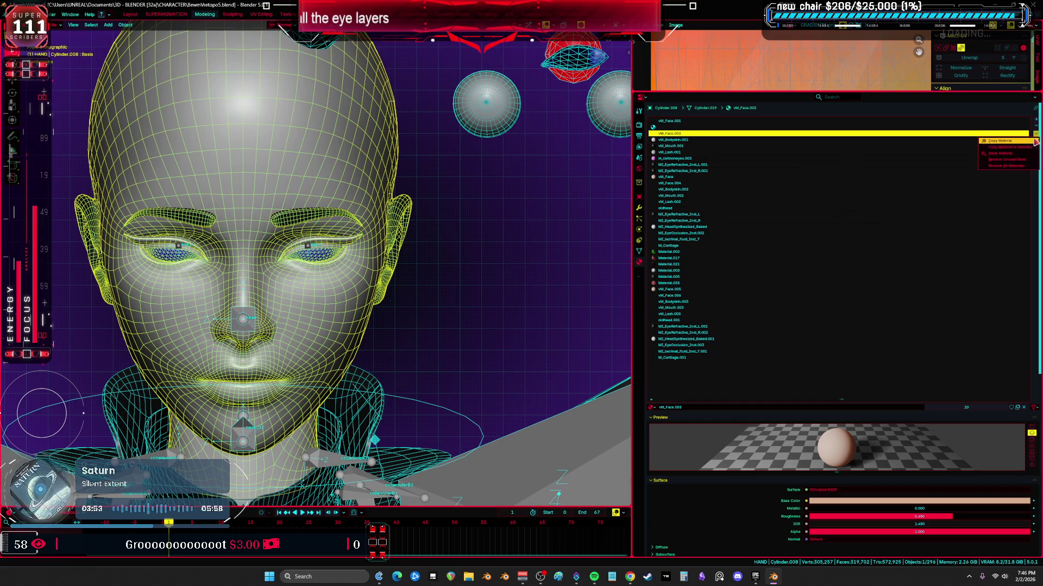
click(1011, 160)
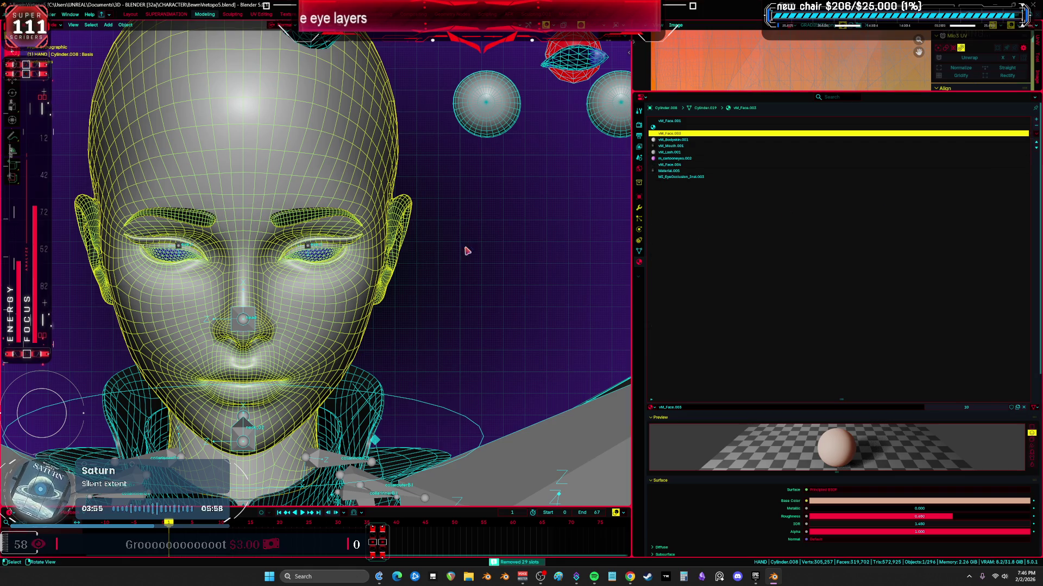
scroll(456, 306, up, 2)
scroll(457, 306, up, 2)
scroll(392, 308, up, 1)
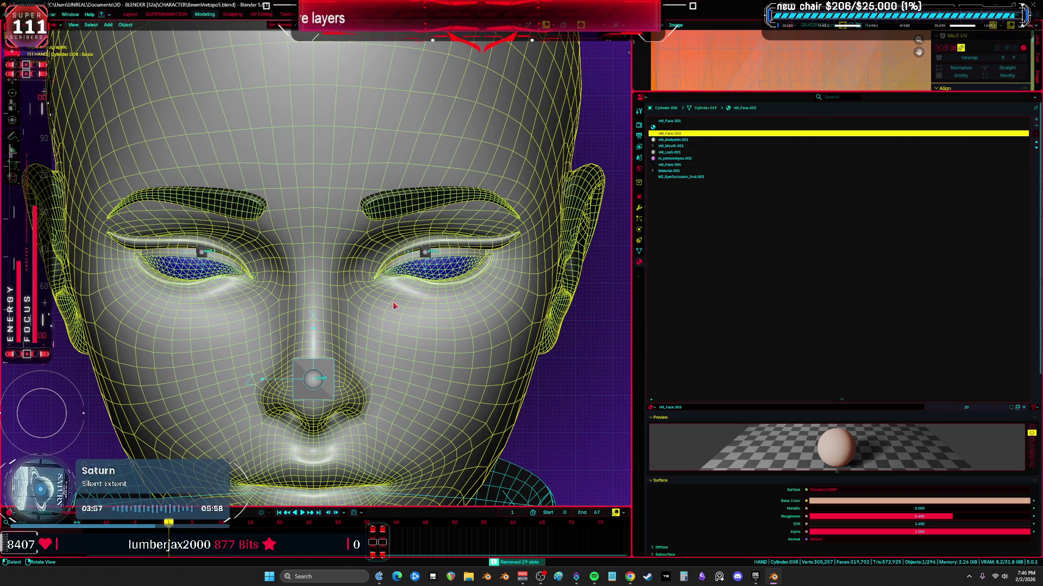
scroll(388, 312, down, 3)
- Select the eye object and, in Edit Mode, pick both the right and left eye layer parts
middle_drag(388, 312, 457, 278)
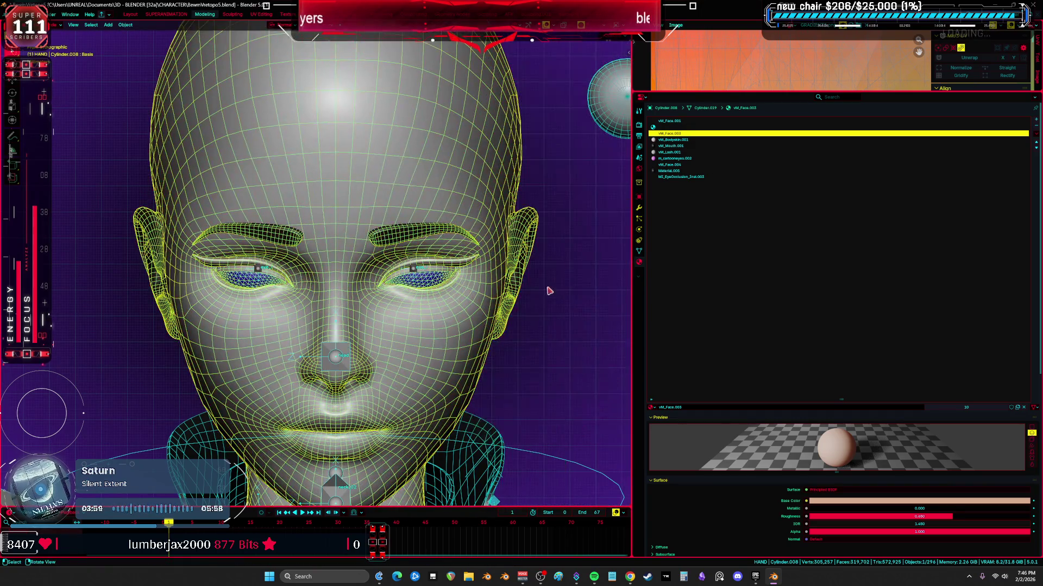
key(shift+z)
click(449, 280)
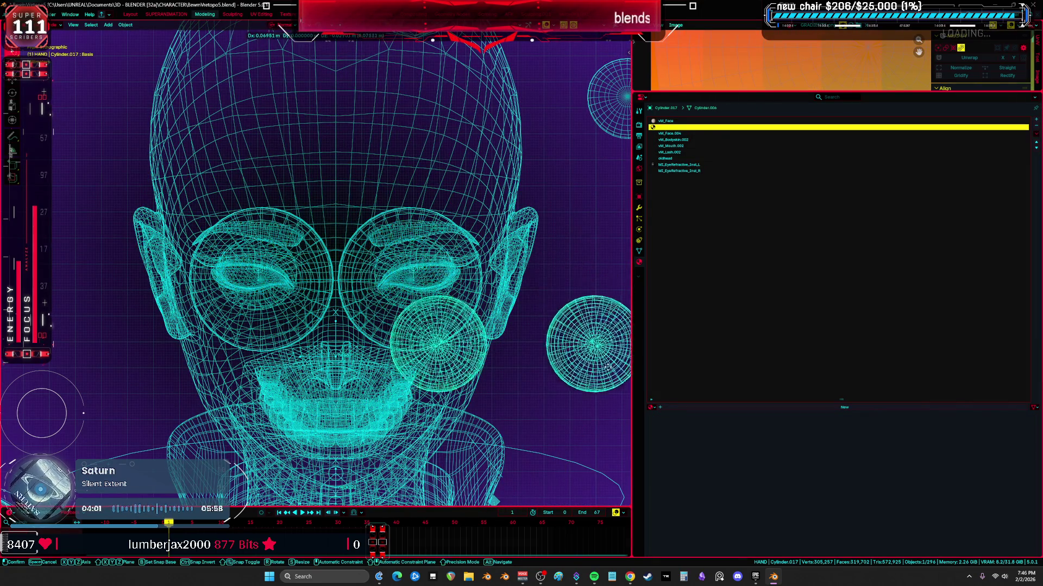
key(shift+z)
scroll(520, 336, up, 1)
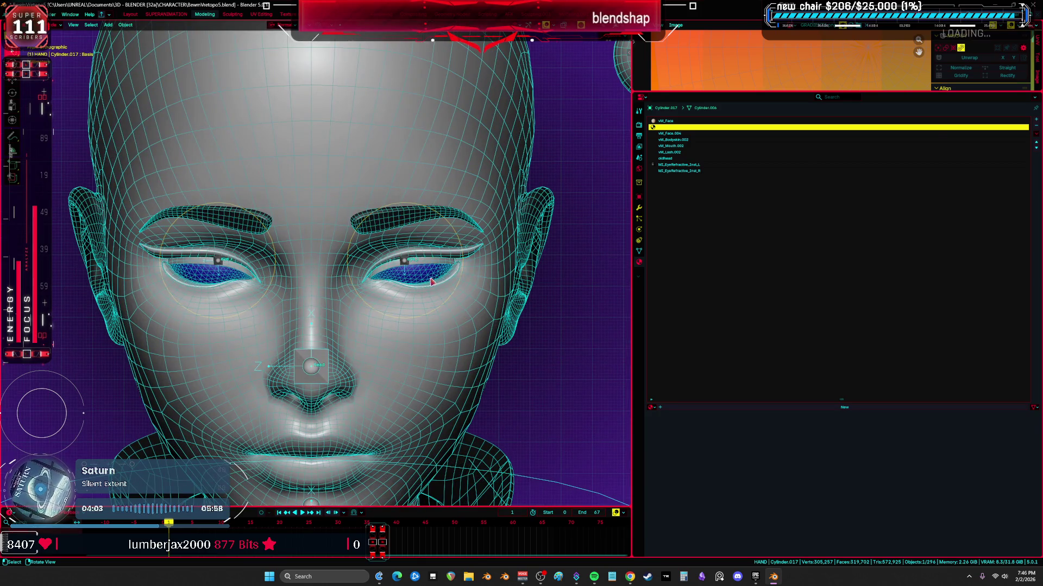
key(Tab)
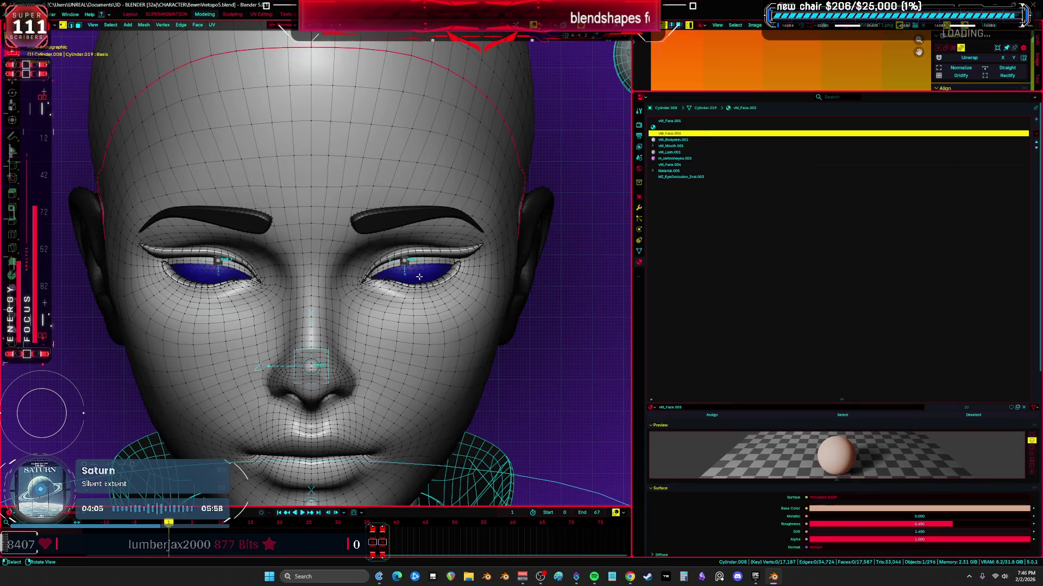
click(422, 278)
shift+click(220, 269)
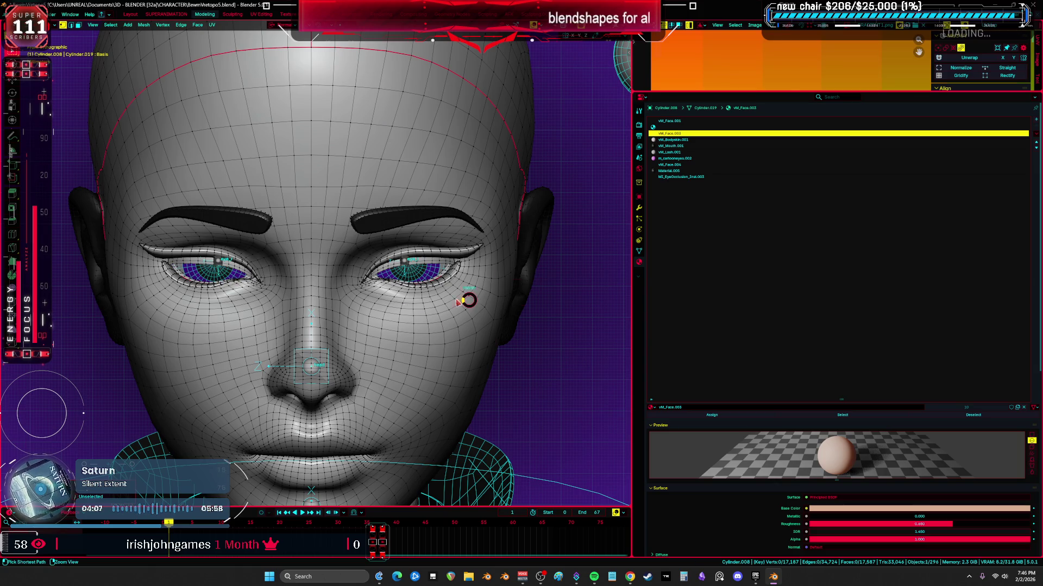
- Leave Edit Mode and make the eyeball spheres the only selected object
key(Tab)
key(Tab)
shift+middle_drag(425, 278, 245, 269)
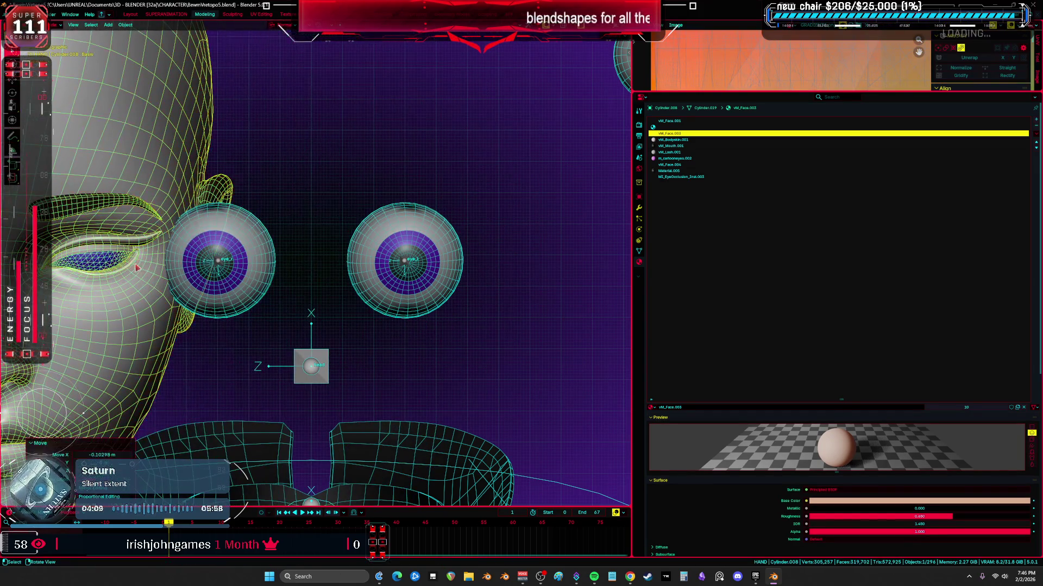
click(199, 281)
key(Tab)
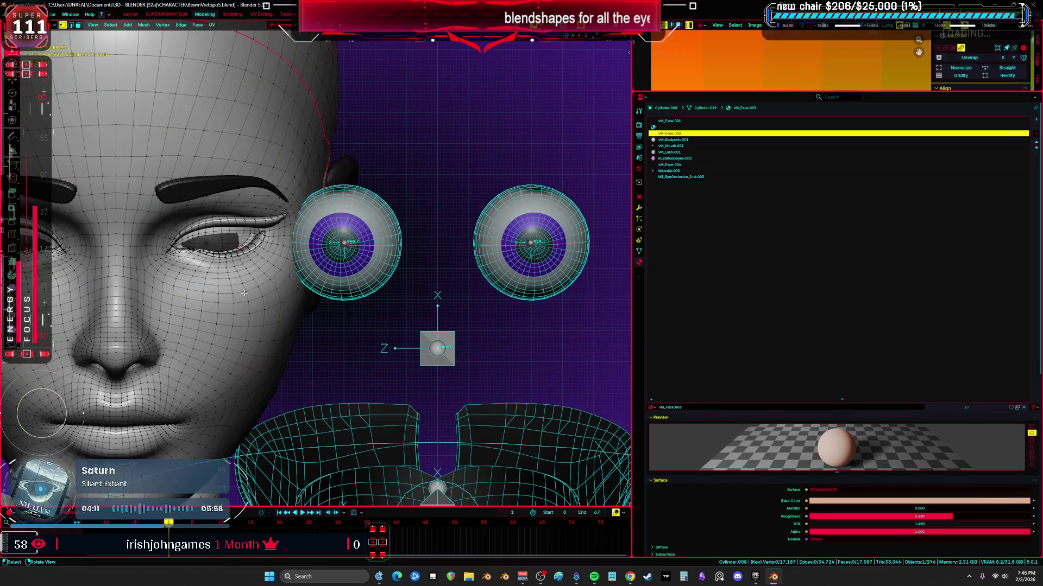
click(241, 298)
click(345, 272)
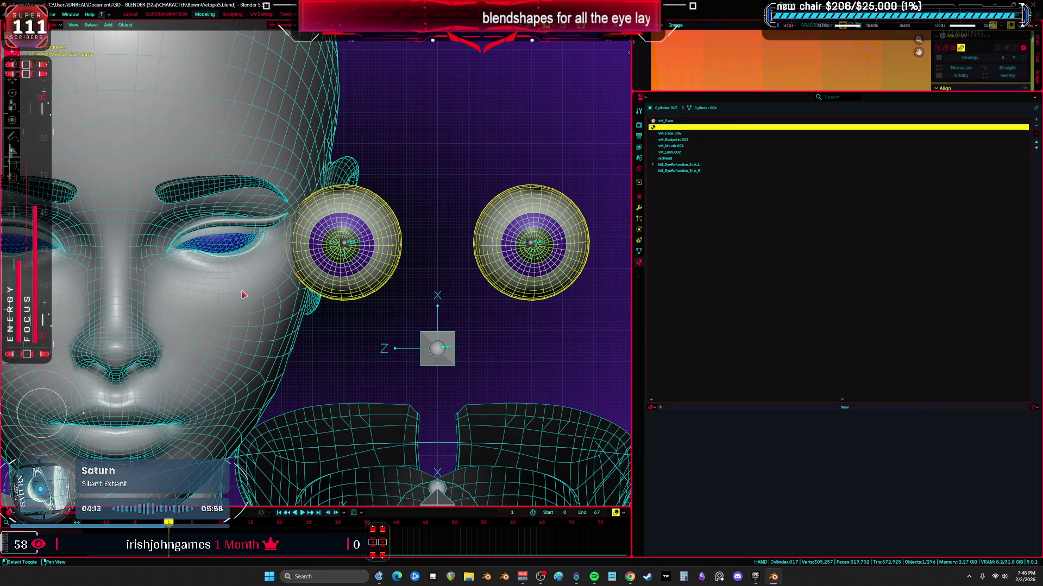
shift+click(243, 294)
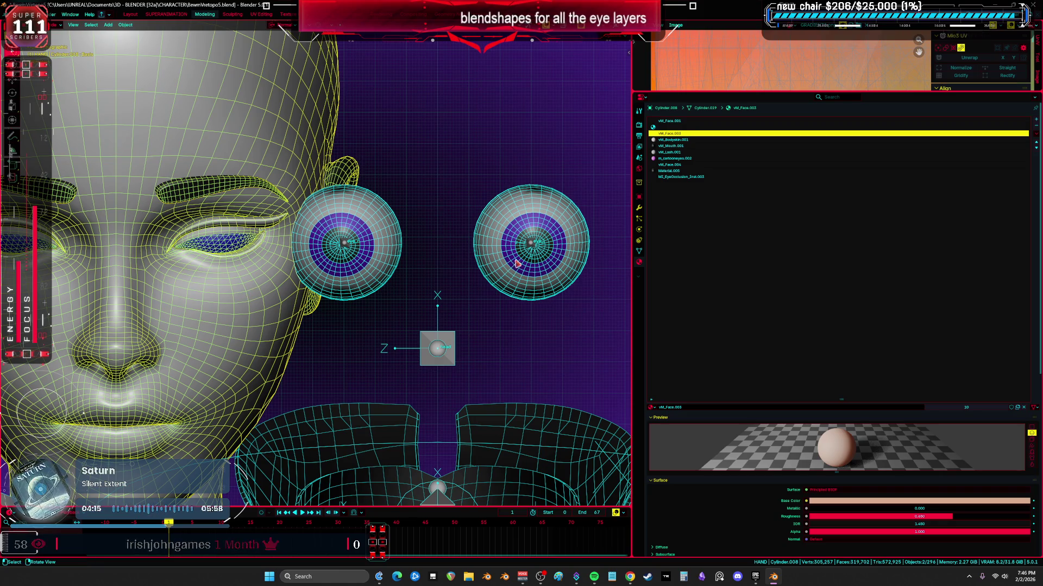
click(385, 270)
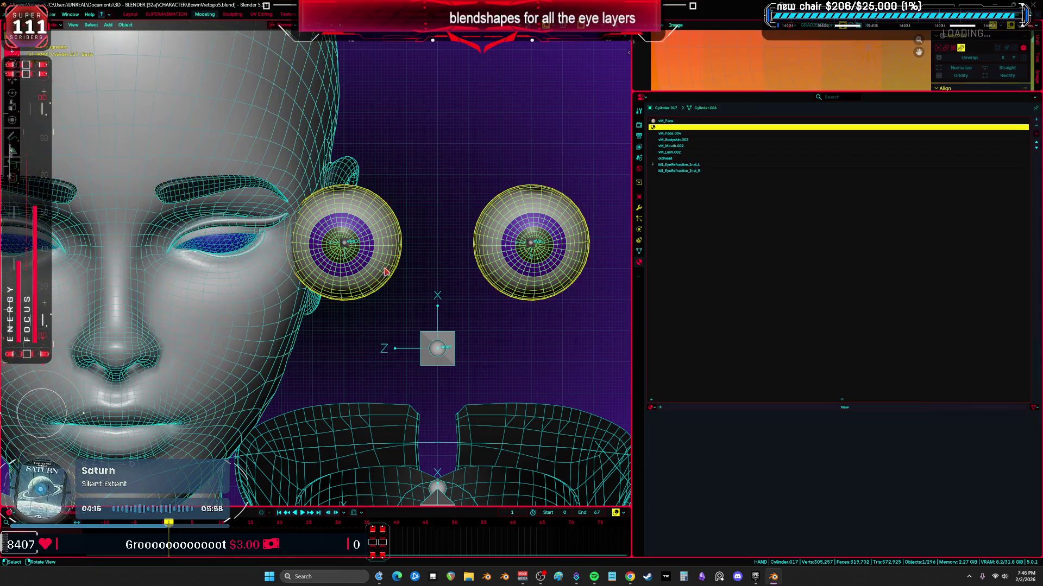
- Delete all shape keys from the eyeball spheres via Shape Key Specials
click(639, 251)
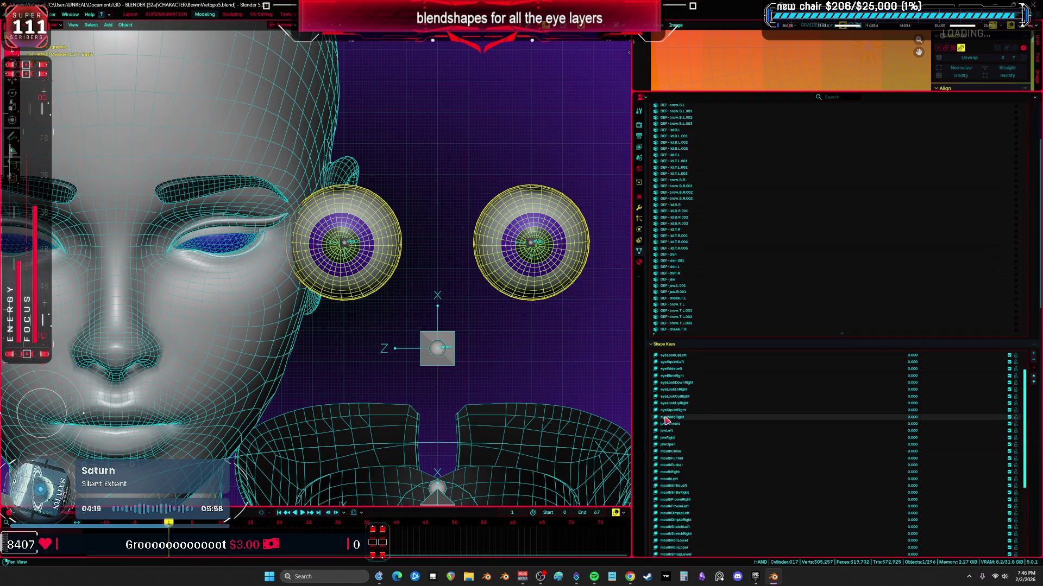
click(1033, 368)
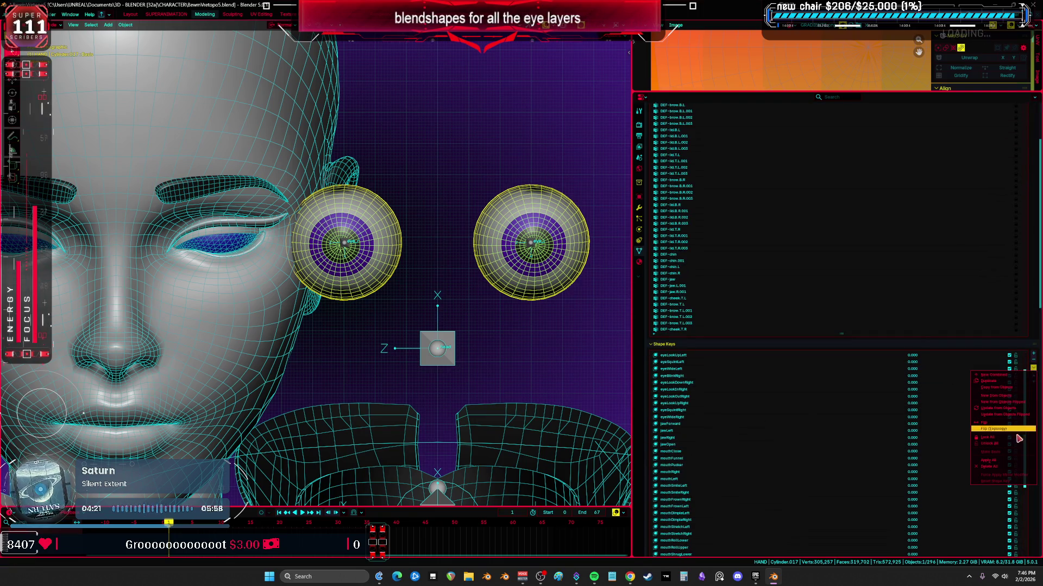
click(1012, 467)
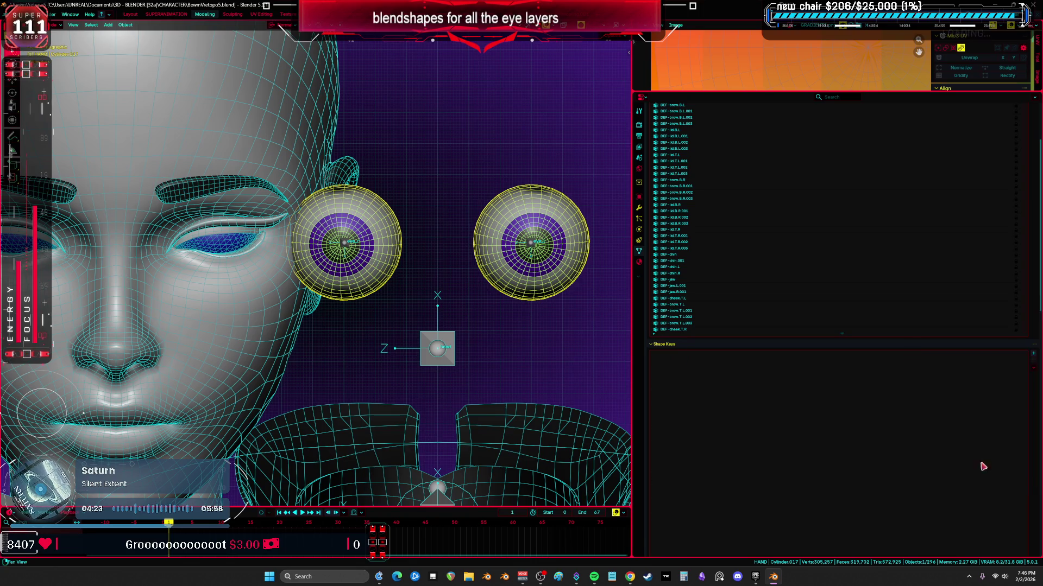
scroll(644, 391, down, 4)
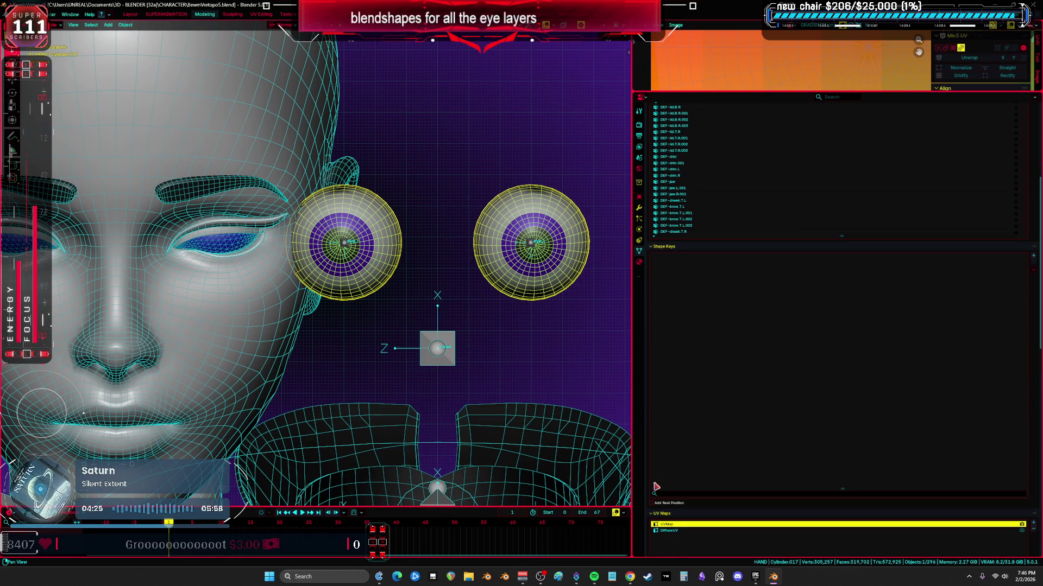
- View the face from the front in wireframe, select the head mesh and show its material slots
click(234, 333)
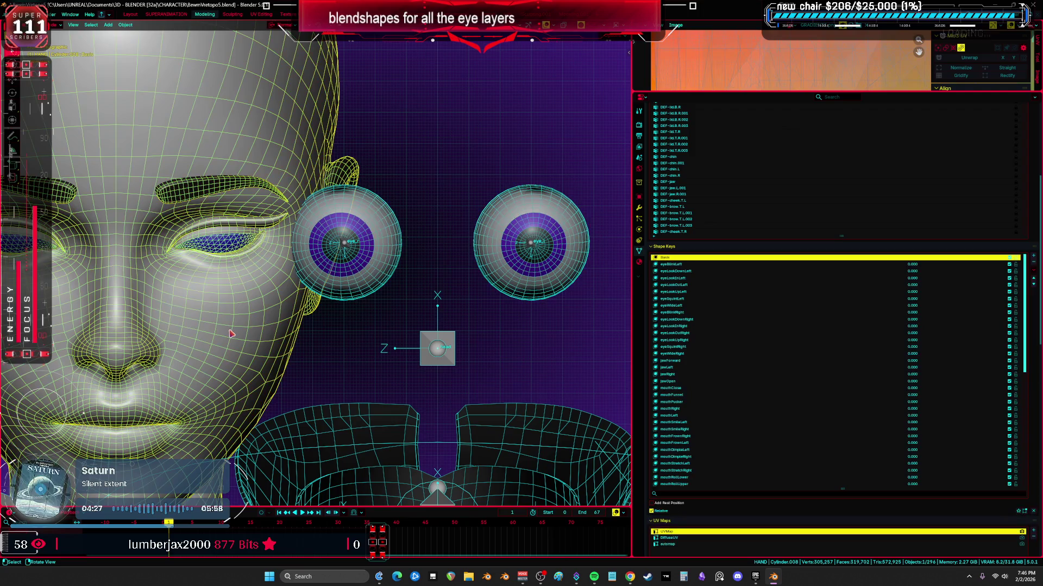
key(KP_1)
key(z)
click(479, 281)
click(529, 297)
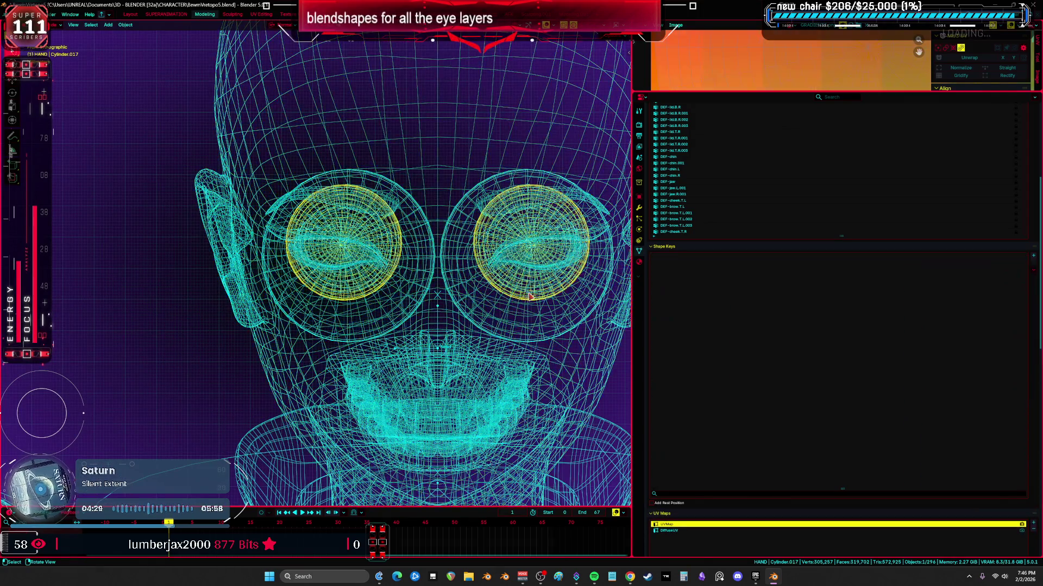
click(374, 149)
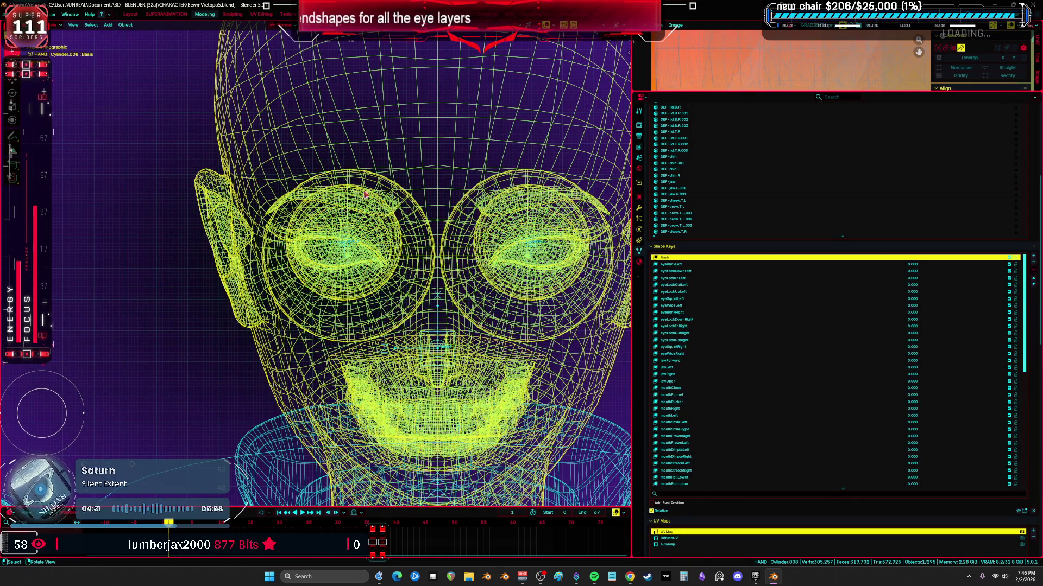
key(z)
scroll(375, 204, up, 2)
key(g)
click(369, 245)
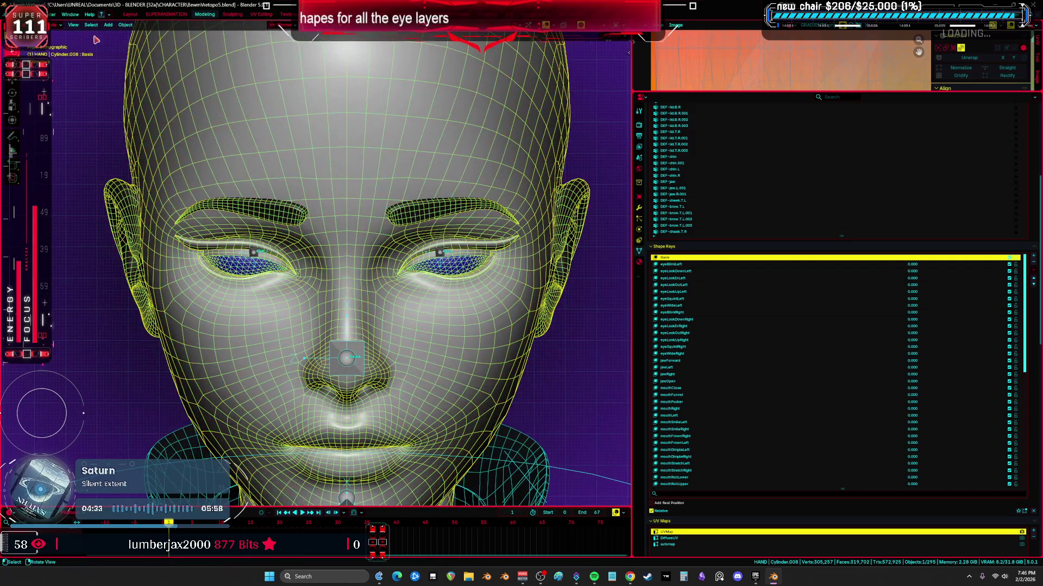
click(57, 14)
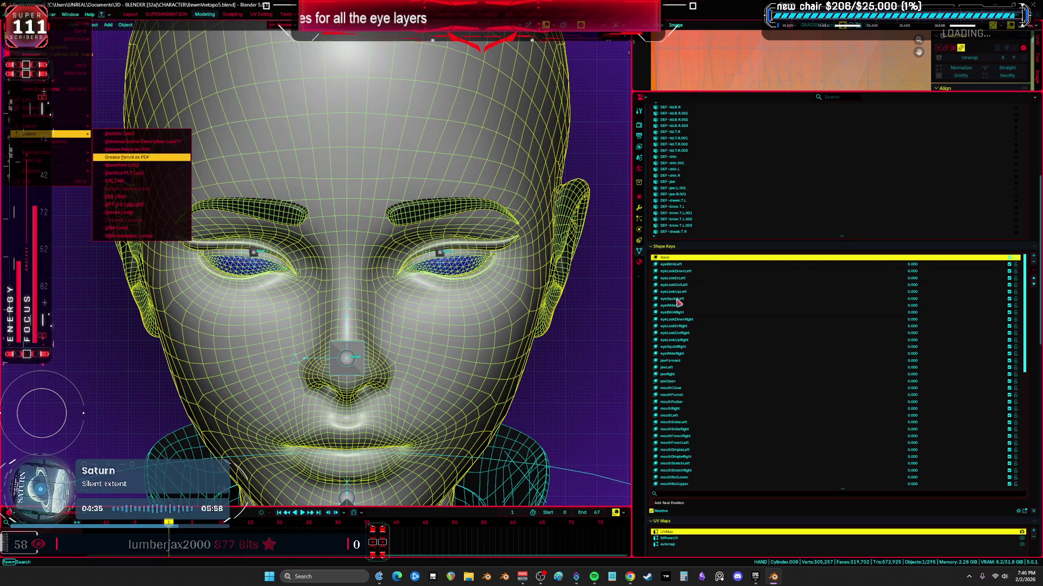
key(Escape)
click(639, 262)
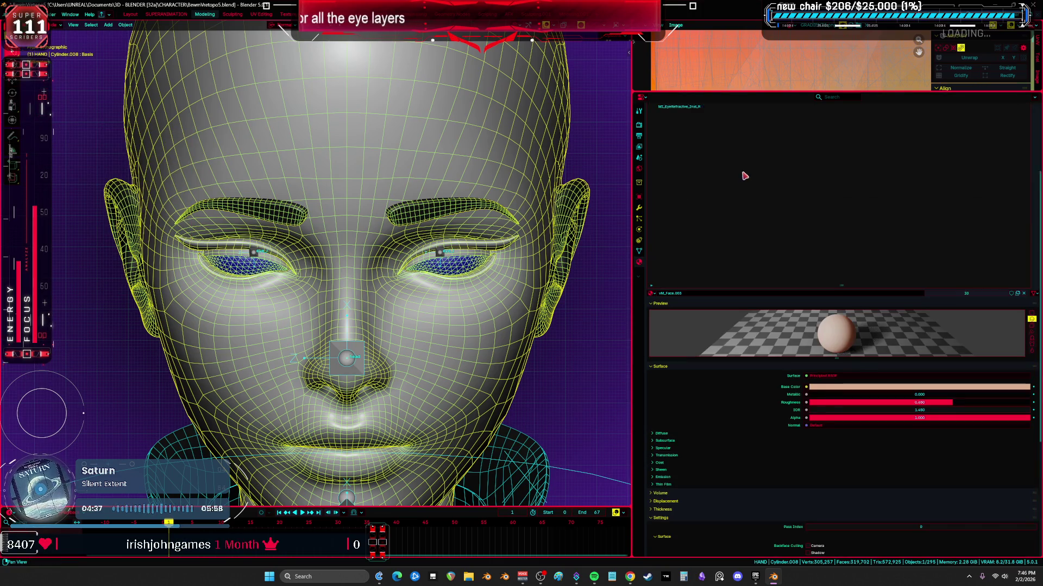
scroll(751, 244, up, 3)
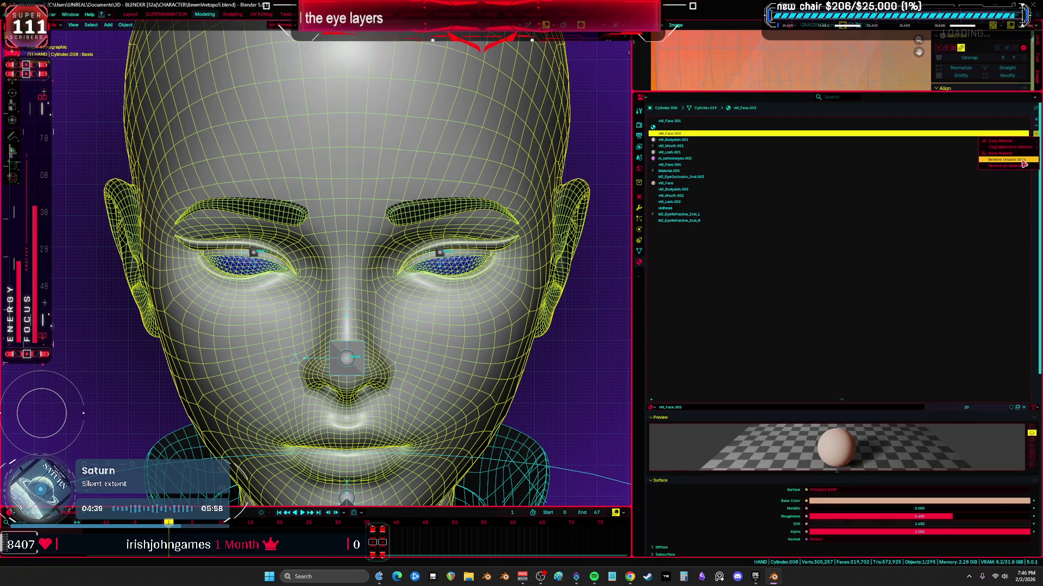
- Remove the unused slots, select the eyelid faces via the vM_Face.001 slot and rename that material
click(1023, 160)
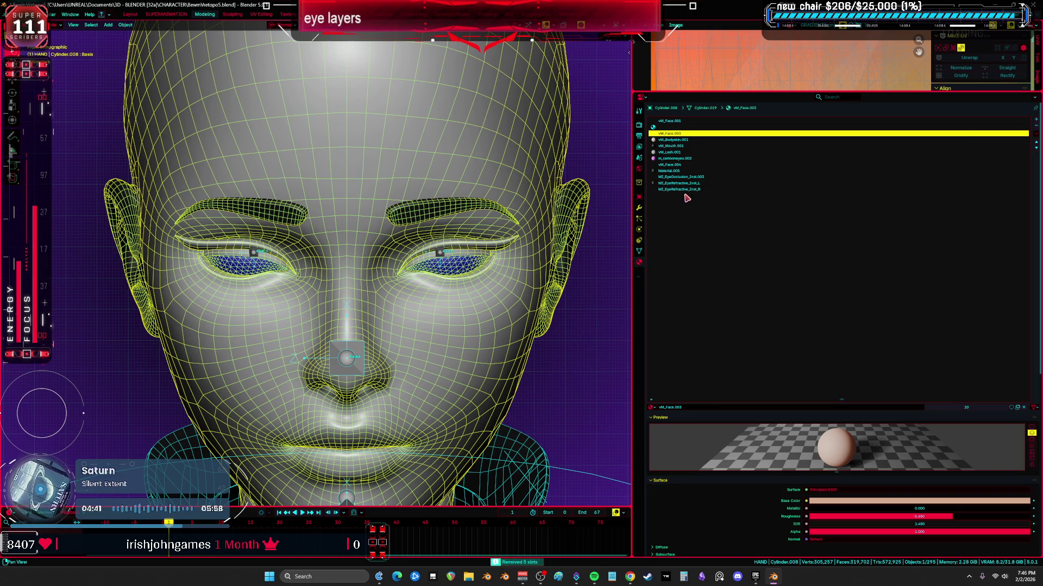
click(462, 276)
key(Tab)
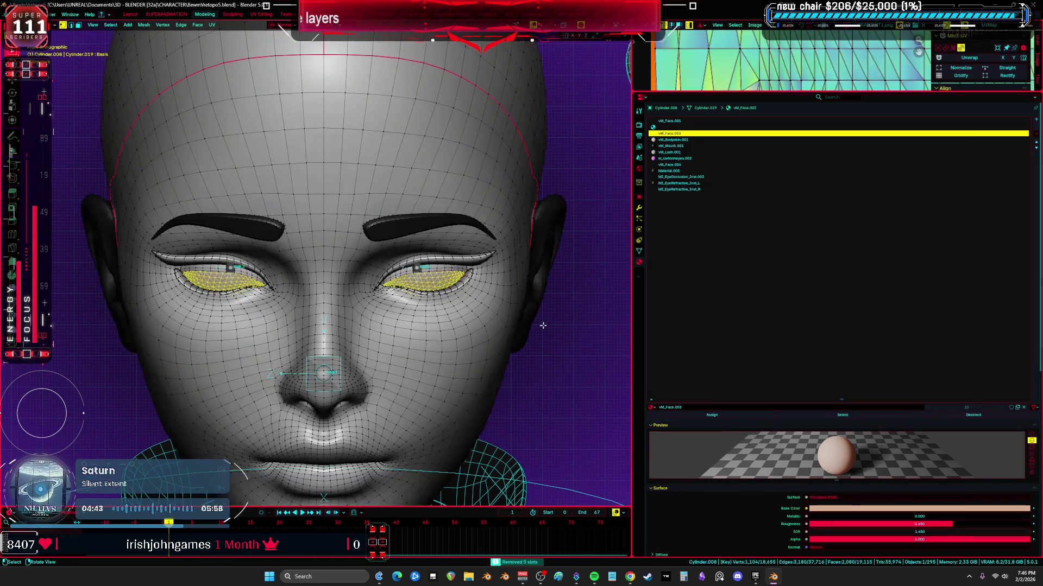
click(815, 122)
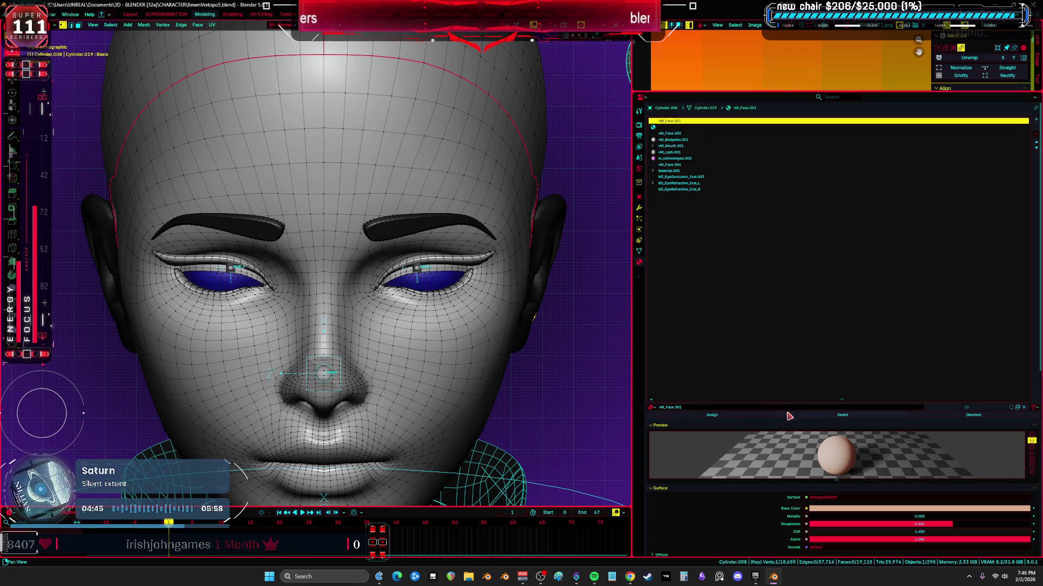
click(814, 418)
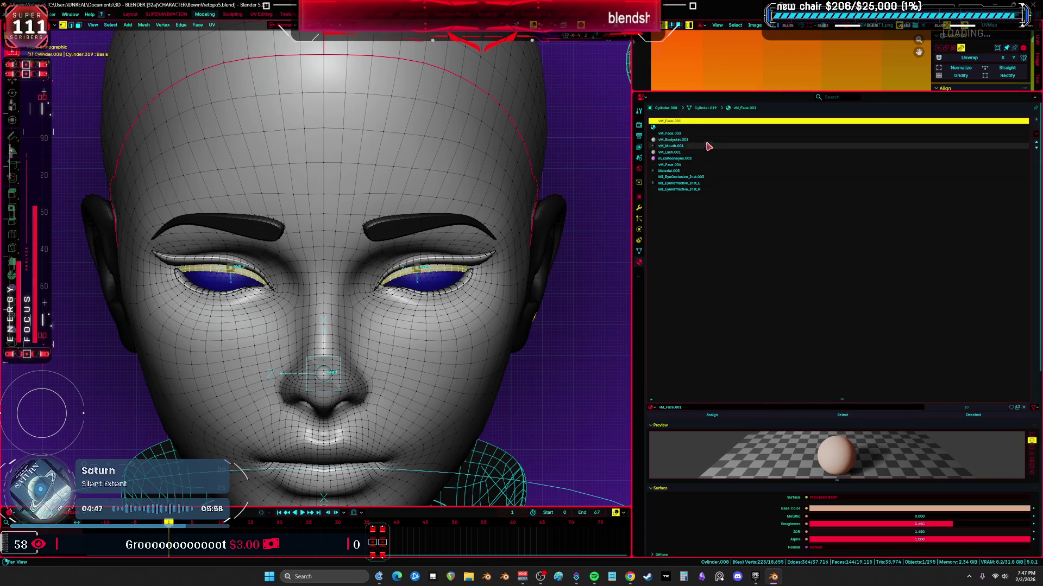
double_click(691, 407)
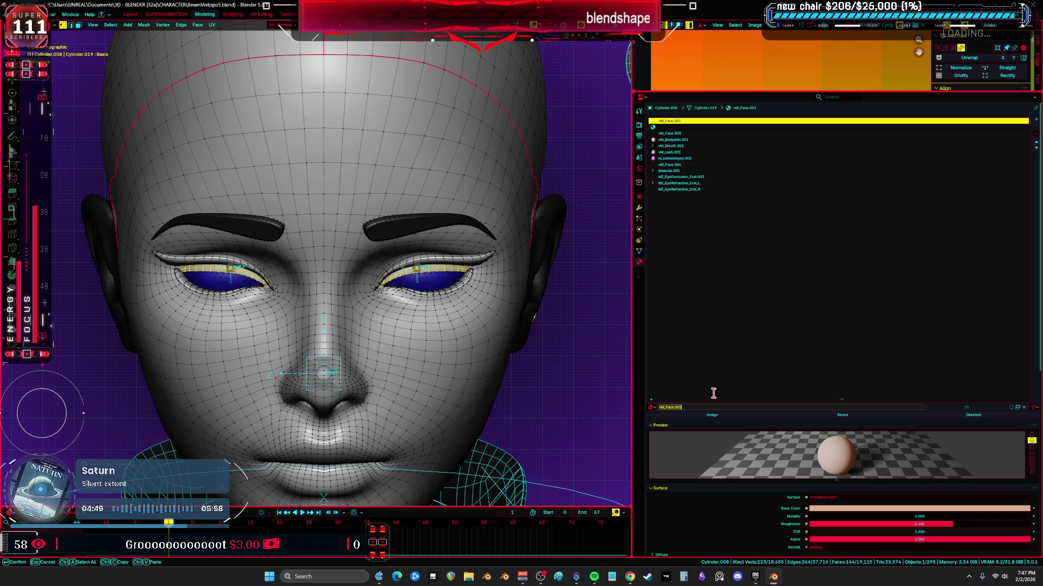
text(iser)
key(Return)
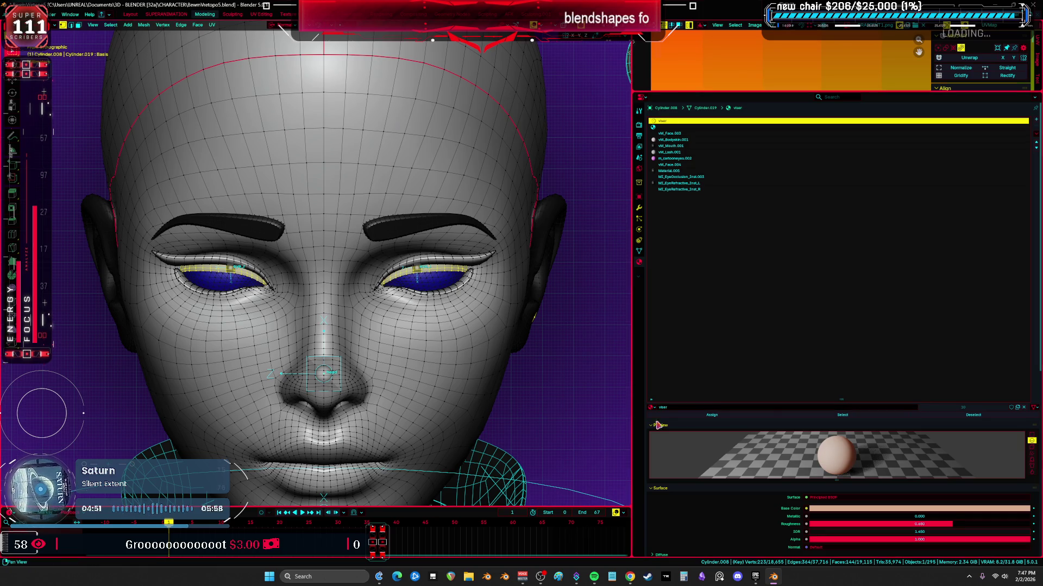
double_click(670, 408)
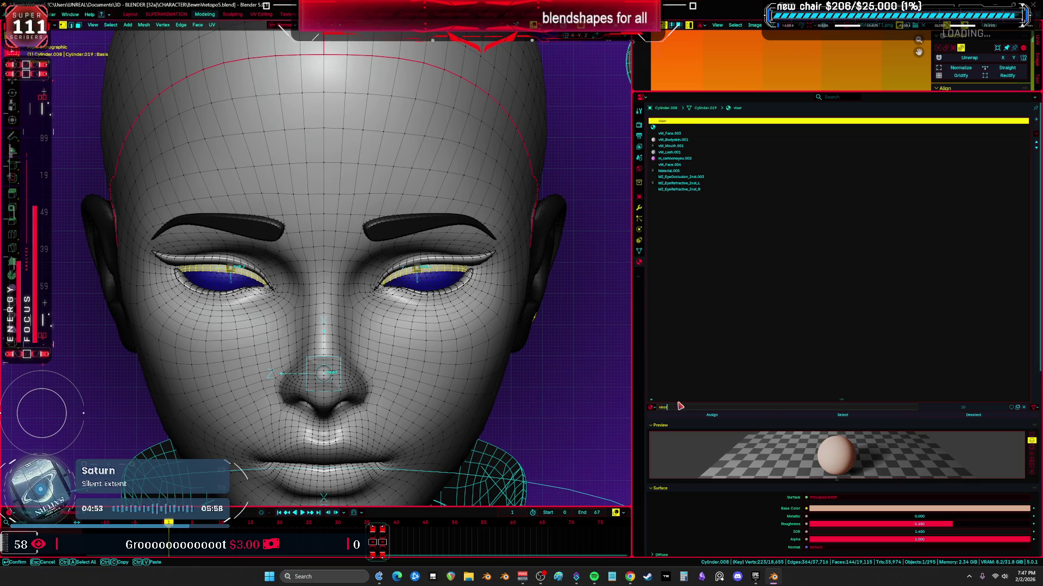
key(Return)
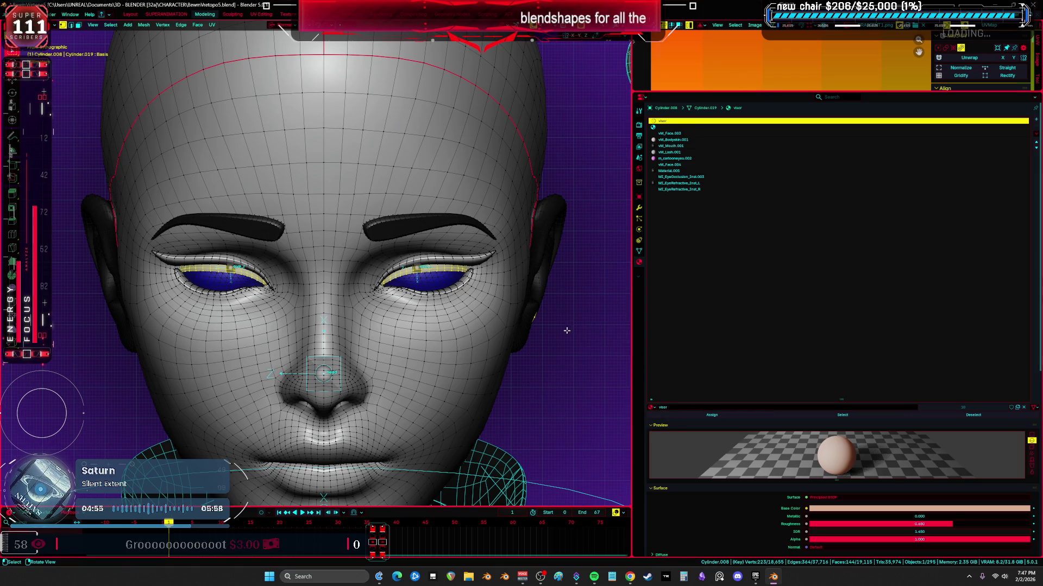
- Assign the second slot's material to the ear faces, check the face-skin regions and leave isolation
click(973, 415)
click(1024, 408)
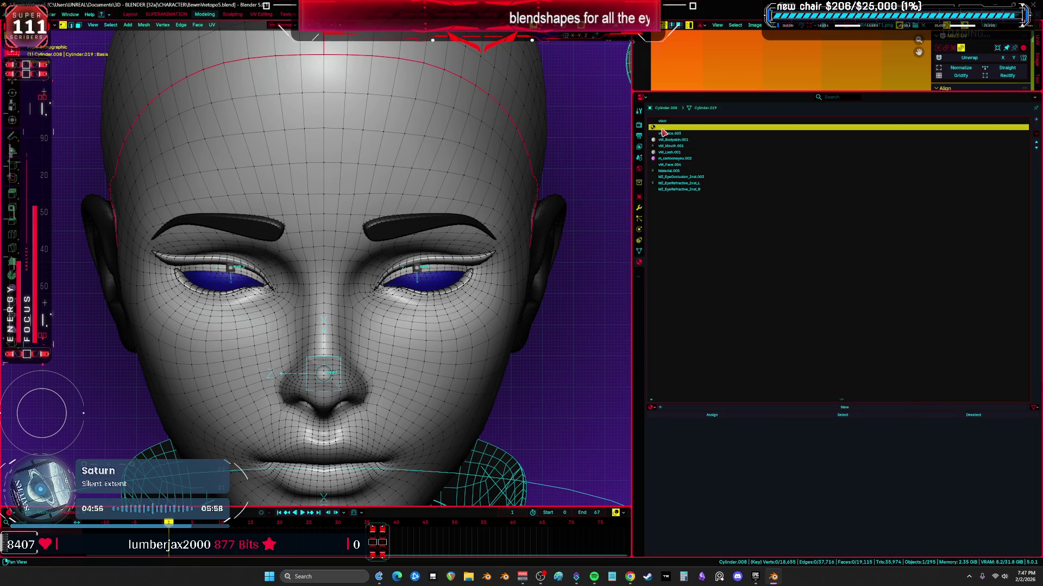
click(830, 415)
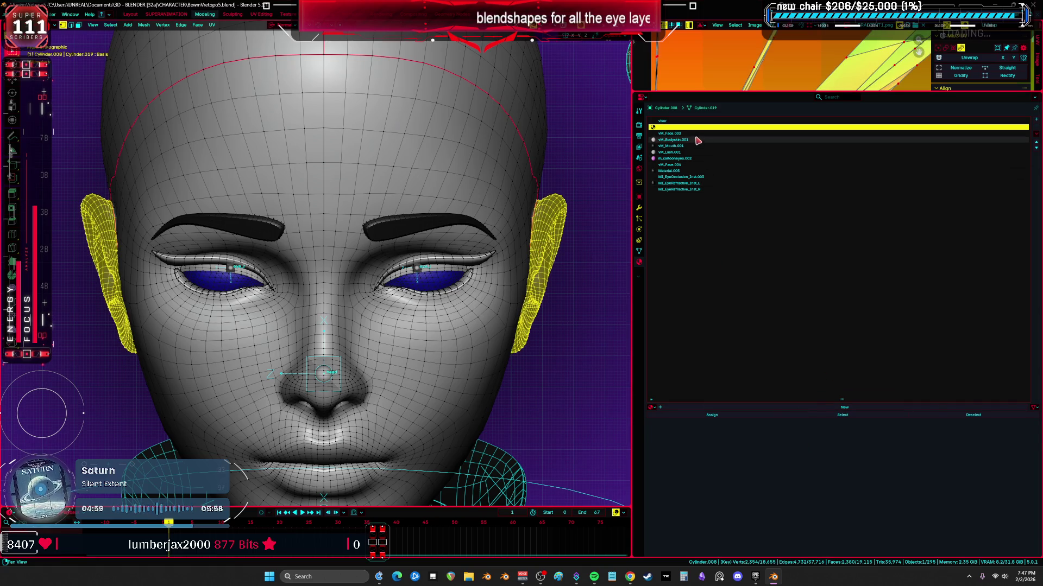
click(676, 139)
click(715, 415)
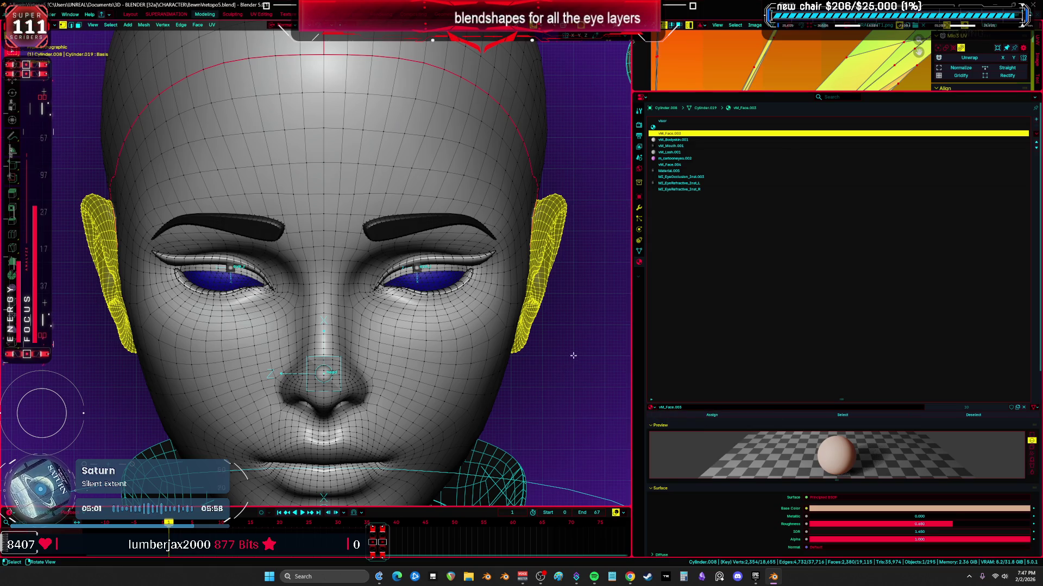
click(806, 420)
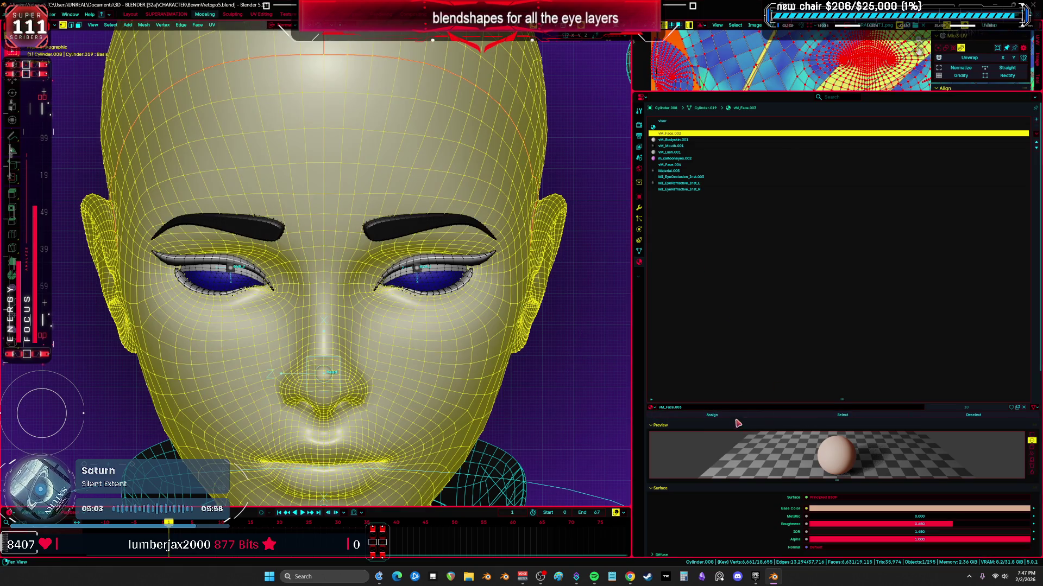
click(733, 188)
click(733, 139)
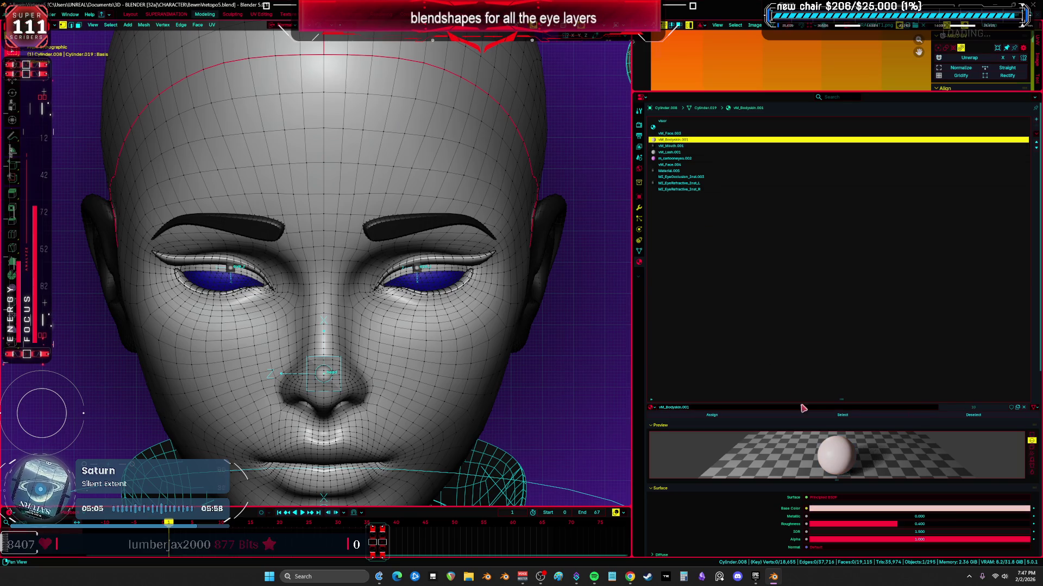
key(slash)
scroll(392, 222, down, 4)
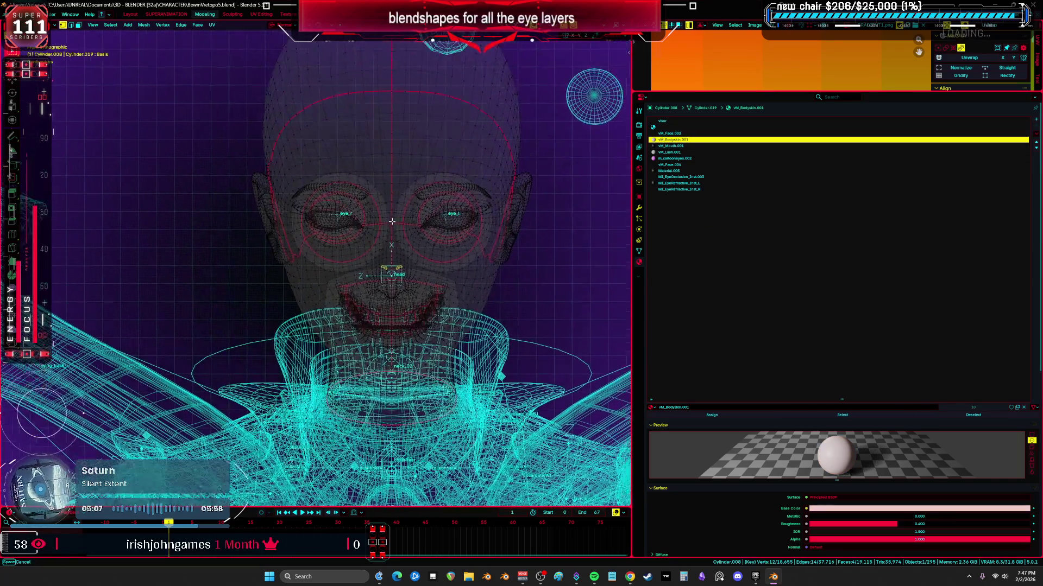